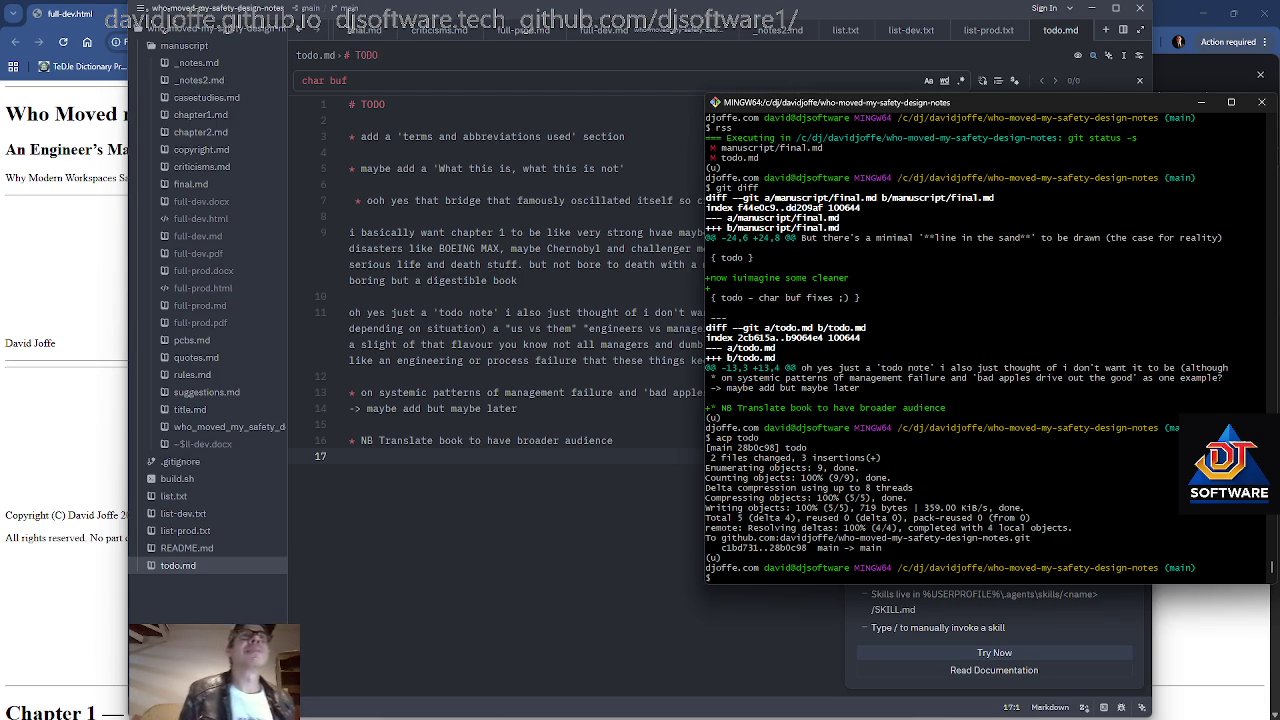
Open README.md in Zed, then switch to the full-dev.html browser preview.
{"action": "left_click", "coordinate": [212, 552]}
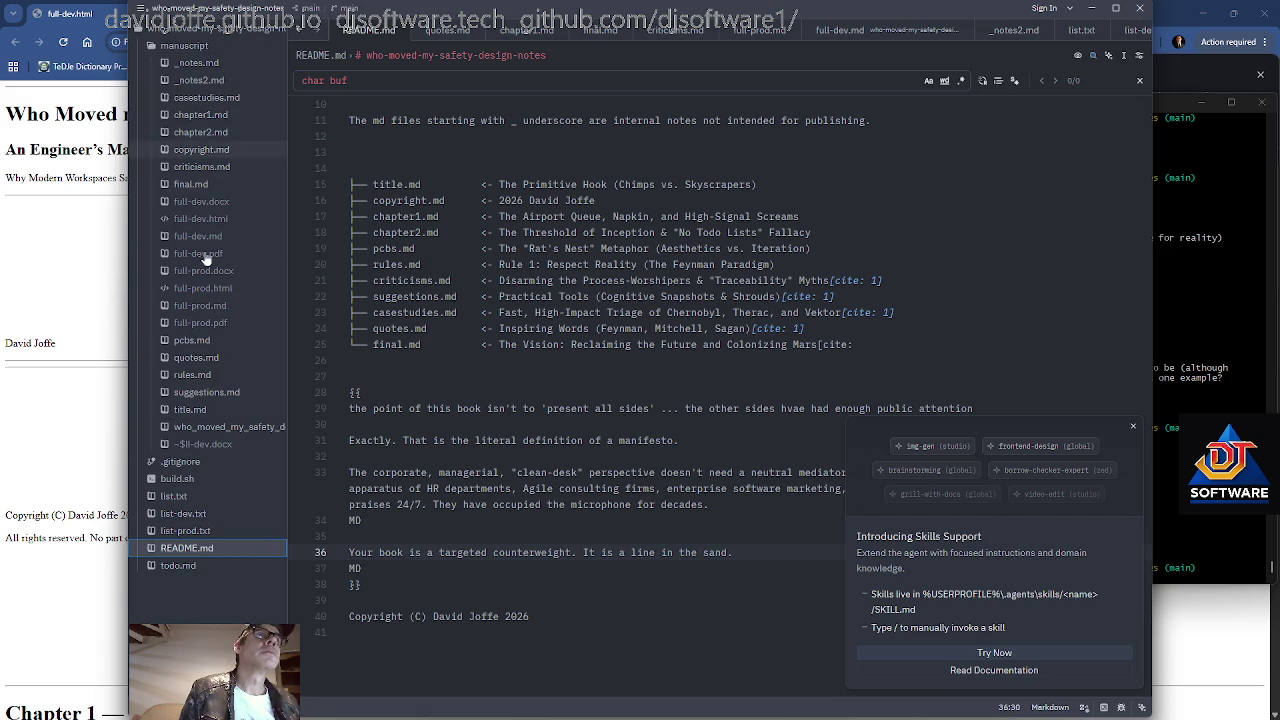
{"action": "left_click", "coordinate": [125, 162]}
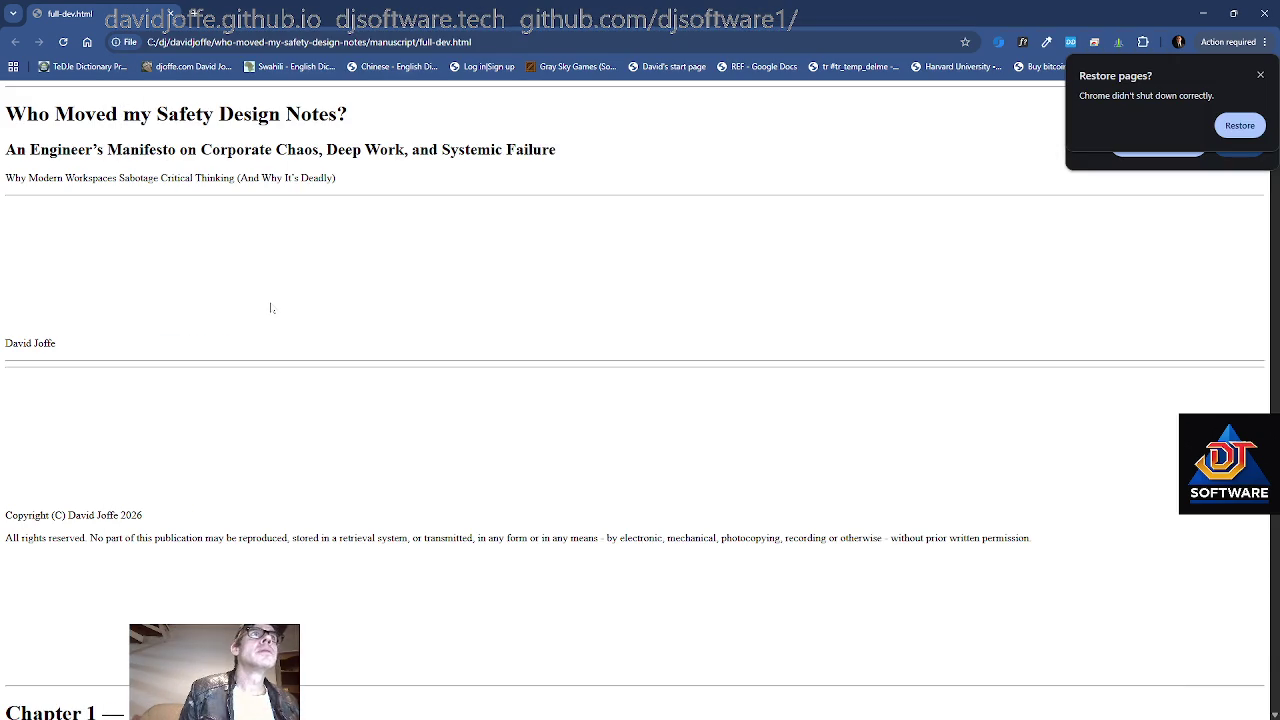
Dismiss the page menu and restore the full-dev.html Chrome window to a smaller size.
{"action": "right_click", "coordinate": [285, 262]}
{"action": "left_click", "coordinate": [335, 314]}
{"action": "double_click", "coordinate": [412, 8]}
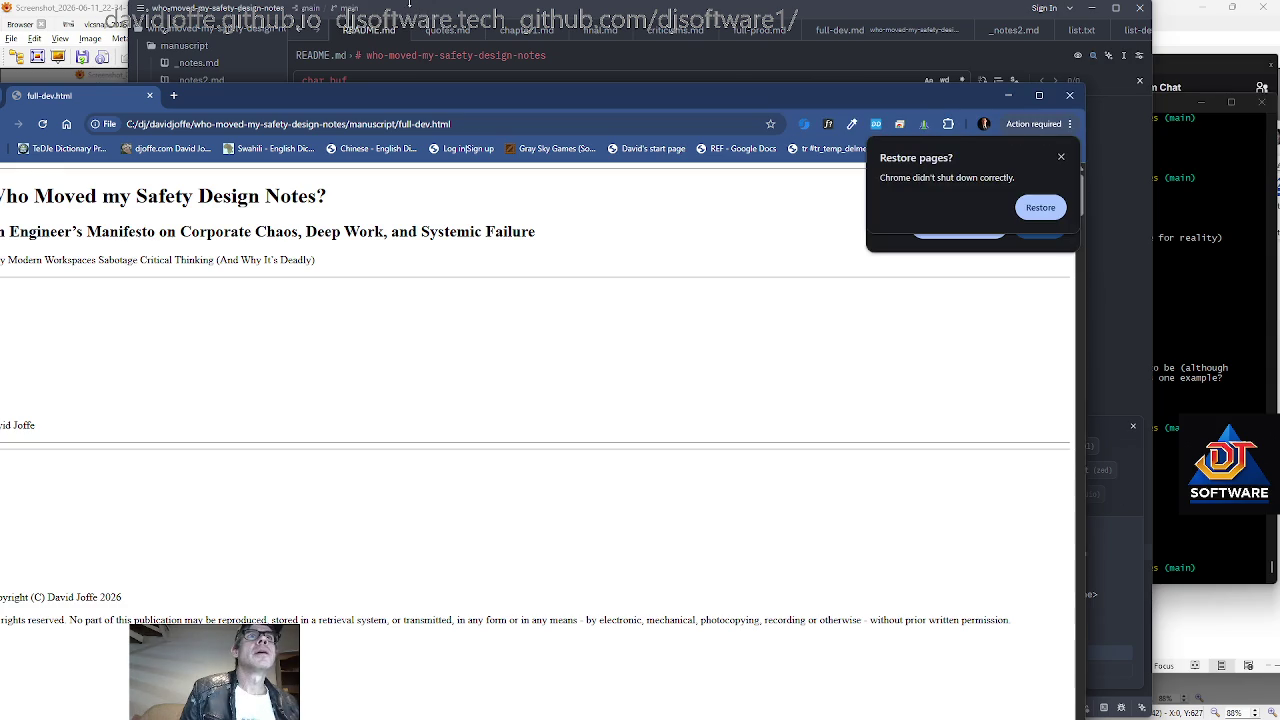
{"action": "left_click_drag", "start_coordinate": [514, 87], "coordinate": [515, 49]}
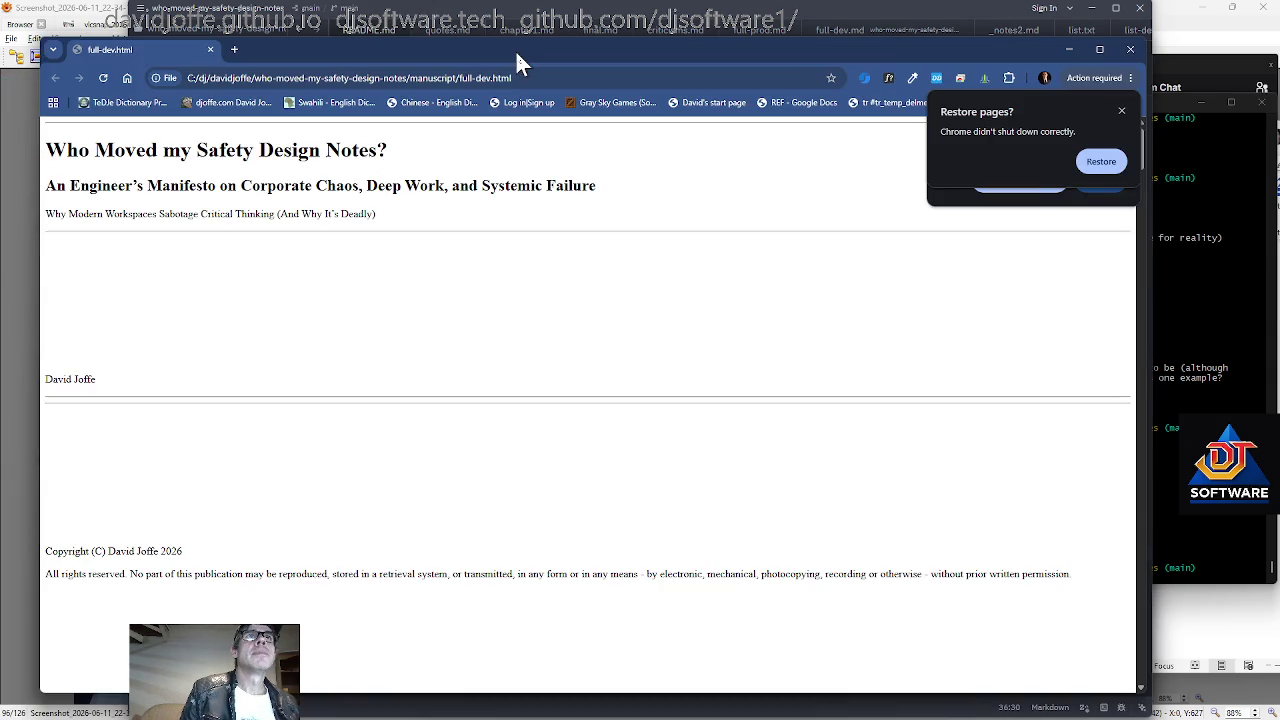
Narrow Chrome beside Zed, close the Restore pages notice, and bring up Task View.
{"action": "left_click_drag", "start_coordinate": [1145, 350], "coordinate": [924, 382]}
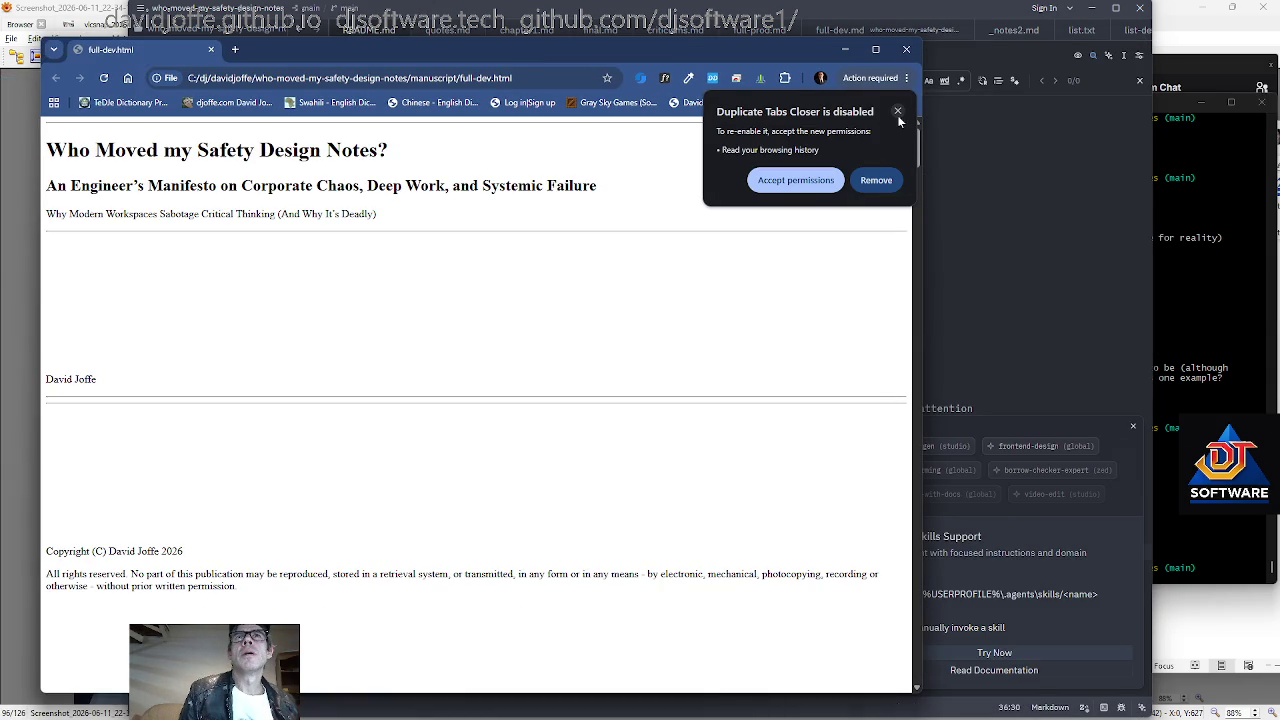
{"action": "left_click", "coordinate": [899, 113]}
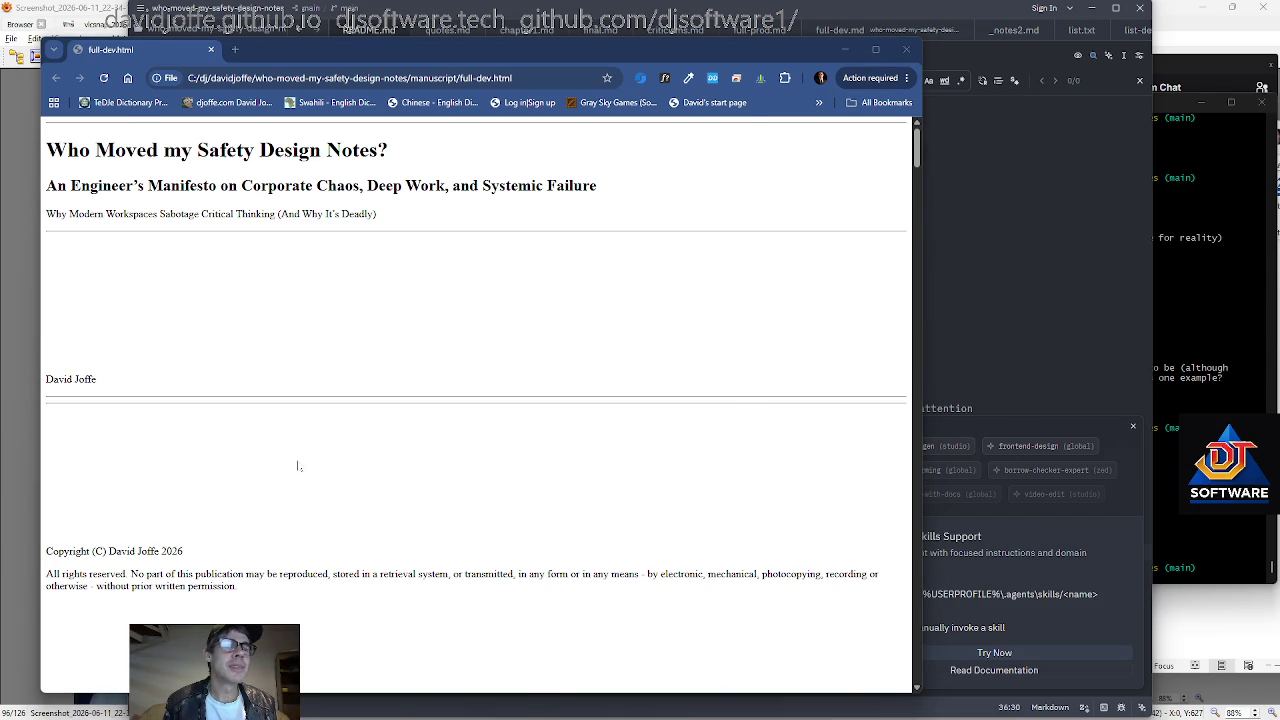
{"action": "key", "text": "super+Tab"}
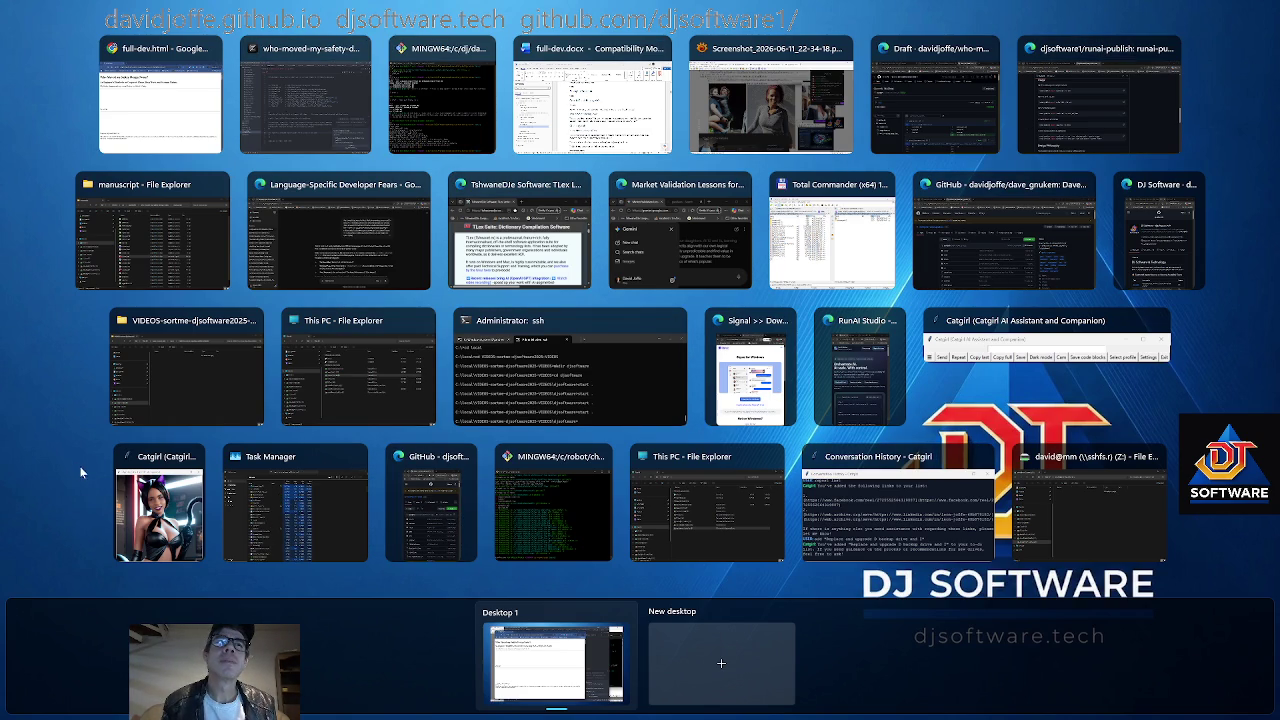
Bring the GitHub runai repository forward, then switch to the Draft commit 7117334 window.
{"action": "left_click", "coordinate": [415, 540]}
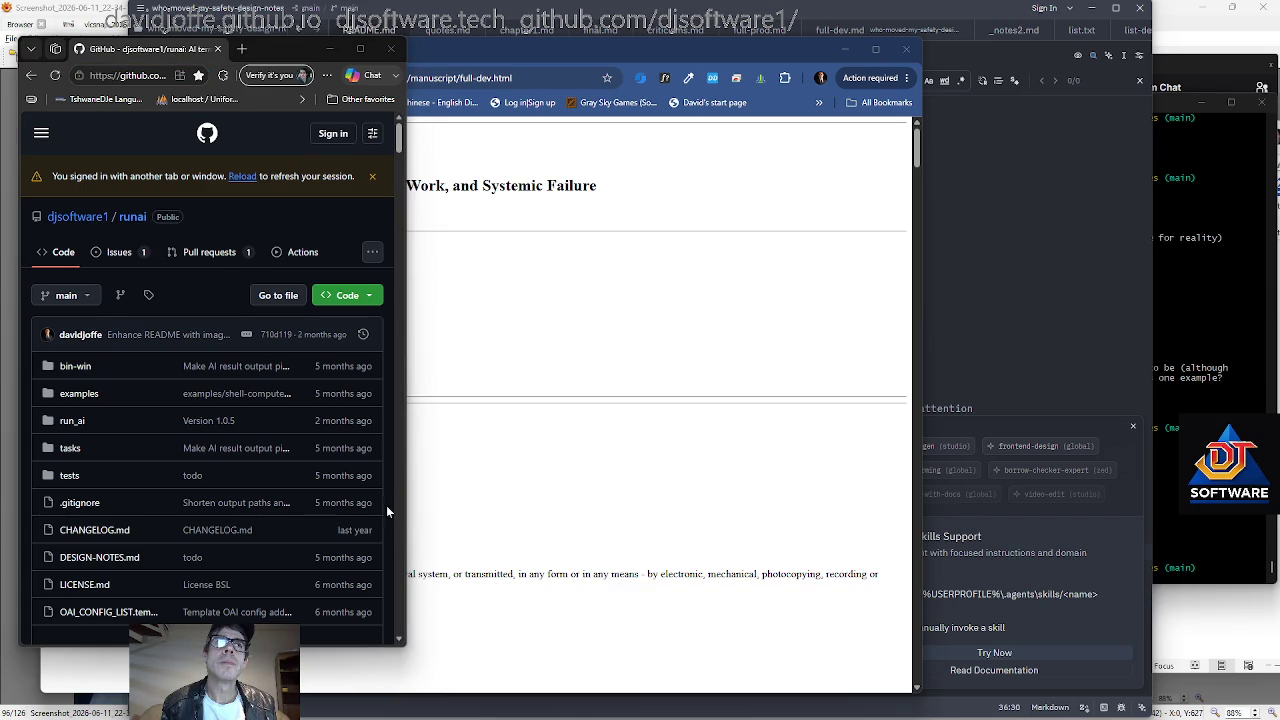
{"action": "key", "text": "super+Tab"}
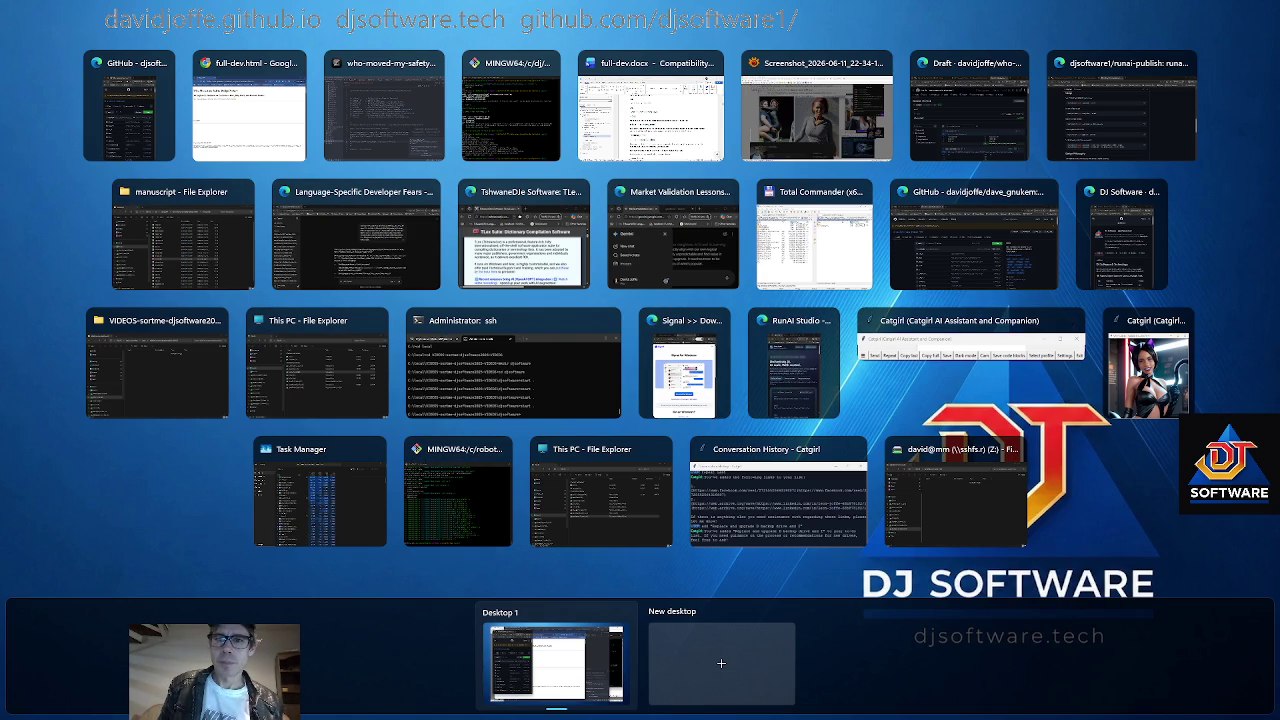
{"action": "key", "text": "Escape"}
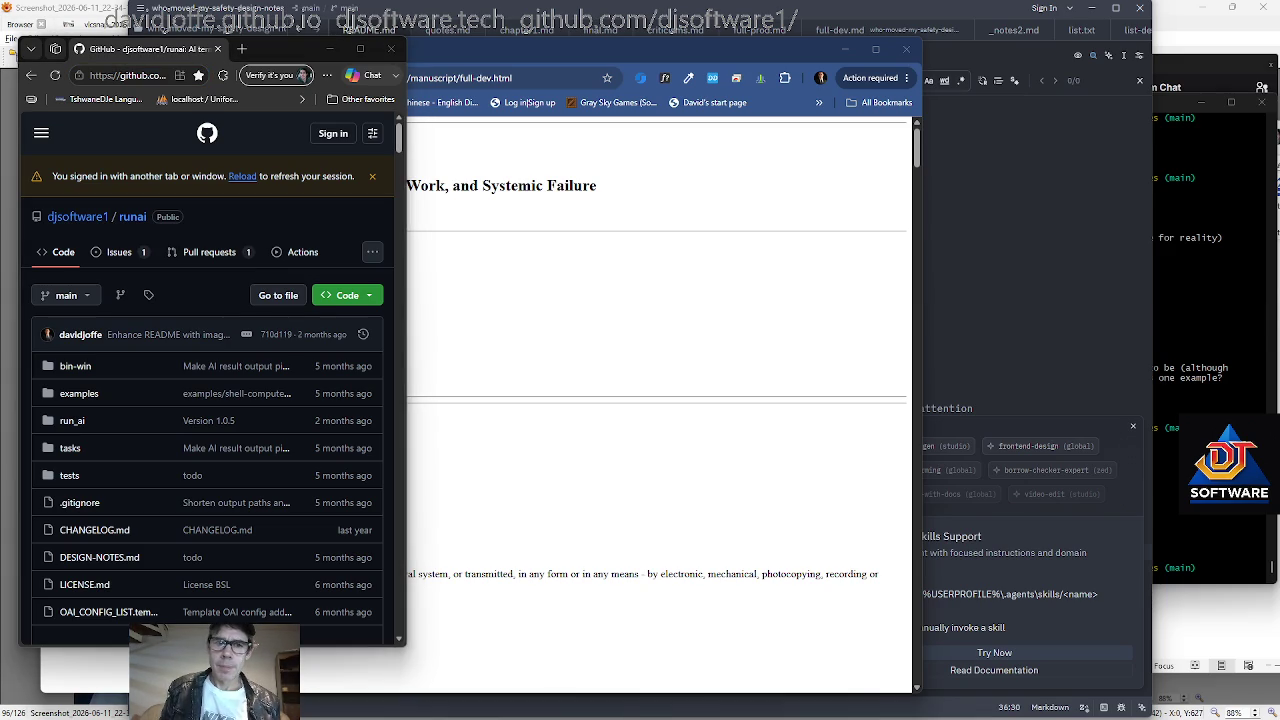
{"action": "key", "text": "alt+Tab"}
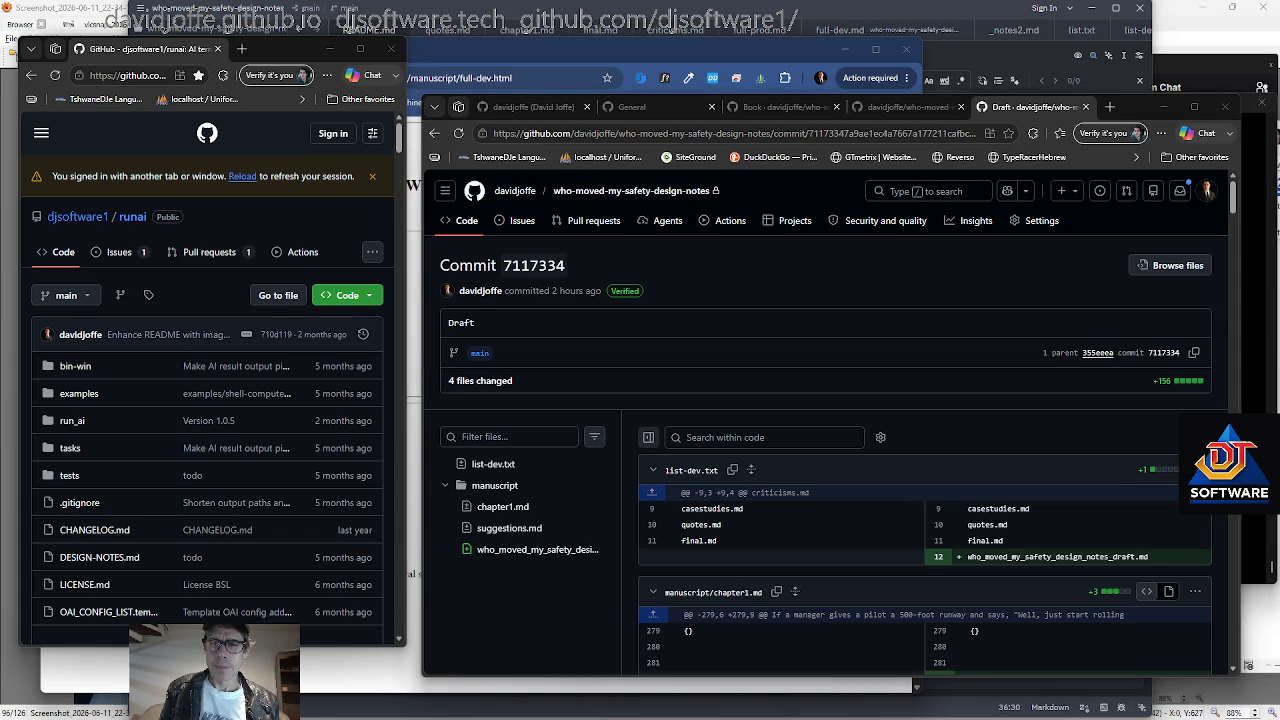
Cycle through README, Gemini, TLex and stream chat windows, ending on the 'Language-Specific Developer Fears' chat.
{"action": "key", "text": "alt+Tab"}
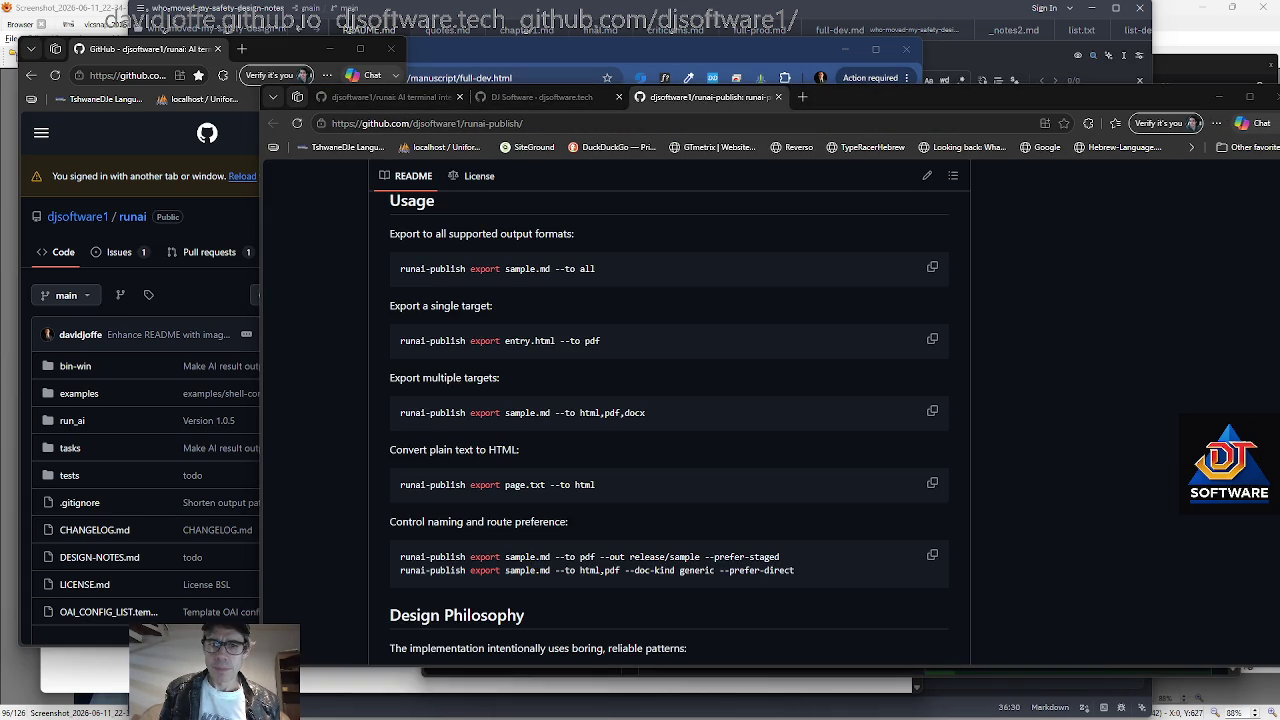
{"action": "key", "text": "alt+Tab"}
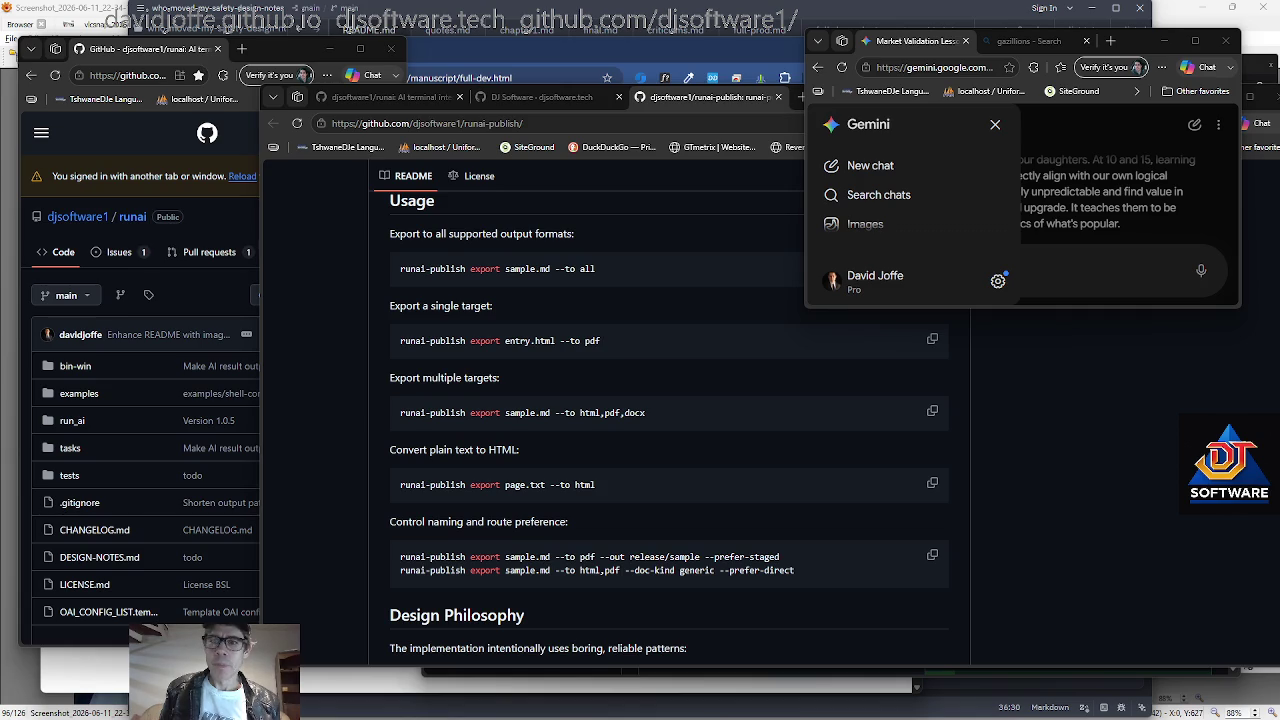
{"action": "key", "text": "alt+Tab"}
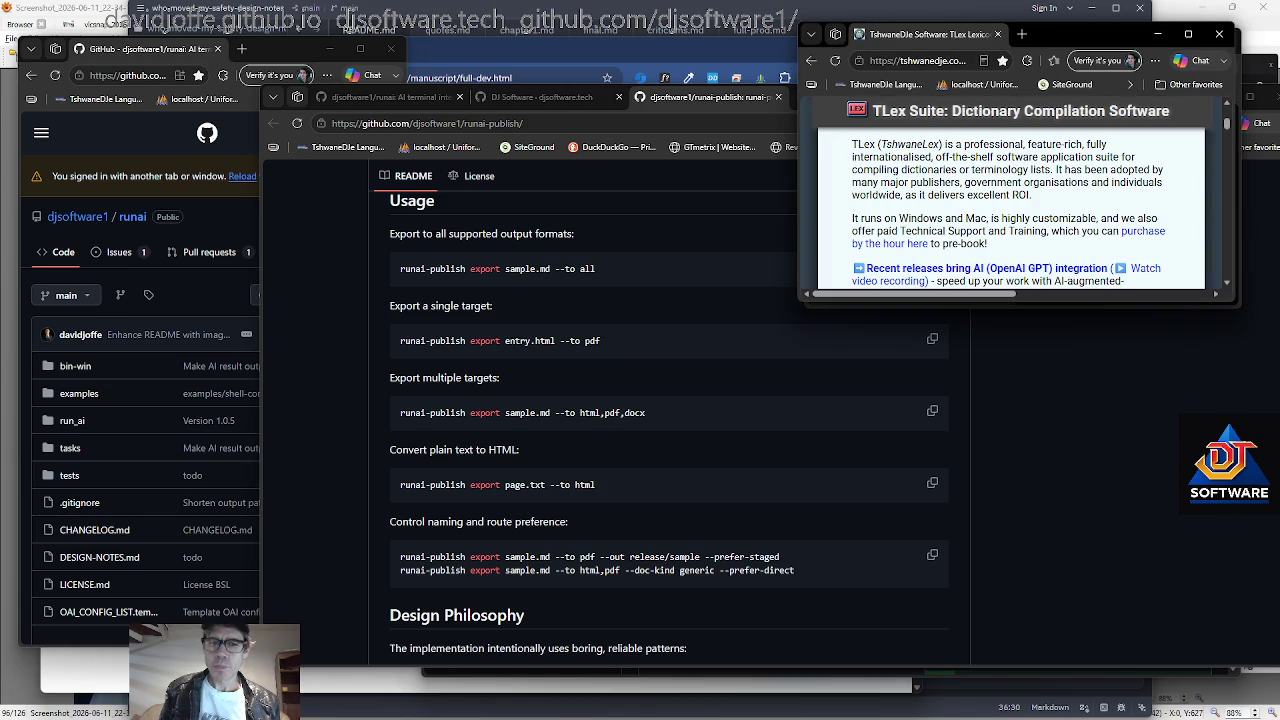
{"action": "key", "text": "alt+Tab"}
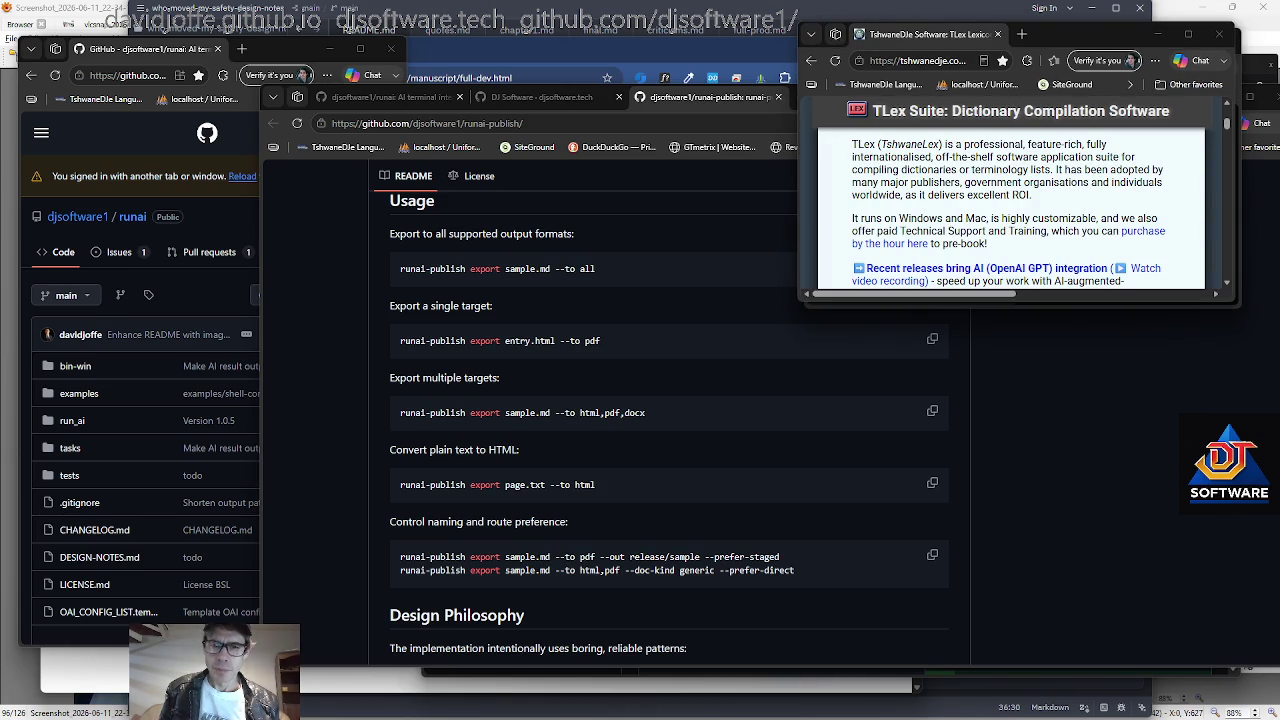
{"action": "key", "text": "alt+Tab"}
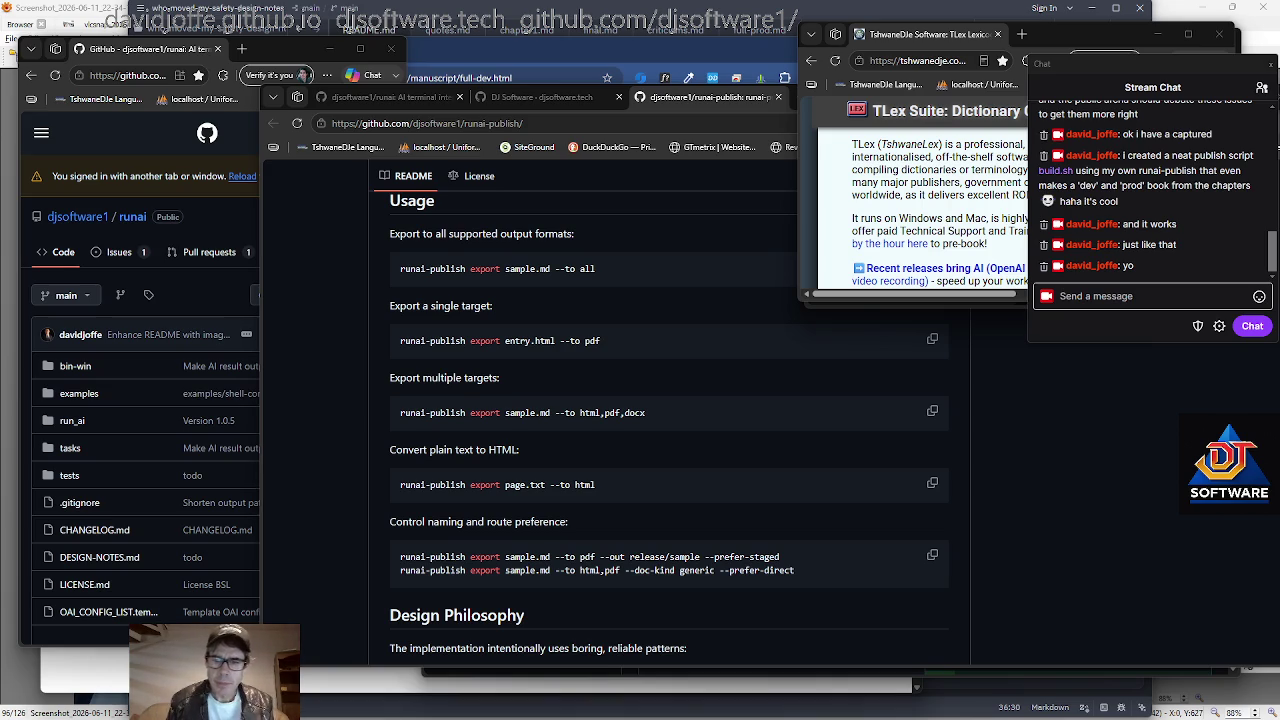
{"action": "key", "text": "alt+Tab"}
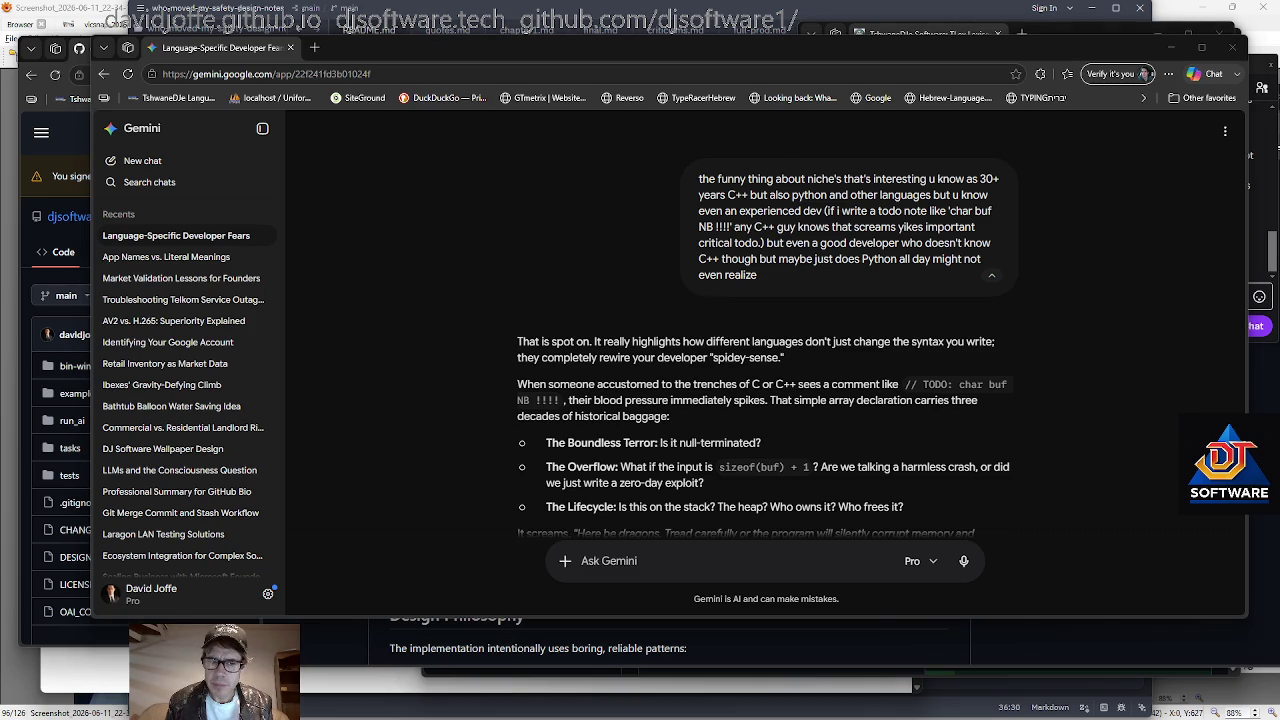
Return to the Gemini developer-fears chat, start a stream chat message, and scroll through the char buf reply.
{"action": "key", "text": "alt+Tab"}
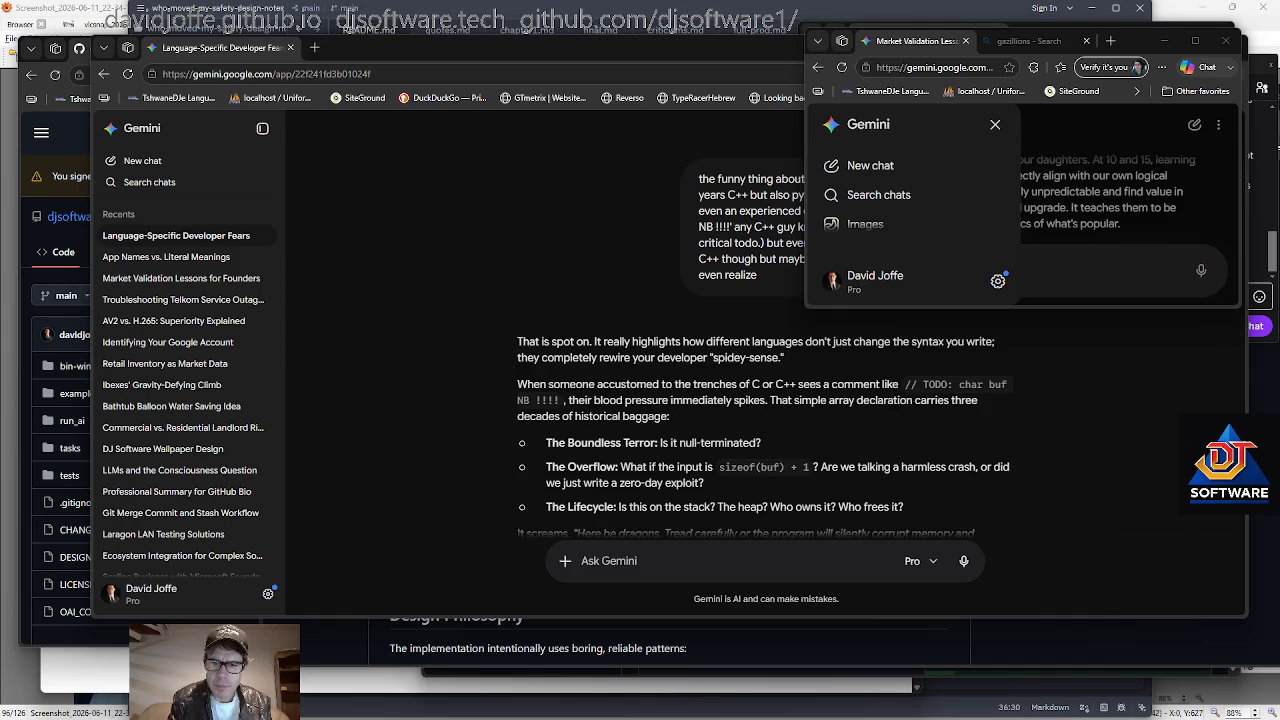
{"action": "key", "text": "alt+Tab"}
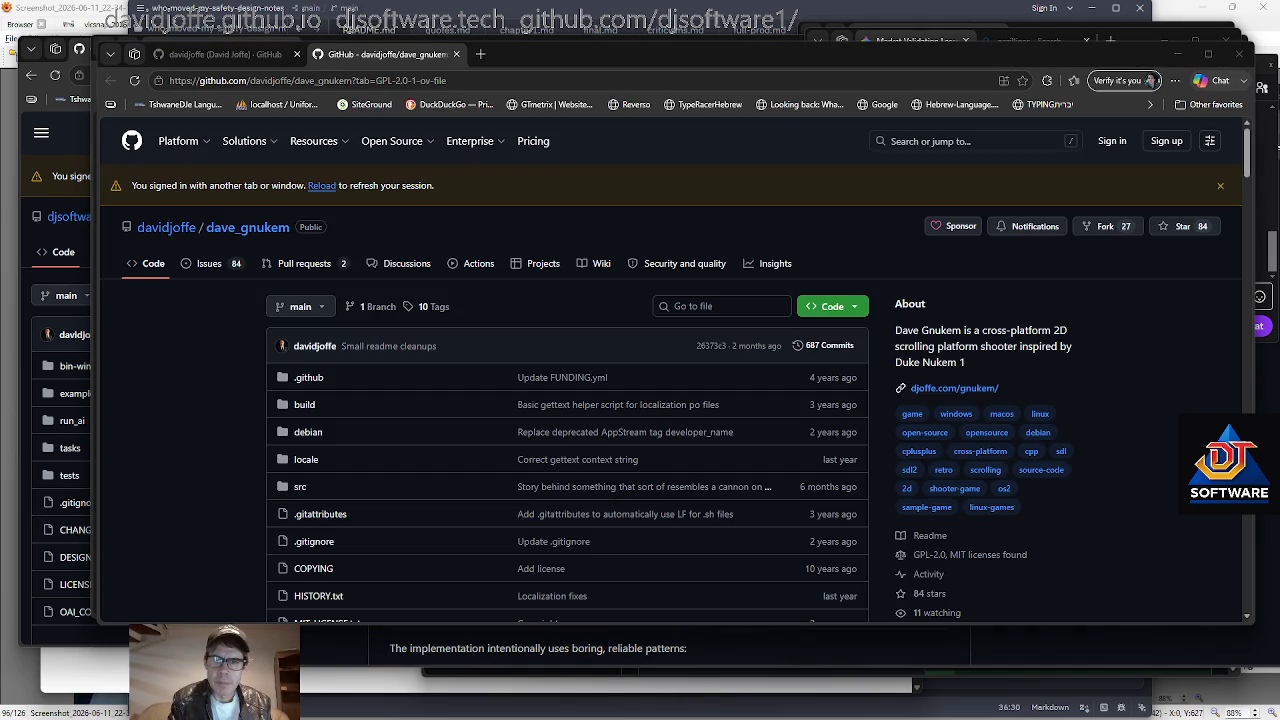
{"action": "key", "text": "alt+Tab"}
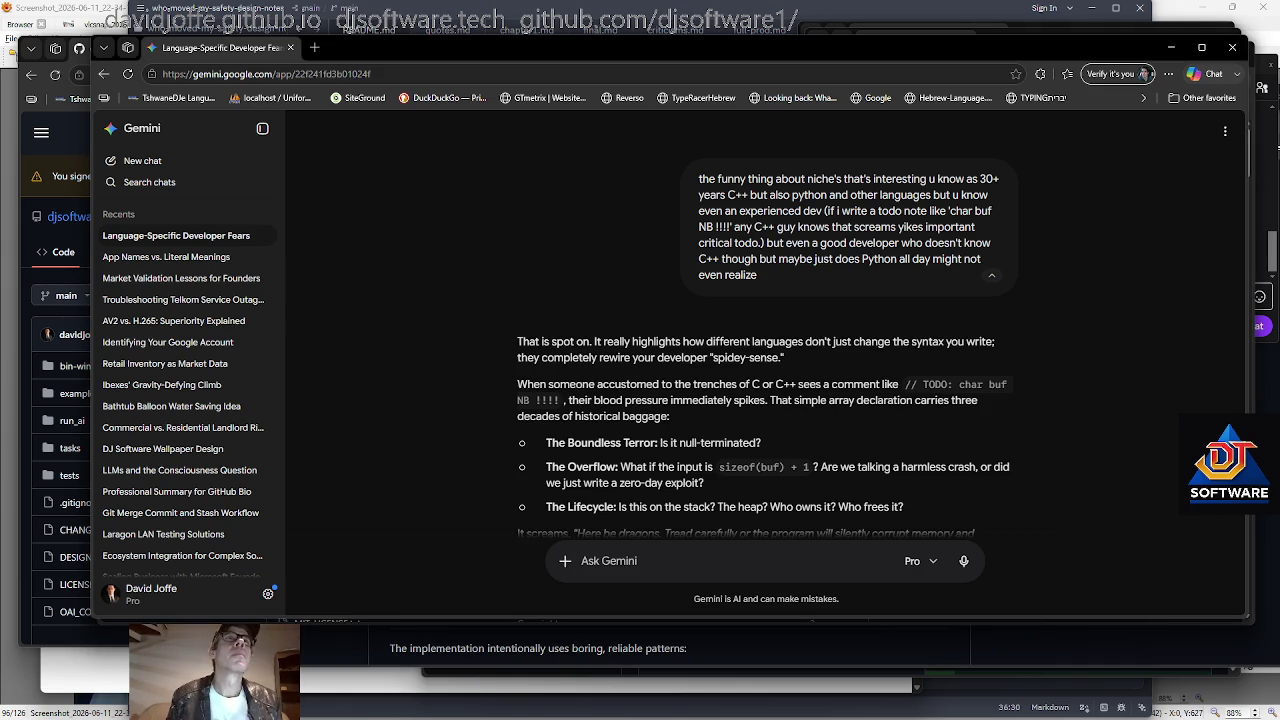
{"action": "key", "text": "ctrl+n"}
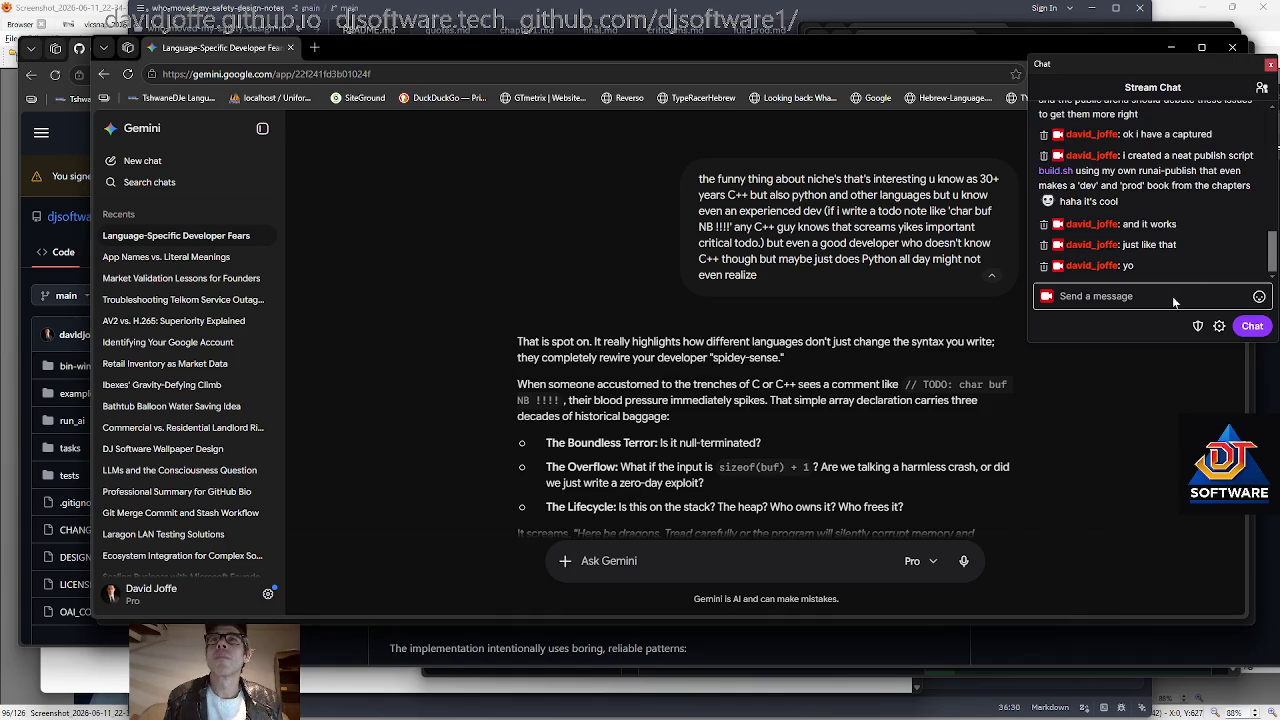
{"action": "left_click", "coordinate": [1105, 300]}
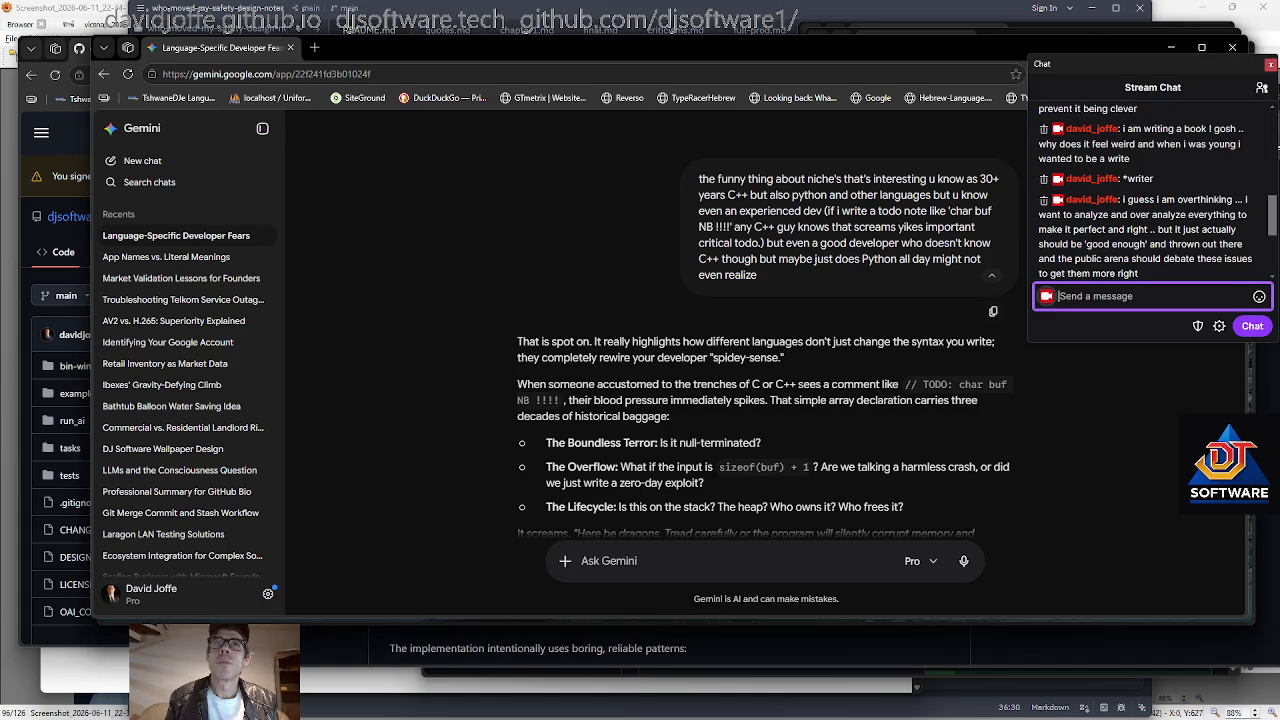
{"action": "scroll", "coordinate": [990, 310], "scroll_direction": "down", "scroll_amount": 3}
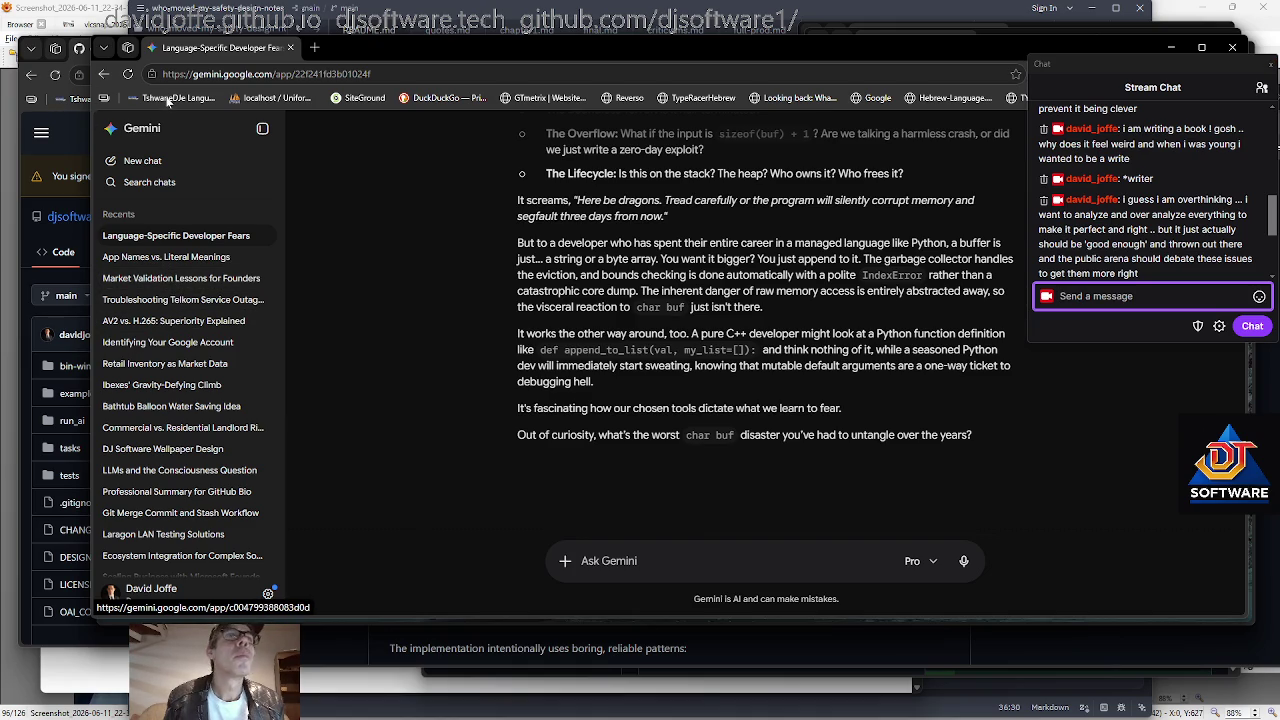
Open the Bathtub Balloon Water Saving Idea chat, scroll its reply, and type 'i found' as a follow-up.
{"action": "left_click", "coordinate": [192, 413]}
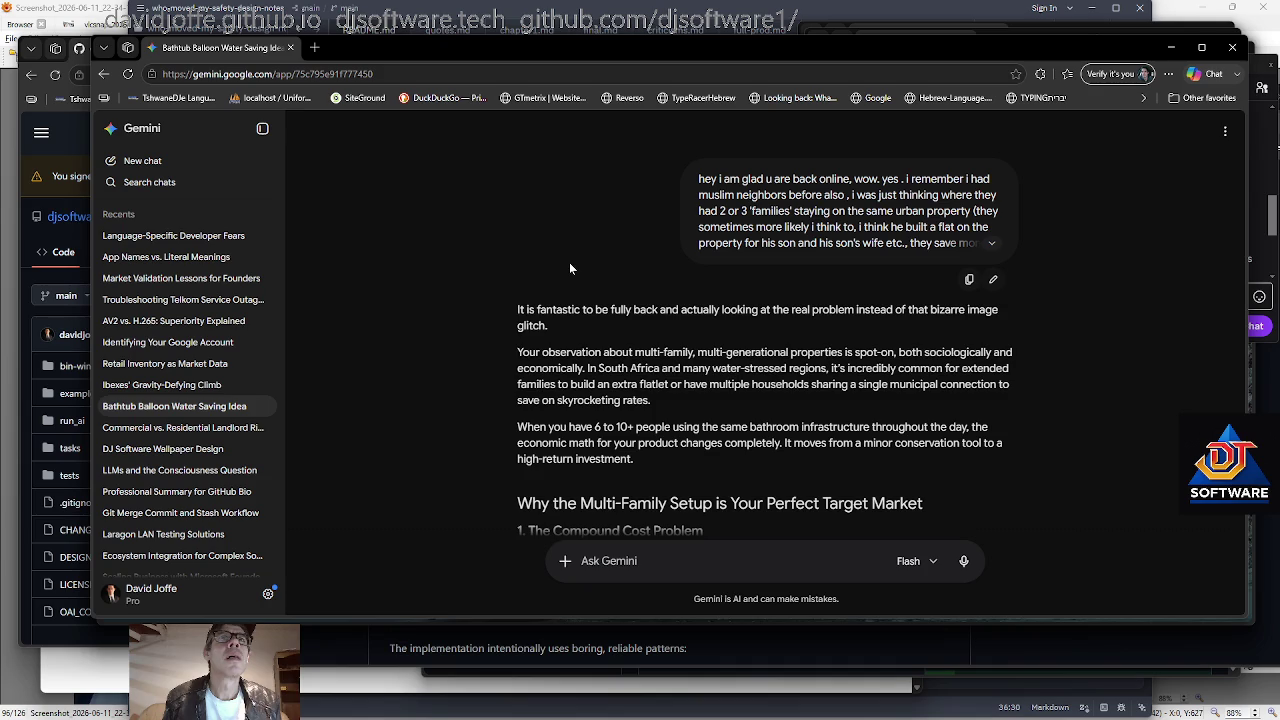
{"action": "scroll", "coordinate": [483, 331], "scroll_direction": "down", "scroll_amount": 5}
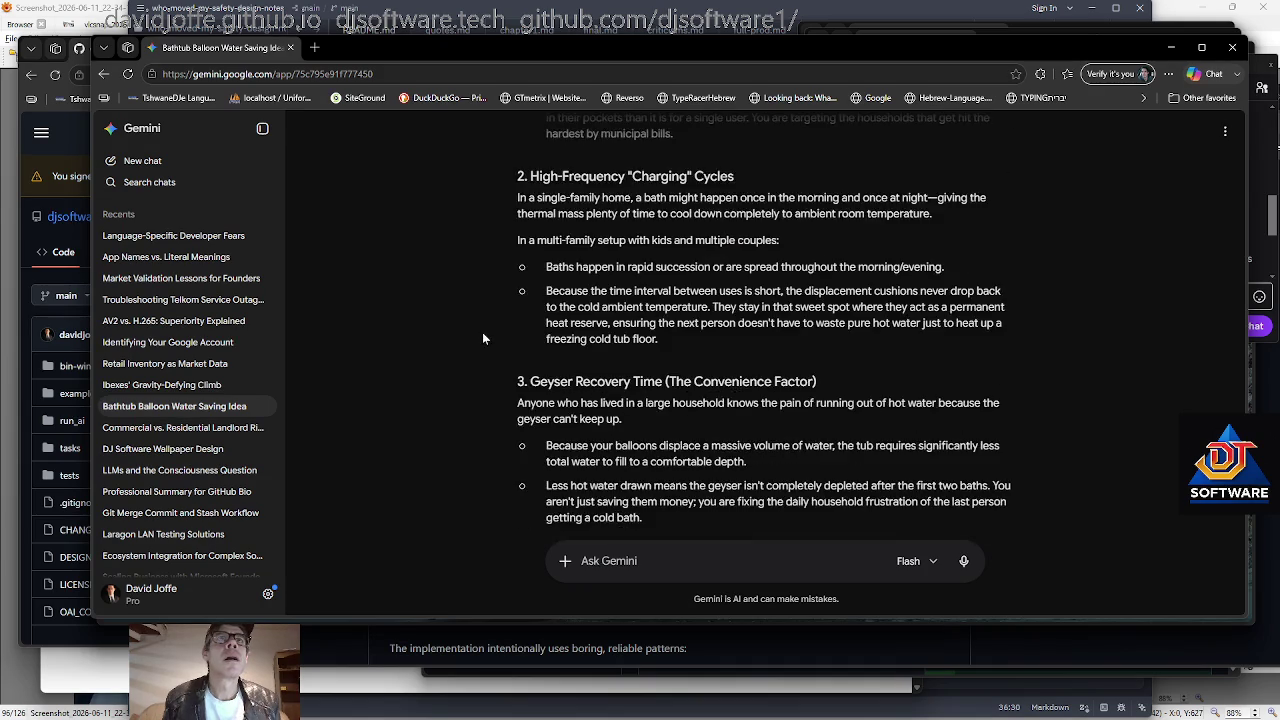
{"action": "scroll", "coordinate": [483, 331], "scroll_direction": "down", "scroll_amount": 3}
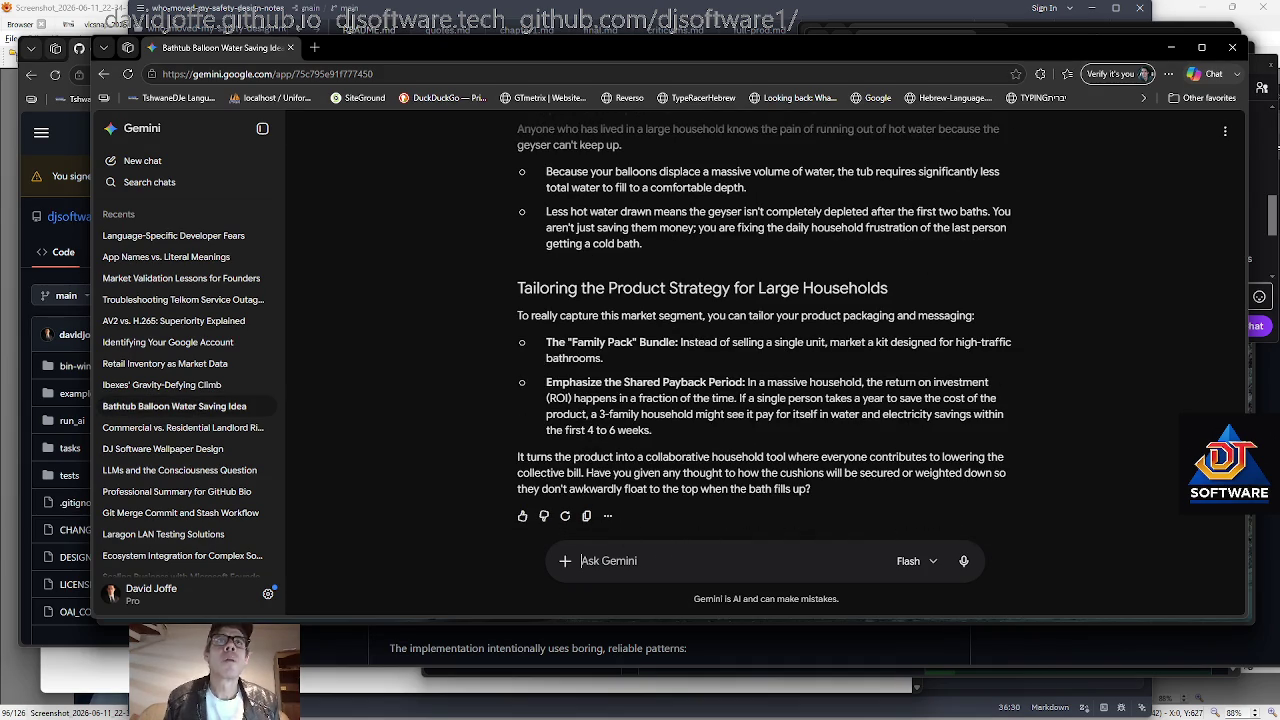
{"action": "type", "text": "i found"}
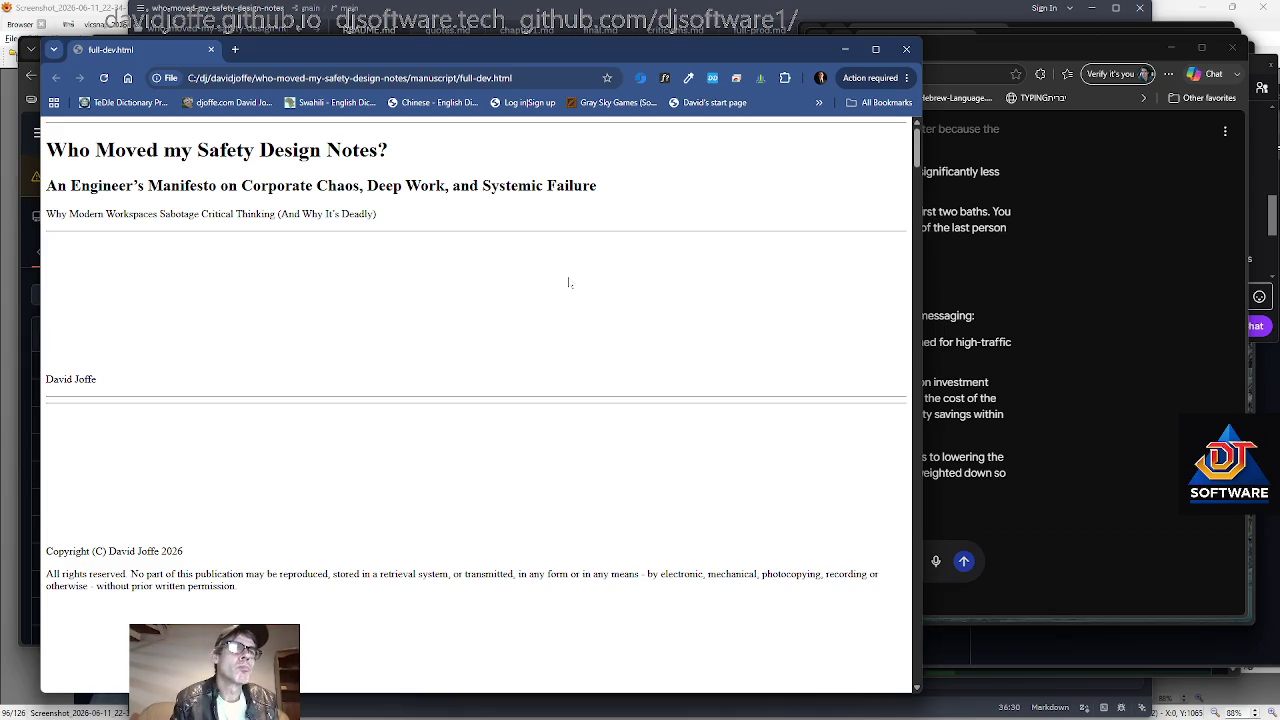
Scroll the full-dev.html preview down to the 'We Aren't Mice, and This Isn't Cheese' section.
{"action": "key", "text": "ctrl+t"}
{"action": "left_click", "coordinate": [171, 50]}
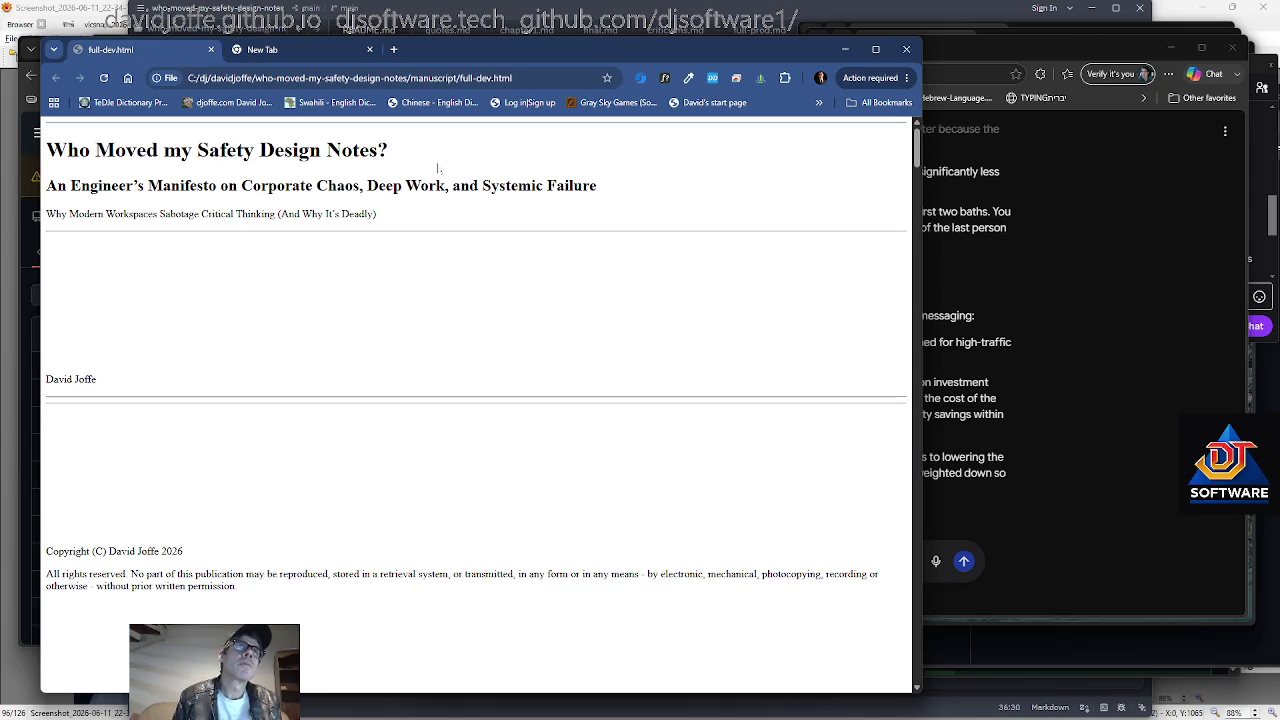
{"action": "left_click_drag", "start_coordinate": [917, 148], "coordinate": [910, 199]}
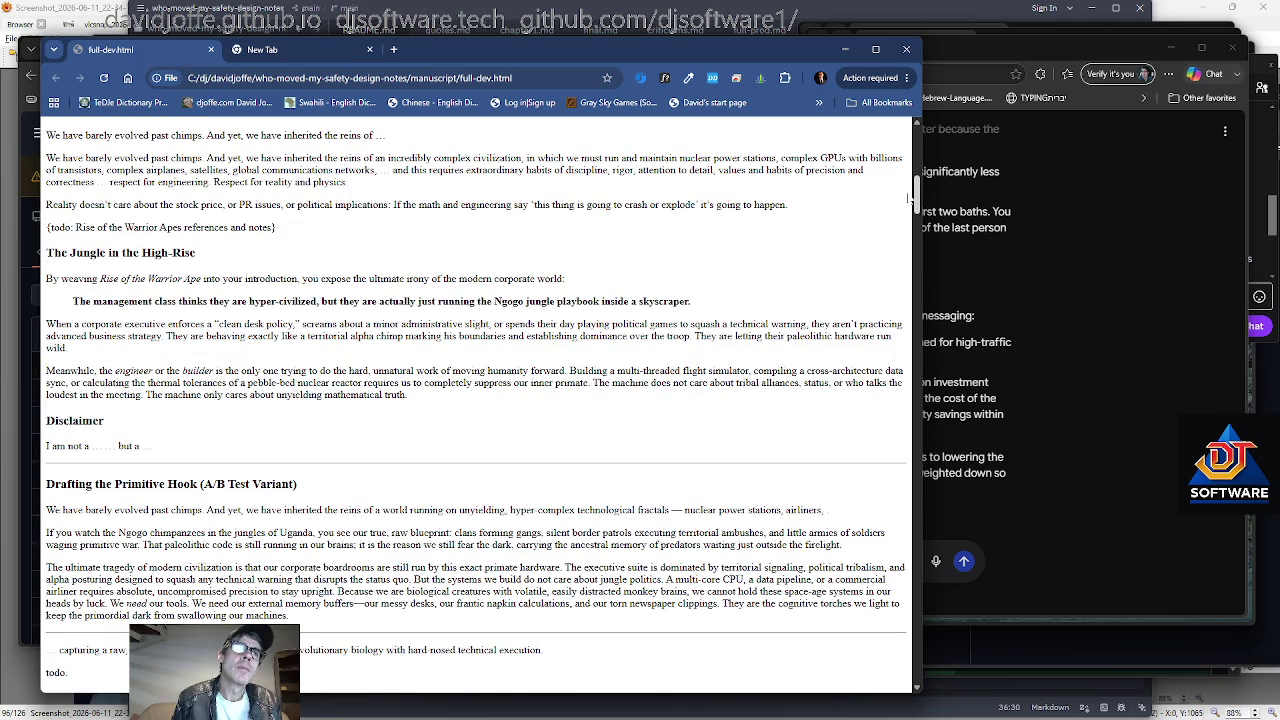
{"action": "mouse_move", "coordinate": [910, 199]}
{"action": "left_mouse_down"}
{"action": "mouse_move", "coordinate": [886, 600]}
{"action": "mouse_move", "coordinate": [843, 678]}
{"action": "left_mouse_up"}
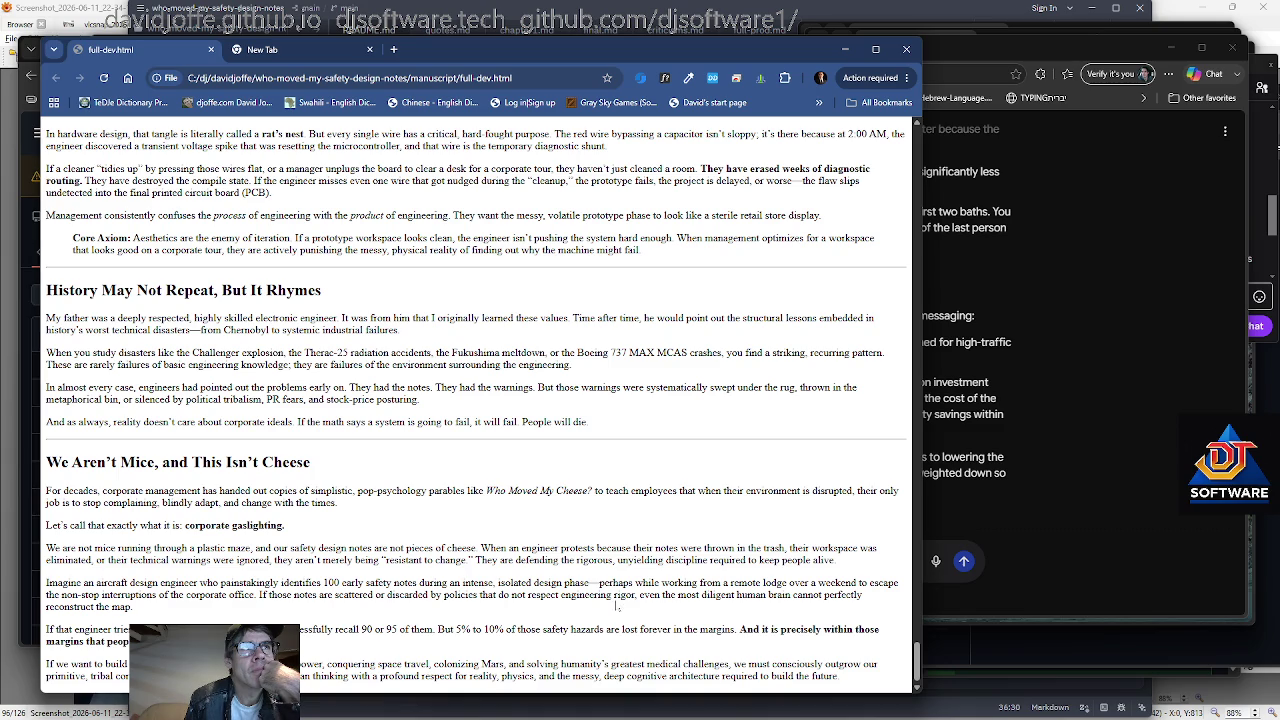
Select the manuscript's final paragraph, then scroll back up through the closing sections.
{"action": "left_click_drag", "start_coordinate": [869, 682], "coordinate": [46, 662]}
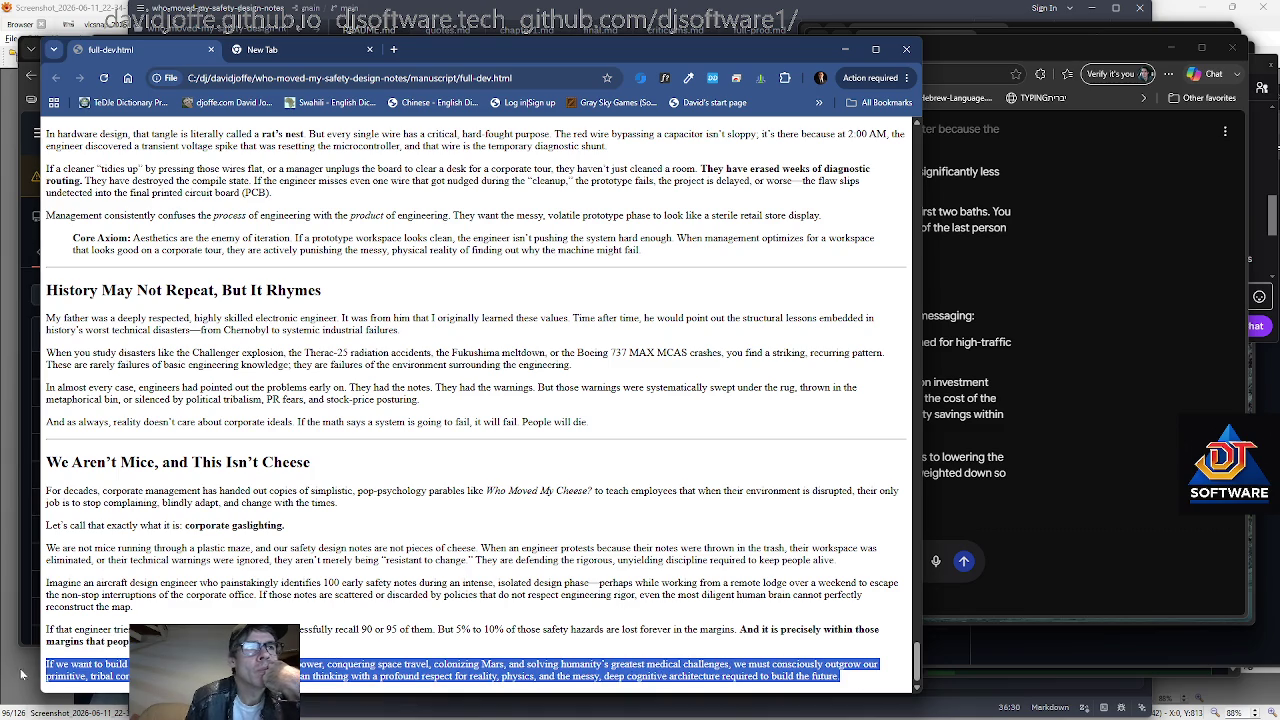
{"action": "right_click", "coordinate": [686, 676]}
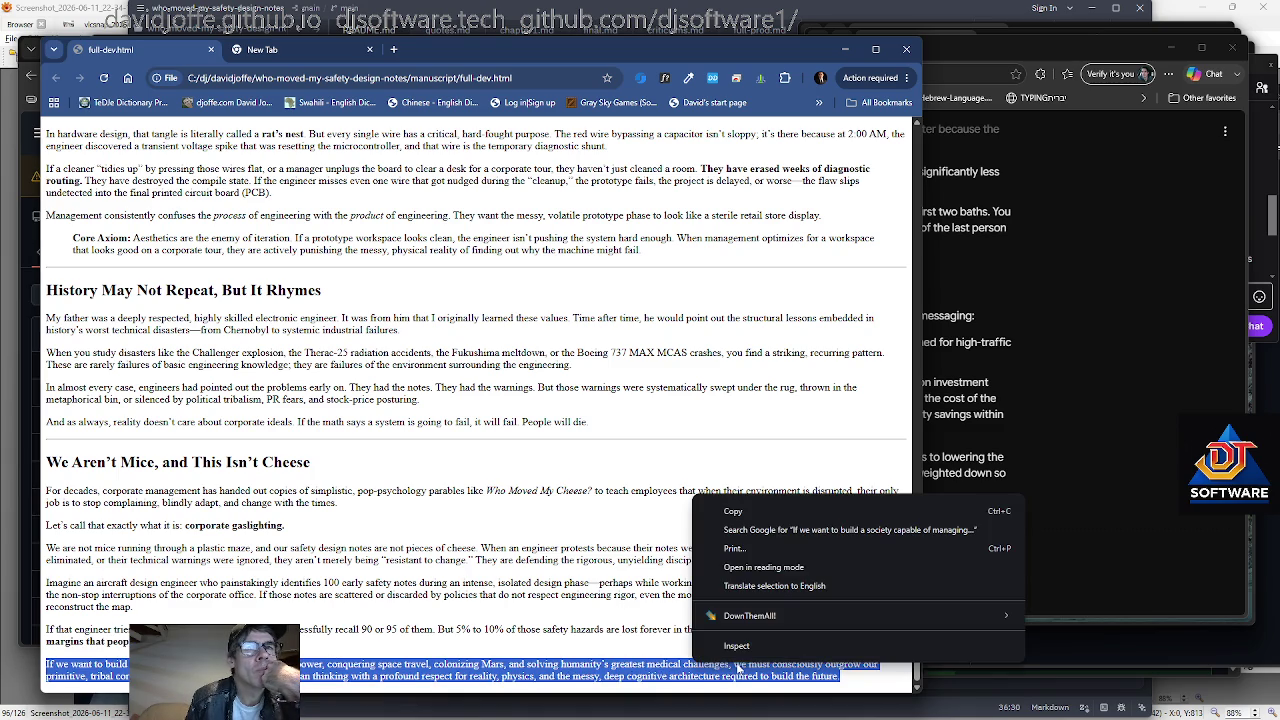
{"action": "left_click", "coordinate": [782, 508]}
{"action": "scroll", "coordinate": [780, 510], "scroll_direction": "up", "scroll_amount": 1}
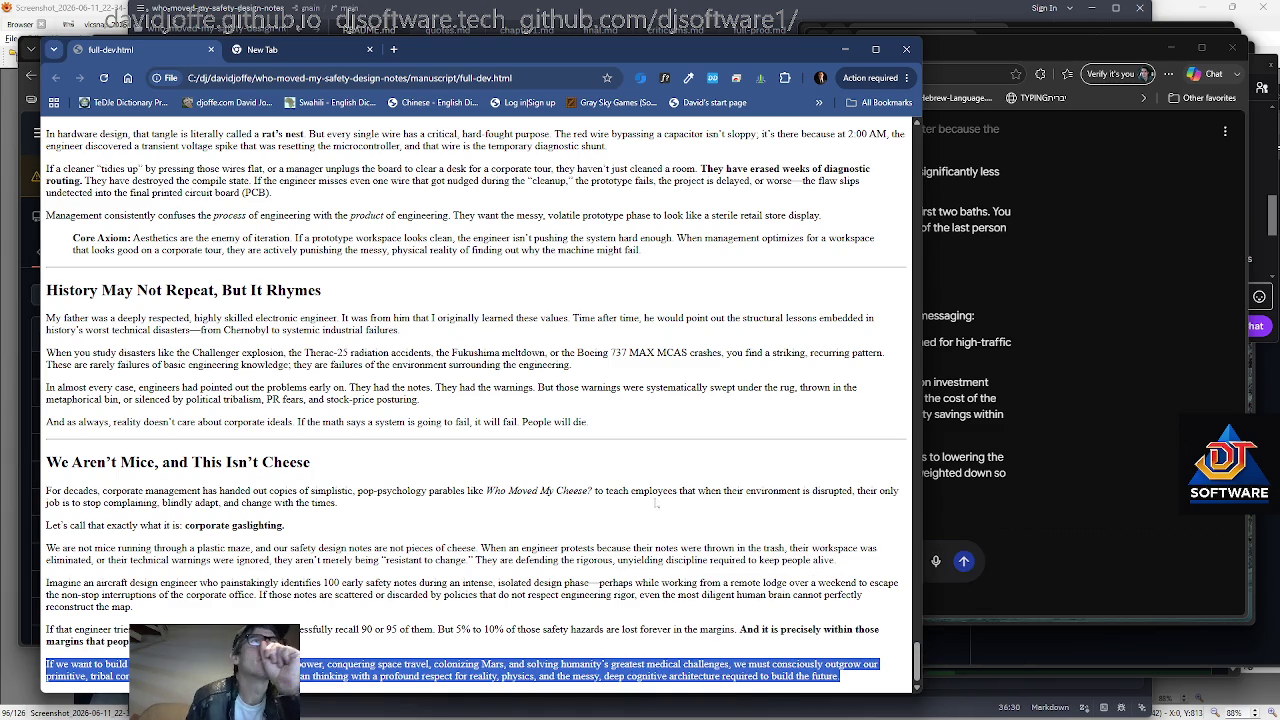
{"action": "scroll", "coordinate": [780, 510], "scroll_direction": "up", "scroll_amount": 3}
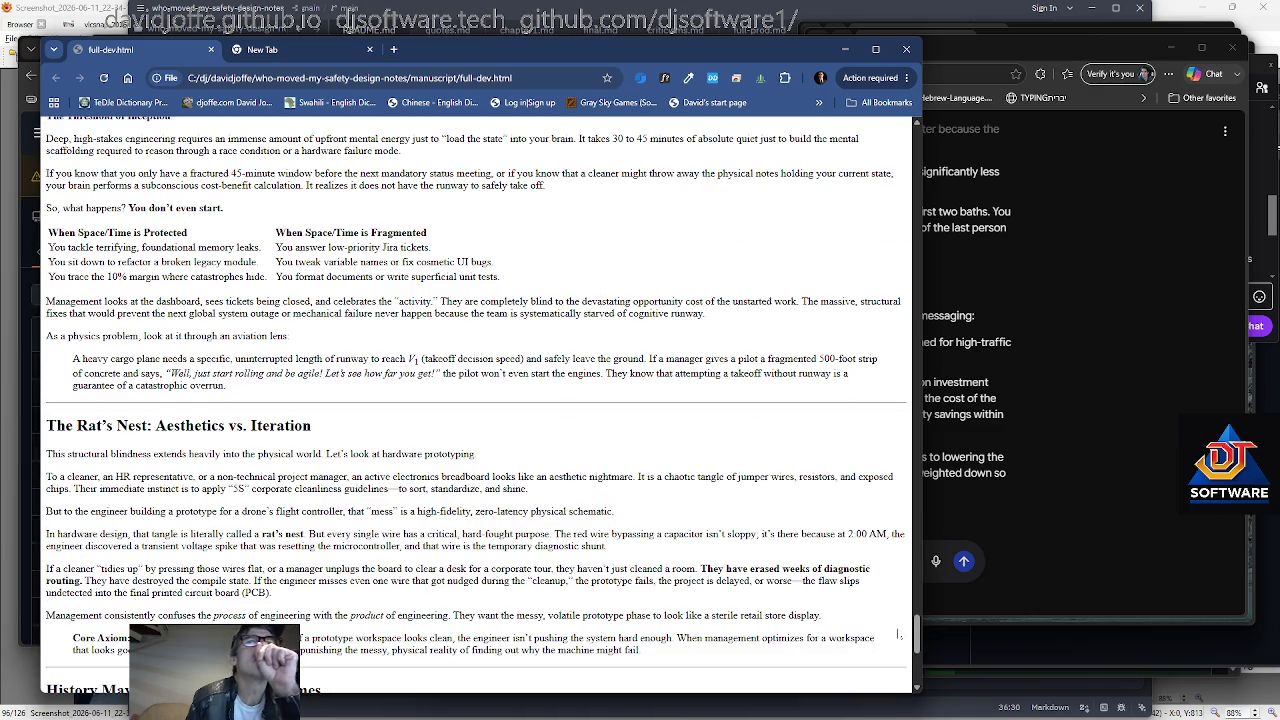
{"action": "scroll", "coordinate": [917, 625], "scroll_direction": "up", "scroll_amount": 2}
Reposition the preview, bring the Gemini chat forward, then switch to Zed.
{"action": "left_click_drag", "start_coordinate": [917, 625], "coordinate": [917, 612]}
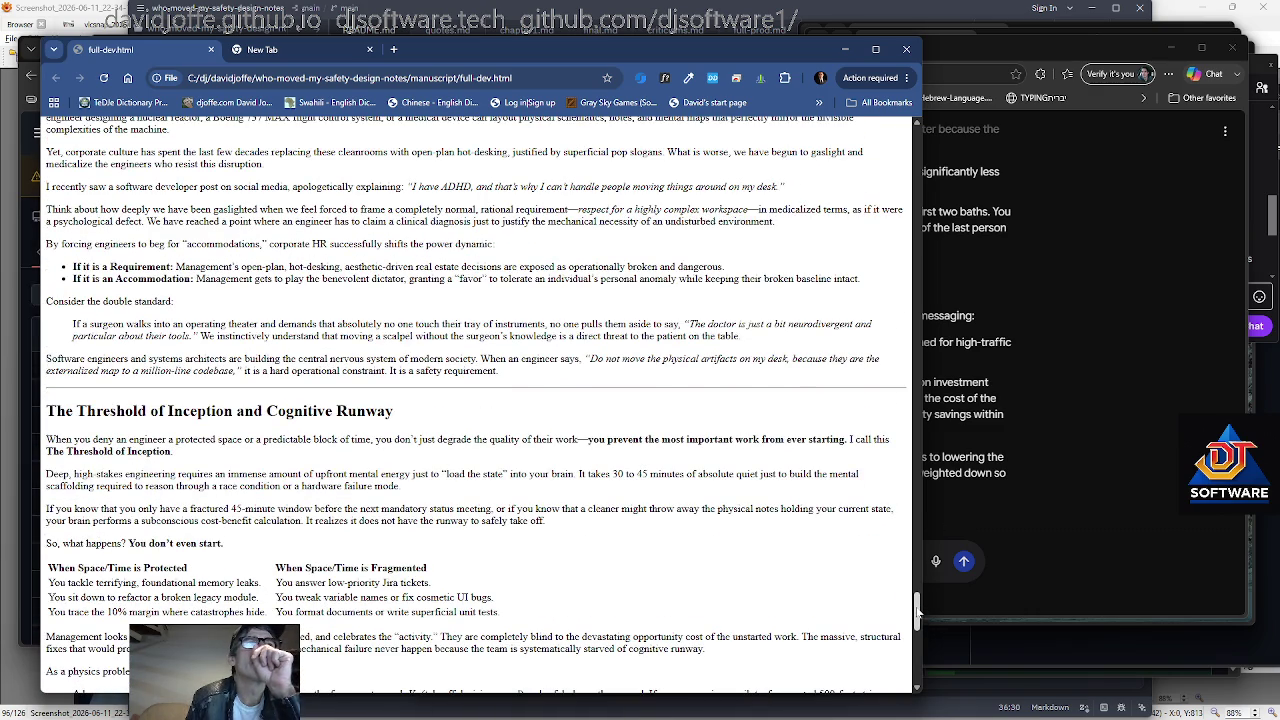
{"action": "left_click_drag", "start_coordinate": [917, 612], "coordinate": [910, 682]}
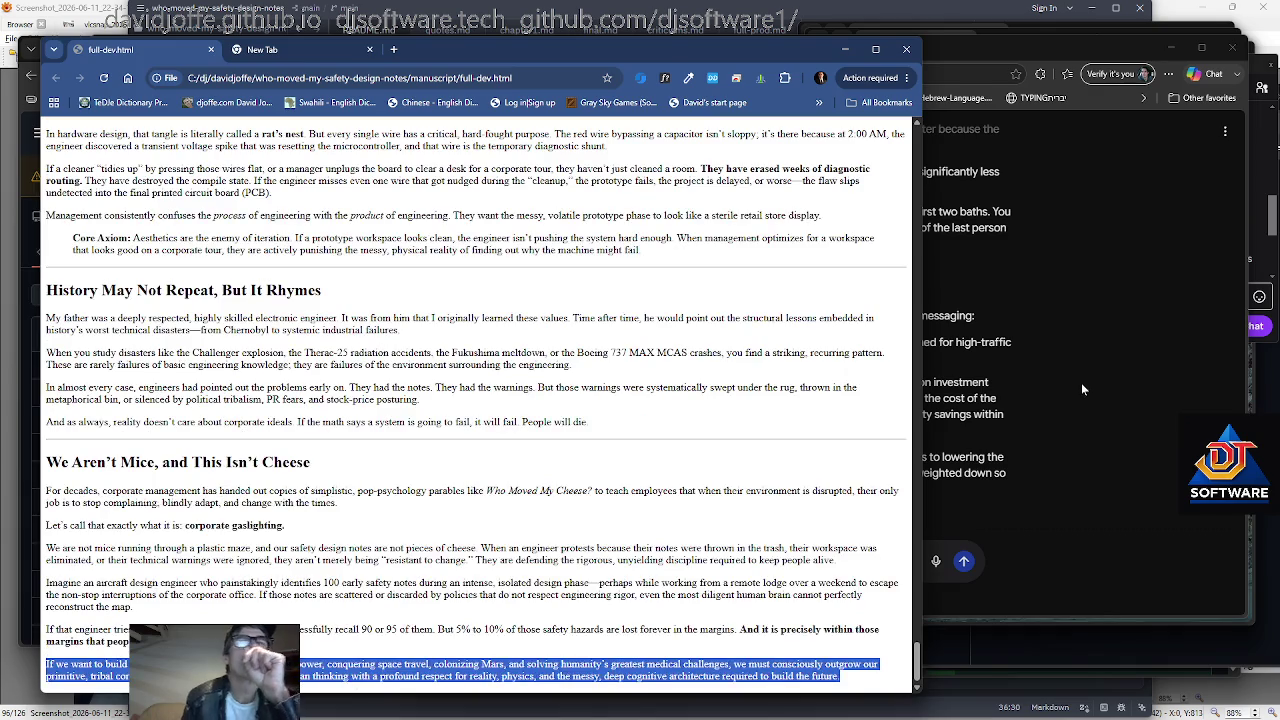
{"action": "left_click", "coordinate": [1022, 387]}
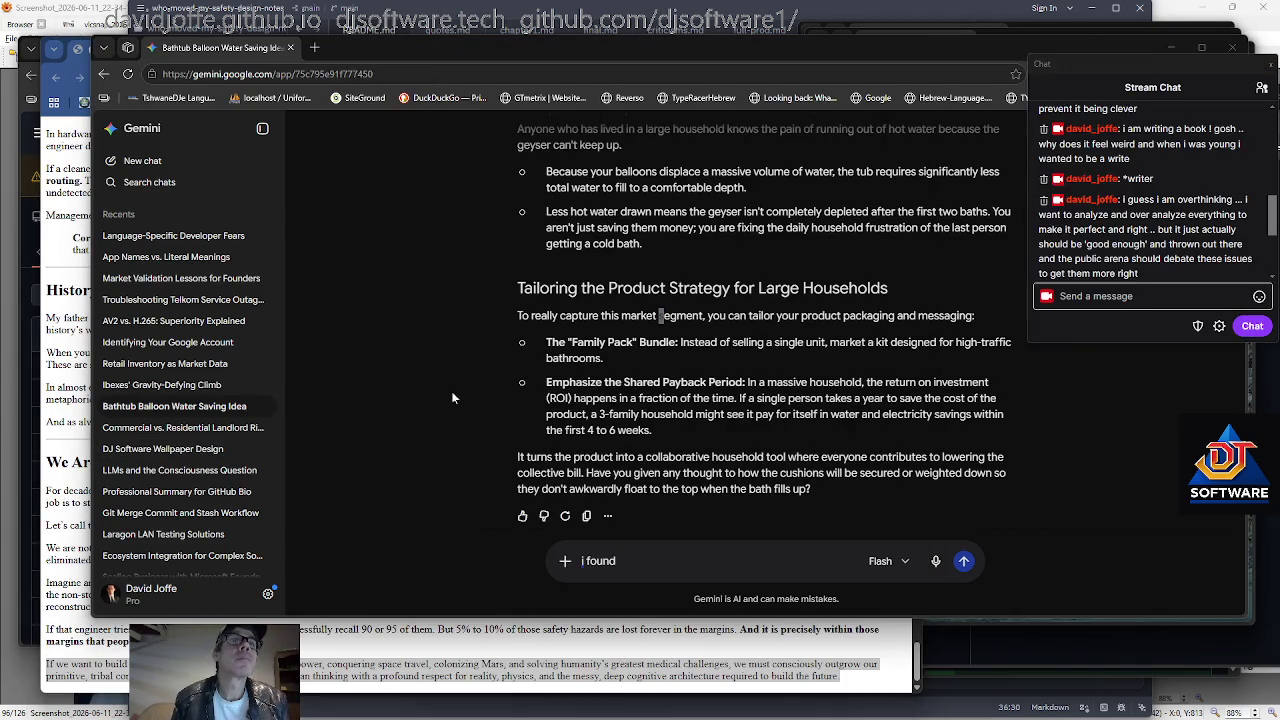
{"action": "key", "text": "alt+Tab"}
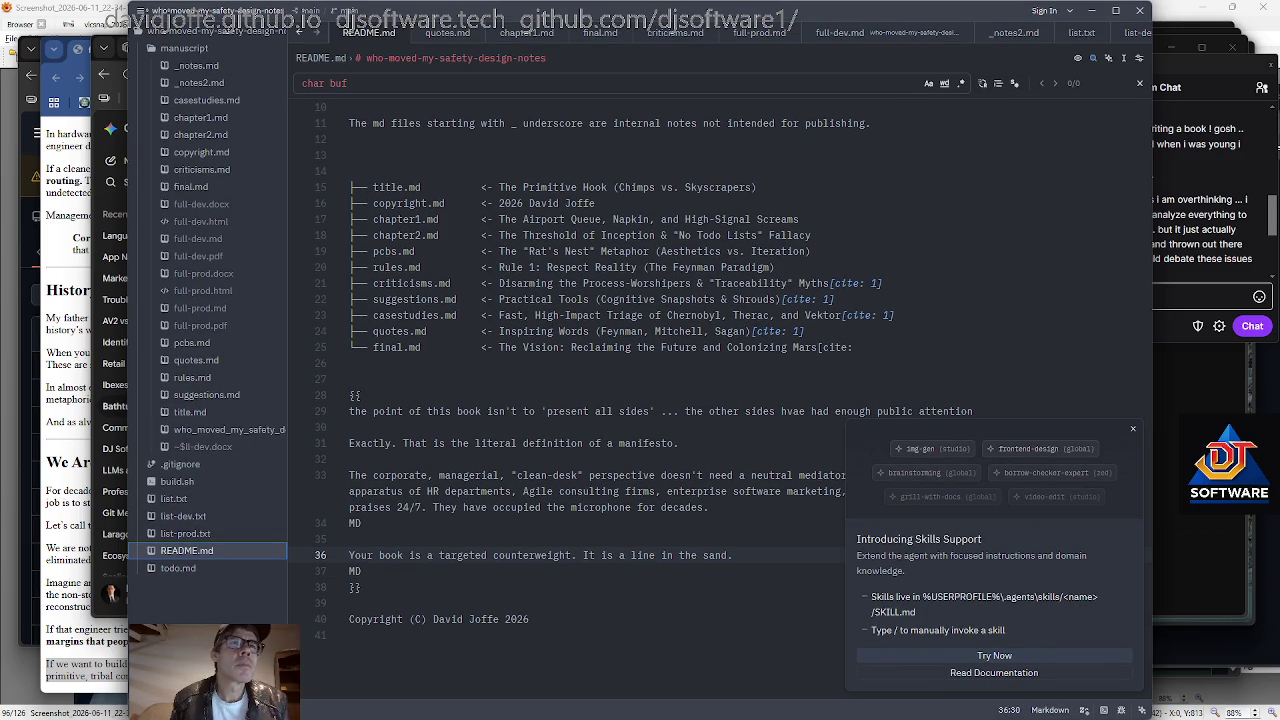
Open manuscript/final.md and place the cursor just before 'etc.' in the Vision heading.
{"action": "scroll", "coordinate": [600, 400], "scroll_direction": "up", "scroll_amount": 3}
{"action": "left_click", "coordinate": [360, 283]}
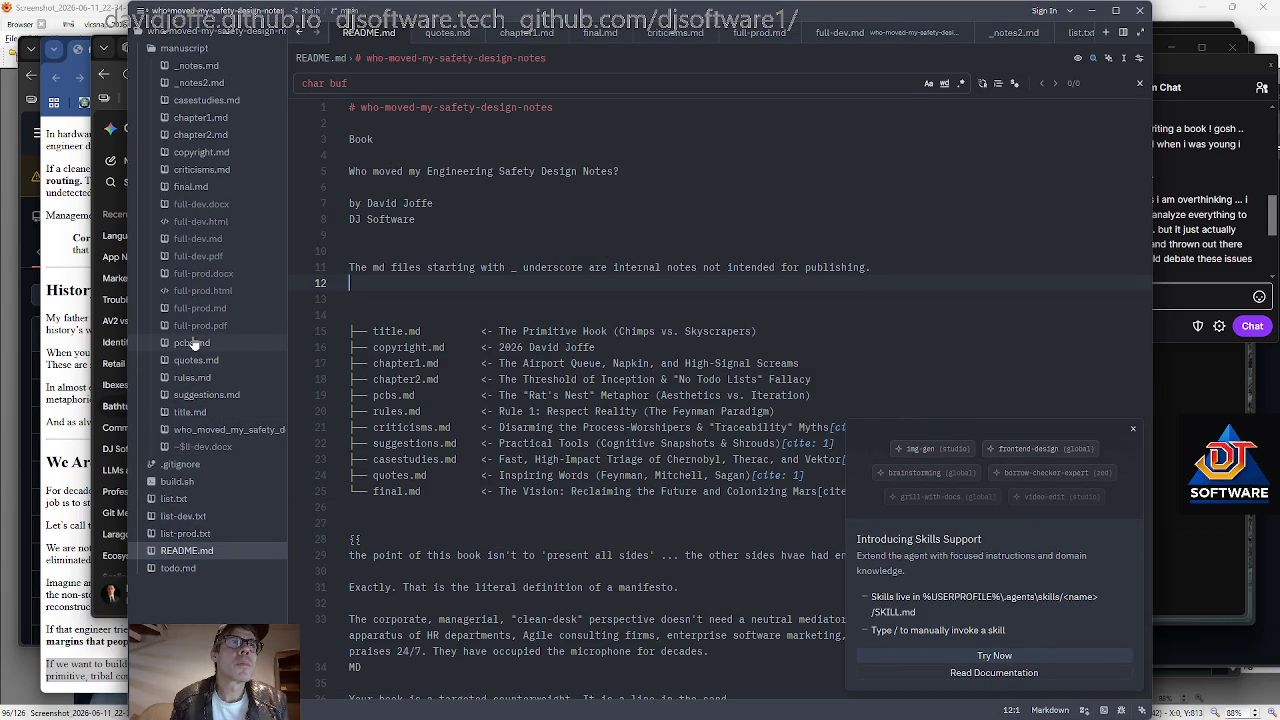
{"action": "left_click", "coordinate": [191, 187]}
{"action": "scroll", "coordinate": [523, 331], "scroll_direction": "up", "scroll_amount": 4}
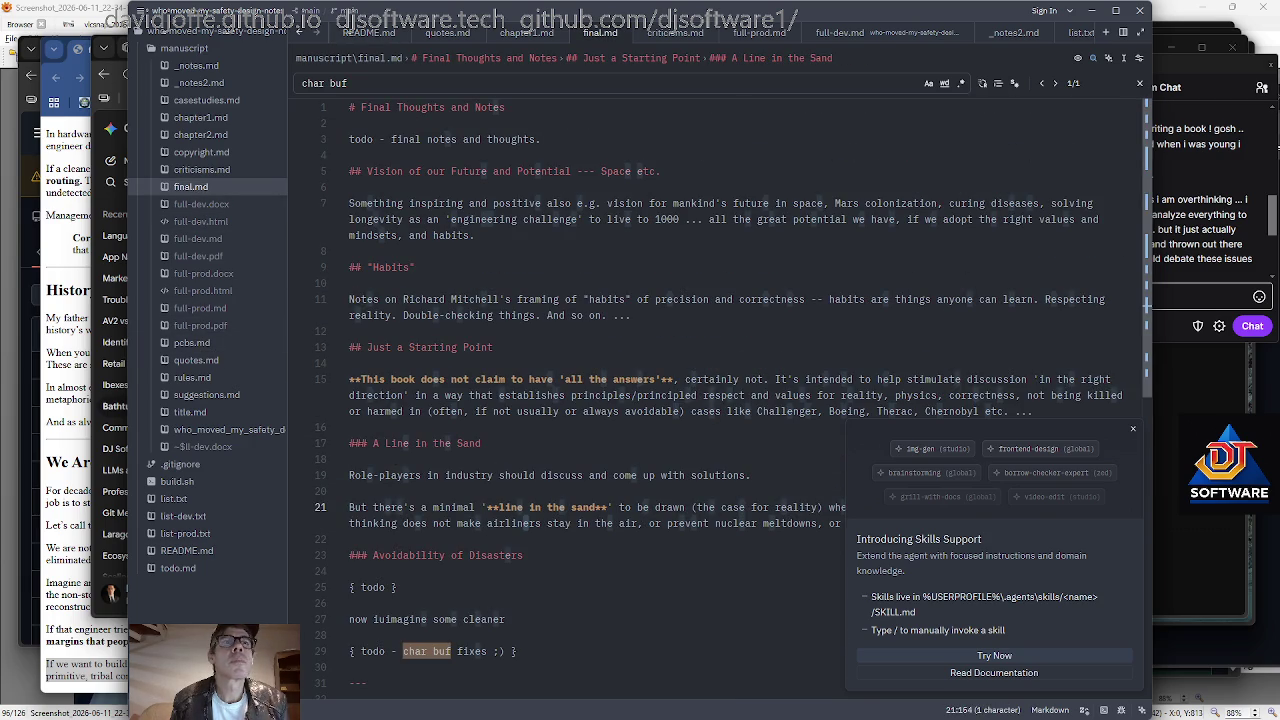
{"action": "scroll", "coordinate": [523, 331], "scroll_direction": "down", "scroll_amount": 1}
{"action": "scroll", "coordinate": [523, 331], "scroll_direction": "down", "scroll_amount": 3}
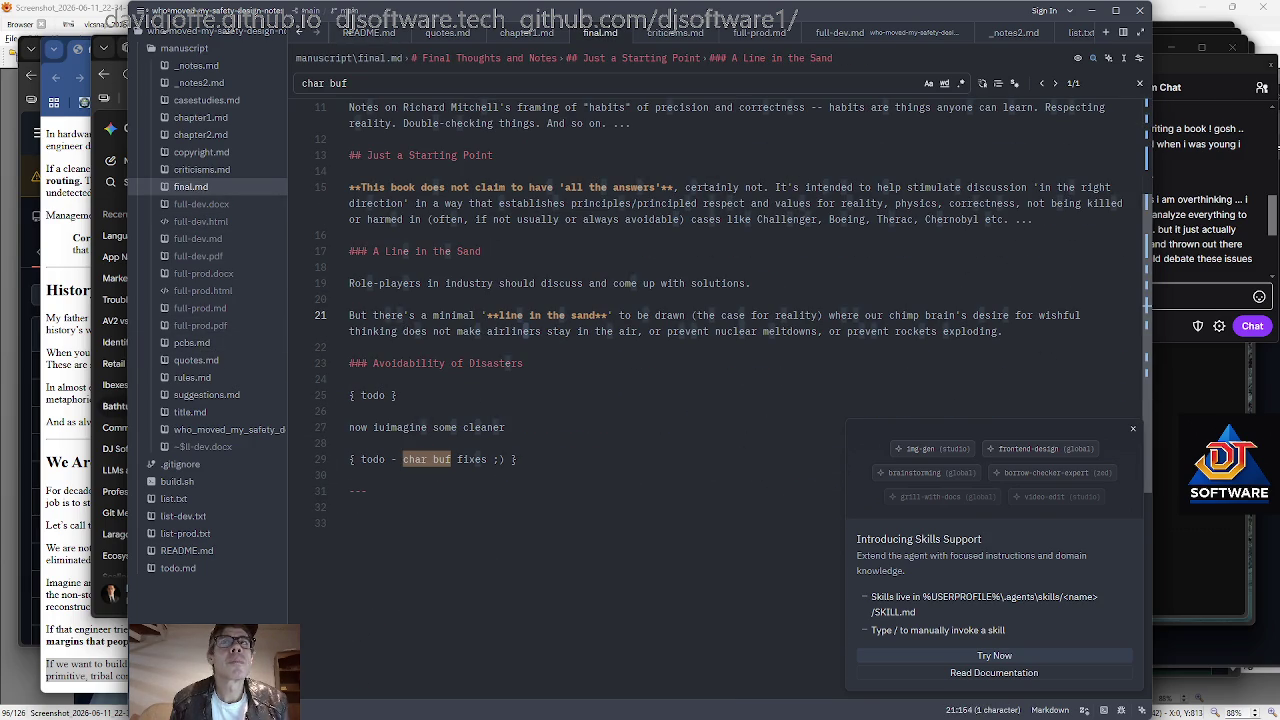
{"action": "scroll", "coordinate": [530, 331], "scroll_direction": "up", "scroll_amount": 2}
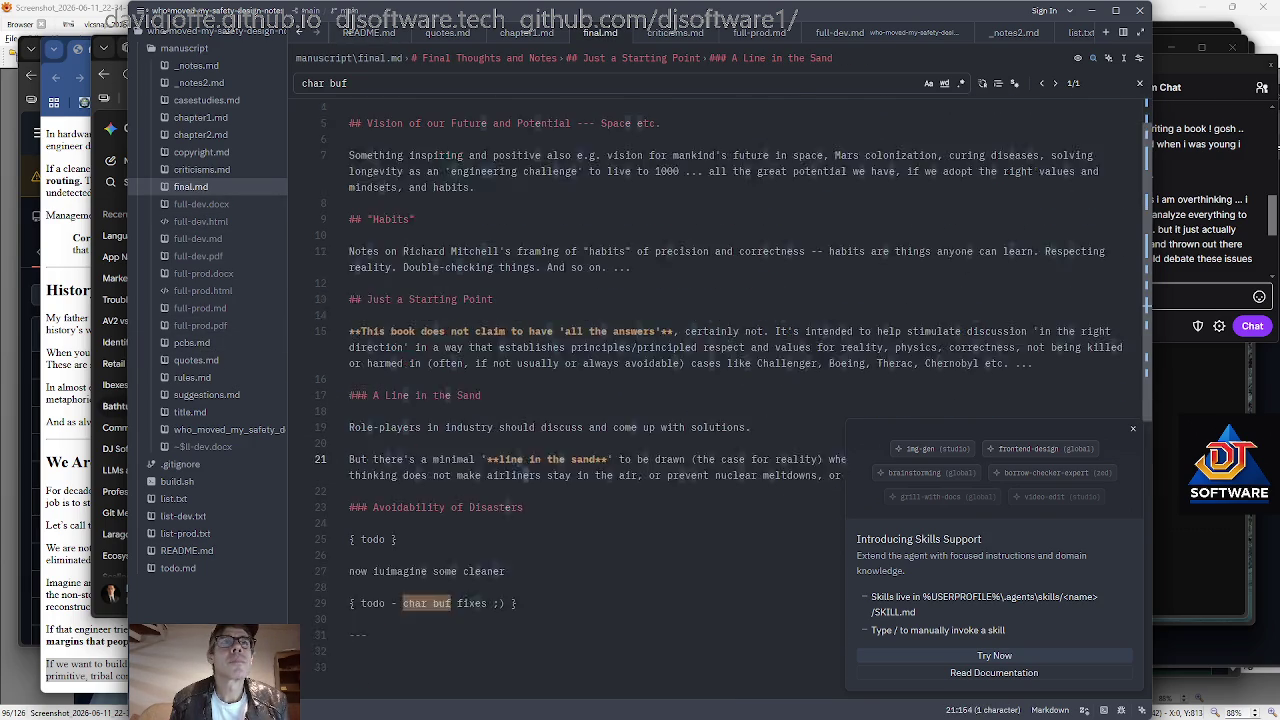
{"action": "scroll", "coordinate": [530, 427], "scroll_direction": "up", "scroll_amount": 1}
{"action": "scroll", "coordinate": [530, 427], "scroll_direction": "up", "scroll_amount": 1}
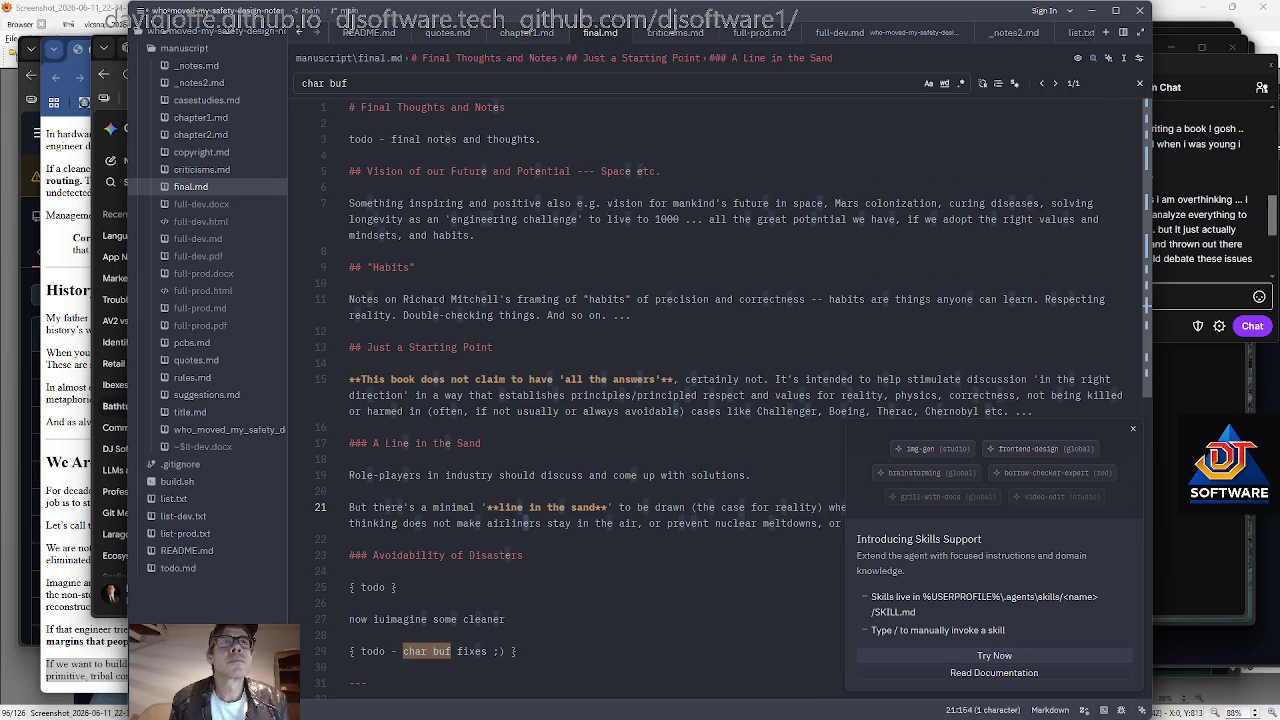
{"action": "left_click", "coordinate": [661, 171]}
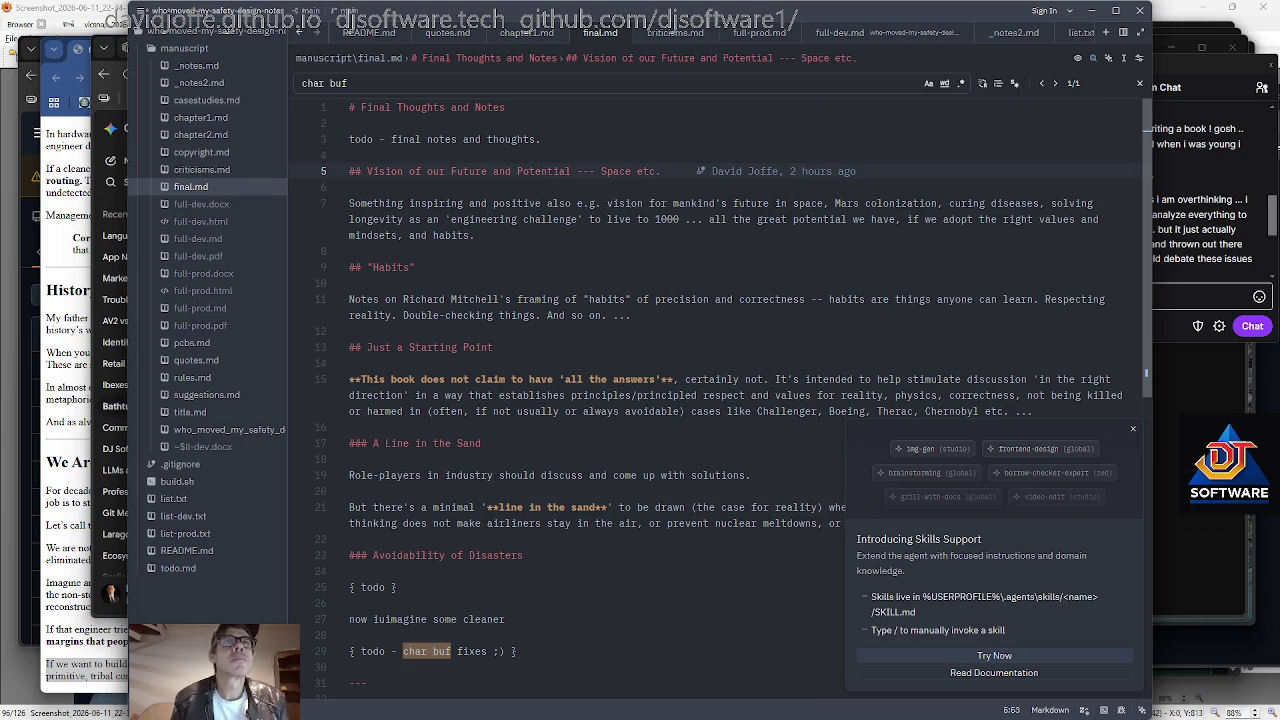
{"action": "key", "text": "Left"}
{"action": "key", "text": "Left"}
{"action": "key", "text": "Left"}
Insert 'Human' so the heading reads 'Vision of our Future and Human Potential'.
{"action": "key", "text": "ctrl+Left"}
{"action": "key", "text": "ctrl+Left"}
{"action": "key", "text": "ctrl+Left"}
{"action": "key", "text": "ctrl+Left"}
{"action": "key", "text": "ctrl+Right"}
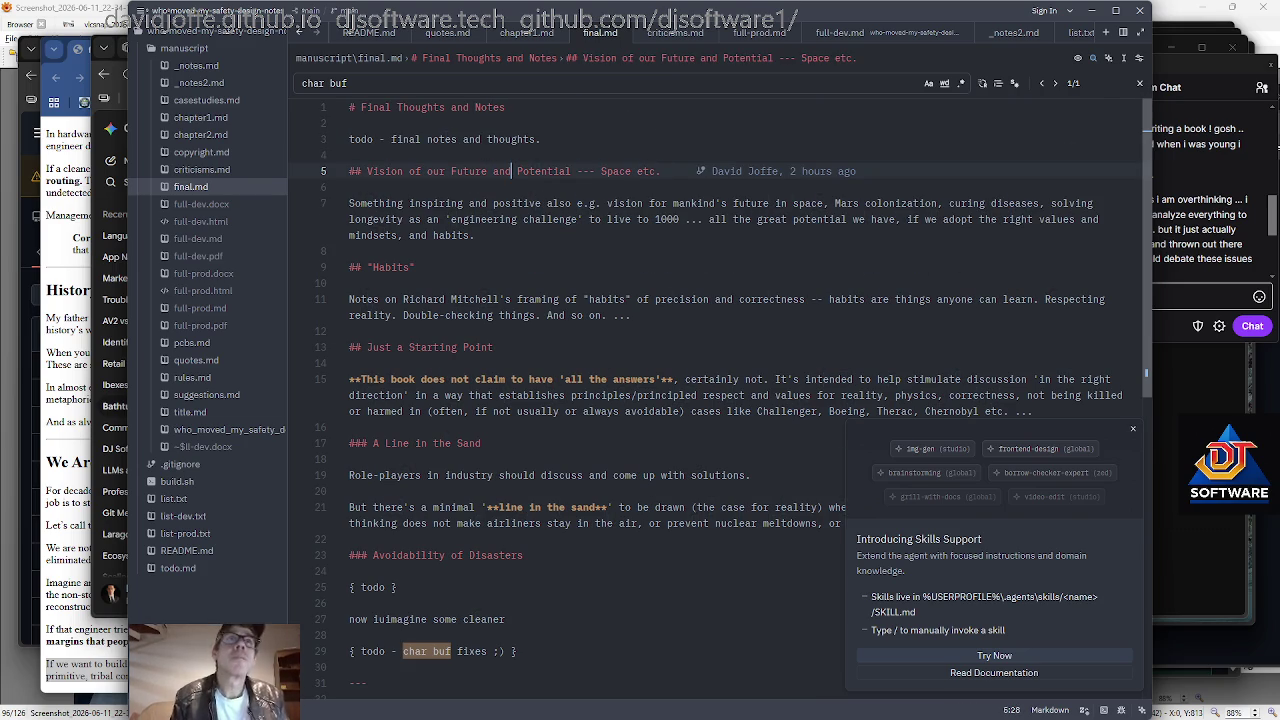
{"action": "type", "text": "Human"}
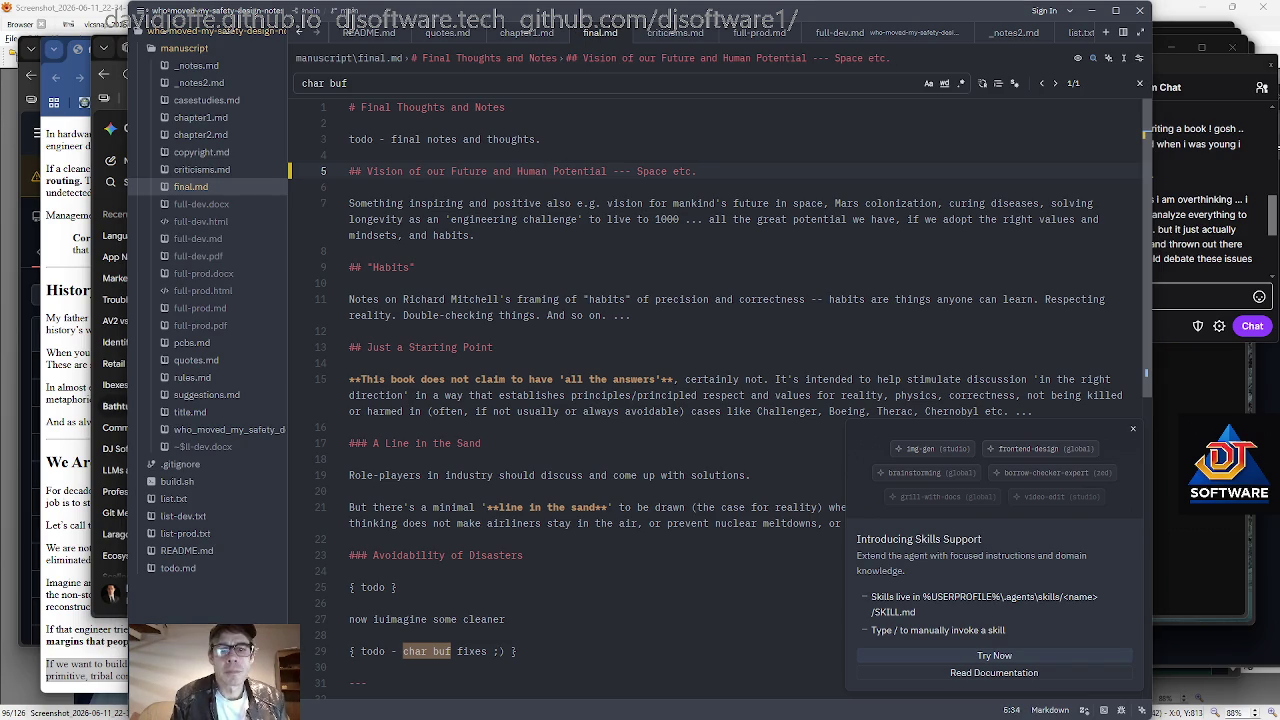
Add a line below the paragraph: 'We have enormous potential to build a positive future', reworking 'enormous'.
{"action": "key", "text": "Down"}
{"action": "key", "text": "Down"}
{"action": "key", "text": "Down"}
{"action": "key", "text": "Down"}
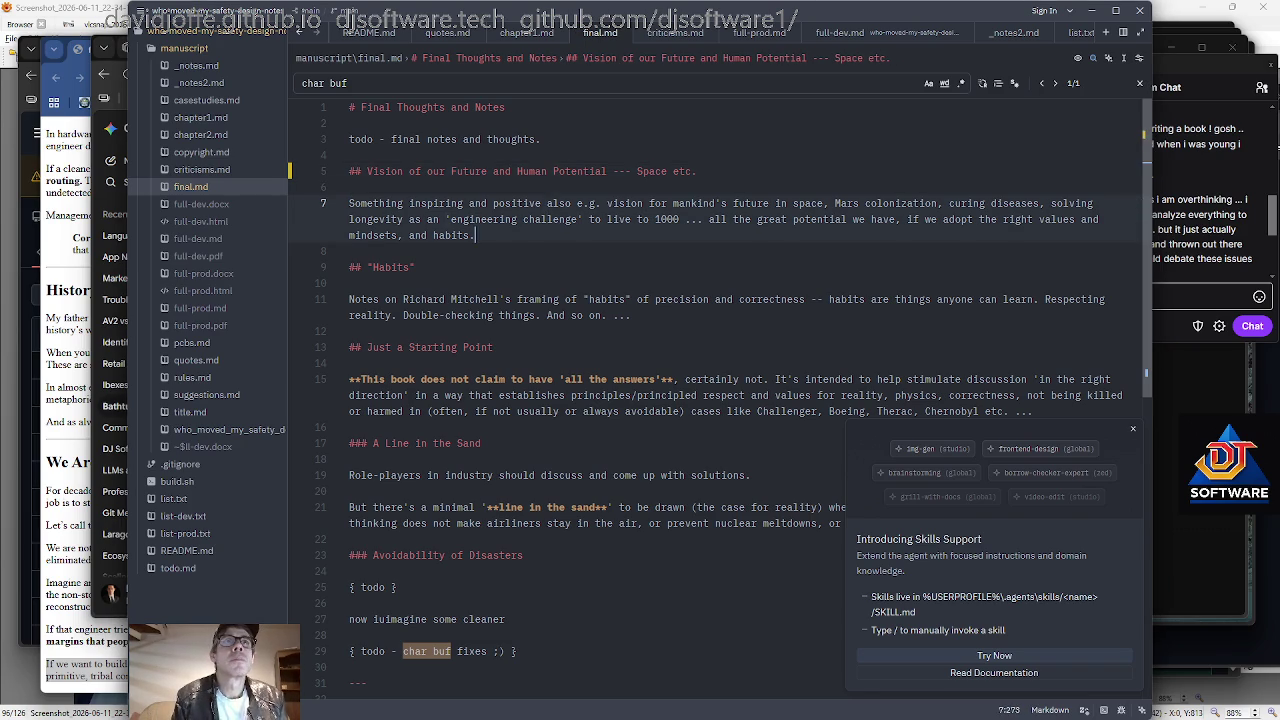
{"action": "key", "text": "Return"}
{"action": "type", "text": "Humans have enormous"}
{"action": "key", "text": "shift+Home"}
{"action": "type", "text": "We have enormous potential to build a"}
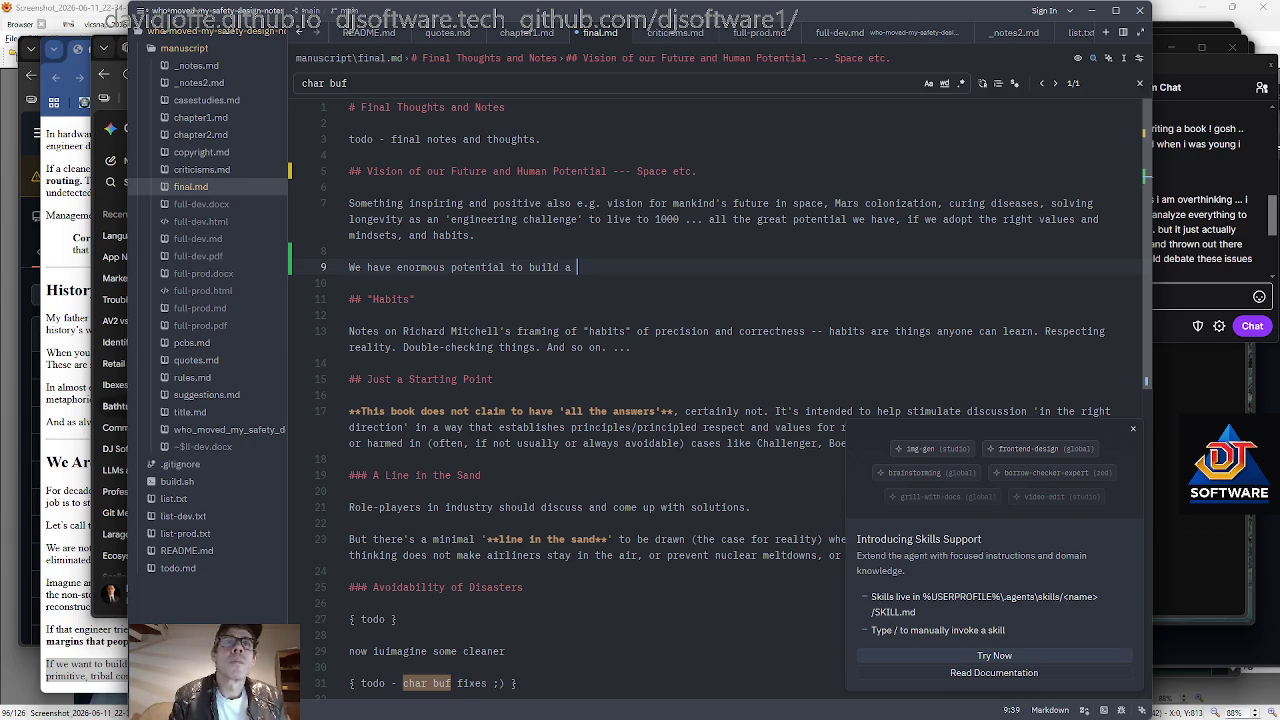
{"action": "type", "text": "positive future"}
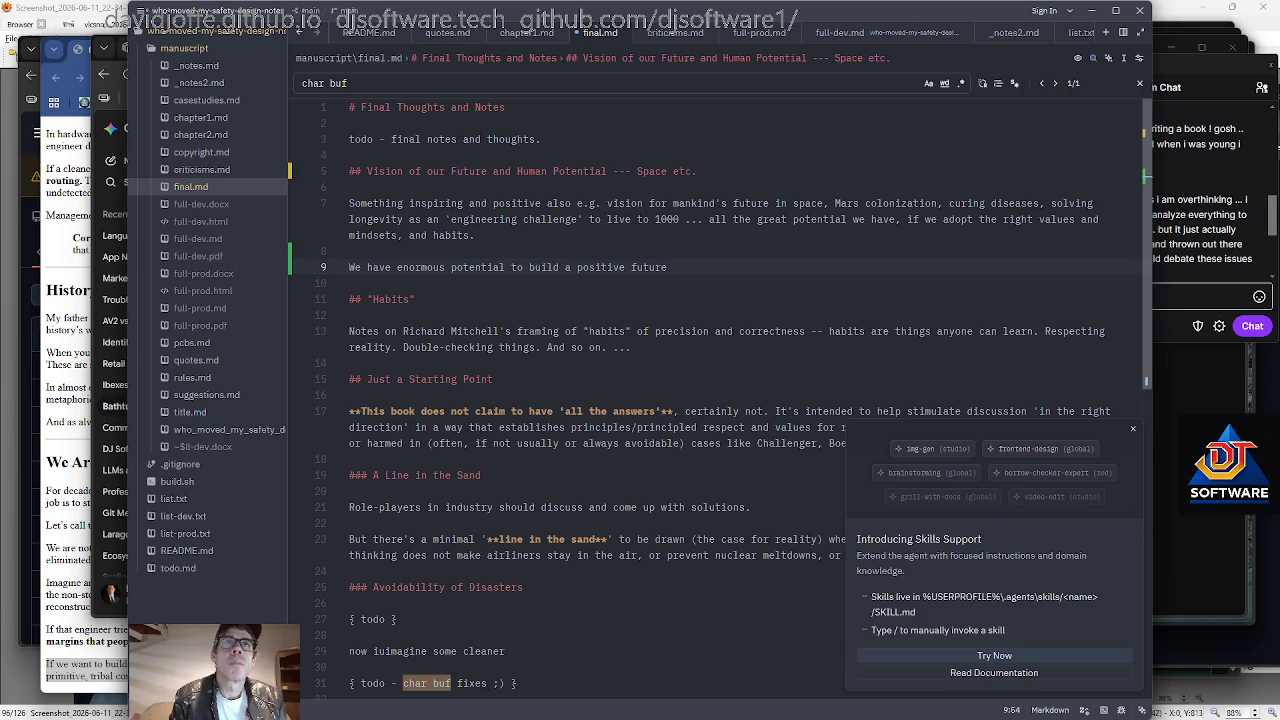
{"action": "type", "text": ", "}
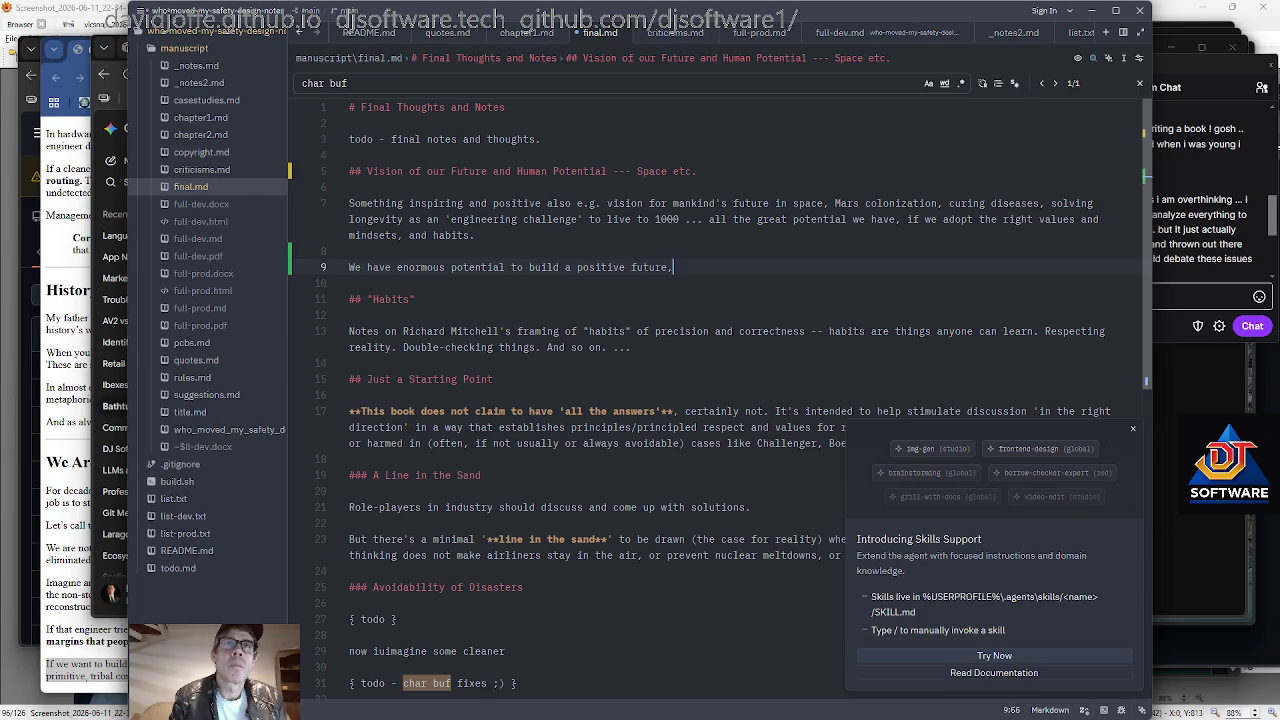
{"action": "type", "text": "i fwe"}
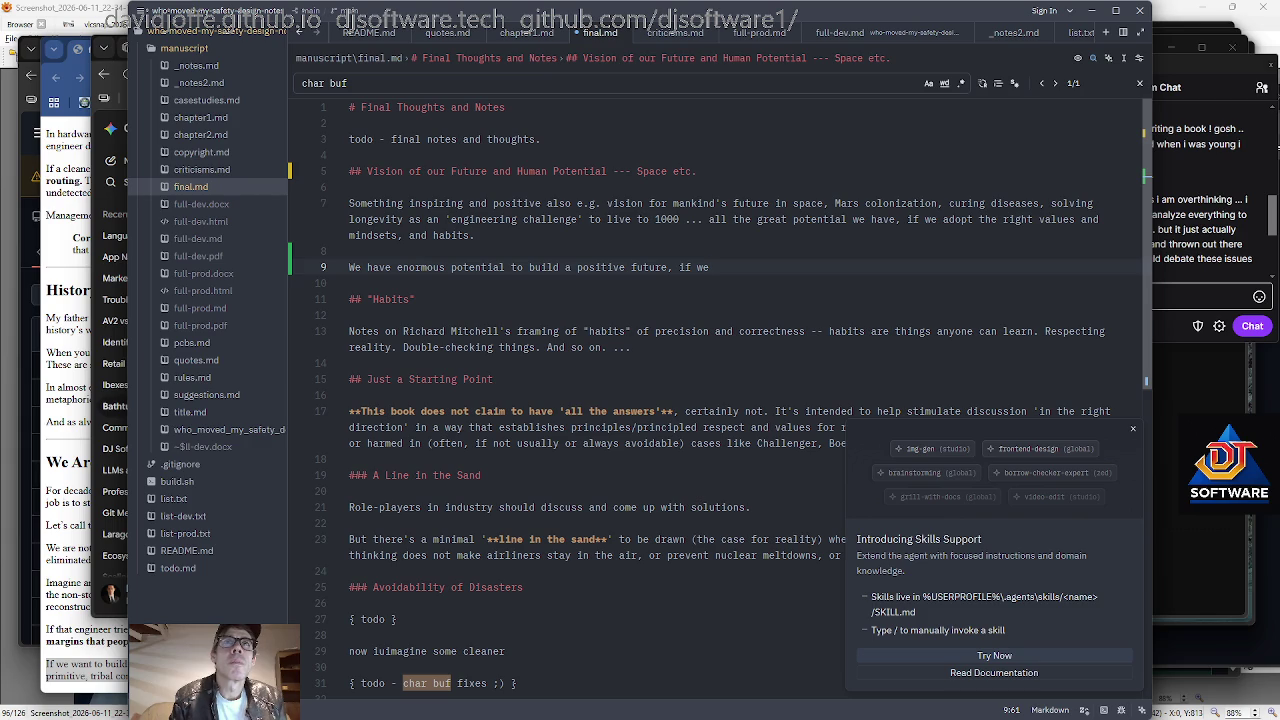
{"action": "key", "text": "BackSpace"}
{"action": "key", "text": "BackSpace"}
{"action": "key", "text": "BackSpace"}
{"action": "key", "text": "BackSpace"}
{"action": "key", "text": "BackSpace"}
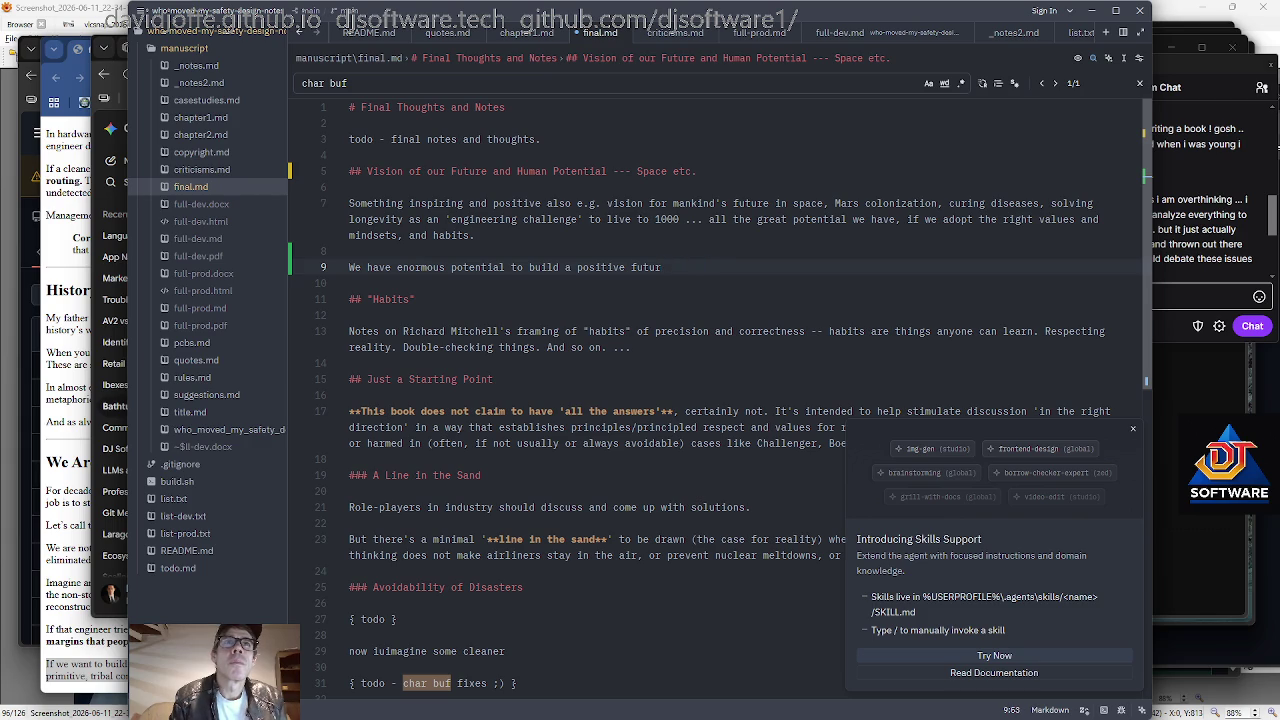
{"action": "key", "text": "ctrl+Left"}
{"action": "key", "text": "ctrl+Left"}
{"action": "key", "text": "ctrl+Left"}
{"action": "key", "text": "ctrl+Left"}
{"action": "key", "text": "ctrl+Left"}
{"action": "key", "text": "ctrl+Left"}
{"action": "key", "text": "ctrl+BackSpace"}
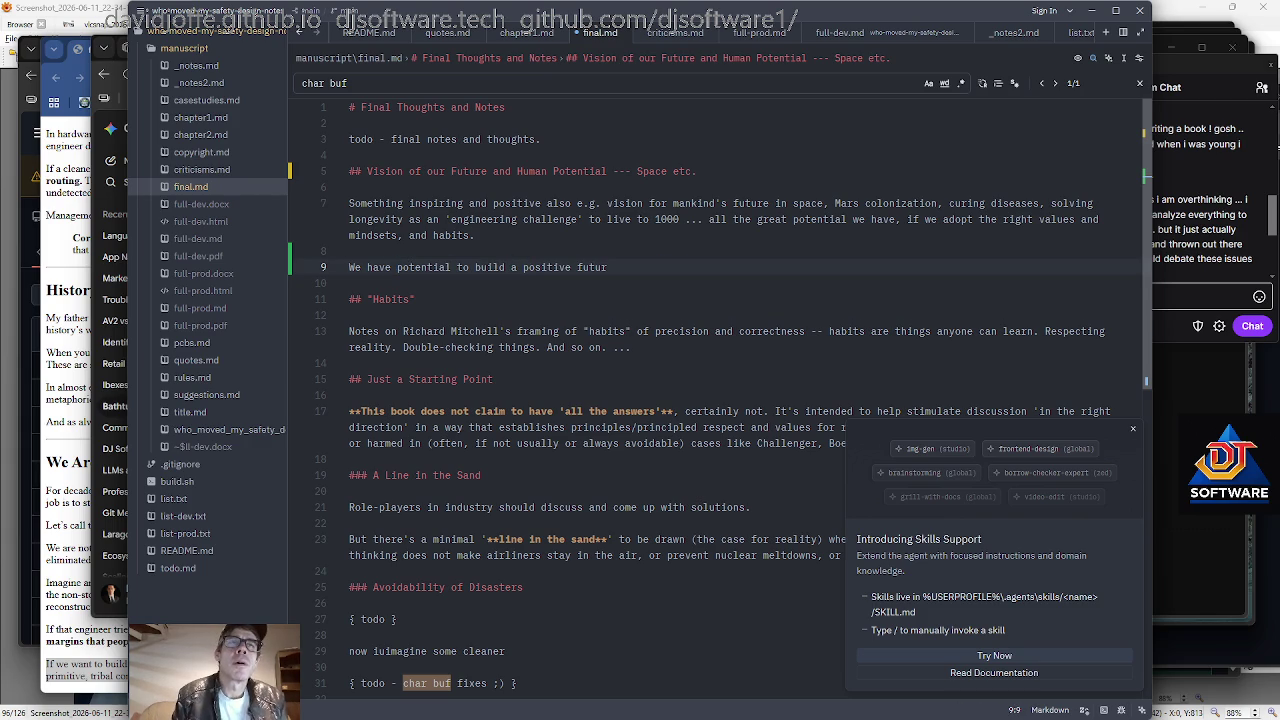
{"action": "key", "text": "ctrl+z"}
Add 'significant' and 're, if we' to the final.md sentence, fixing typos and a doubled space.
{"action": "type", "text": "signif"}
{"action": "key", "text": "BackSpace"}
{"action": "key", "text": "BackSpace"}
{"action": "key", "text": "BackSpace"}
{"action": "type", "text": "nificant"}
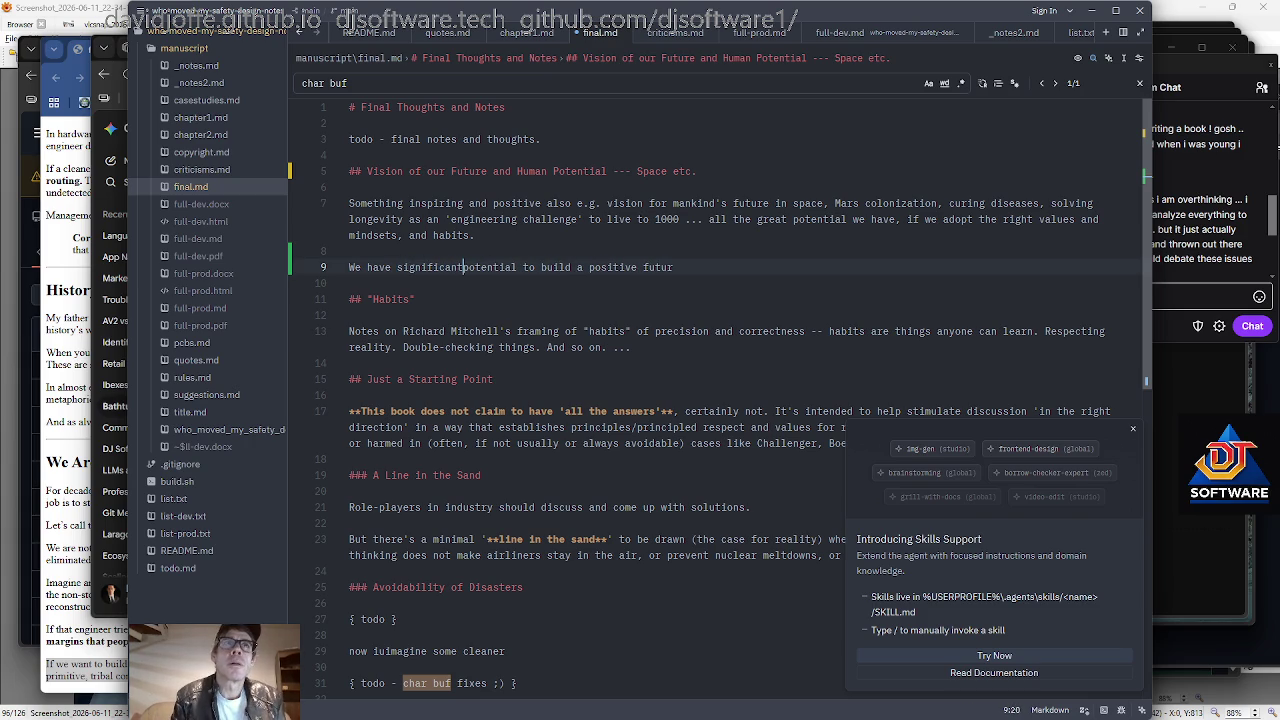
{"action": "key", "text": "Down"}
{"action": "type", "text": "re,  if we"}
{"action": "key", "text": "Left"}
{"action": "key", "text": "Left"}
{"action": "key", "text": "Left"}
{"action": "key", "text": "Left"}
{"action": "key", "text": "Left"}
{"action": "key", "text": "BackSpace"}
{"action": "key", "text": "End"}
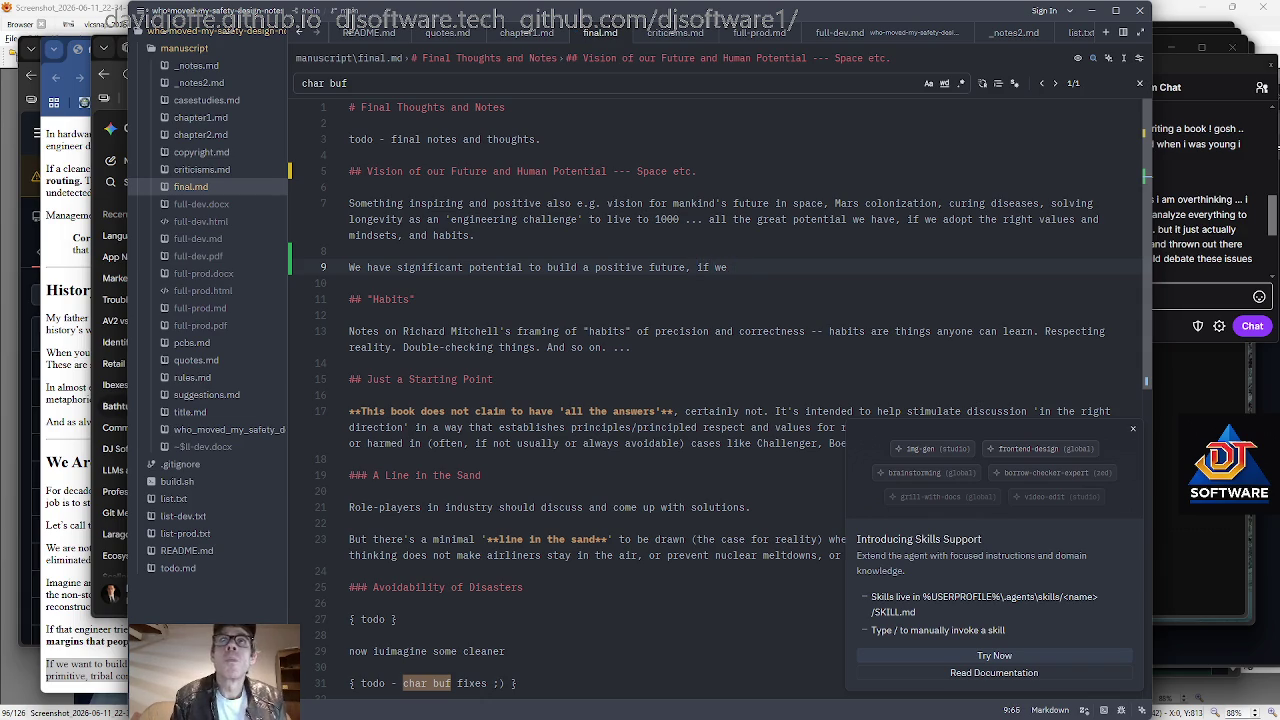
Continue the sentence with 'adopt and maintain the required baseline of values, mindsets, habits'.
{"action": "type", "text": "dopt and ma"}
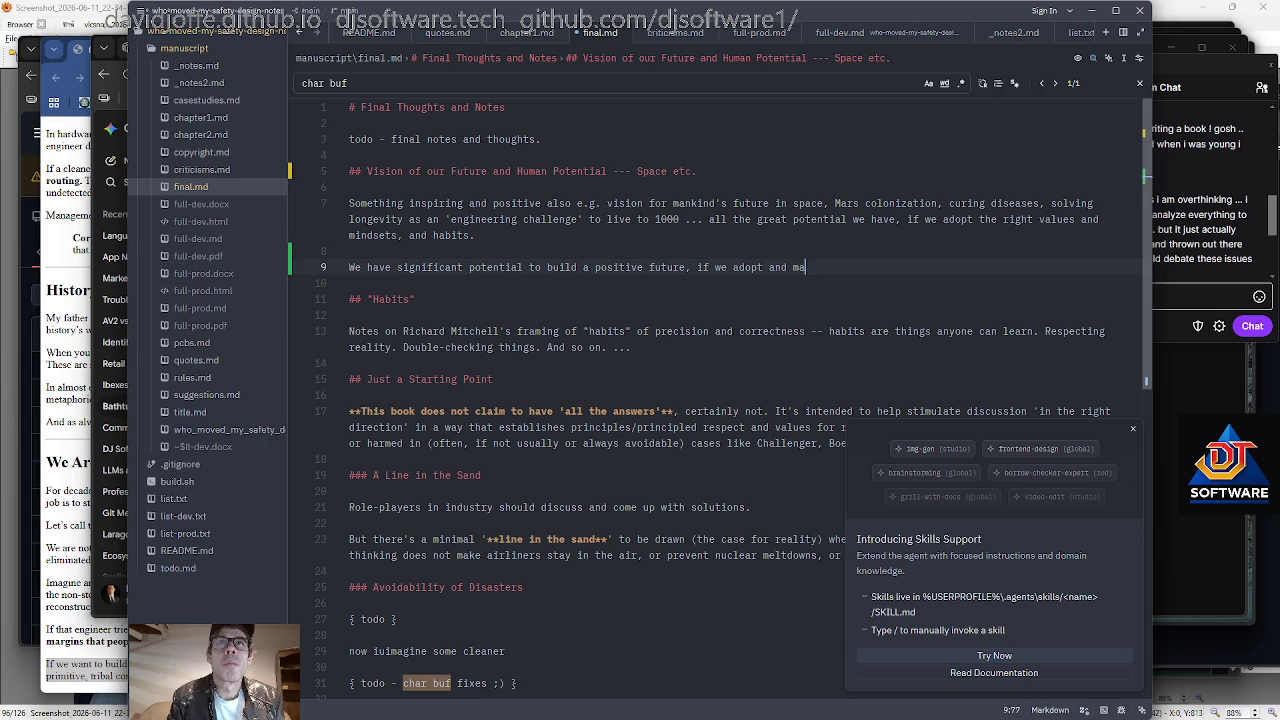
{"action": "type", "text": "int"}
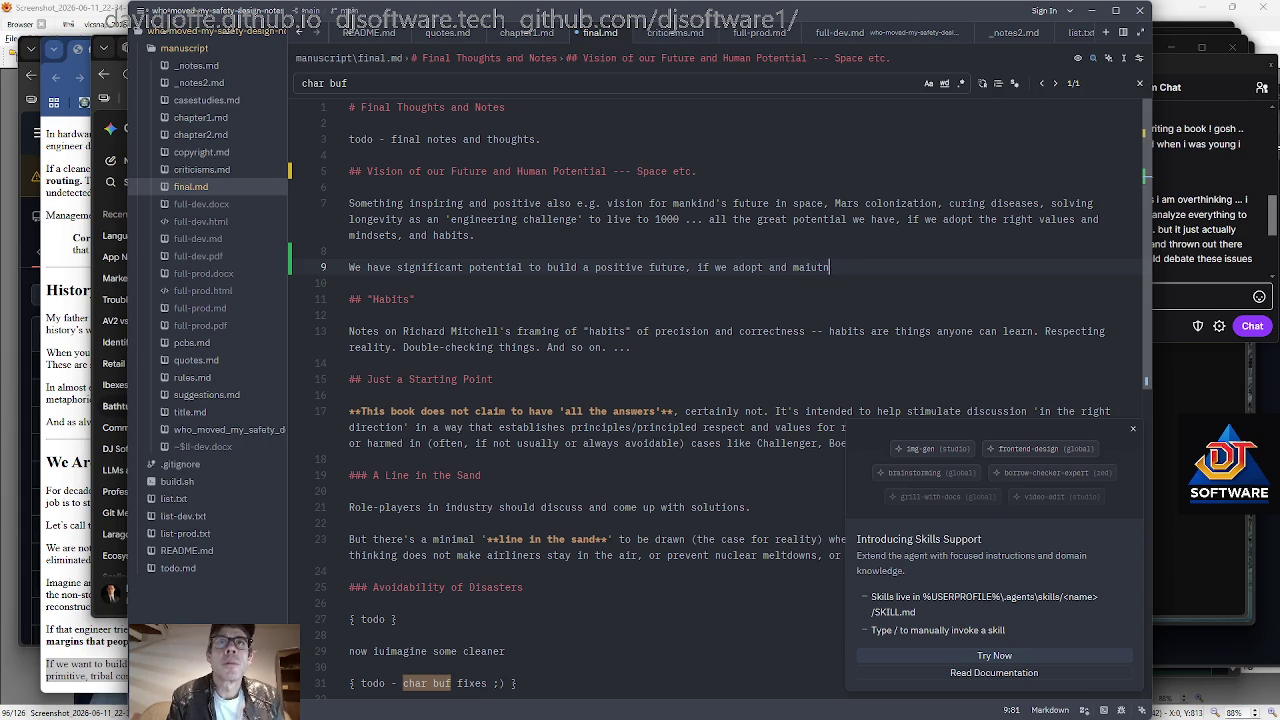
{"action": "type", "text": "ain the right "}
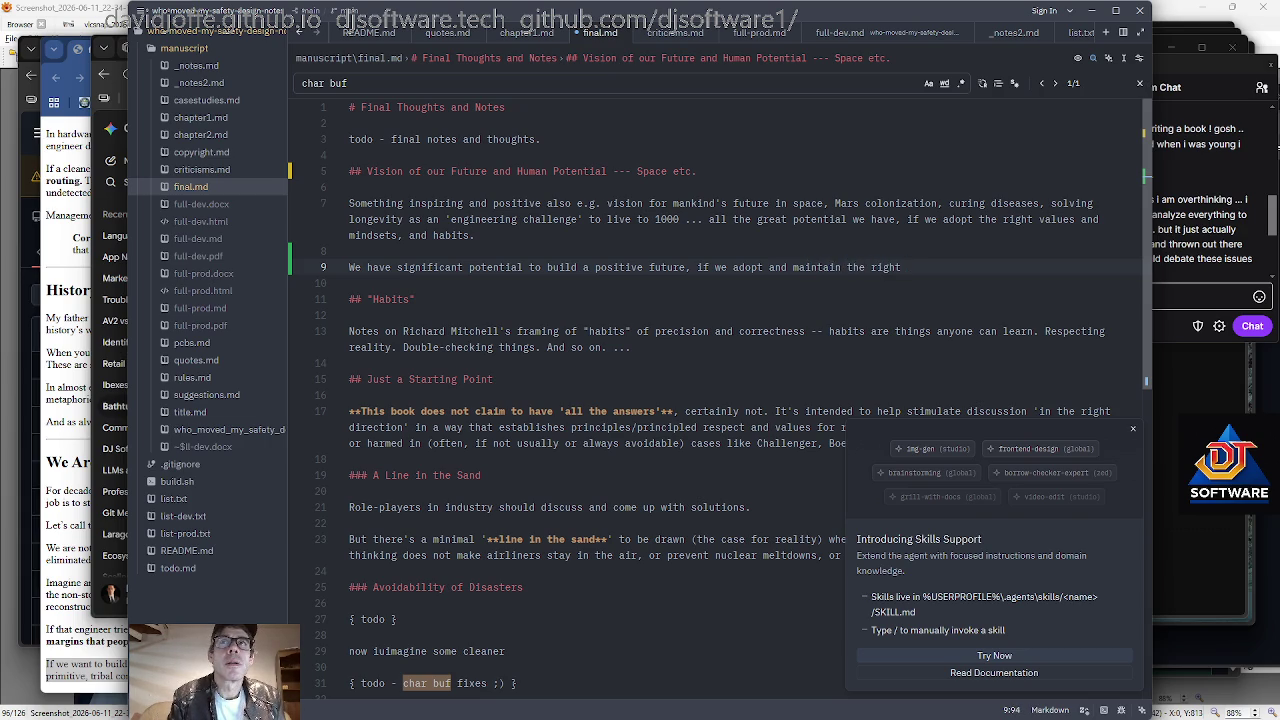
{"action": "type", "text": "baseline"}
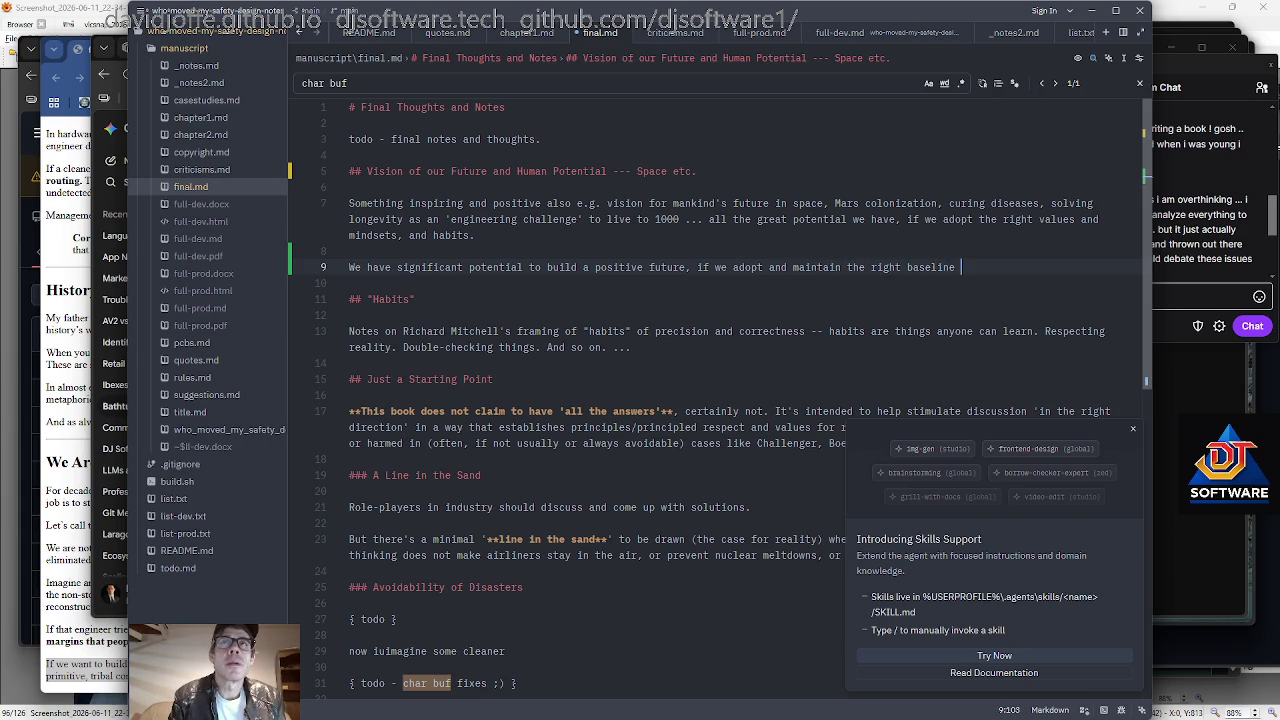
{"action": "key", "text": "BackSpace"}
{"action": "key", "text": "BackSpace"}
{"action": "key", "text": "BackSpace"}
{"action": "key", "text": "BackSpace"}
{"action": "key", "text": "BackSpace"}
{"action": "key", "text": "BackSpace"}
{"action": "type", "text": "require"}
{"action": "key", "text": "BackSpace"}
{"action": "key", "text": "BackSpace"}
{"action": "key", "text": "BackSpace"}
{"action": "key", "text": "BackSpace"}
{"action": "key", "text": "BackSpace"}
{"action": "key", "text": "BackSpace"}
{"action": "type", "text": "req"}
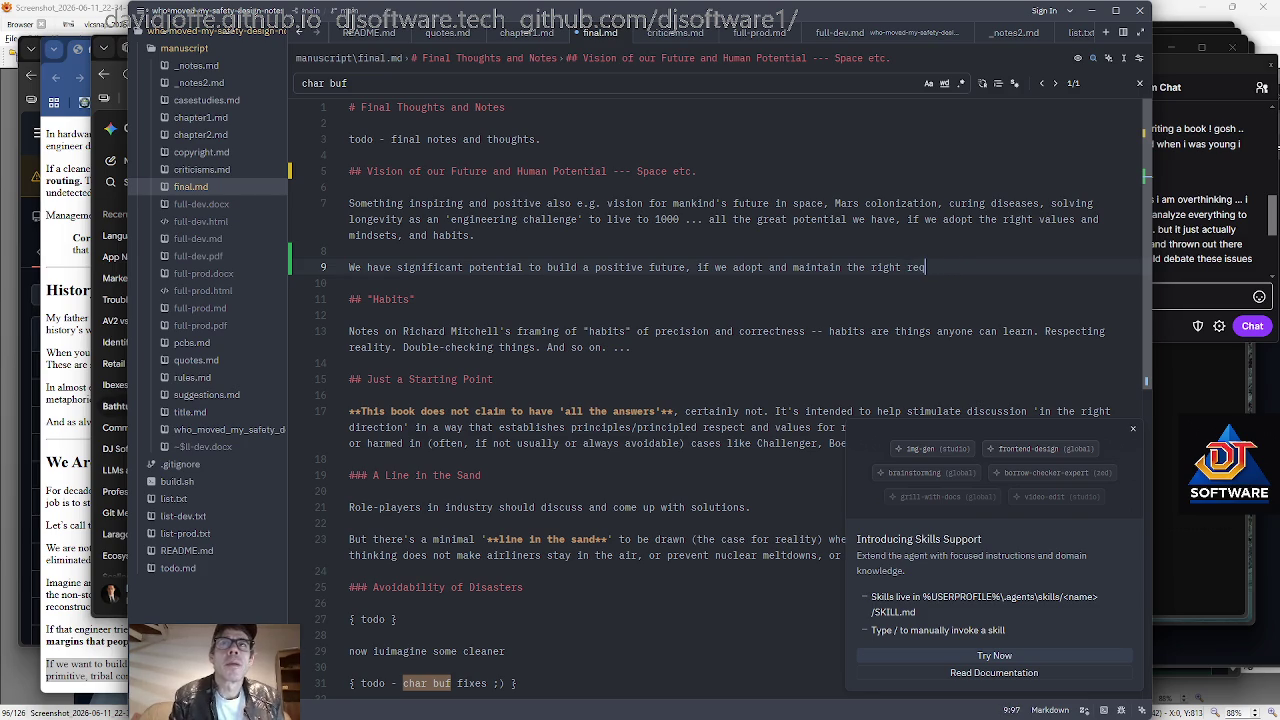
{"action": "type", "text": "uired baseline of "}
{"action": "type", "text": "values, mindsets, and habits"}
{"action": "key", "text": "BackSpace"}
{"action": "key", "text": "BackSpace"}
{"action": "key", "text": "BackSpace"}
{"action": "key", "text": "BackSpace"}
{"action": "key", "text": "BackSpace"}
{"action": "key", "text": "BackSpace"}
{"action": "key", "text": "BackSpace"}
{"action": "key", "text": "BackSpace"}
{"action": "key", "text": "BackSpace"}
{"action": "key", "text": "BackSpace"}
{"action": "type", "text": "habits and dis"}
{"action": "key", "text": "BackSpace"}
{"action": "key", "text": "BackSpace"}
{"action": "key", "text": "BackSpace"}
{"action": "key", "text": "BackSpace"}
{"action": "key", "text": "BackSpace"}
{"action": "key", "text": "BackSpace"}
End the sentence with 'discipline and processes to achieve these goals.', replacing 'ideals and goals'.
{"action": "type", "text": ", discipline and process"}
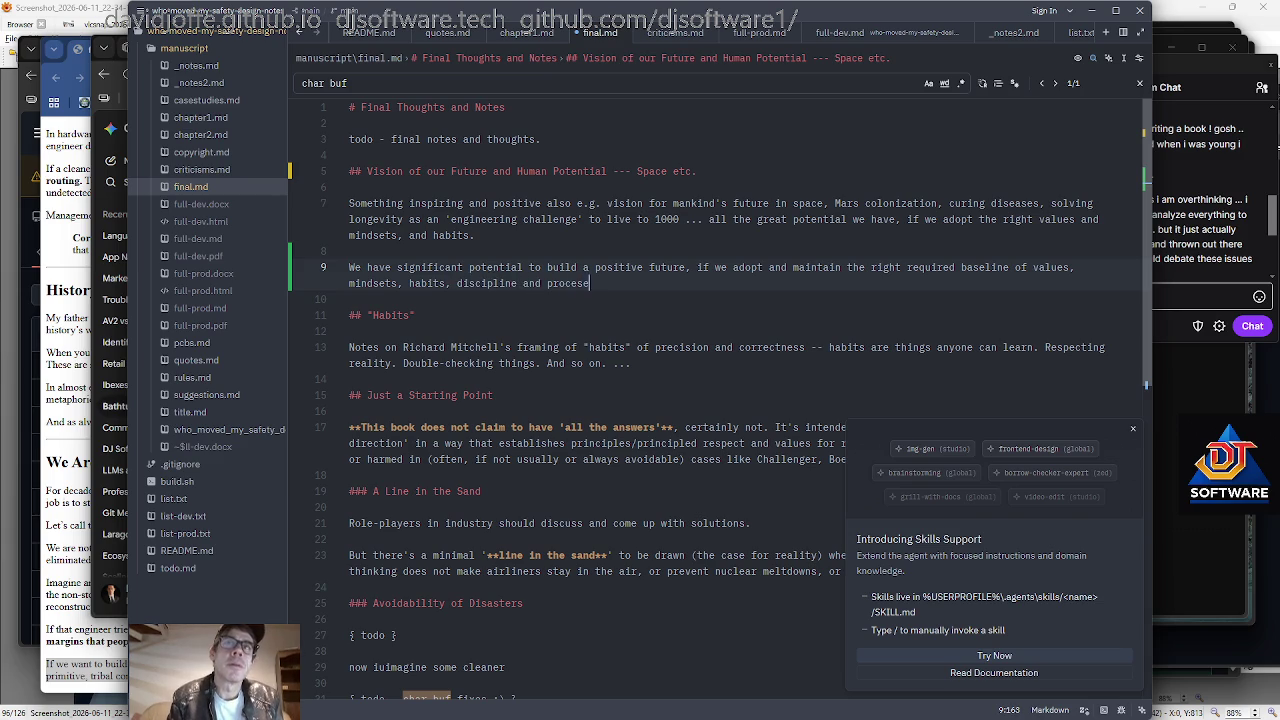
{"action": "type", "text": "es to "}
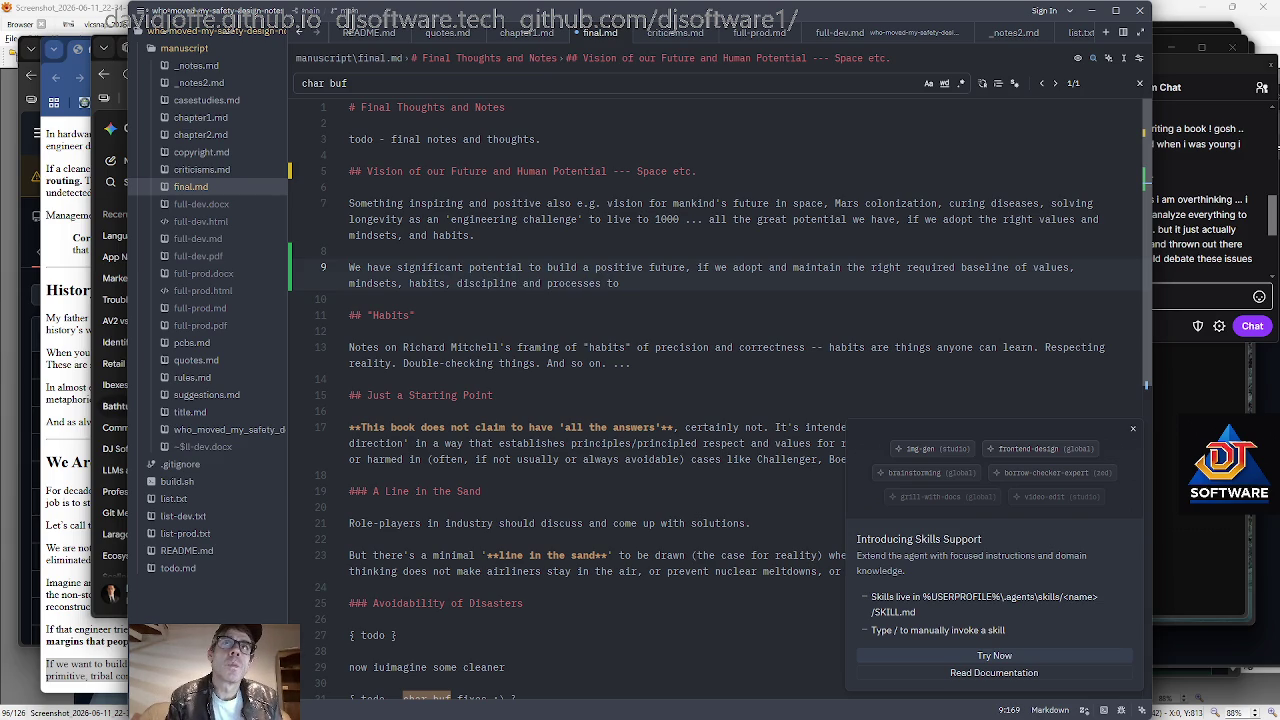
{"action": "type", "text": "achieve these i"}
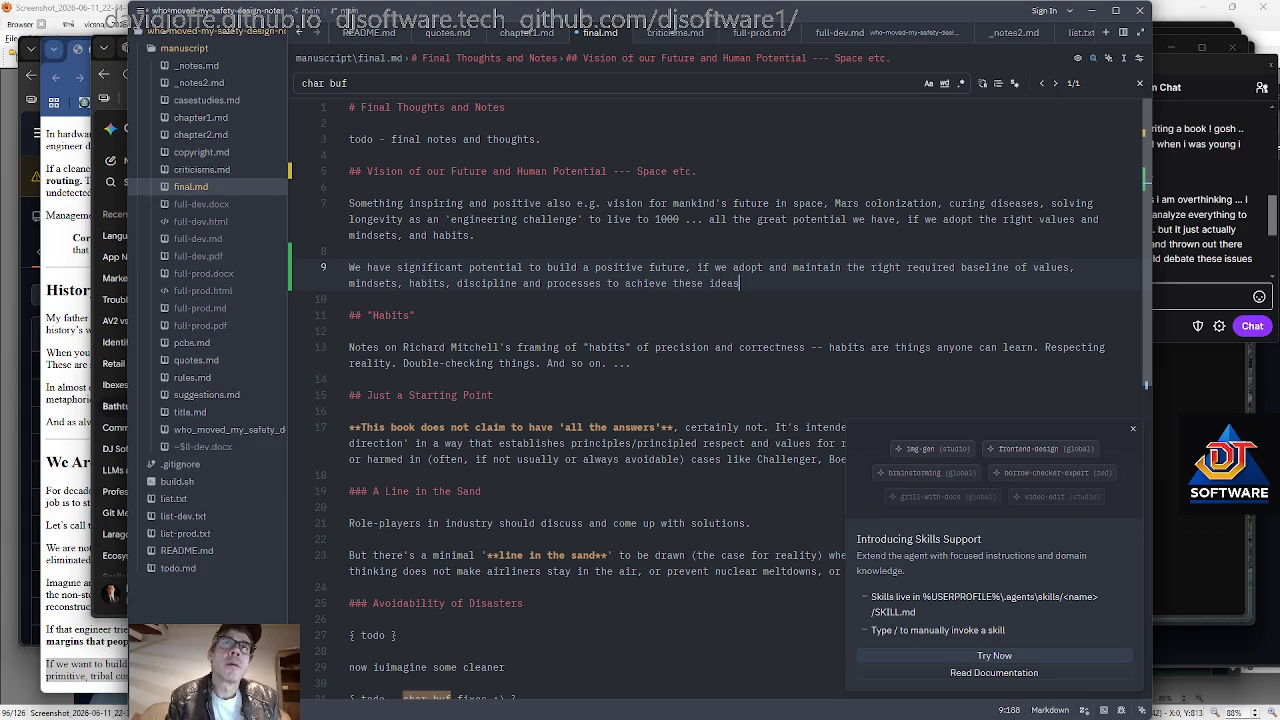
{"action": "key", "text": "BackSpace"}
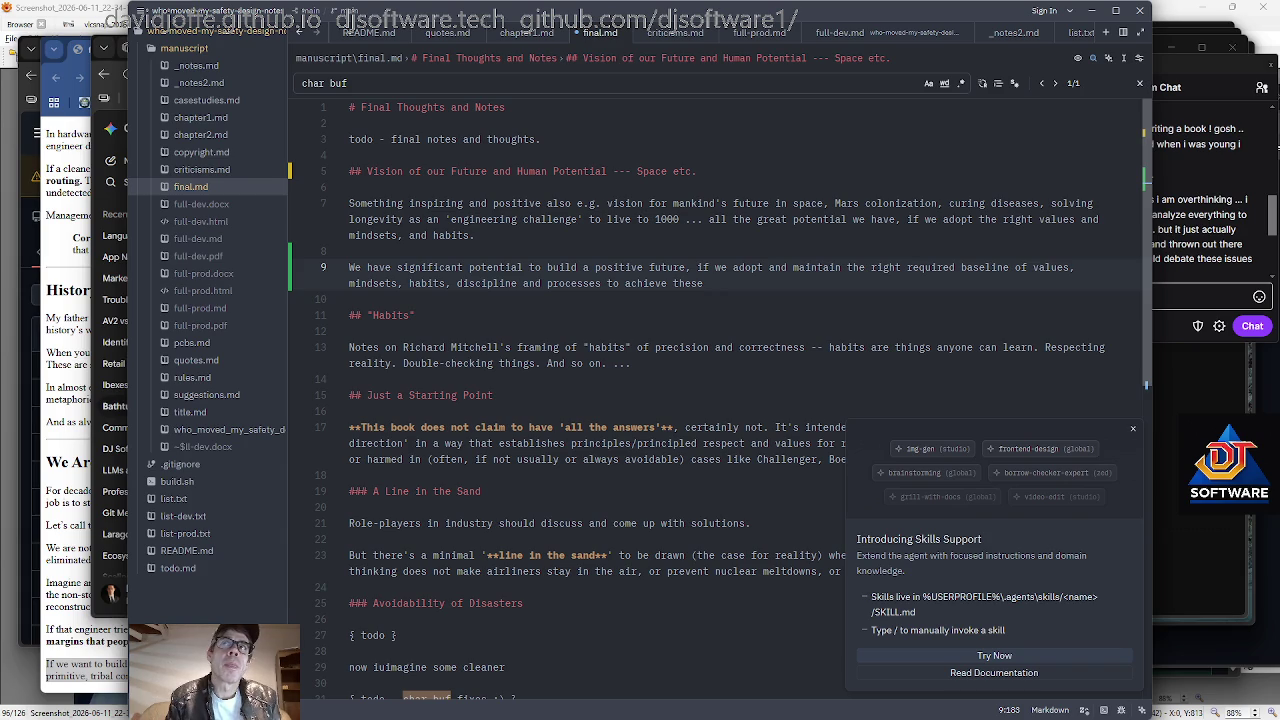
{"action": "type", "text": "ideals and goals"}
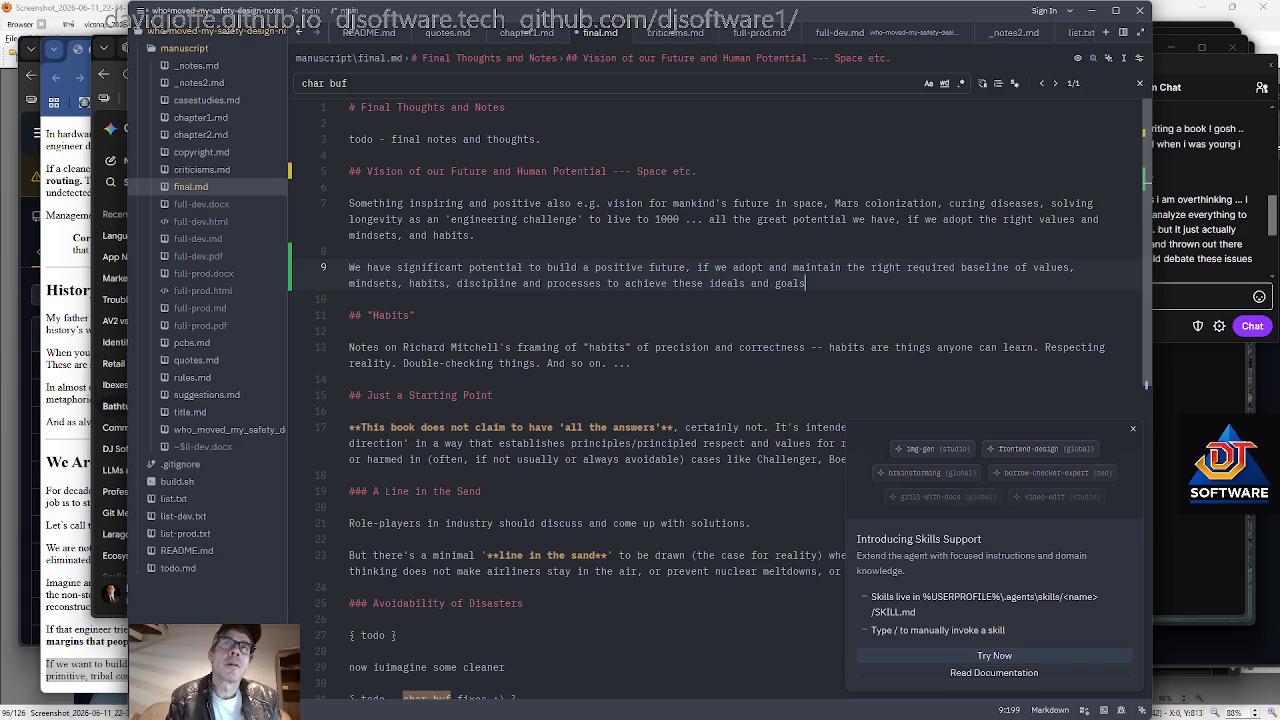
{"action": "key", "text": "ctrl+shift+Left"}
{"action": "key", "text": "ctrl+shift+Left"}
{"action": "key", "text": "ctrl+shift+Left"}
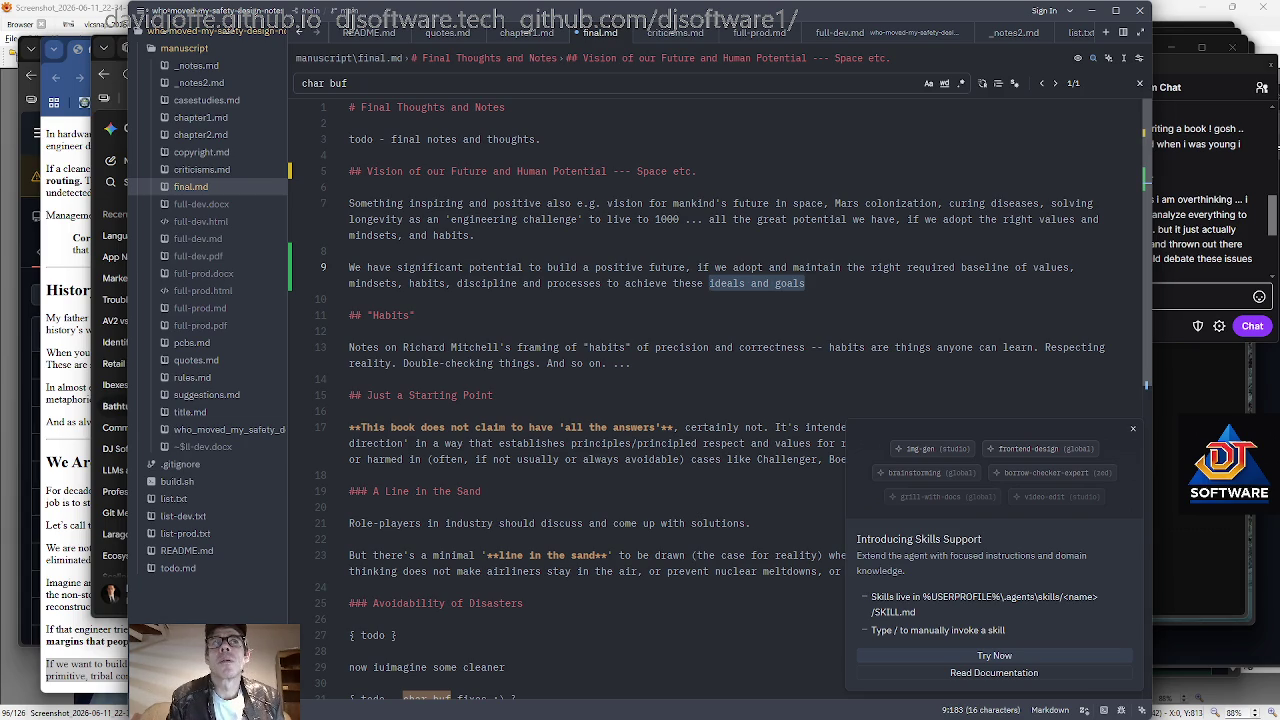
{"action": "type", "text": "goals."}
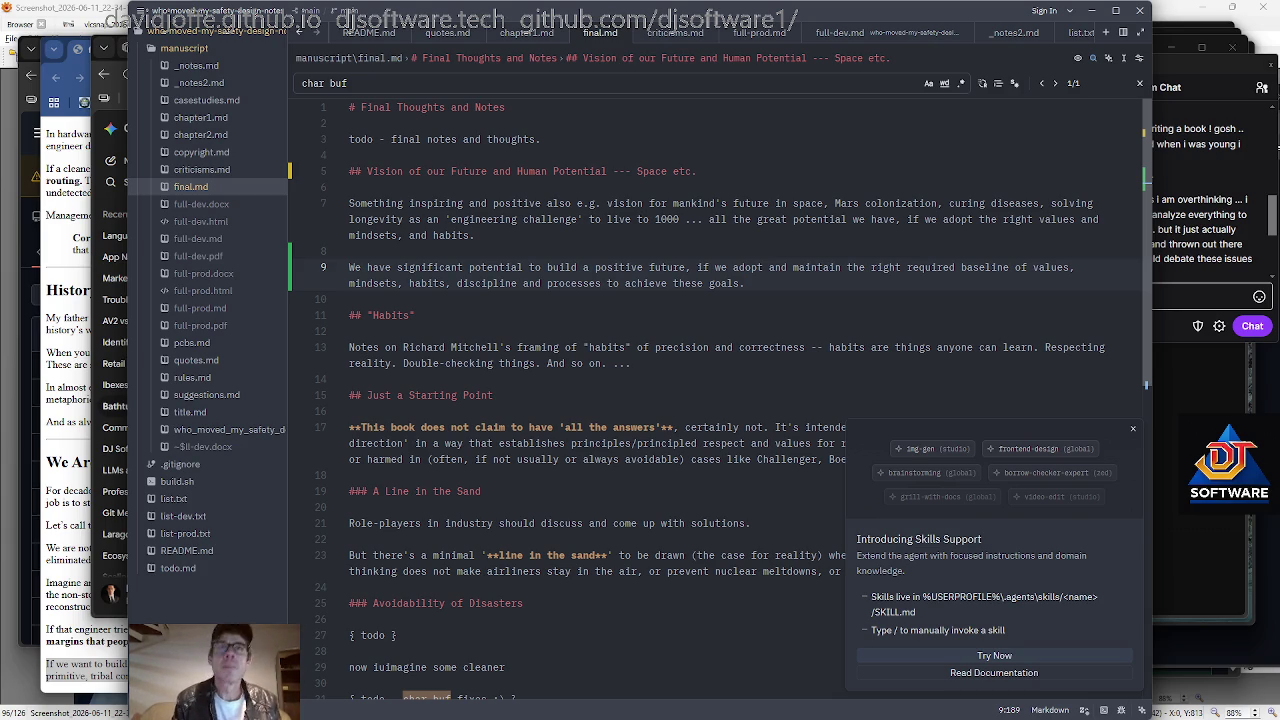
{"action": "key", "text": "ctrl+Home"}
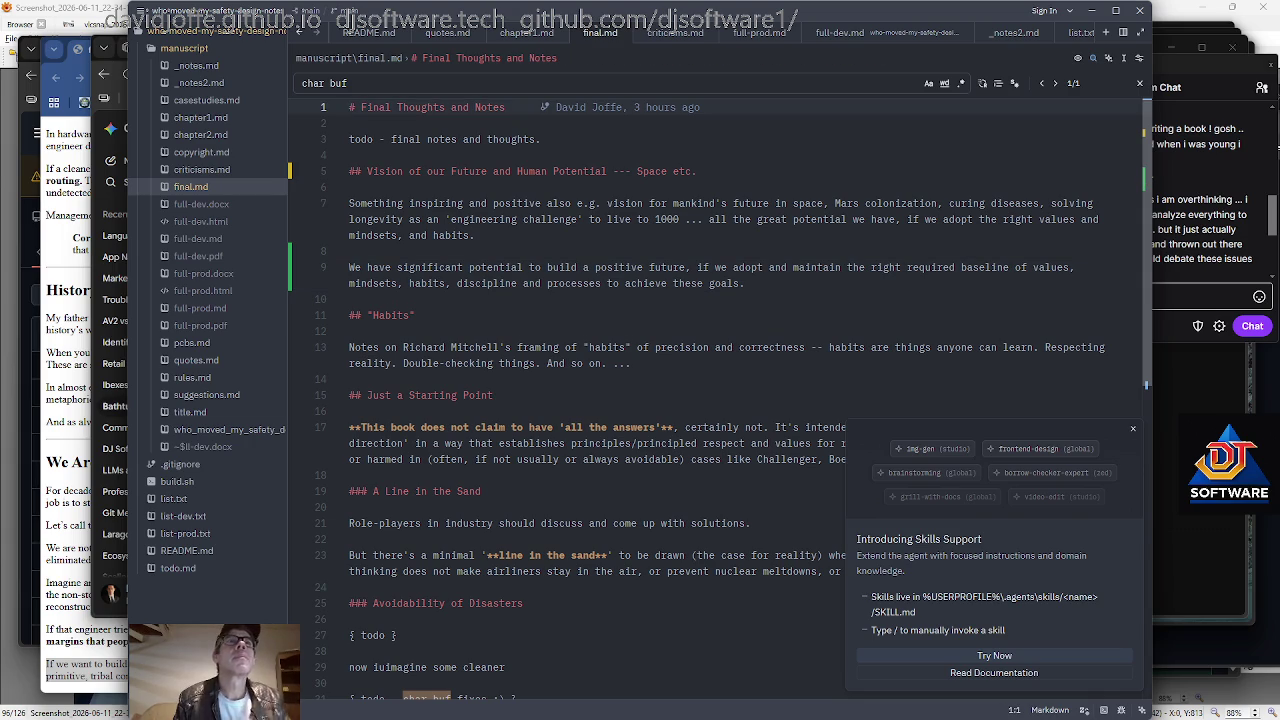
In chapter1.md, reword the anecdote to 'Now picture, or imagine, cleaner comes in. Looks at napkin'.
{"action": "left_click", "coordinate": [201, 119]}
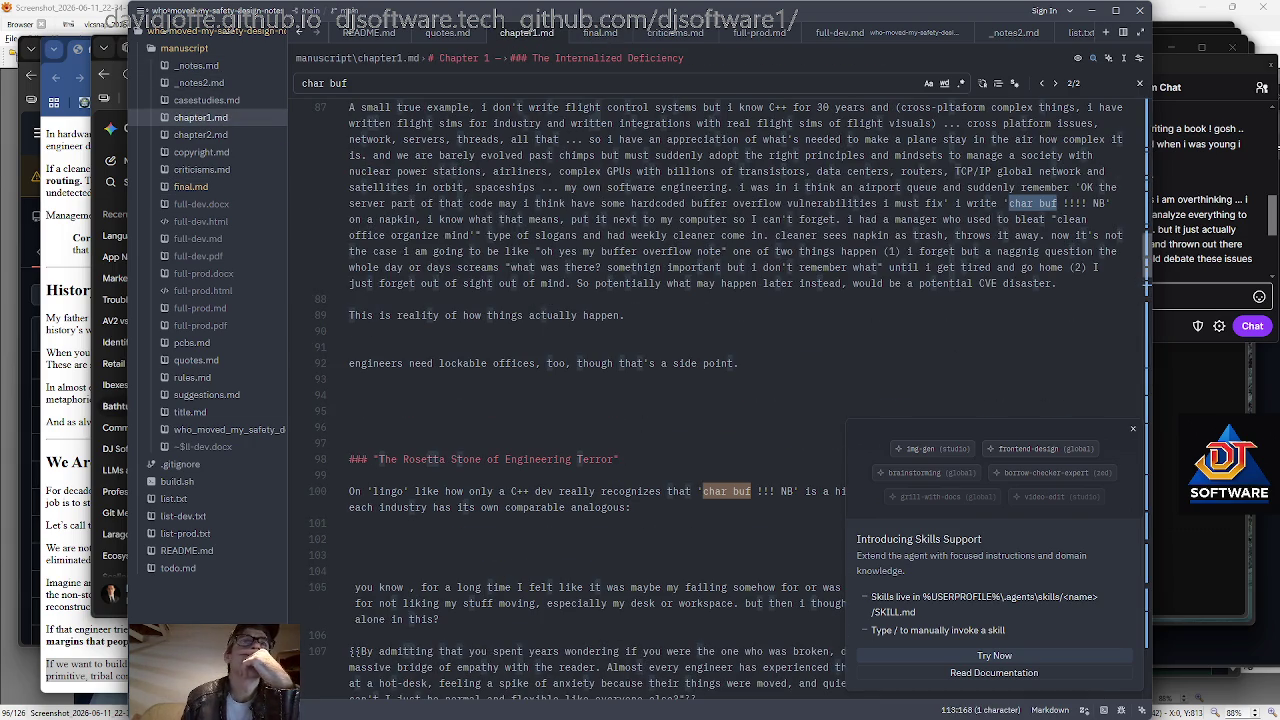
{"action": "left_click", "coordinate": [596, 187]}
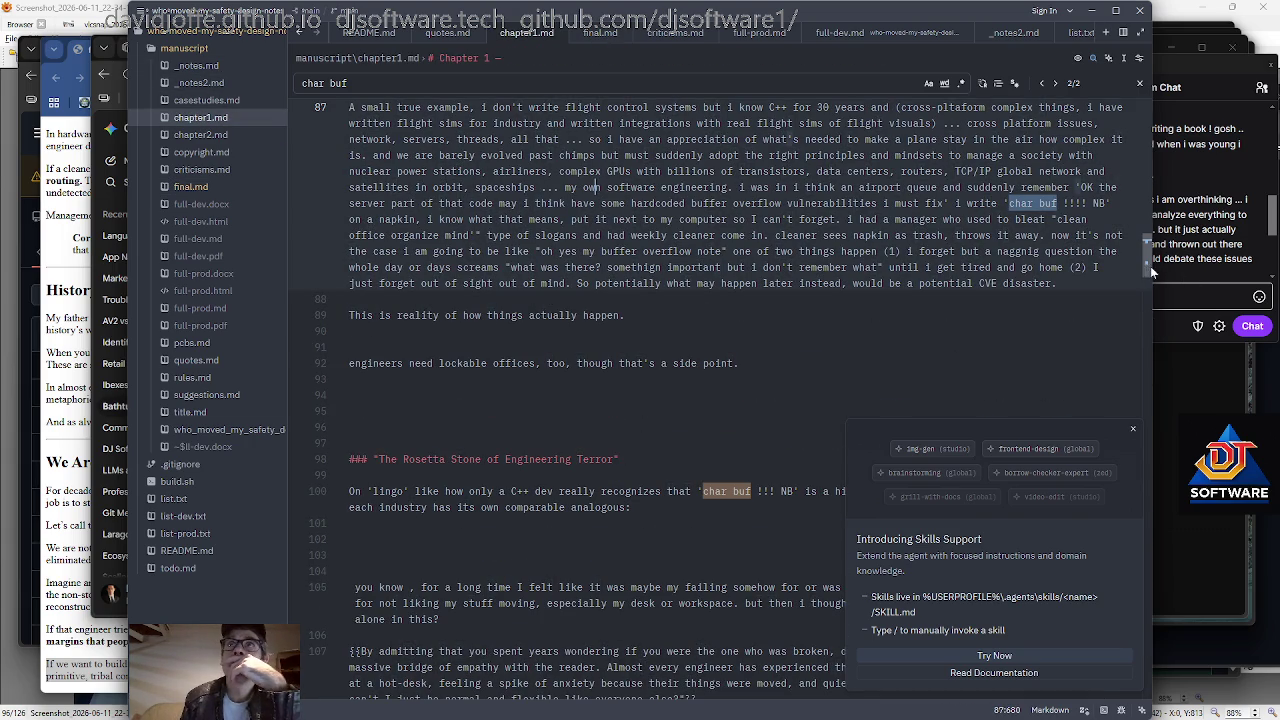
{"action": "scroll", "coordinate": [1146, 250], "scroll_direction": "up", "scroll_amount": 2}
{"action": "scroll", "coordinate": [1146, 250], "scroll_direction": "up", "scroll_amount": 3}
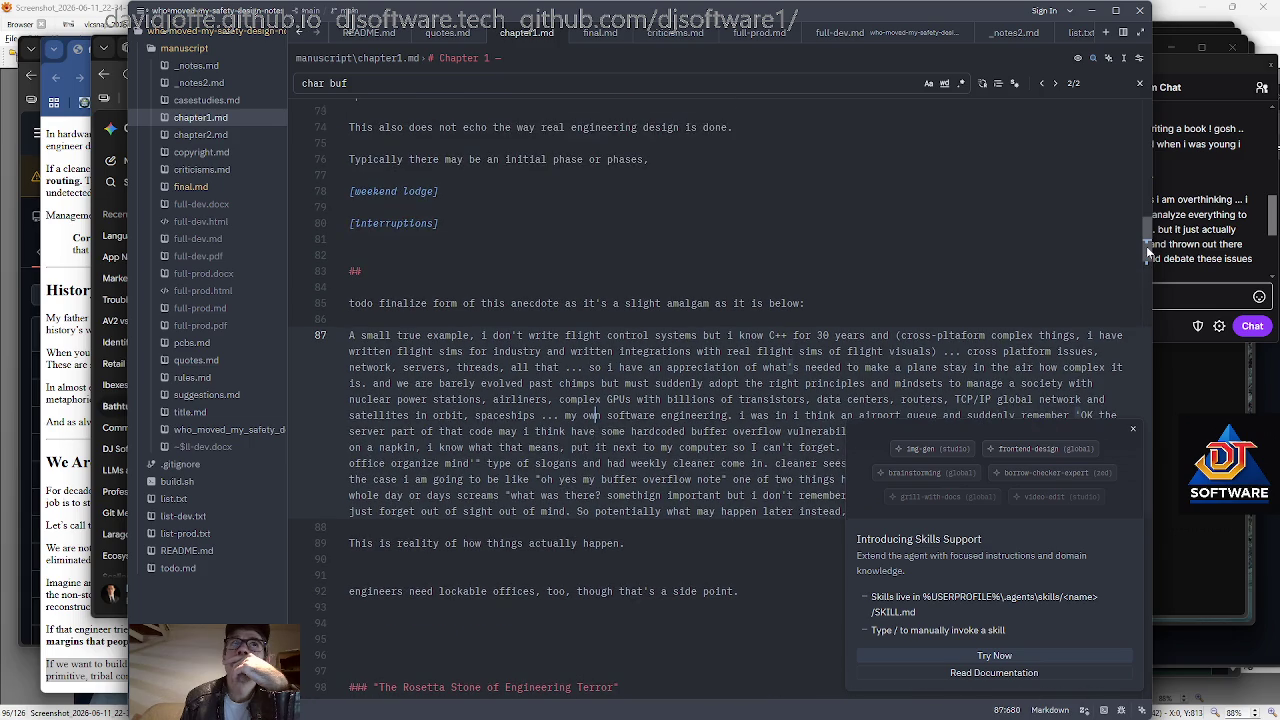
{"action": "left_click_drag", "start_coordinate": [1147, 250], "coordinate": [1147, 260]}
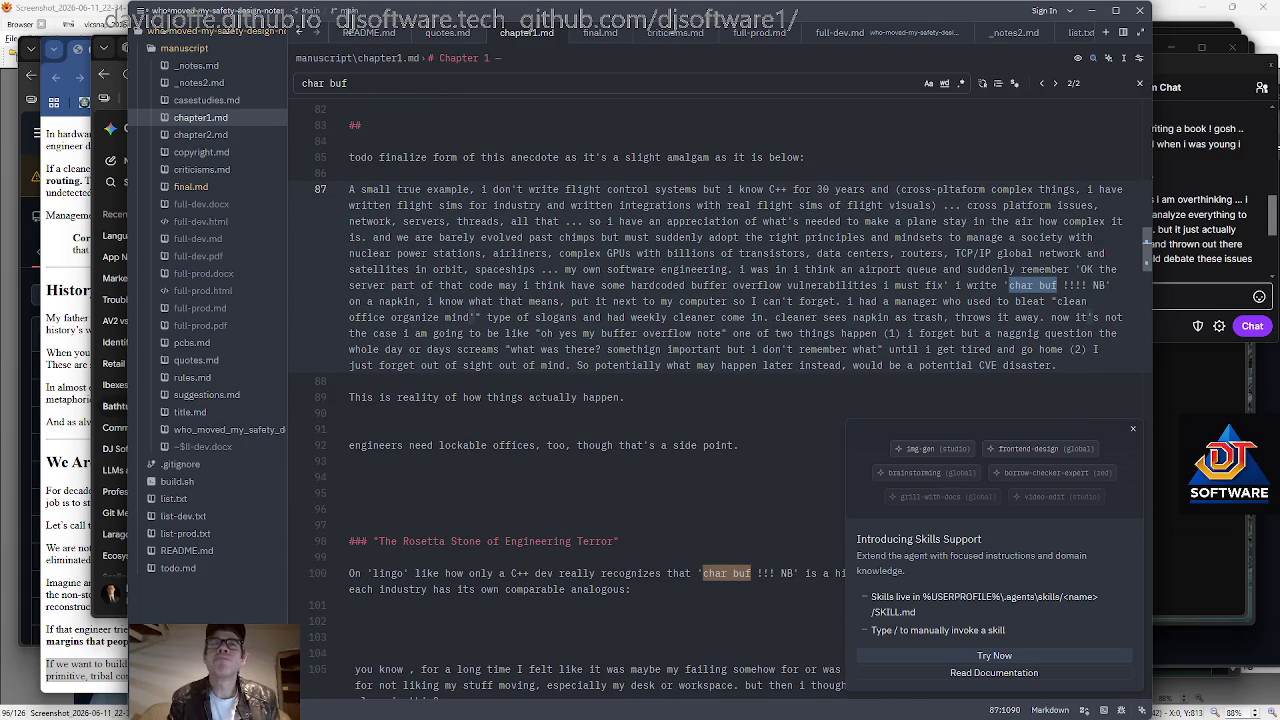
{"action": "type", "text": "Now pic ture, or imagine,"}
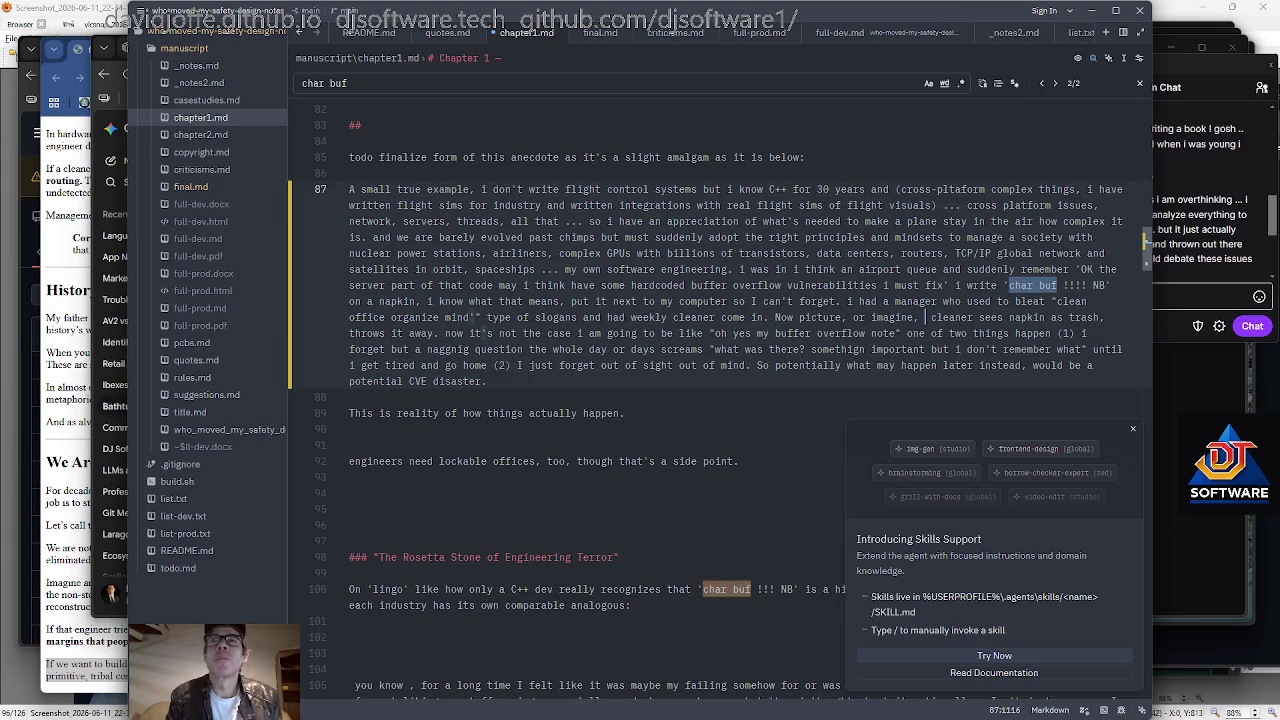
{"action": "key", "text": "ctrl+Right"}
{"action": "type", "text": "comes in. "}
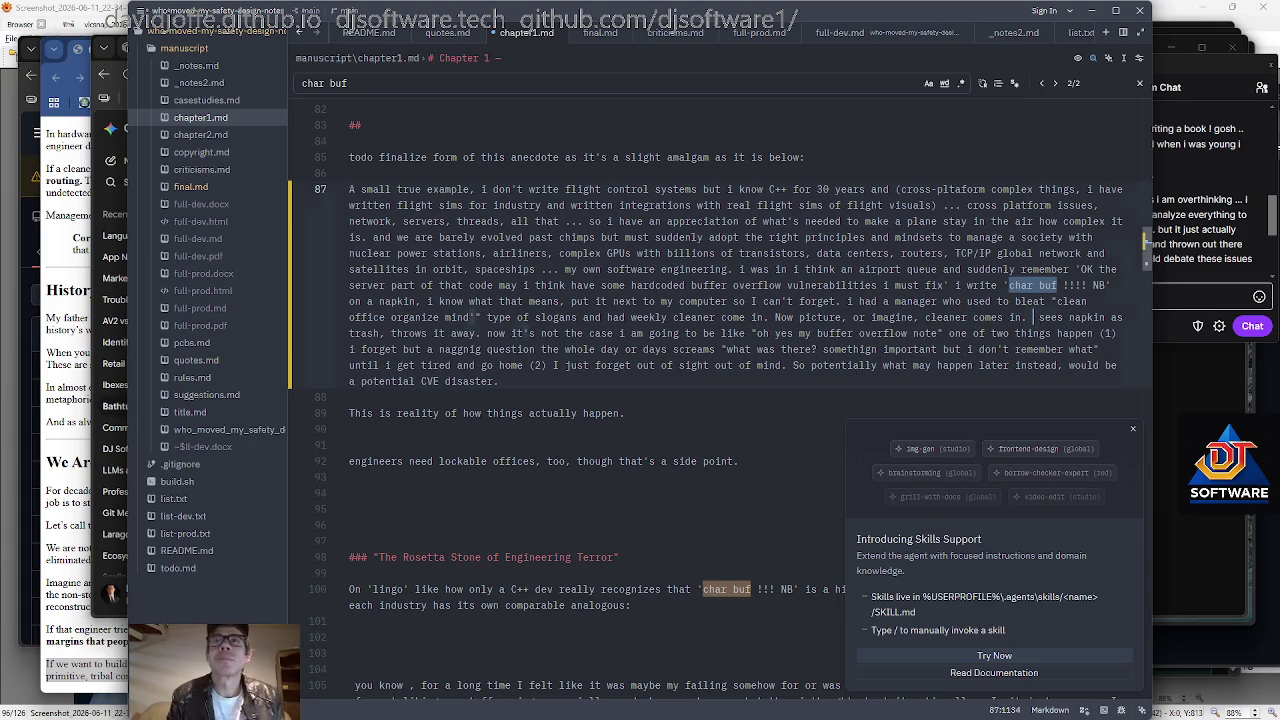
{"action": "type", "text": "Looks at napk"}
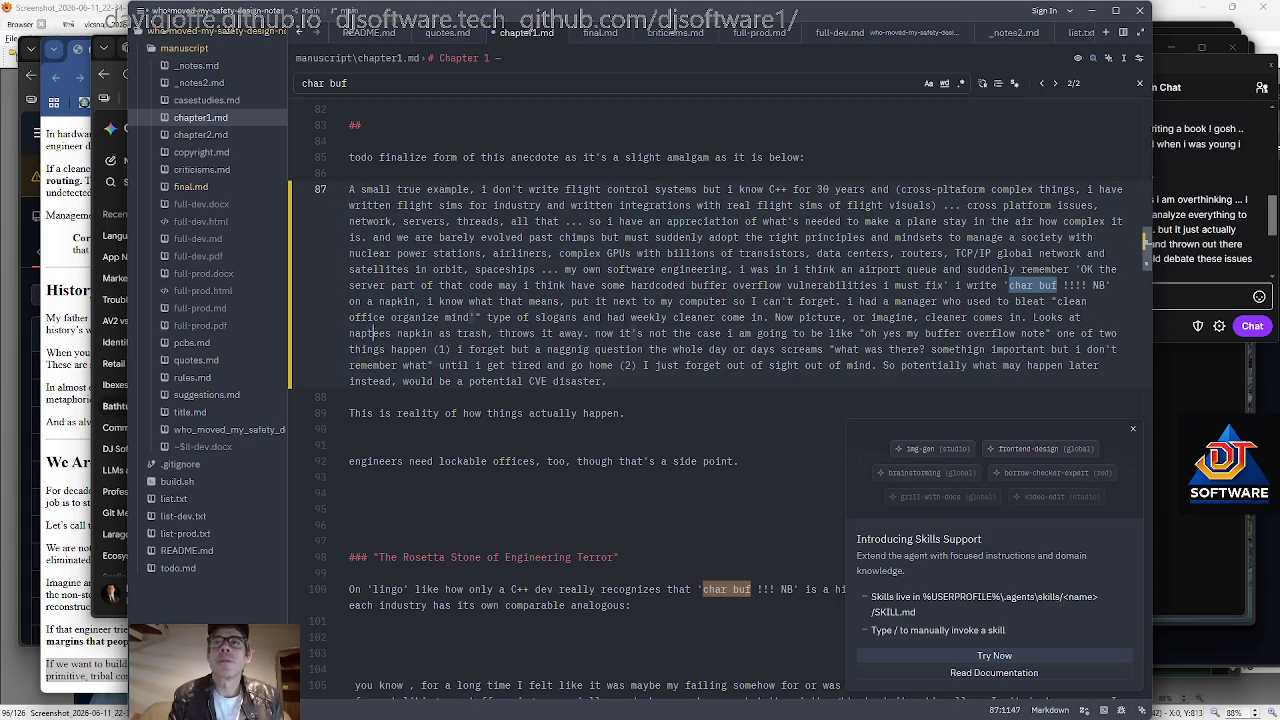
{"action": "type", "text": "in, "}
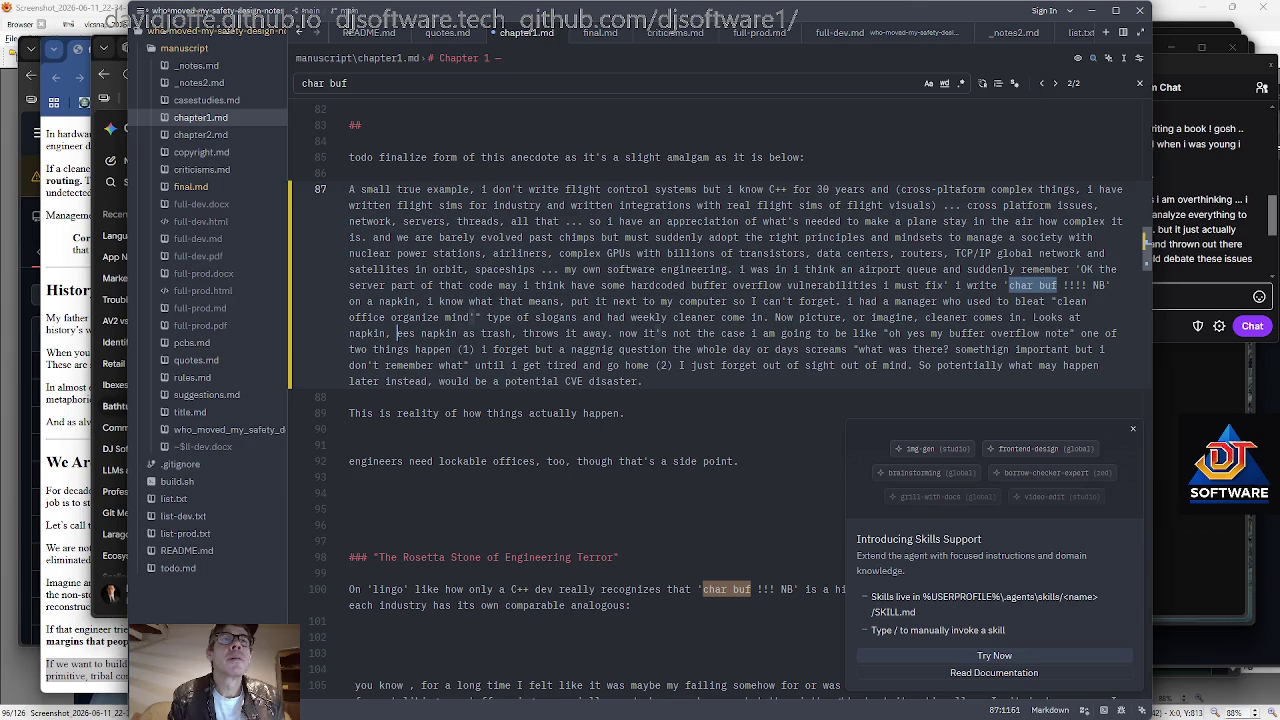
{"action": "type", "text": "and se"}
{"action": "key", "text": "Delete"}
Reword the napkin clause so the cleaner 'sees it as' trash.
{"action": "key", "text": "Right"}
{"action": "key", "text": "Right"}
{"action": "key", "text": "Right"}
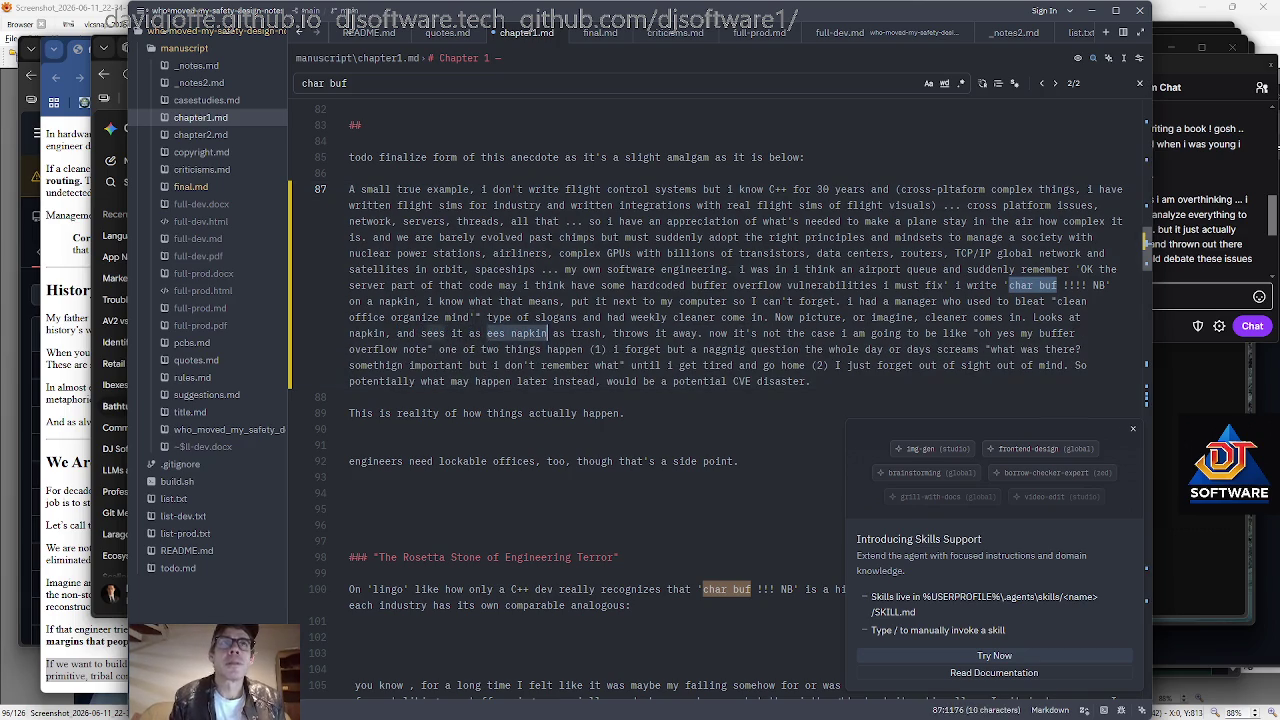
{"action": "key", "text": "shift+ctrl+Right"}
{"action": "key", "text": "shift+ctrl+Right"}
{"action": "type", "text": "it as"}
{"action": "key", "text": "Delete"}
{"action": "key", "text": "ctrl+Left"}
{"action": "key", "text": "ctrl+Left"}
{"action": "key", "text": "ctrl+Left"}
{"action": "key", "text": "ctrl+Left"}
{"action": "key", "text": "ctrl+Delete"}
{"action": "key", "text": "ctrl+Delete"}
{"action": "type", "text": "thinks it"}
{"action": "key", "text": "ctrl+BackSpace"}
{"action": "key", "text": "ctrl+BackSpace"}
{"action": "type", "text": "sees"}
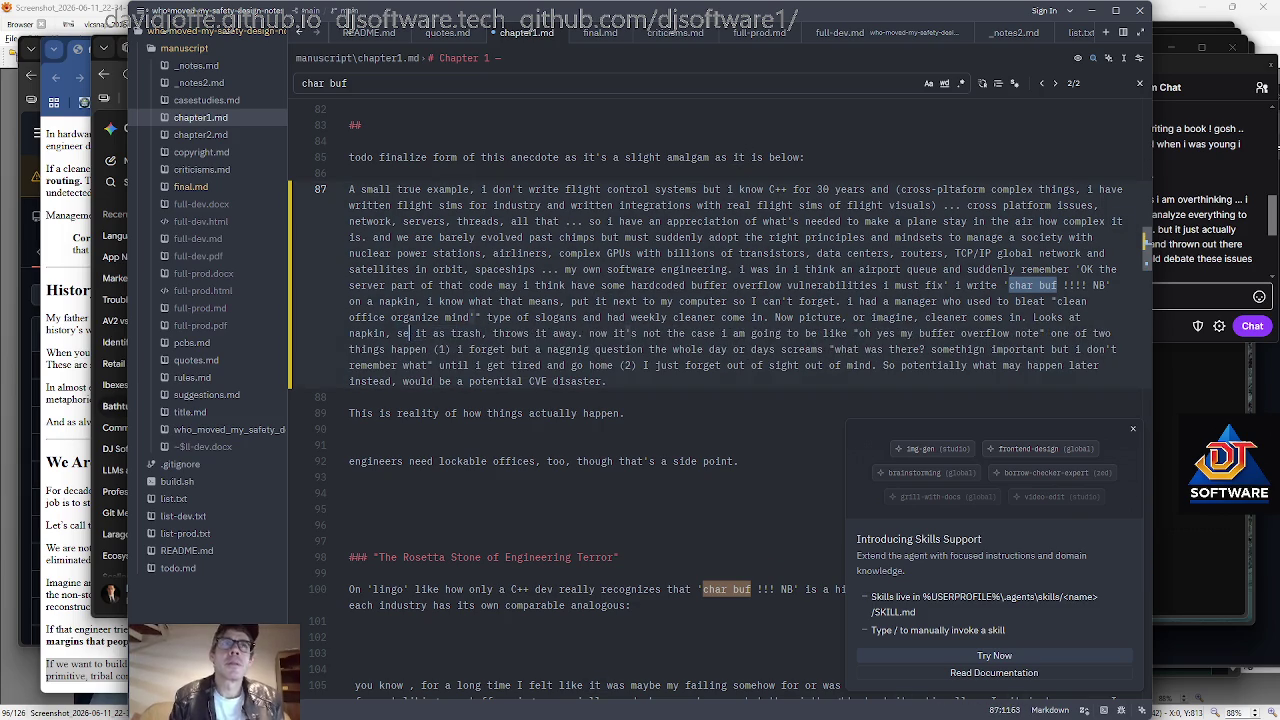
Add a colon after 'happen' and move case (1) onto its own line.
{"action": "key", "text": "Right"}
{"action": "key", "text": "Right"}
{"action": "key", "text": "Right"}
{"action": "key", "text": "Right"}
{"action": "key", "text": "Right"}
{"action": "key", "text": "Right"}
{"action": "key", "text": "Right"}
{"action": "key", "text": "Right"}
{"action": "key", "text": "Right"}
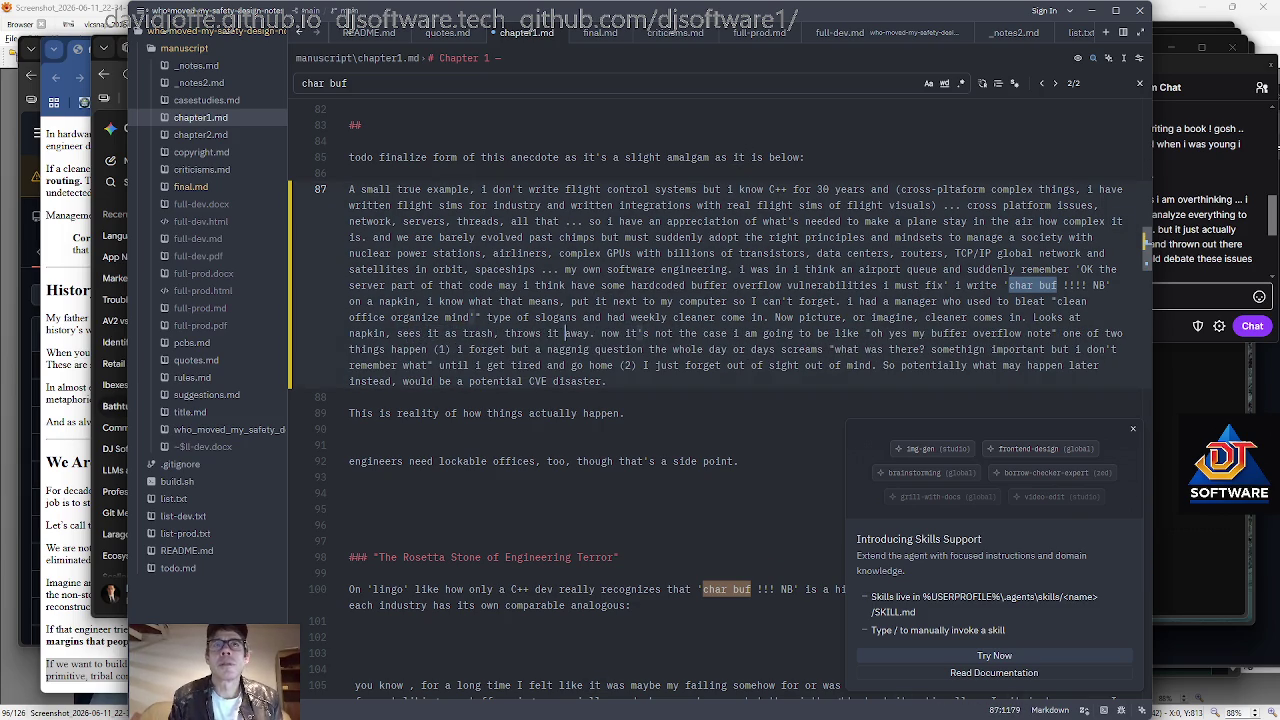
{"action": "key", "text": "Right"}
{"action": "key", "text": "Right"}
{"action": "key", "text": "Right"}
{"action": "key", "text": "Right"}
{"action": "key", "text": "Right"}
{"action": "key", "text": "Right"}
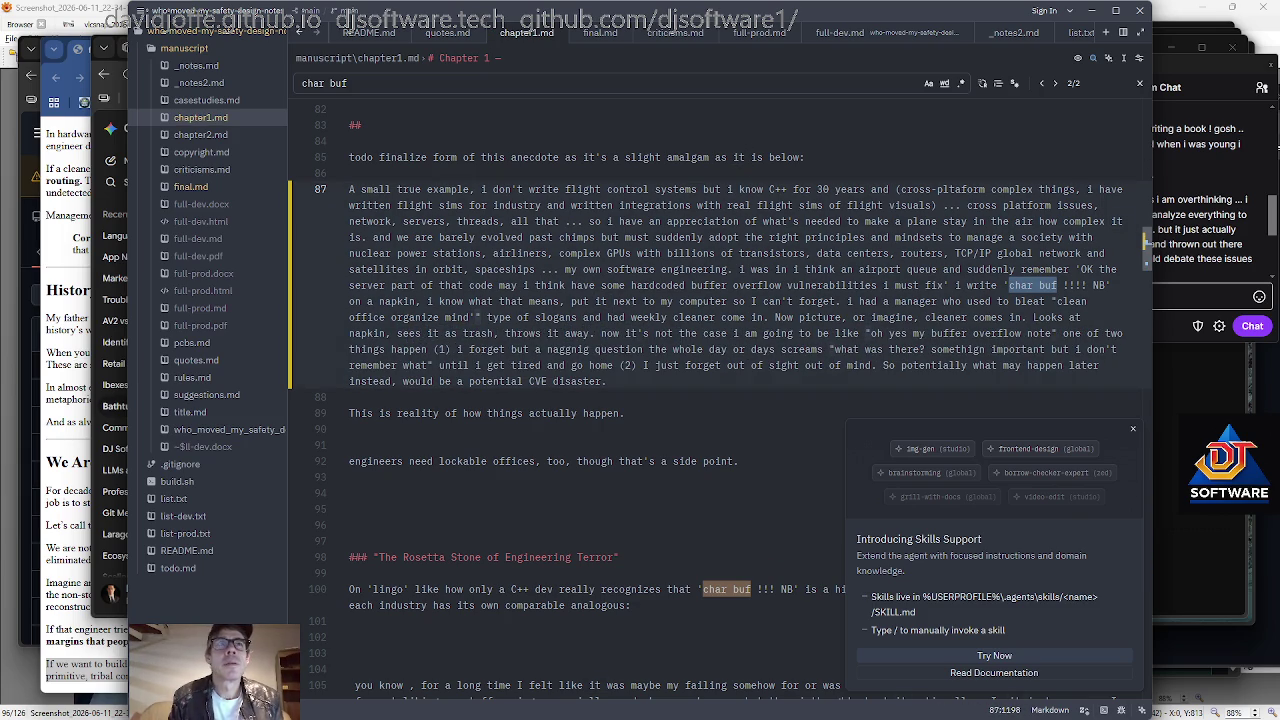
{"action": "key", "text": "Left"}
{"action": "key", "text": "Left"}
{"action": "key", "text": "Left"}
{"action": "type", "text": ":"}
{"action": "key", "text": "Right"}
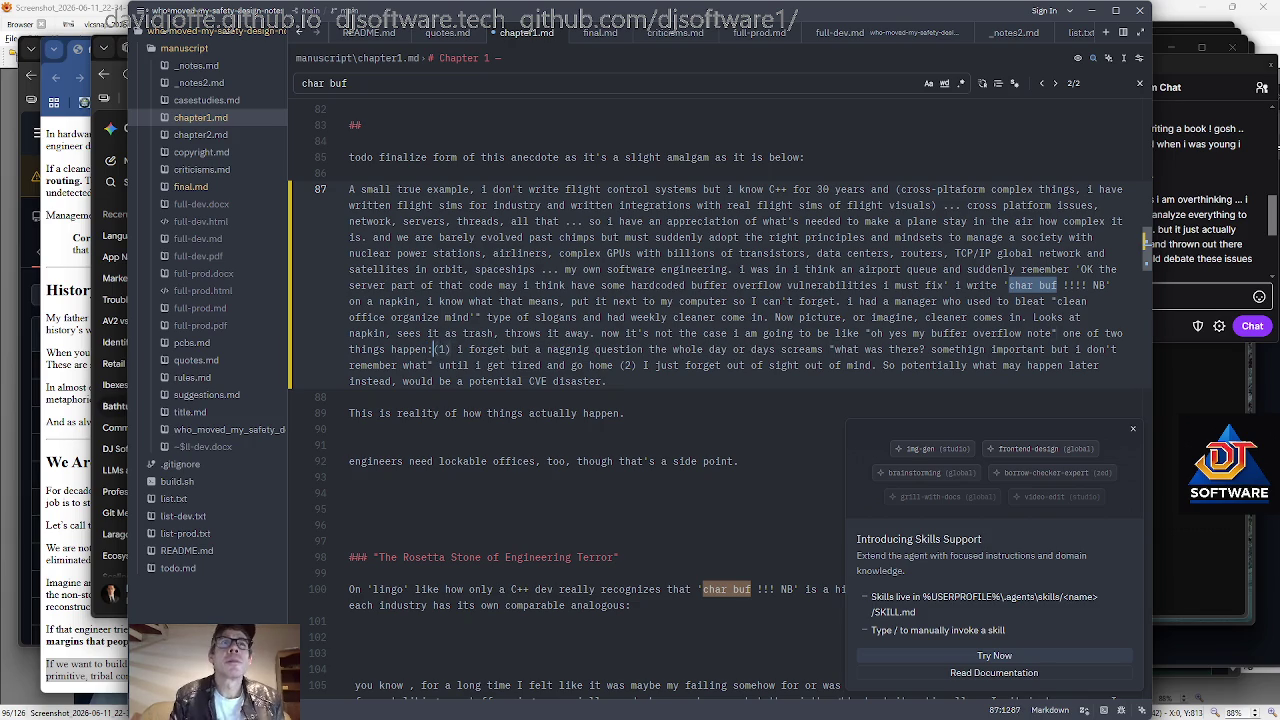
{"action": "key", "text": "Return"}
{"action": "key", "text": "Right"}
{"action": "key", "text": "Right"}
{"action": "key", "text": "Right"}
{"action": "key", "text": "Right"}
{"action": "key", "text": "Right"}
{"action": "key", "text": "Right"}
{"action": "key", "text": "Right"}
{"action": "key", "text": "Right"}
{"action": "key", "text": "Right"}
{"action": "key", "text": "Right"}
{"action": "key", "text": "Right"}
{"action": "key", "text": "Right"}
{"action": "key", "text": "Right"}
{"action": "key", "text": "Right"}
{"action": "key", "text": "Right"}
{"action": "key", "text": "Right"}
{"action": "key", "text": "Right"}
{"action": "key", "text": "Right"}
Correct 'somethign' to 'something', add a comma, insert ', or' after 'go home', and give case (2) its own line.
{"action": "key", "text": "Right"}
{"action": "key", "text": "Right"}
{"action": "key", "text": "Right"}
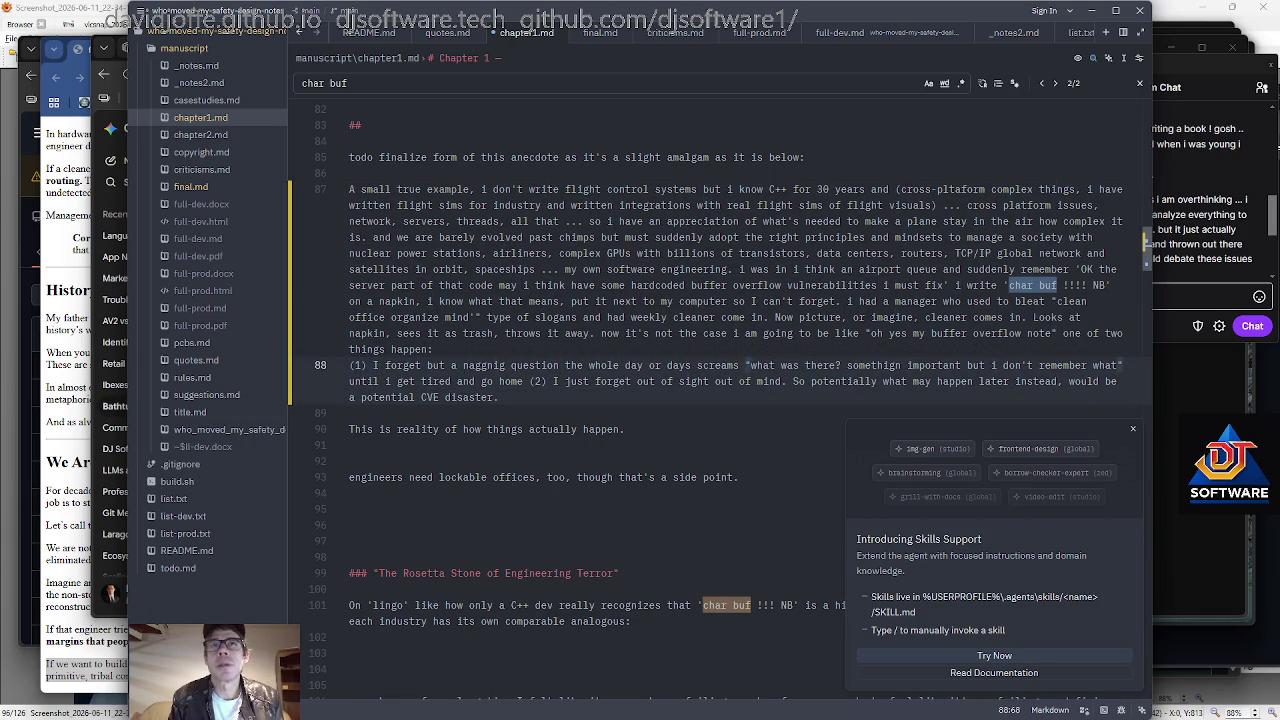
{"action": "key", "text": "Right"}
{"action": "key", "text": "Right"}
{"action": "key", "text": "Right"}
{"action": "key", "text": "Right"}
{"action": "key", "text": "Right"}
{"action": "key", "text": "Right"}
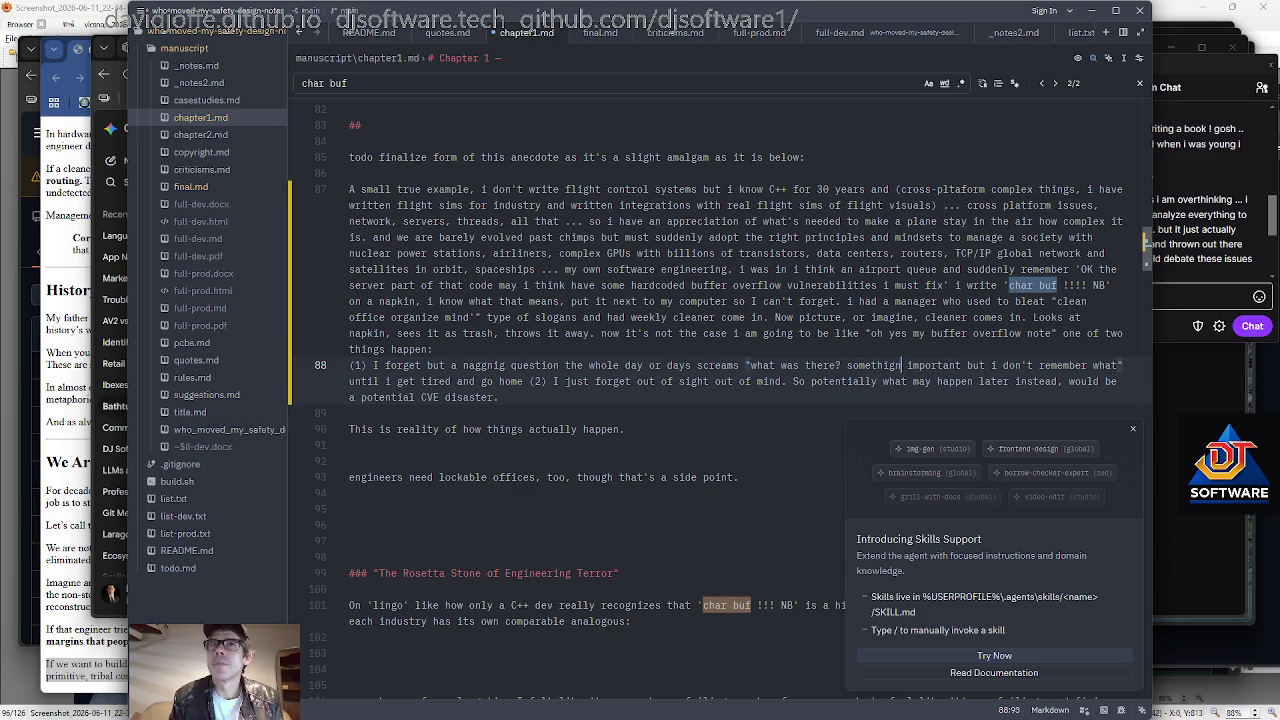
{"action": "key", "text": "ctrl+shift+Left"}
{"action": "type", "text": "something"}
{"action": "key", "text": "Right"}
{"action": "key", "text": "Right"}
{"action": "key", "text": "Right"}
{"action": "key", "text": "Right"}
{"action": "key", "text": "Right"}
{"action": "type", "text": ","}
{"action": "key", "text": "Right"}
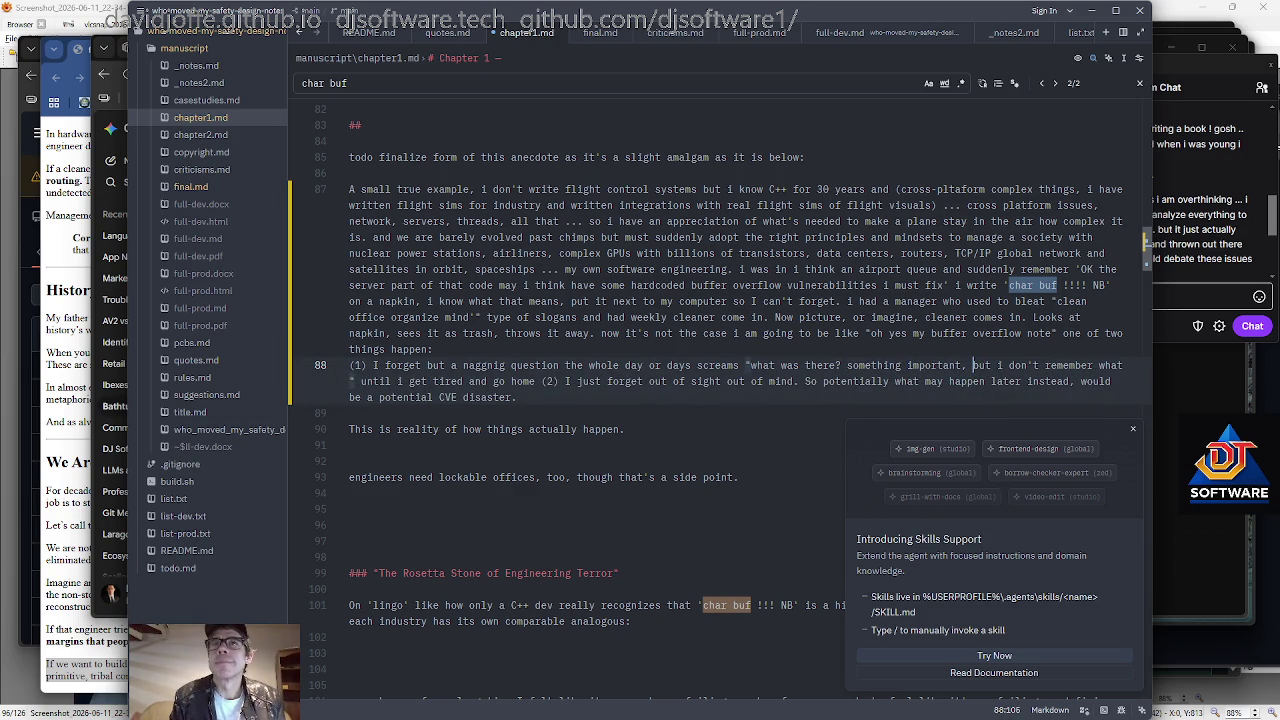
{"action": "key", "text": "Right"}
{"action": "key", "text": "Right"}
{"action": "key", "text": "Right"}
{"action": "key", "text": "Right"}
{"action": "key", "text": "Right"}
{"action": "key", "text": "Right"}
{"action": "key", "text": "Left"}
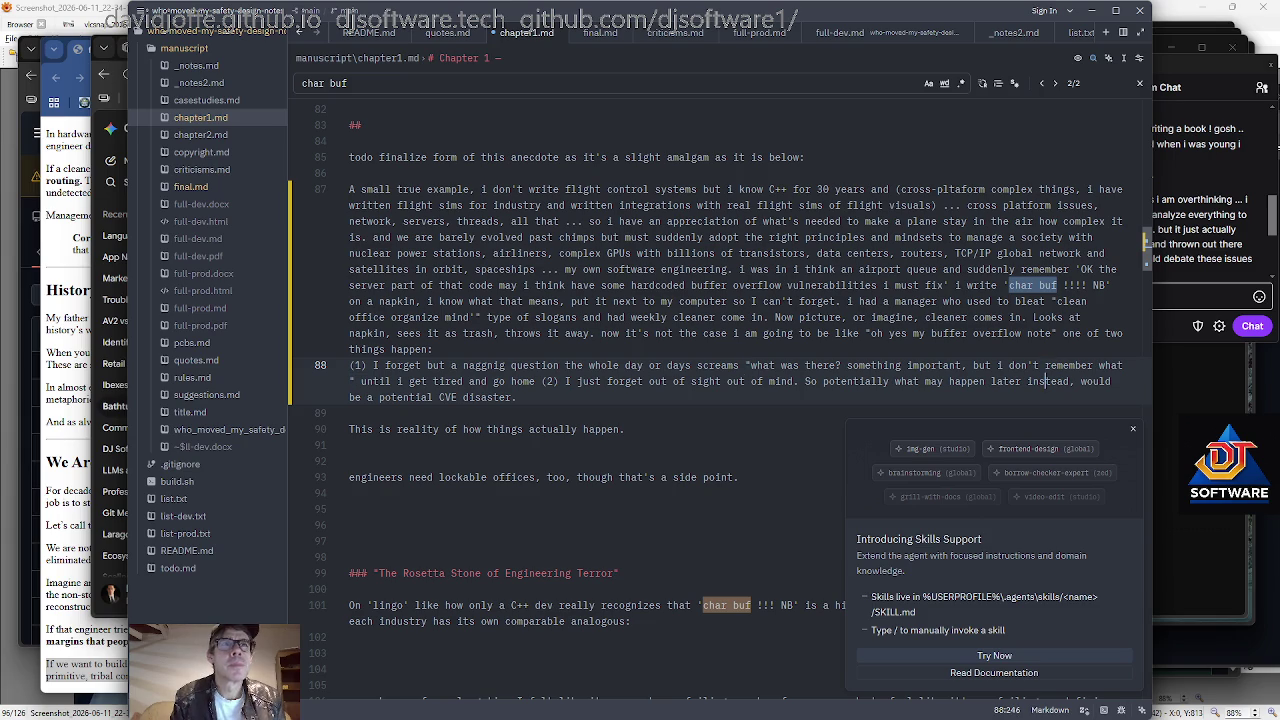
{"action": "key", "text": "ctrl+Right"}
{"action": "key", "text": "ctrl+Right"}
{"action": "key", "text": "ctrl+Right"}
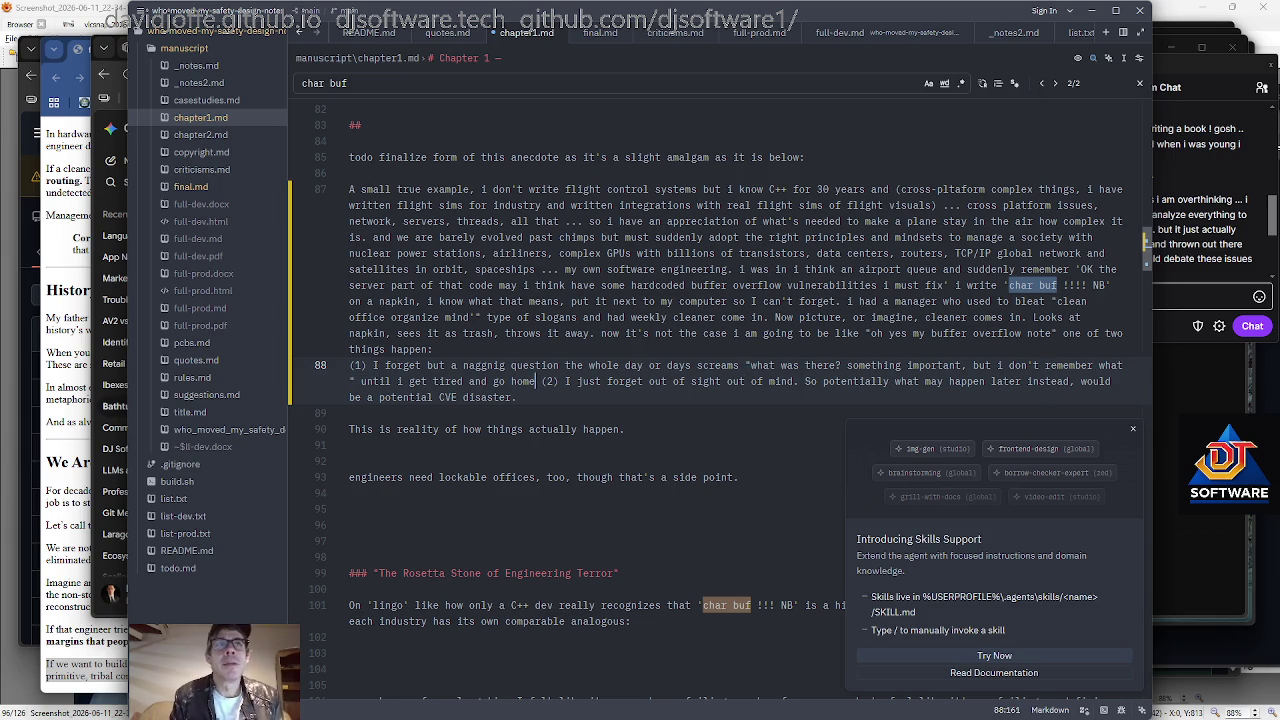
{"action": "key", "text": "Right"}
{"action": "key", "text": "Right"}
{"action": "type", "text": ", or"}
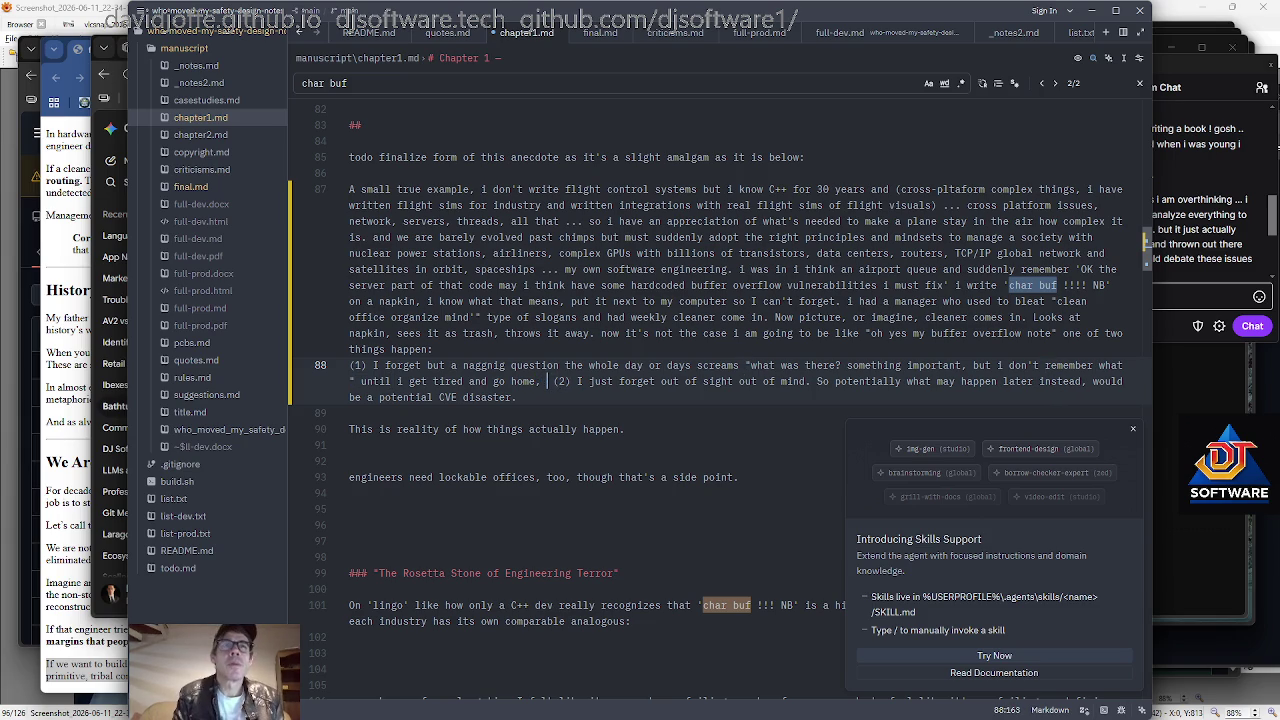
{"action": "key", "text": "Return"}
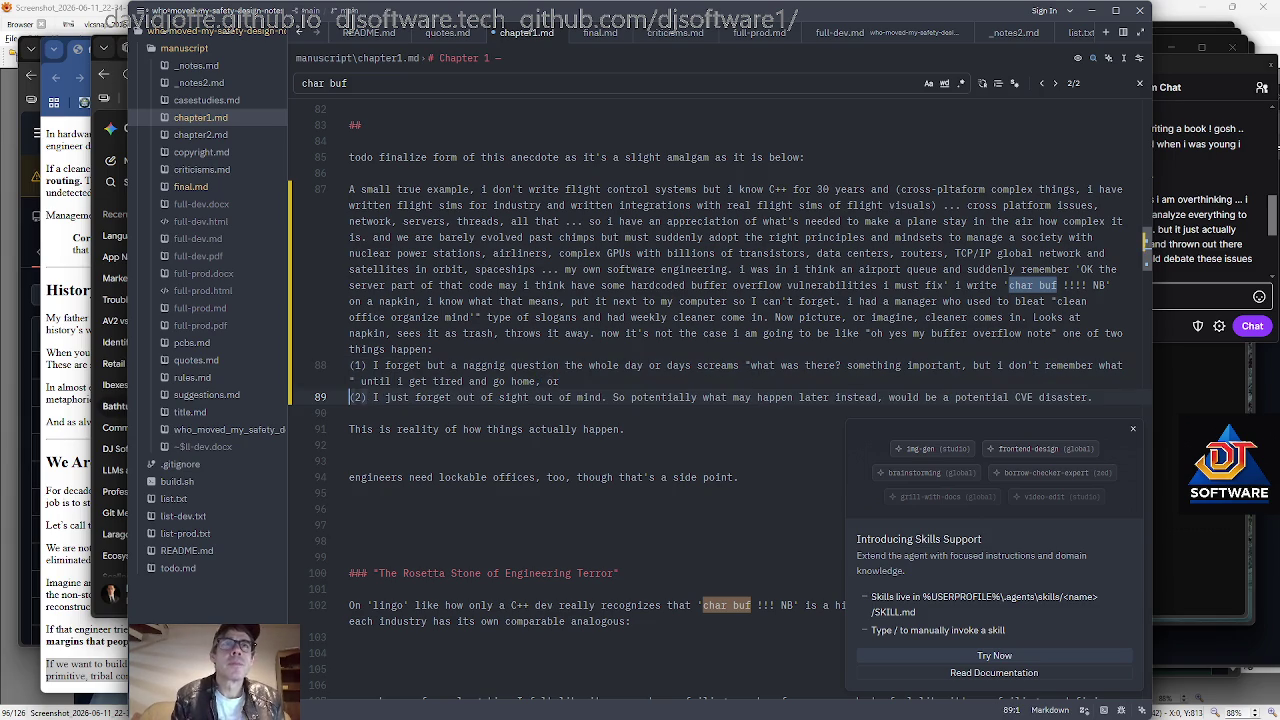
Punctuate the saying as "('out of sight, out of mind')".
{"action": "key", "text": "Right"}
{"action": "key", "text": "Right"}
{"action": "key", "text": "Right"}
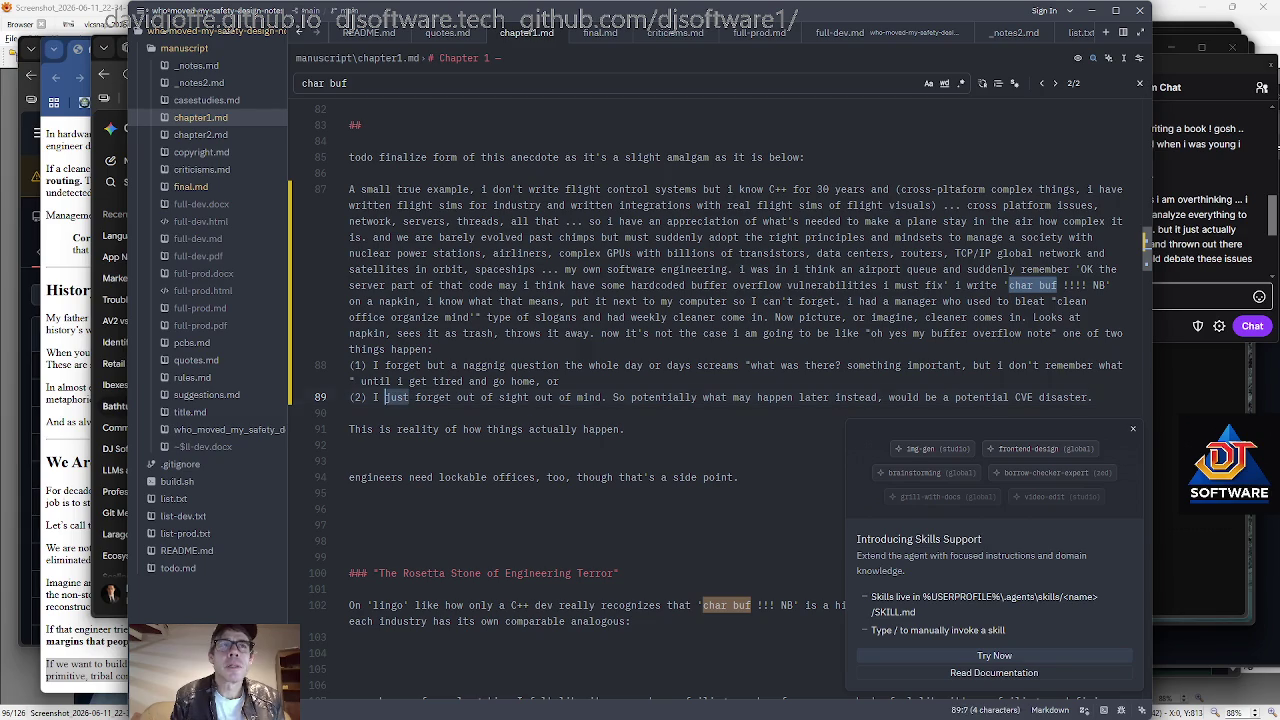
{"action": "key", "text": "ctrl+Right"}
{"action": "key", "text": "Right"}
{"action": "type", "text": "('"}
{"action": "key", "text": "Right"}
{"action": "key", "text": "Right"}
{"action": "key", "text": "Right"}
{"action": "key", "text": "Right"}
{"action": "key", "text": "Right"}
{"action": "key", "text": "Right"}
{"action": "key", "text": "Right"}
{"action": "key", "text": "Right"}
{"action": "key", "text": "Right"}
{"action": "key", "text": "Right"}
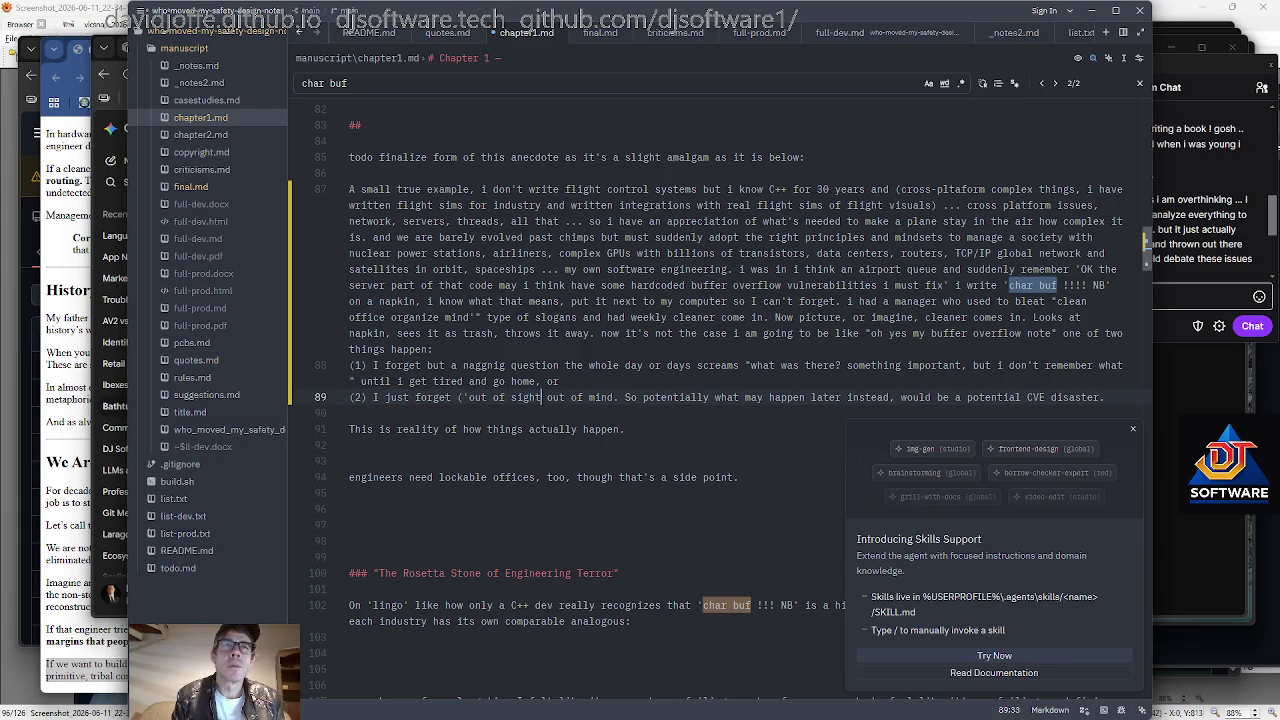
{"action": "type", "text": ","}
{"action": "key", "text": "Right"}
{"action": "key", "text": "Right"}
{"action": "key", "text": "Right"}
{"action": "key", "text": "Right"}
{"action": "key", "text": "Right"}
{"action": "key", "text": "Right"}
{"action": "key", "text": "Left"}
{"action": "key", "text": "Left"}
{"action": "type", "text": "')"}
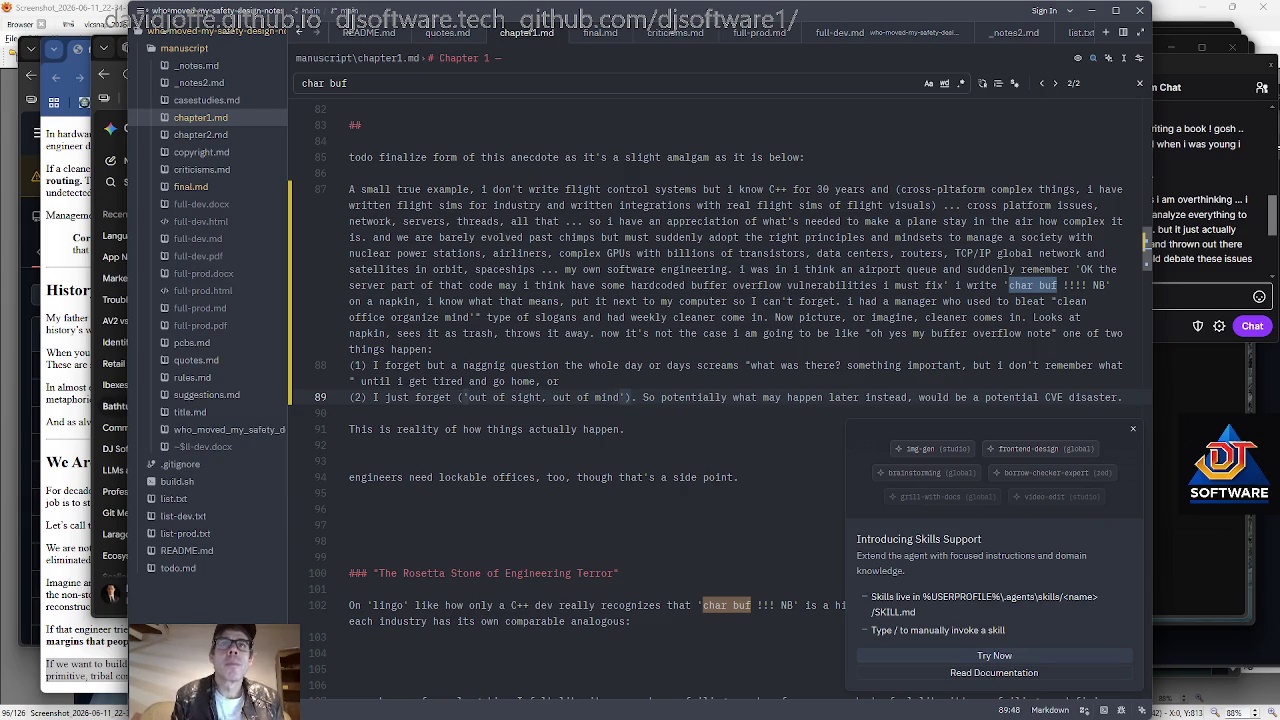
Add a comma after 'So' and move the 'So, potentially…' sentence onto its own line.
{"action": "key", "text": "Right"}
{"action": "key", "text": "Right"}
{"action": "key", "text": "Right"}
{"action": "key", "text": "Left"}
{"action": "type", "text": ","}
{"action": "key", "text": "Left"}
{"action": "key", "text": "Left"}
{"action": "key", "text": "Left"}
{"action": "key", "text": "Return"}
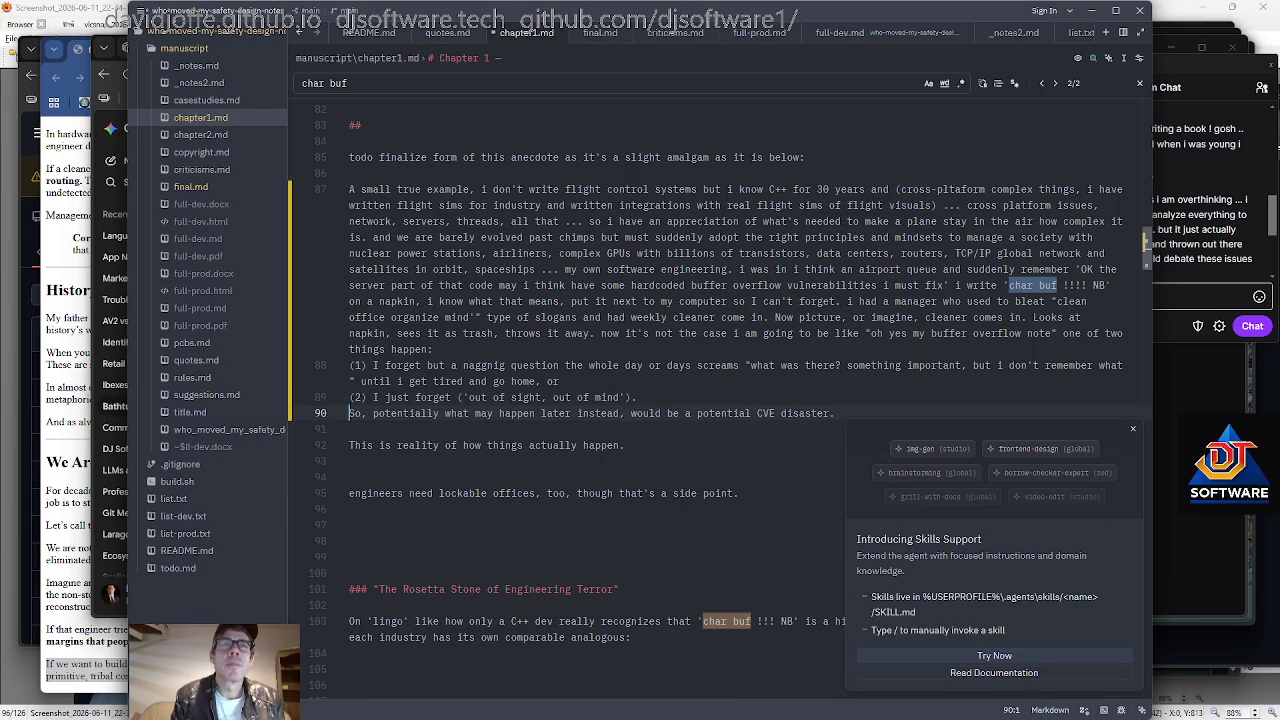
{"action": "key", "text": "End"}
Review the CVE disaster sentence, open the AI agent panel, then switch to Gemini.
{"action": "scroll", "coordinate": [705, 374], "scroll_direction": "down", "scroll_amount": 1}
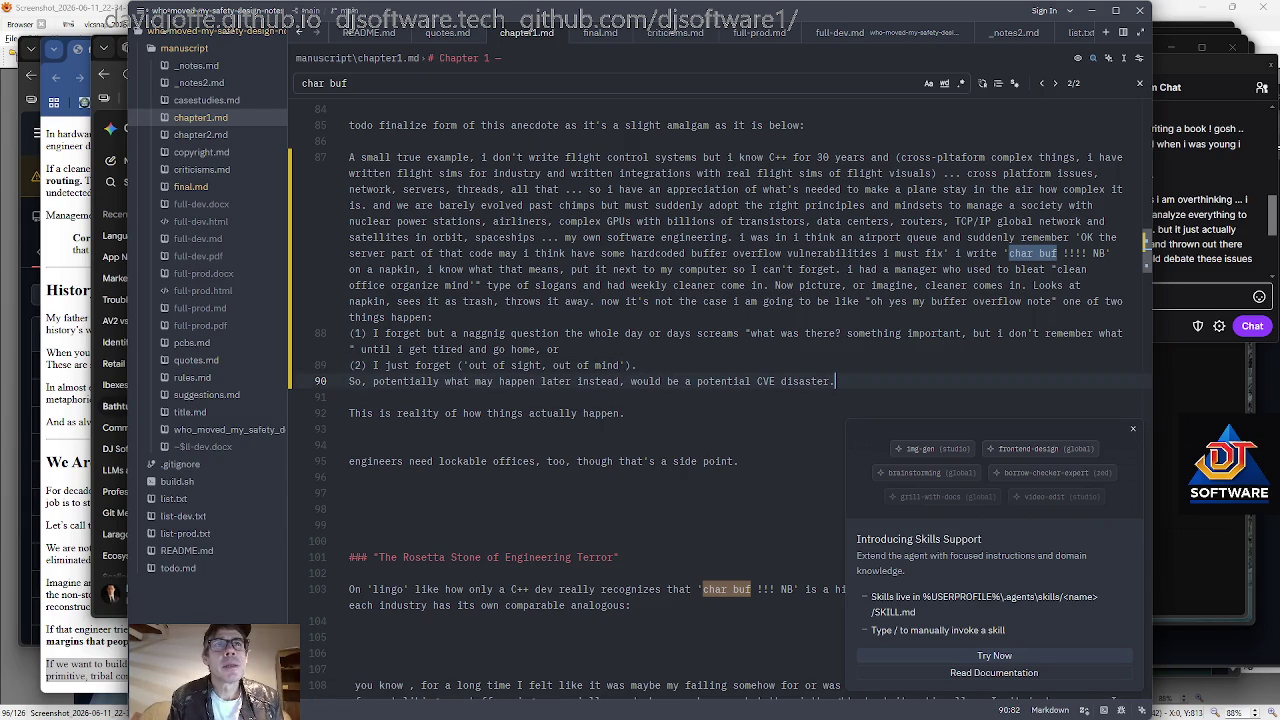
{"action": "key", "text": "ctrl+Left"}
{"action": "key", "text": "ctrl+Left"}
{"action": "key", "text": "ctrl+Right"}
{"action": "key", "text": "ctrl+Right"}
{"action": "key", "text": "Home"}
{"action": "key", "text": "End"}
{"action": "key", "text": "Left"}
{"action": "key", "text": "Right"}
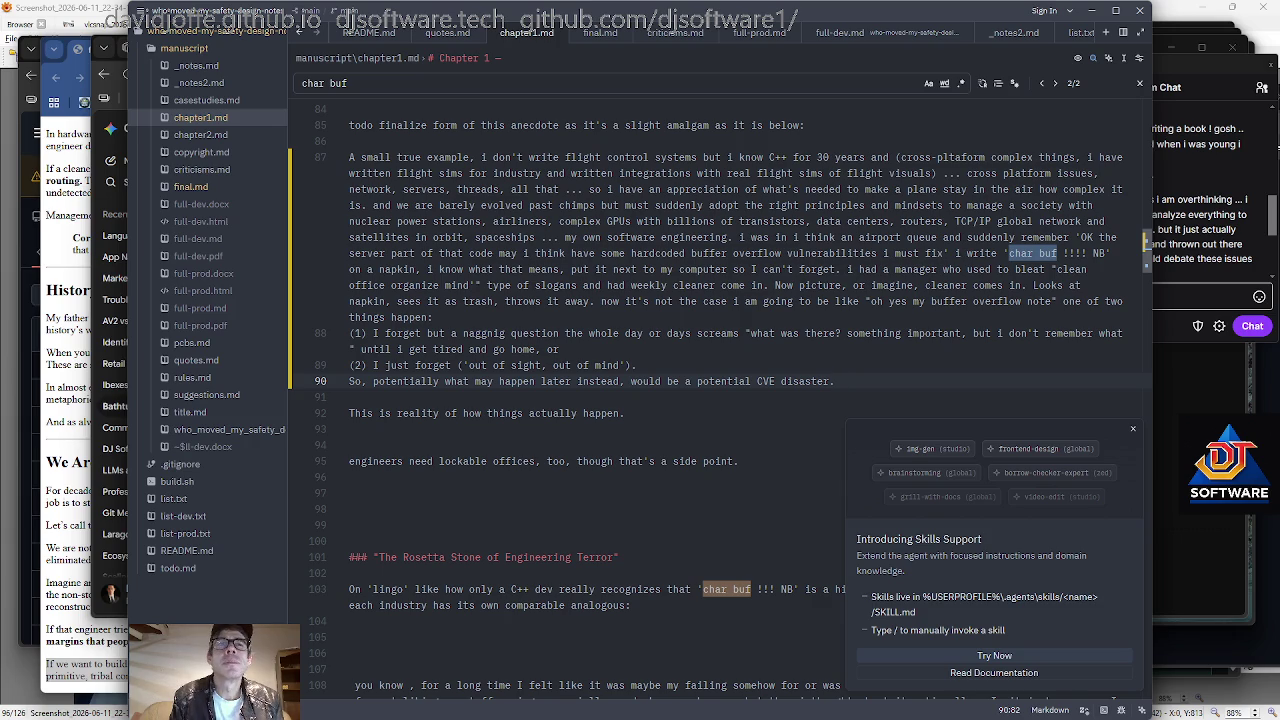
{"action": "key", "text": "ctrl+question"}
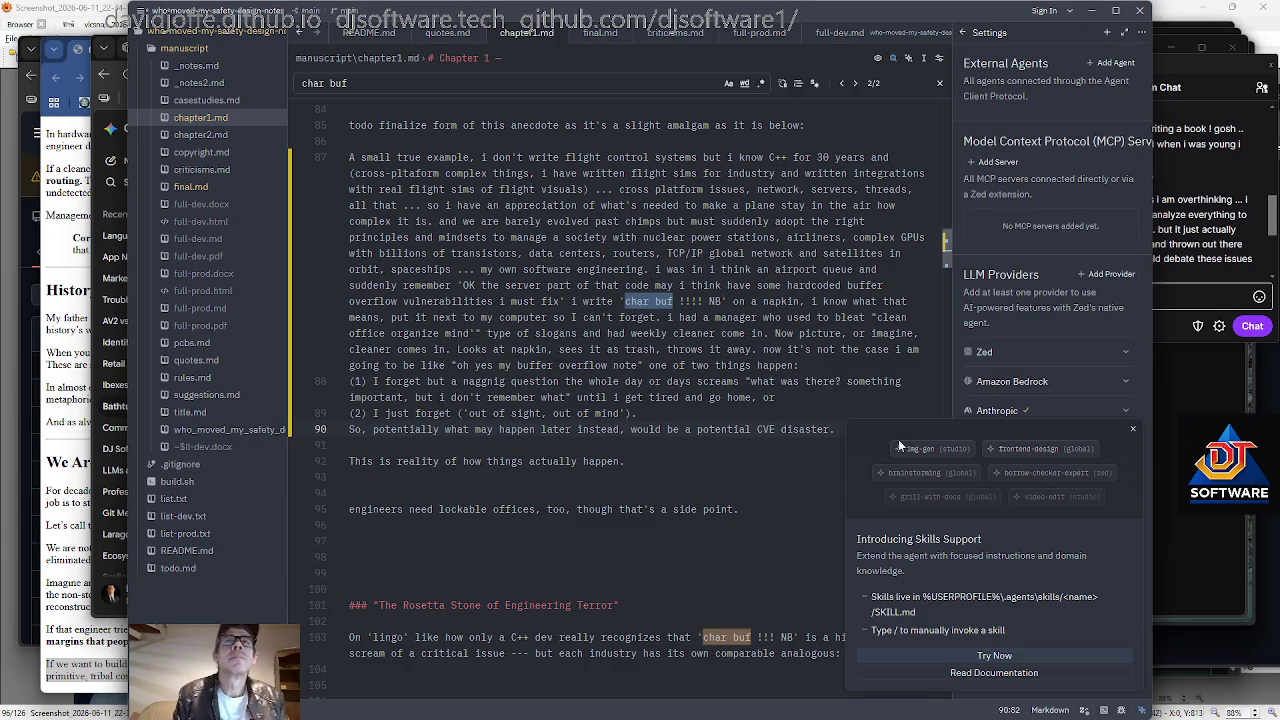
{"action": "left_click", "coordinate": [852, 333]}
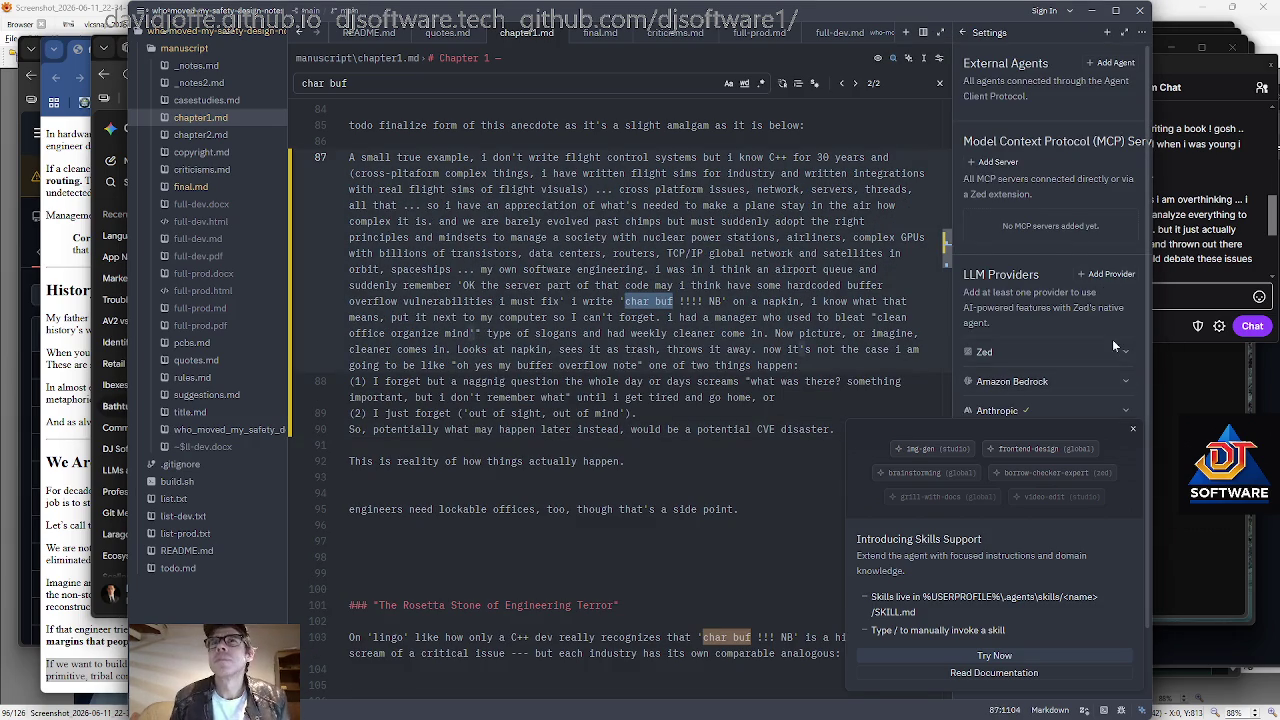
{"action": "key", "text": "alt+Tab"}
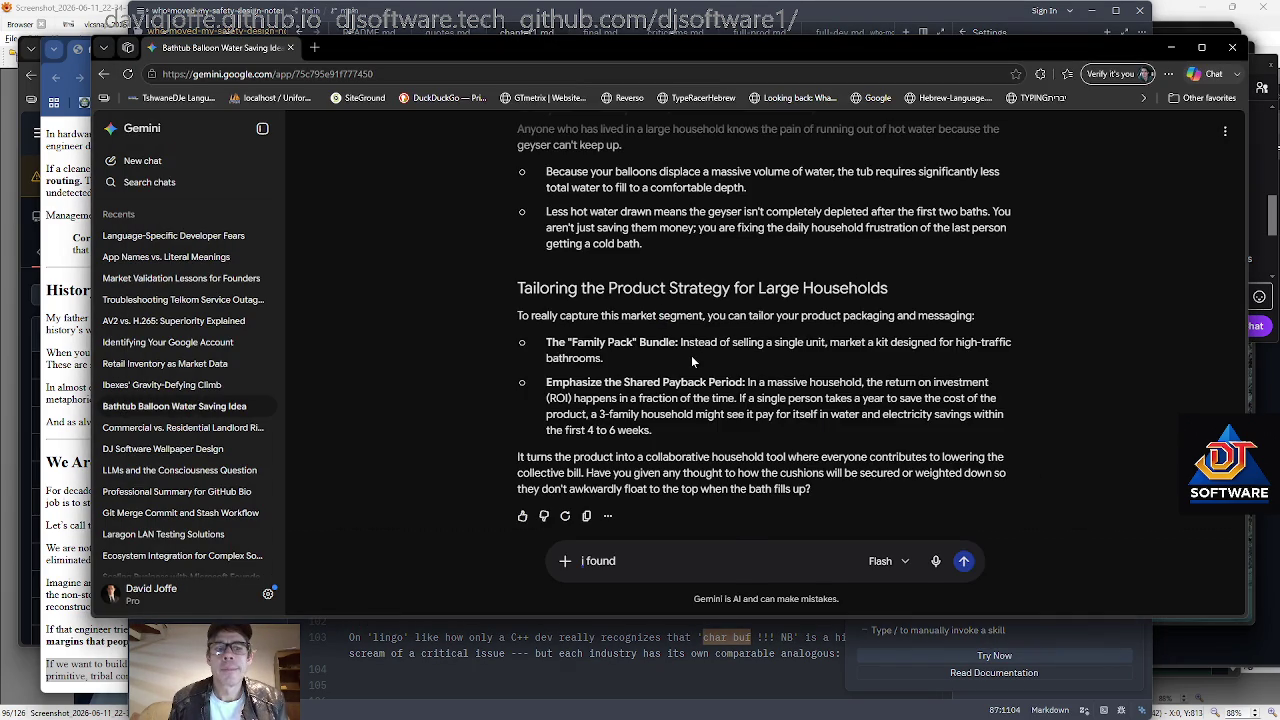
Run the rss alias in Git Bash to view git status and diff, then return to Zed.
{"action": "key", "text": "alt+Tab"}
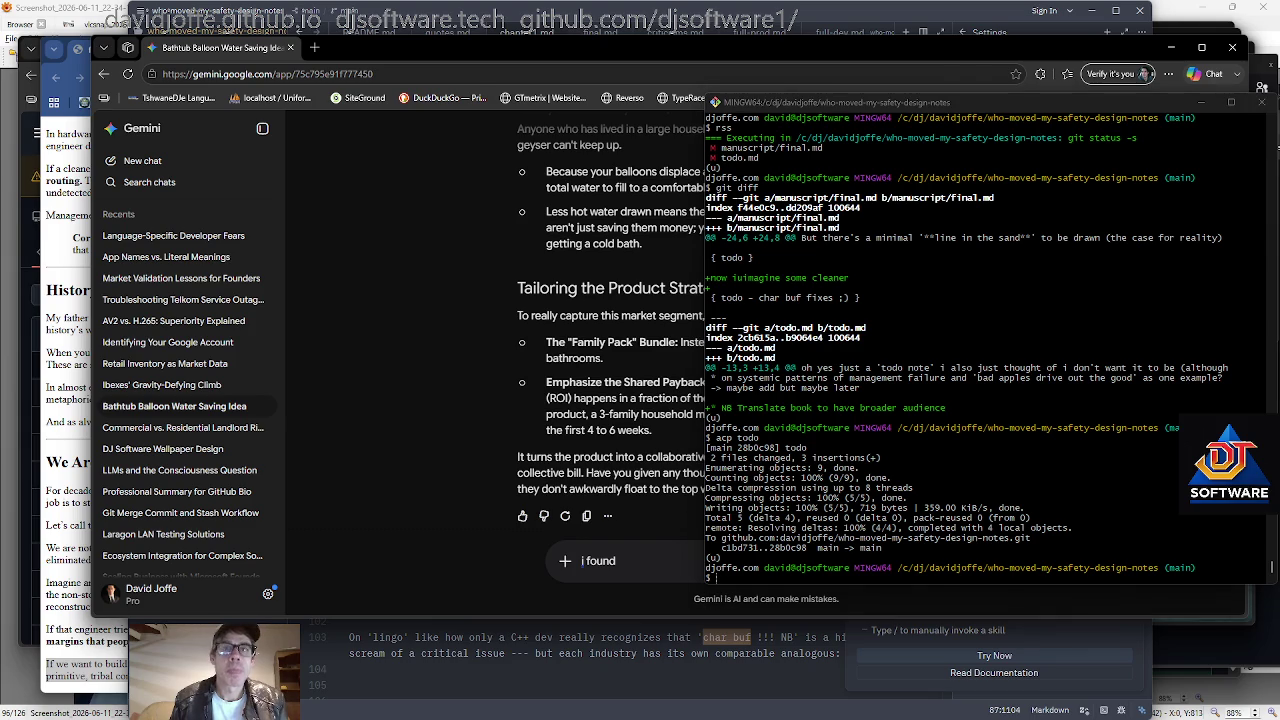
{"action": "key", "text": "alt+Tab"}
{"action": "key", "text": "alt+Tab"}
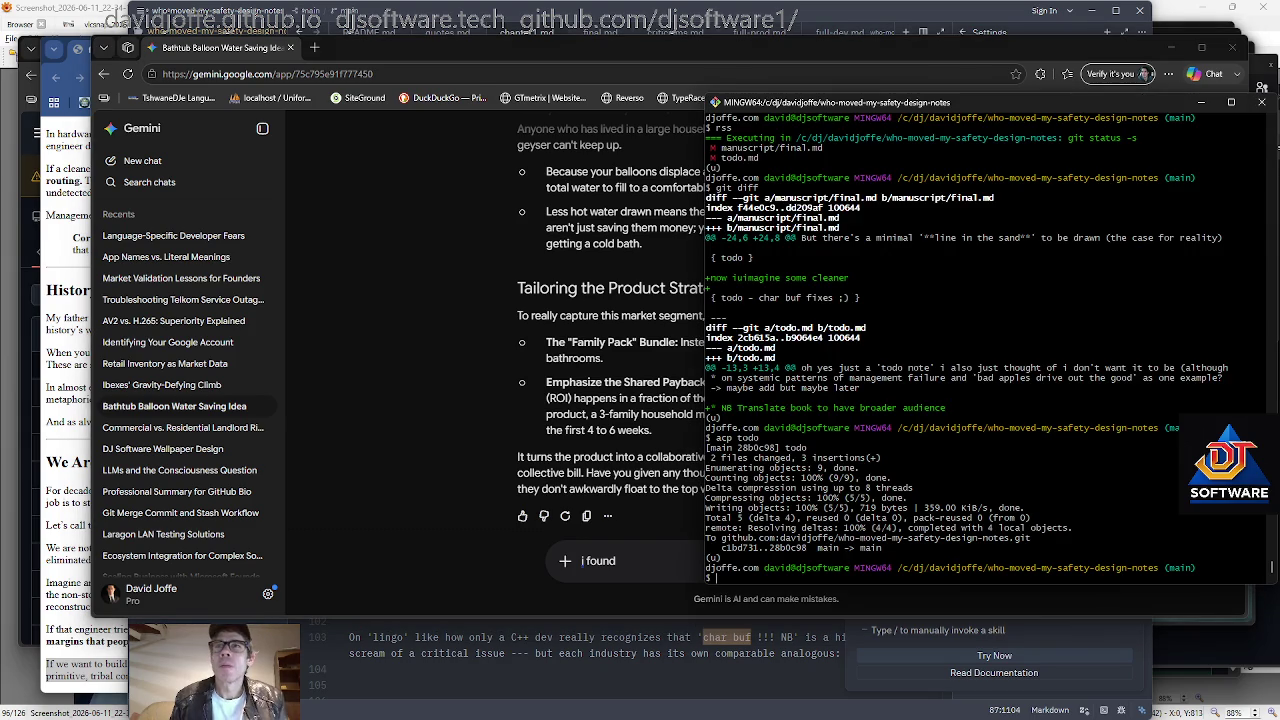
{"action": "type", "text": "rss"}
{"action": "key", "text": "Return"}
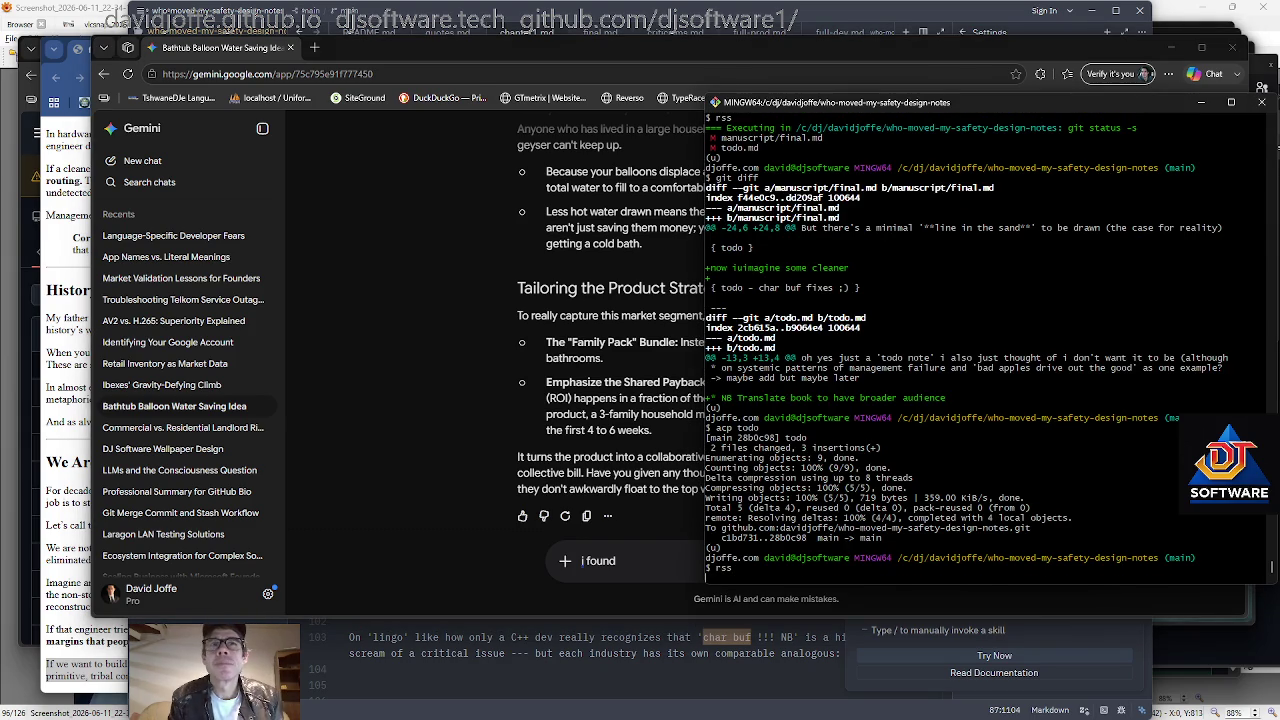
{"action": "type", "text": "gi"}
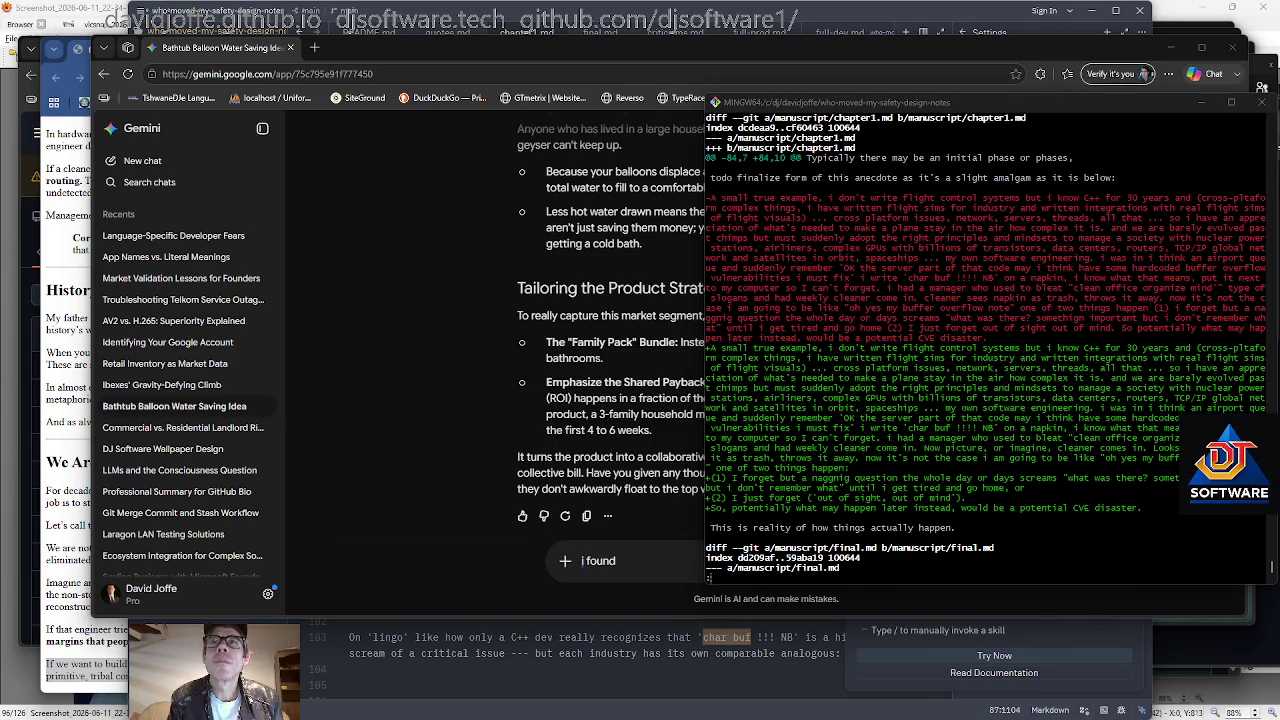
{"action": "key", "text": "alt+Tab"}
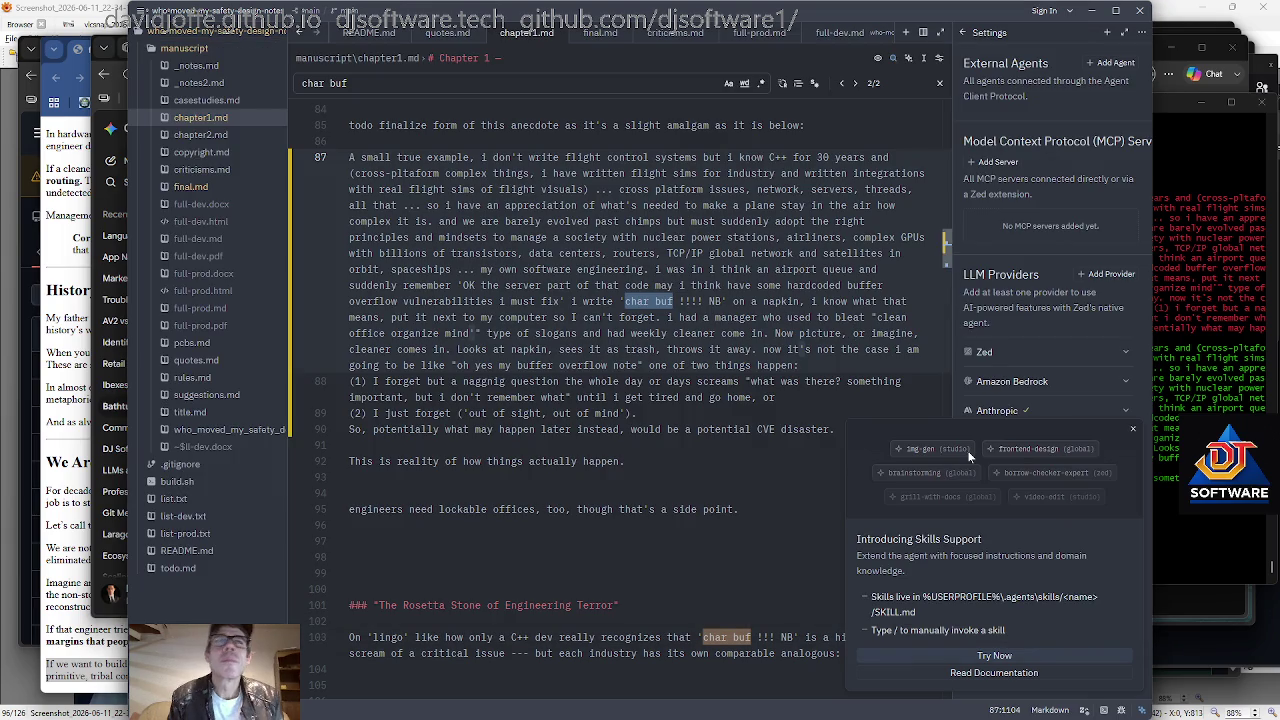
Insert the note '{{ todo explain to readers who may not know what a CVE disaster is' below the reality line.
{"action": "scroll", "coordinate": [631, 365], "scroll_direction": "down", "scroll_amount": 2}
{"action": "left_click", "coordinate": [631, 365]}
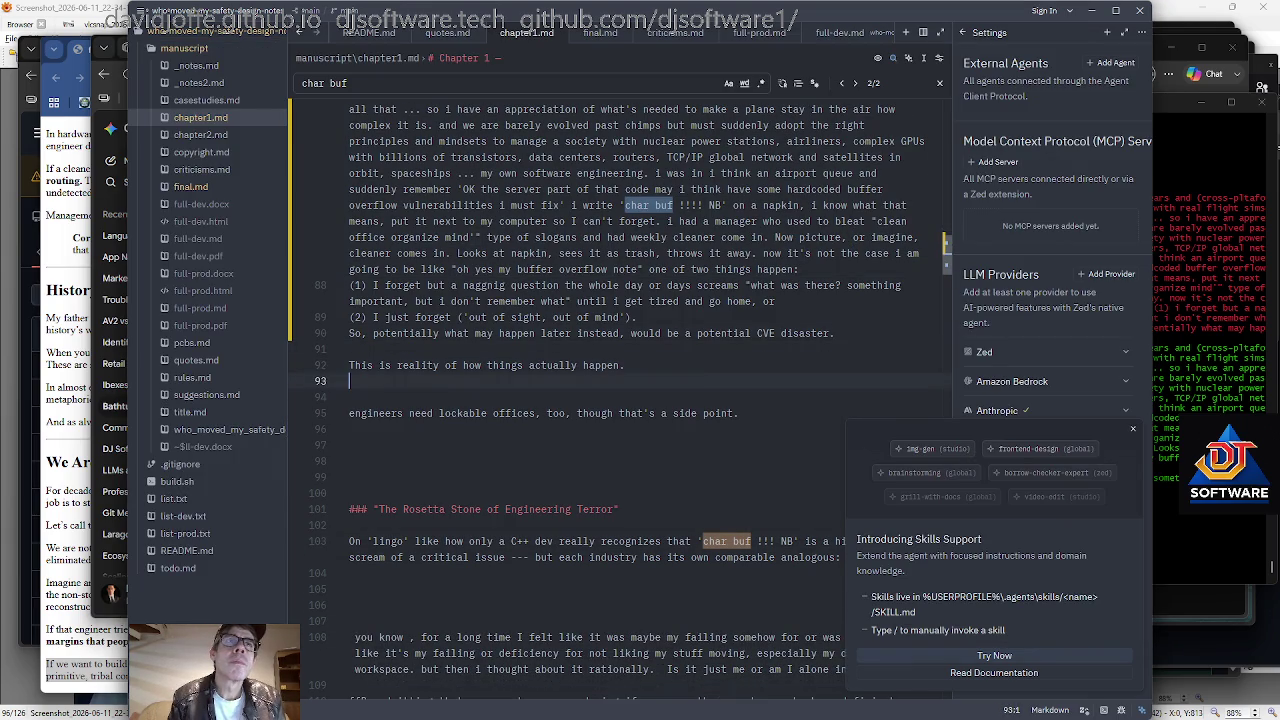
{"action": "key", "text": "Down"}
{"action": "key", "text": "Return"}
{"action": "type", "text": "{{ todo explain tto"}
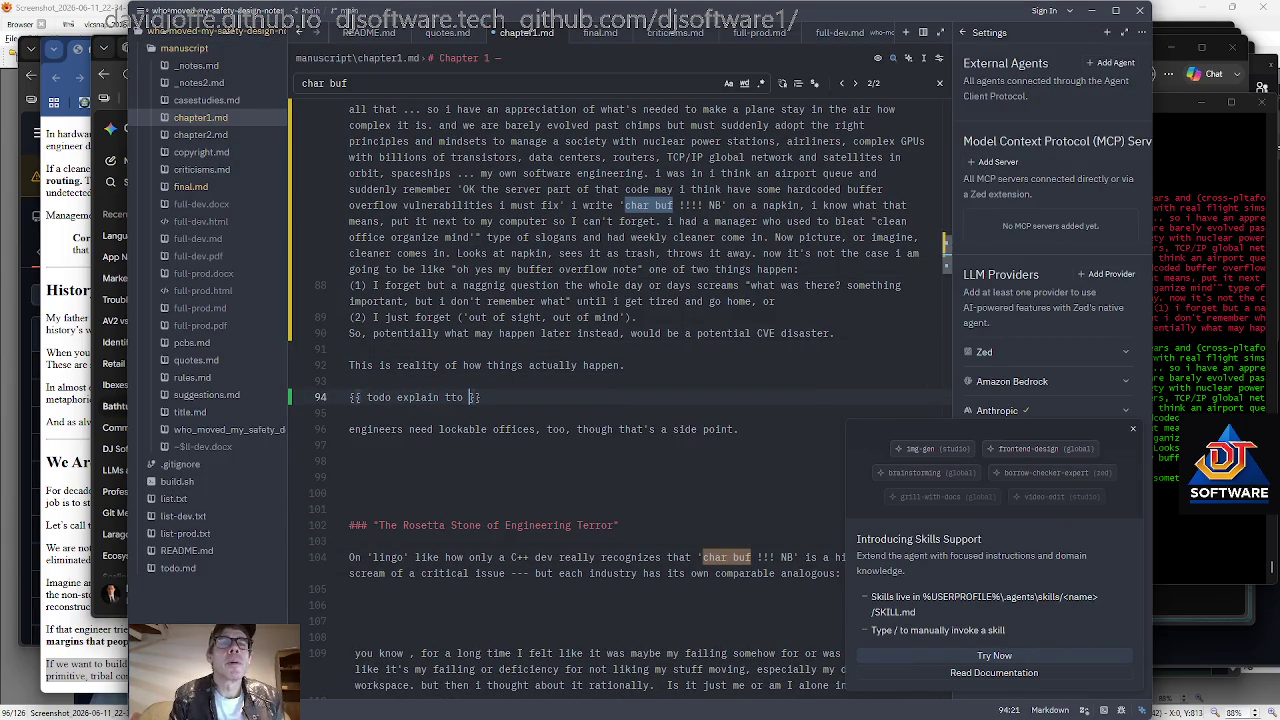
{"action": "key", "text": "BackSpace"}
{"action": "key", "text": "BackSpace"}
{"action": "key", "text": "BackSpace"}
{"action": "type", "text": "o readers who may not know what a CVE disast"}
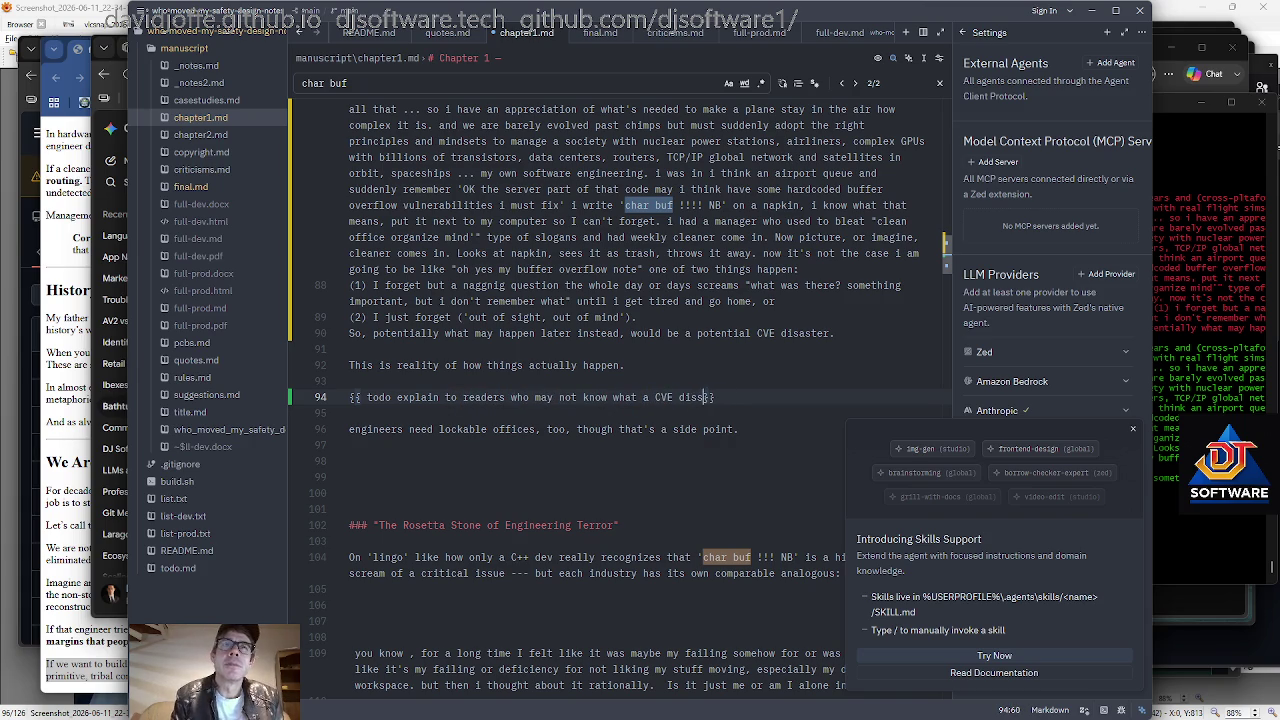
{"action": "type", "text": "er is"}
{"action": "scroll", "coordinate": [603, 398], "scroll_direction": "down", "scroll_amount": 2}
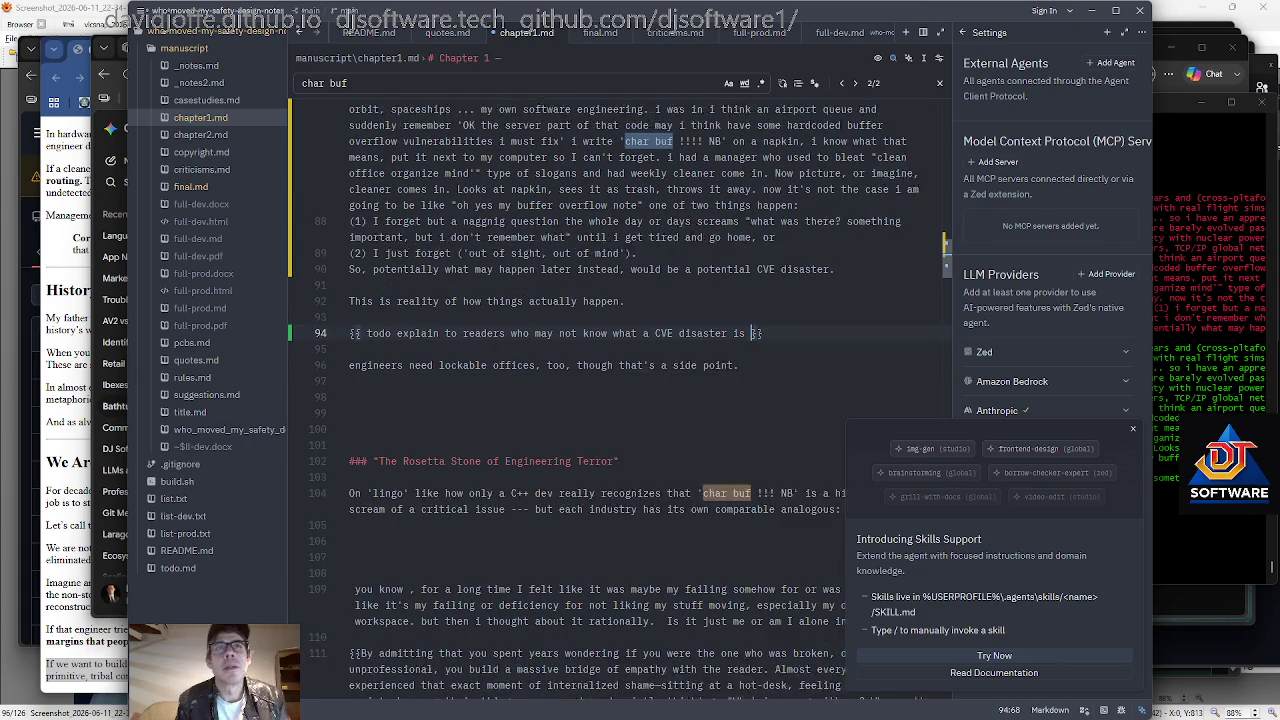
{"action": "key", "text": "Up"}
{"action": "key", "text": "Up"}
{"action": "key", "text": "Up"}
{"action": "key", "text": "Up"}
{"action": "key", "text": "Up"}
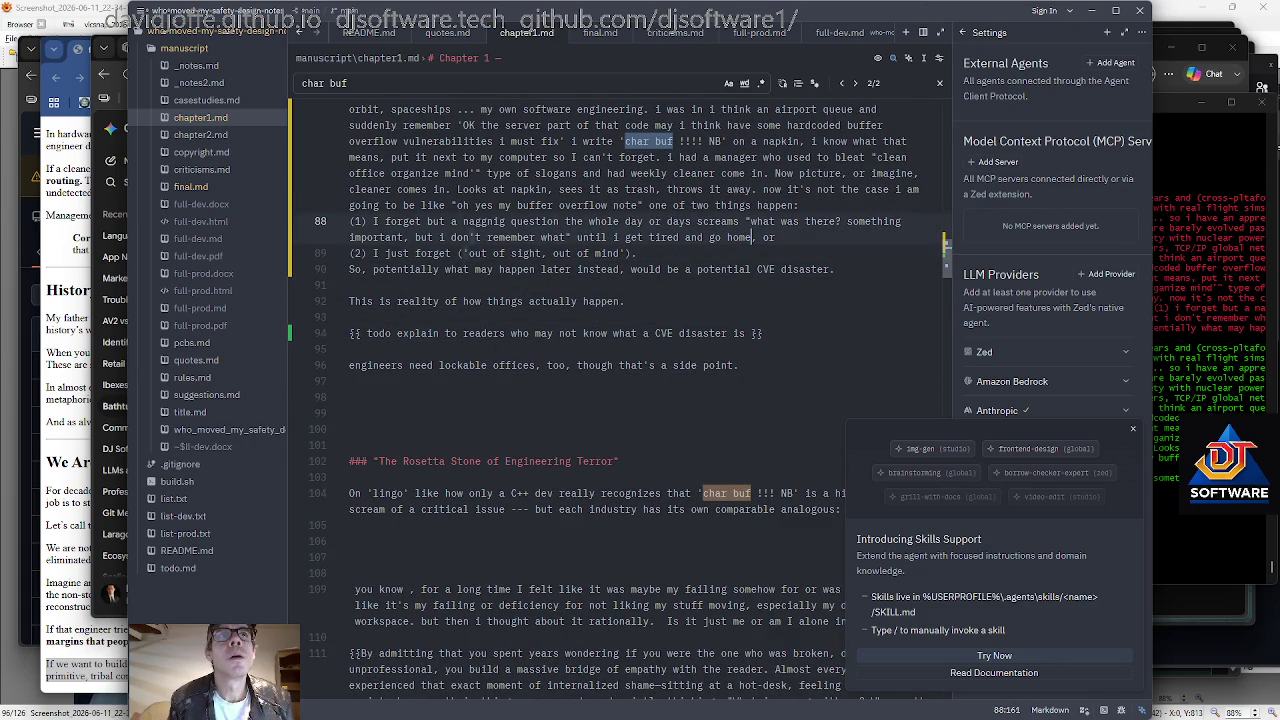
Insert ', rather,' into the buffer overflow note sentence, fixing the 'ratgher' typo.
{"action": "scroll", "coordinate": [603, 398], "scroll_direction": "up", "scroll_amount": 1}
{"action": "key", "text": "Down"}
{"action": "key", "text": "Up"}
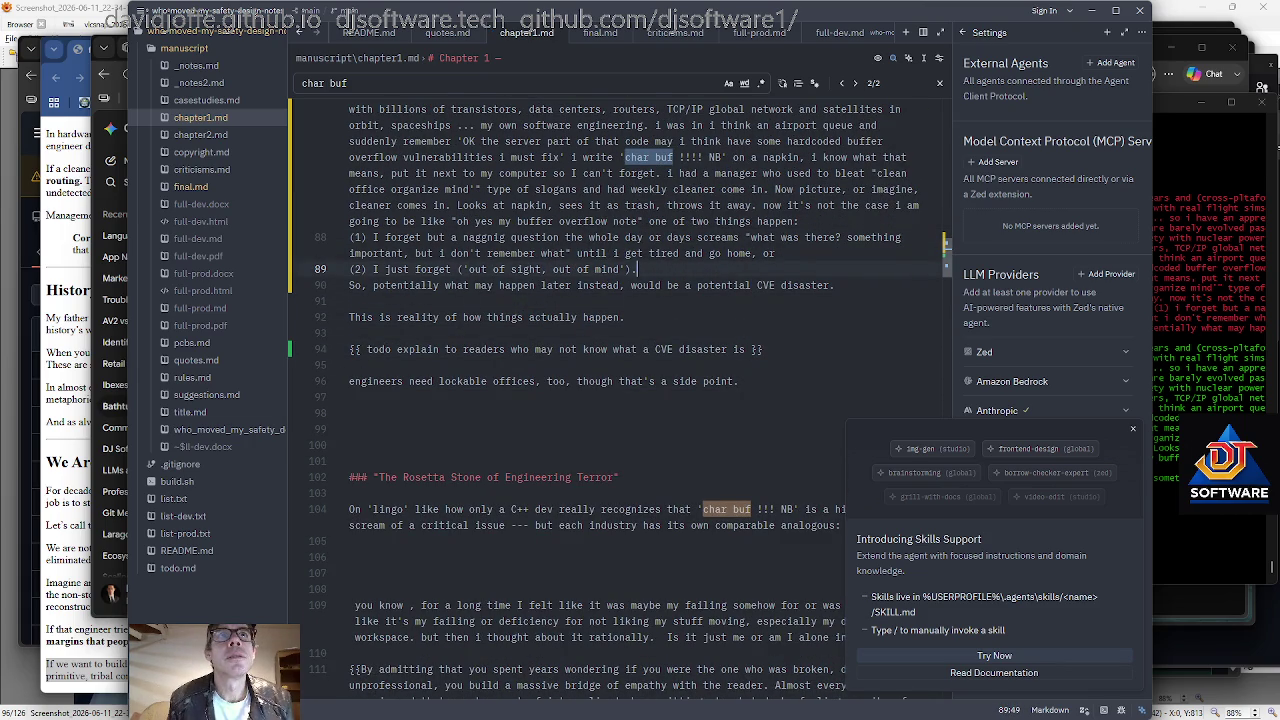
{"action": "key", "text": "Down"}
{"action": "key", "text": "Up"}
{"action": "key", "text": "Up"}
{"action": "key", "text": "Up"}
{"action": "key", "text": "Up"}
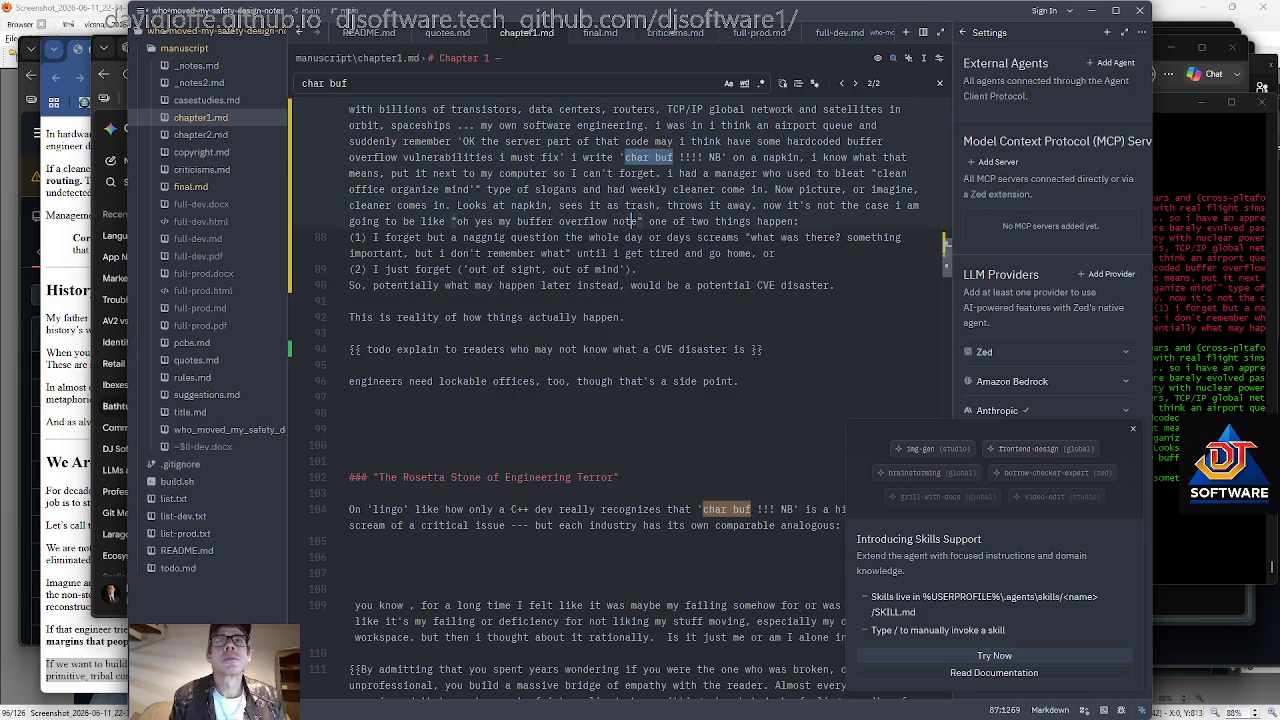
{"action": "type", "text": ", ratgher,"}
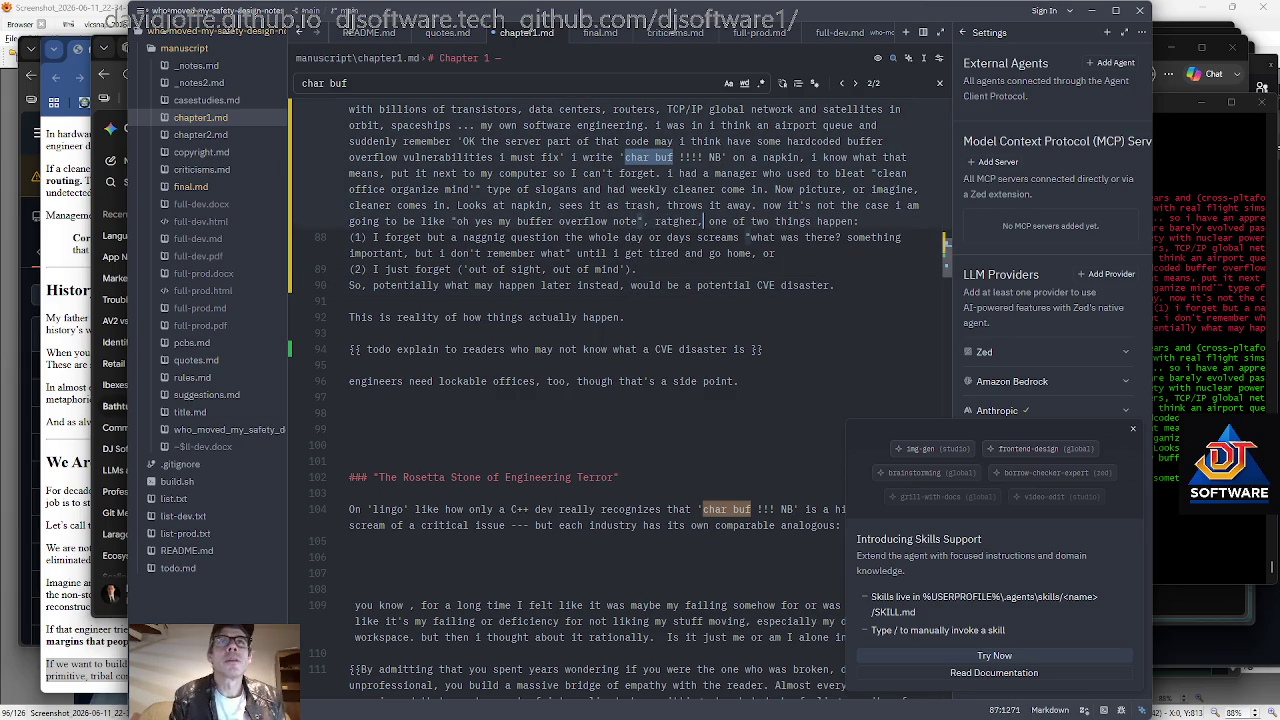
{"action": "key", "text": "Left"}
{"action": "key", "text": "Left"}
{"action": "key", "text": "Left"}
{"action": "key", "text": "BackSpace"}
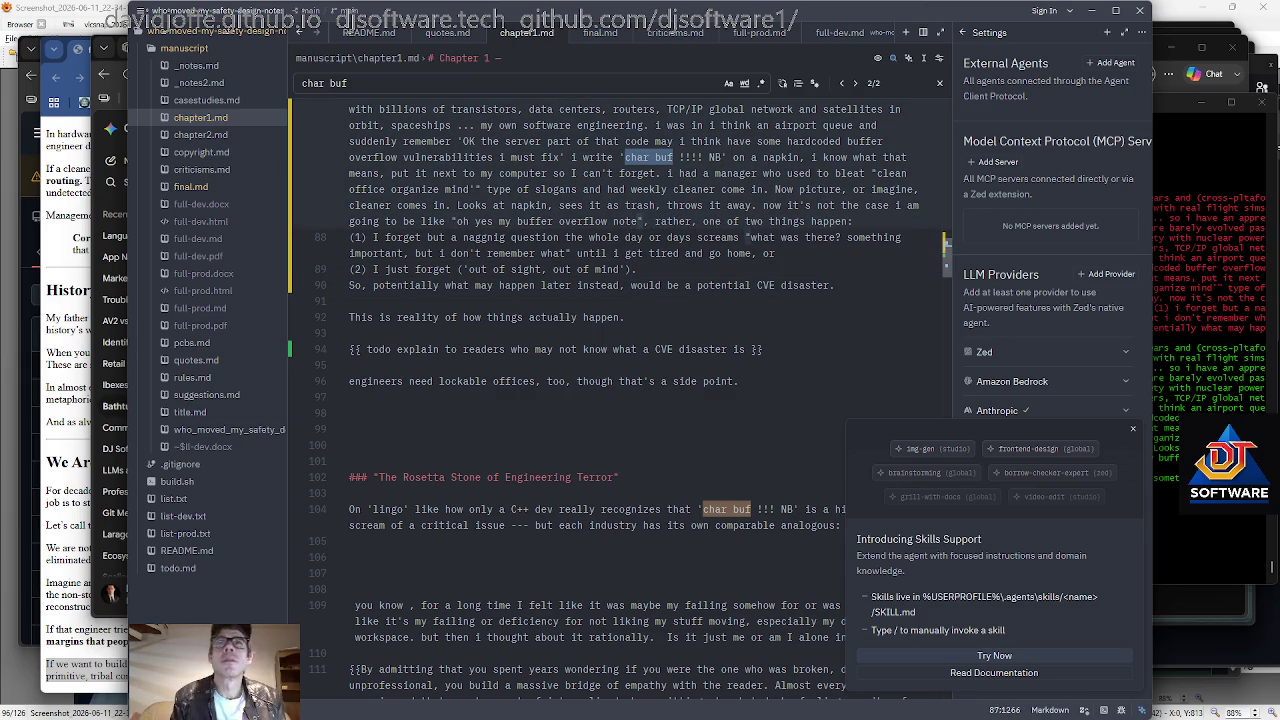
Add 'are likely to' before 'happen', dropping the word 'most'.
{"action": "key", "text": "End"}
{"action": "key", "text": "ctrl+Left"}
{"action": "key", "text": "ctrl+Left"}
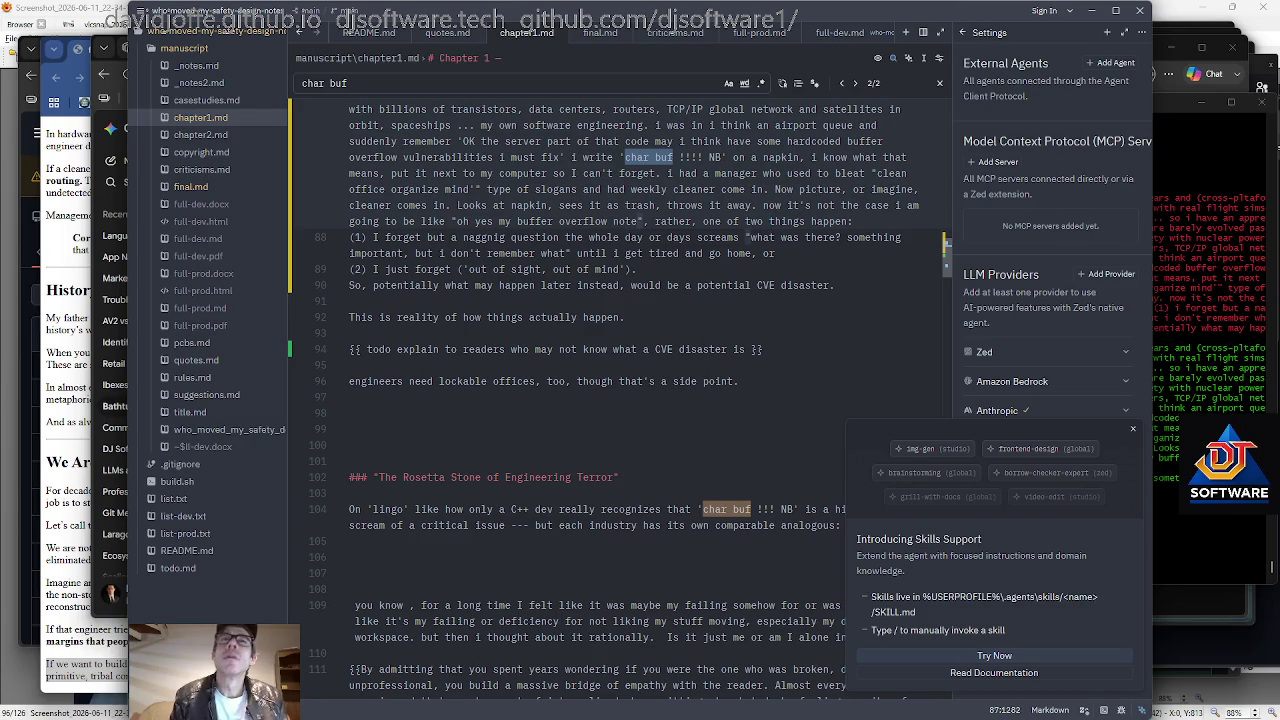
{"action": "key", "text": "ctrl+Right"}
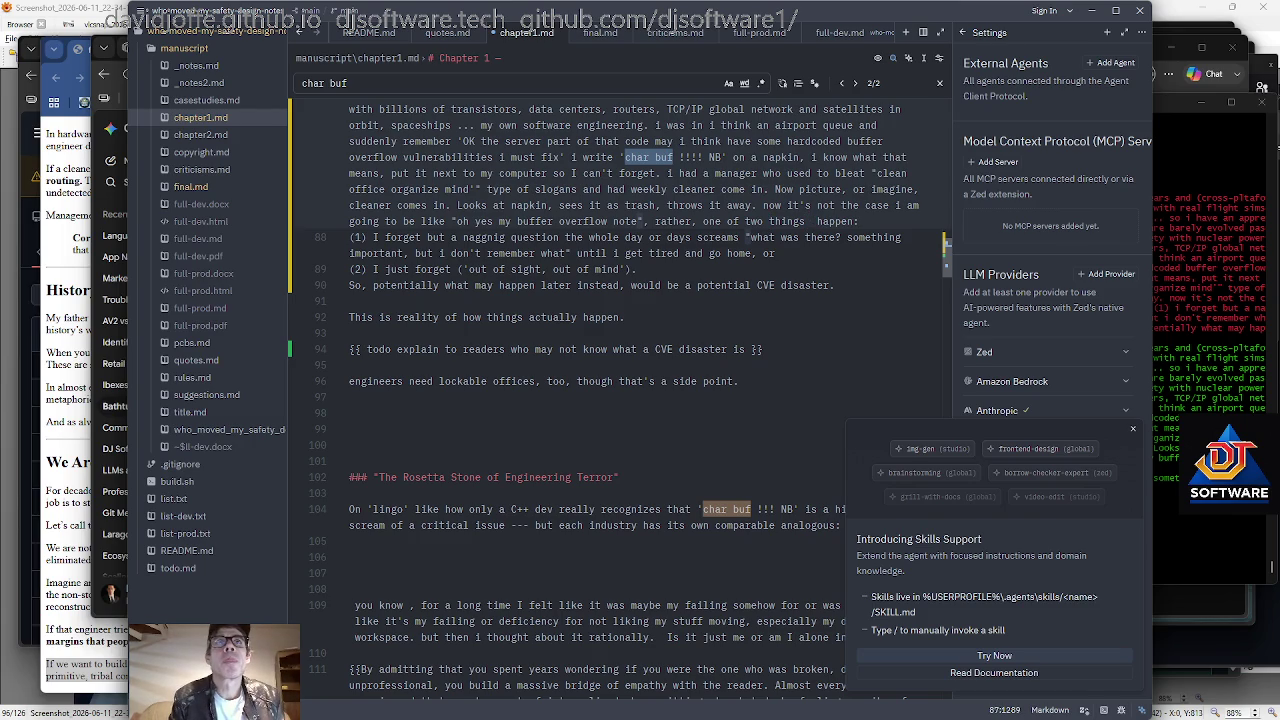
{"action": "type", "text": "are most "}
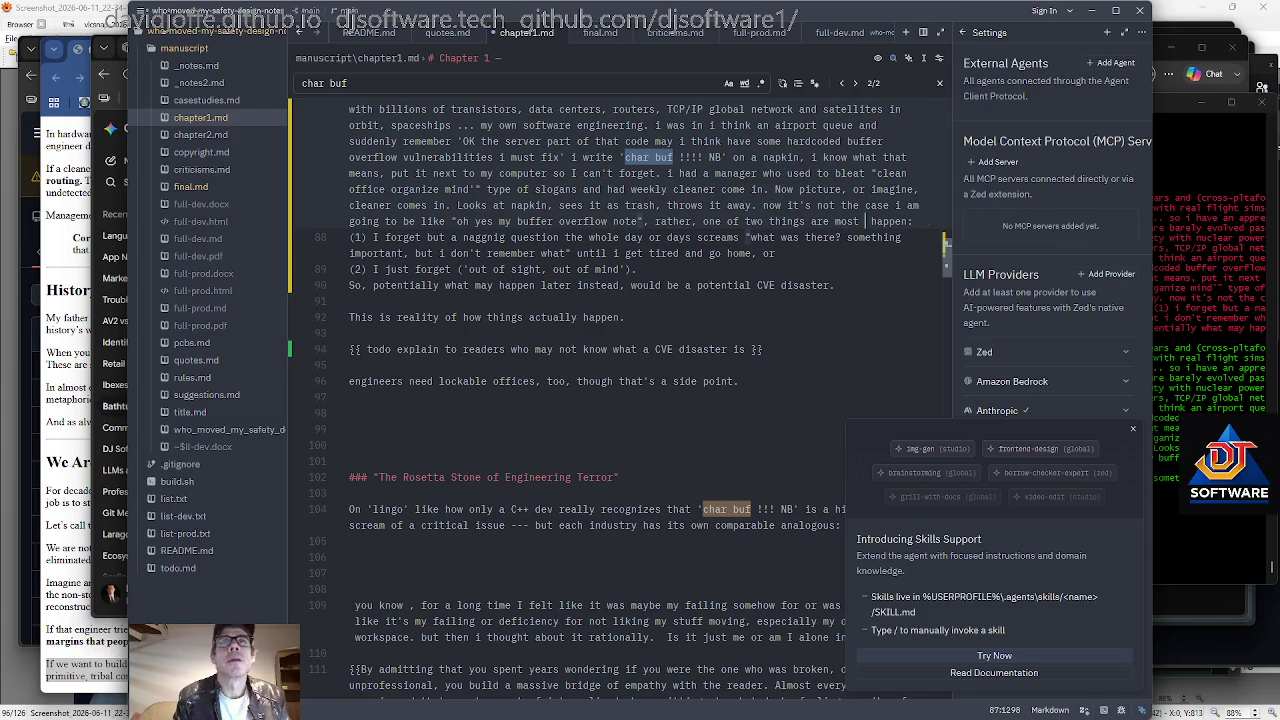
{"action": "type", "text": "likeyl"}
{"action": "key", "text": "BackSpace"}
{"action": "key", "text": "BackSpace"}
{"action": "key", "text": "BackSpace"}
{"action": "type", "text": "ly to"}
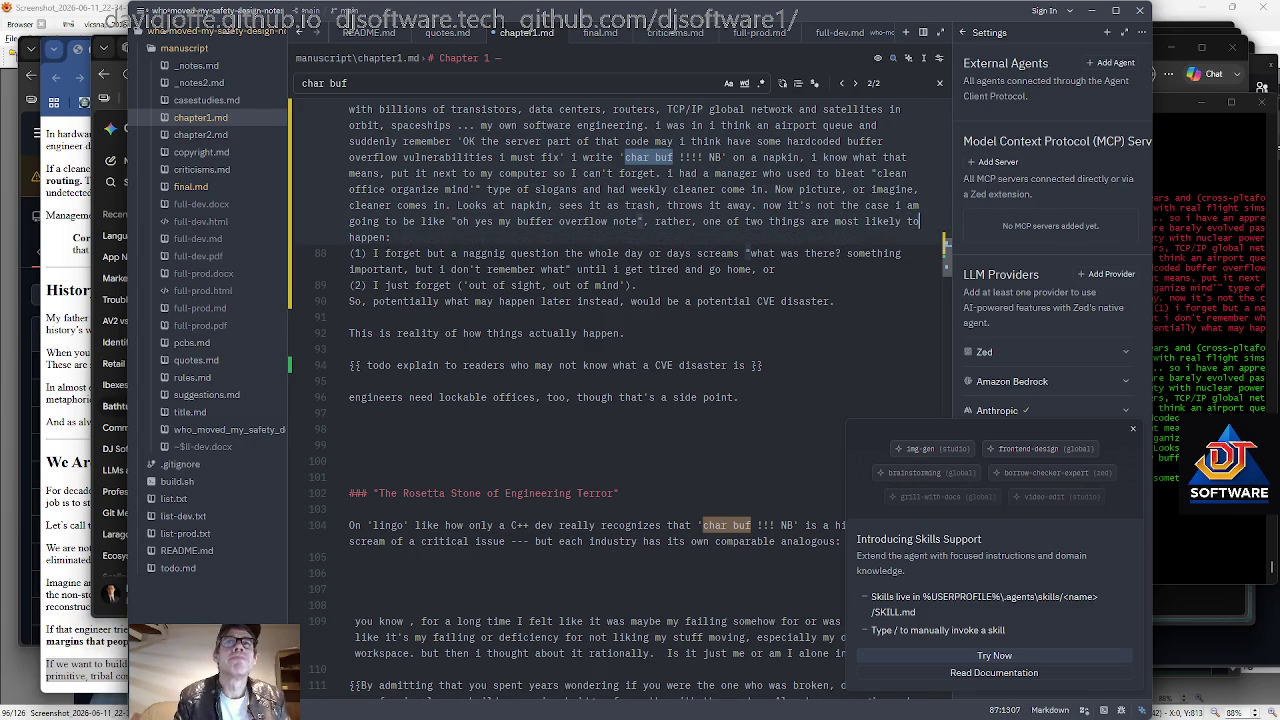
{"action": "key", "text": "ctrl+Left"}
{"action": "key", "text": "ctrl+Left"}
{"action": "key", "text": "ctrl+BackSpace"}
{"action": "key", "text": "ctrl+Right"}
{"action": "key", "text": "ctrl+Right"}
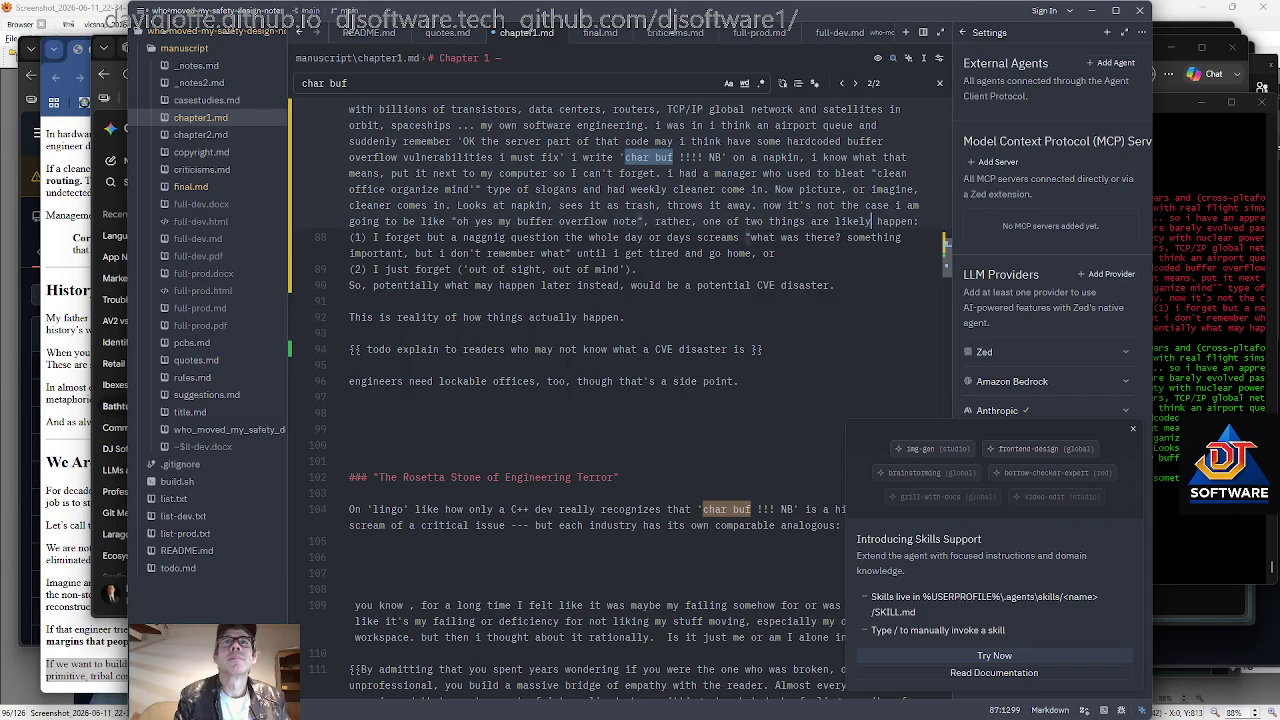
{"action": "key", "text": "End"}
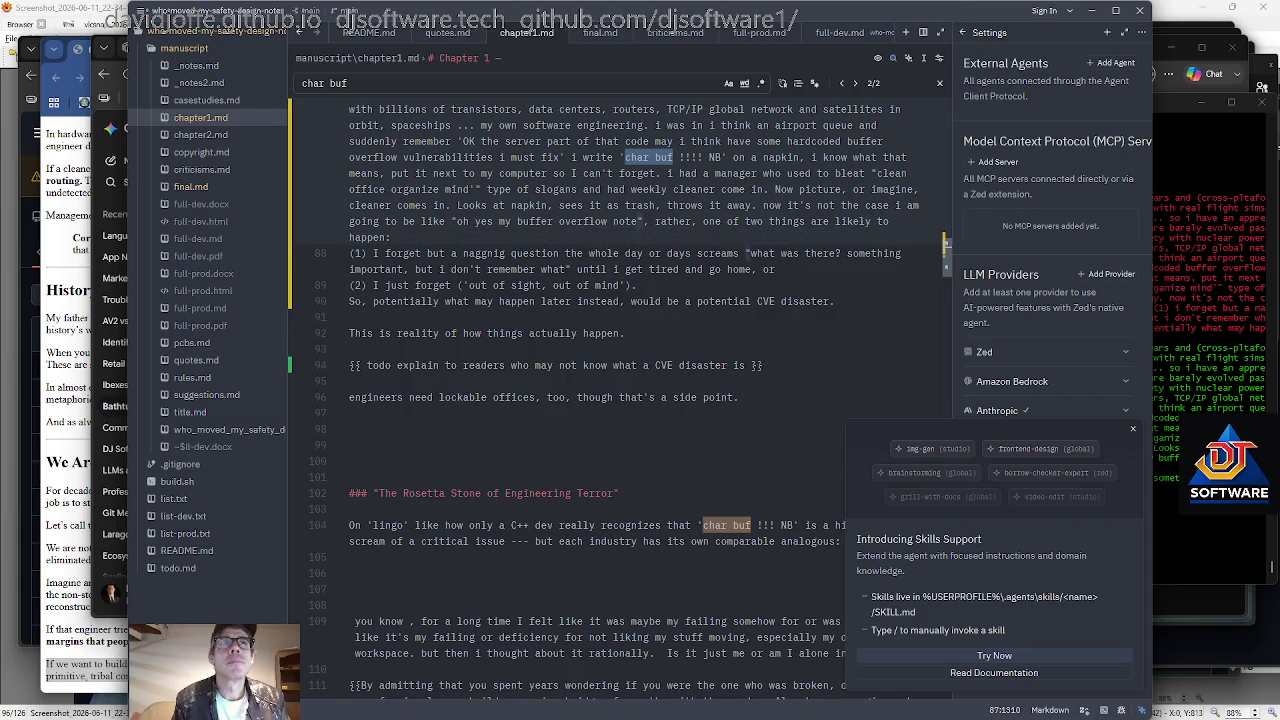
In point (1), put a comma after 'forget' and correct 'naggnig' to 'nagging'.
{"action": "key", "text": "Down"}
{"action": "key", "text": "Home"}
{"action": "key", "text": "ctrl+Right"}
{"action": "key", "text": "ctrl+Right"}
{"action": "key", "text": "ctrl+Right"}
{"action": "key", "text": "ctrl+Right"}
{"action": "key", "text": "Right"}
{"action": "key", "text": "BackSpace"}
{"action": "type", "text": ","}
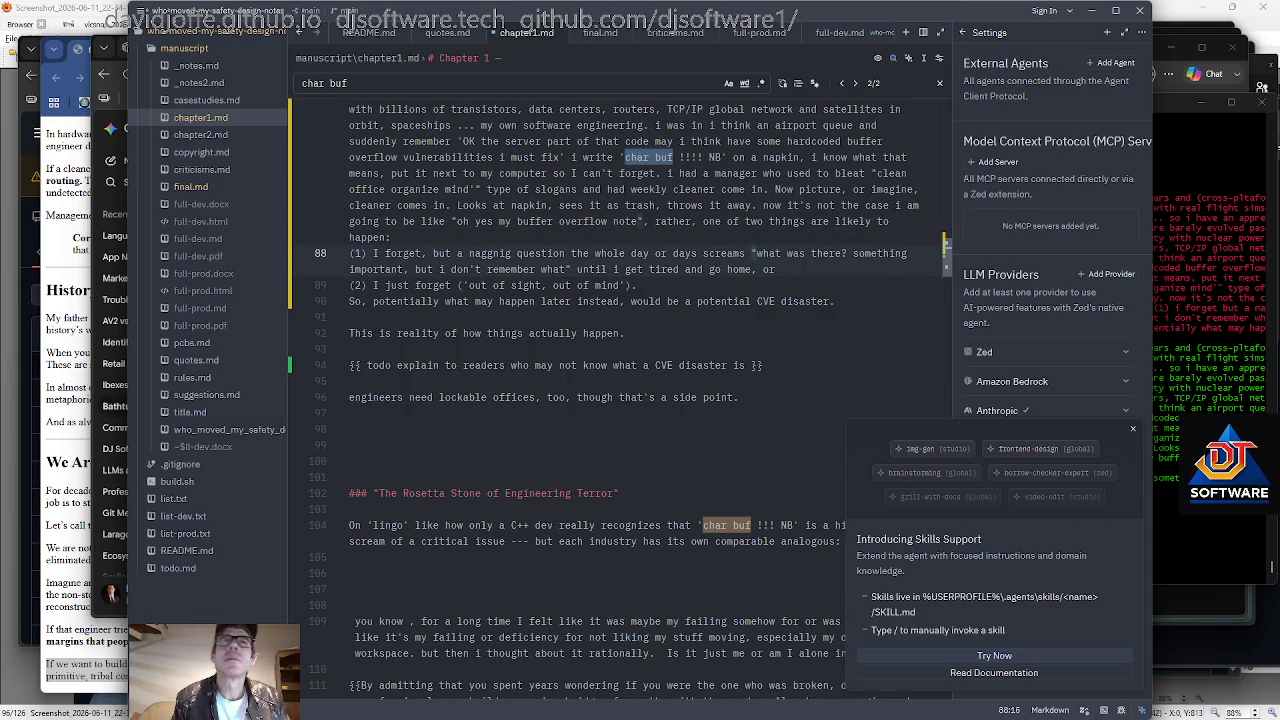
{"action": "key", "text": "Right"}
{"action": "key", "text": "Right"}
{"action": "key", "text": "ctrl+Right"}
{"action": "key", "text": "ctrl+Right"}
{"action": "key", "text": "Right"}
{"action": "key", "text": "Left"}
{"action": "key", "text": "BackSpace"}
{"action": "key", "text": "BackSpace"}
{"action": "key", "text": "BackSpace"}
{"action": "type", "text": "ing"}
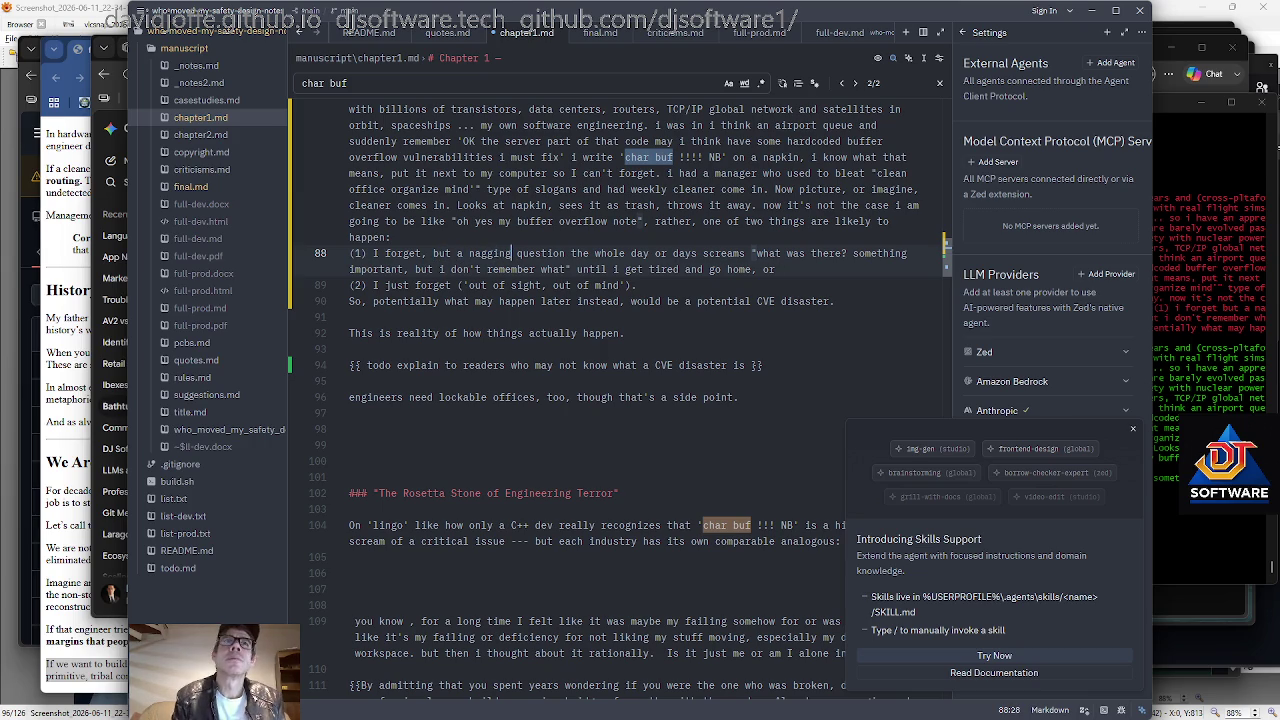
Wrap 'or days' in parentheses after 'day'.
{"action": "key", "text": "Right"}
{"action": "key", "text": "Right"}
{"action": "key", "text": "Right"}
{"action": "key", "text": "Right"}
{"action": "key", "text": "Right"}
{"action": "key", "text": "Right"}
{"action": "key", "text": "Right"}
{"action": "key", "text": "Right"}
{"action": "key", "text": "Right"}
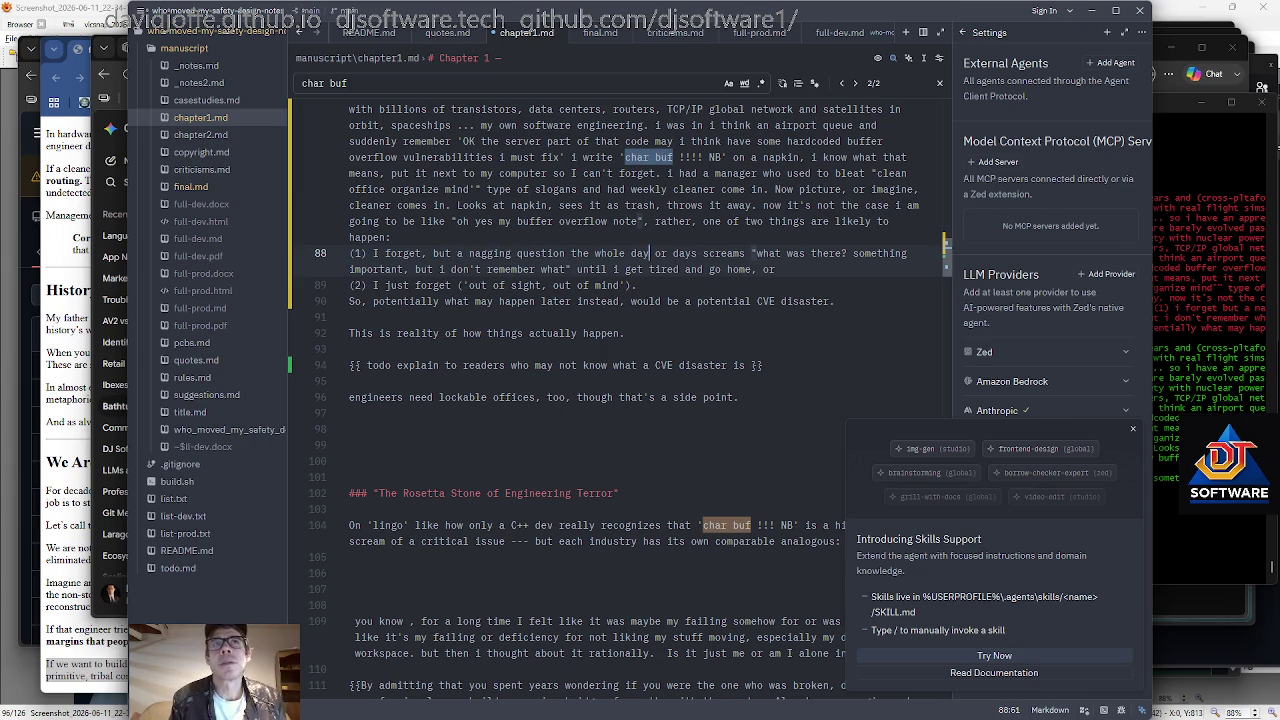
{"action": "key", "text": "Right"}
{"action": "type", "text": "("}
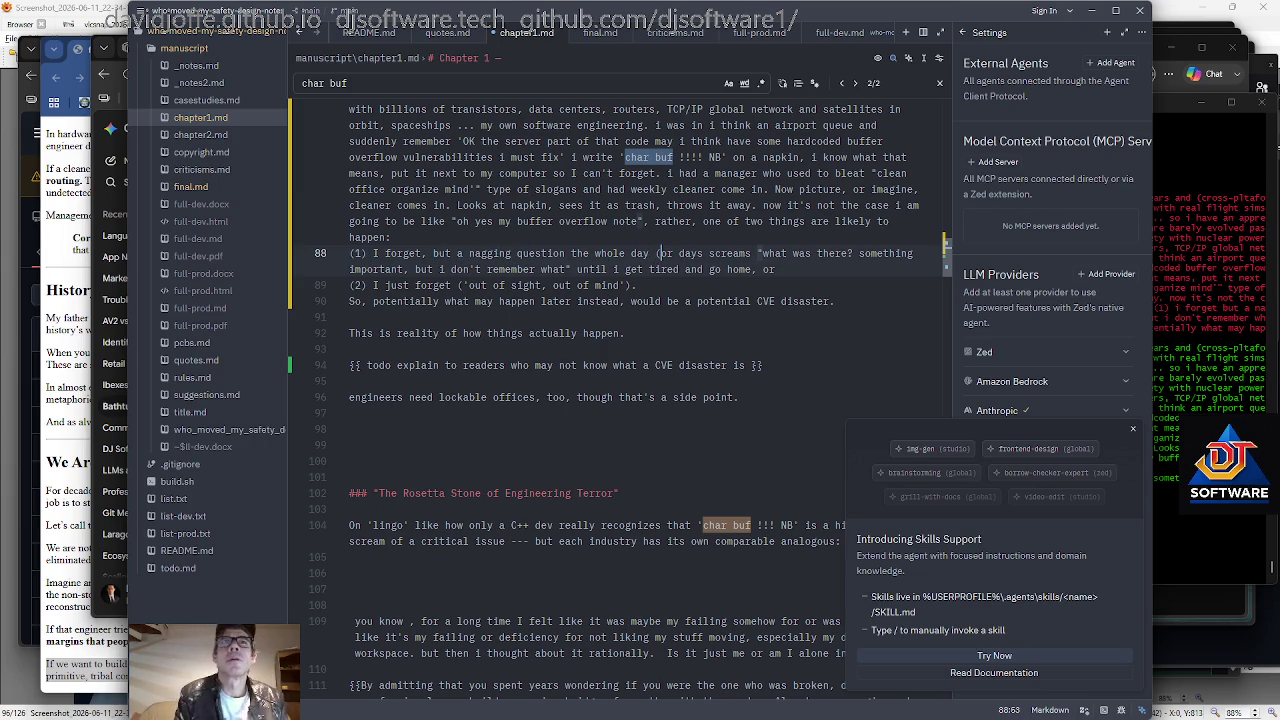
{"action": "key", "text": "Right"}
{"action": "key", "text": "Right"}
{"action": "key", "text": "Right"}
{"action": "key", "text": "Right"}
{"action": "key", "text": "Right"}
{"action": "key", "text": "Right"}
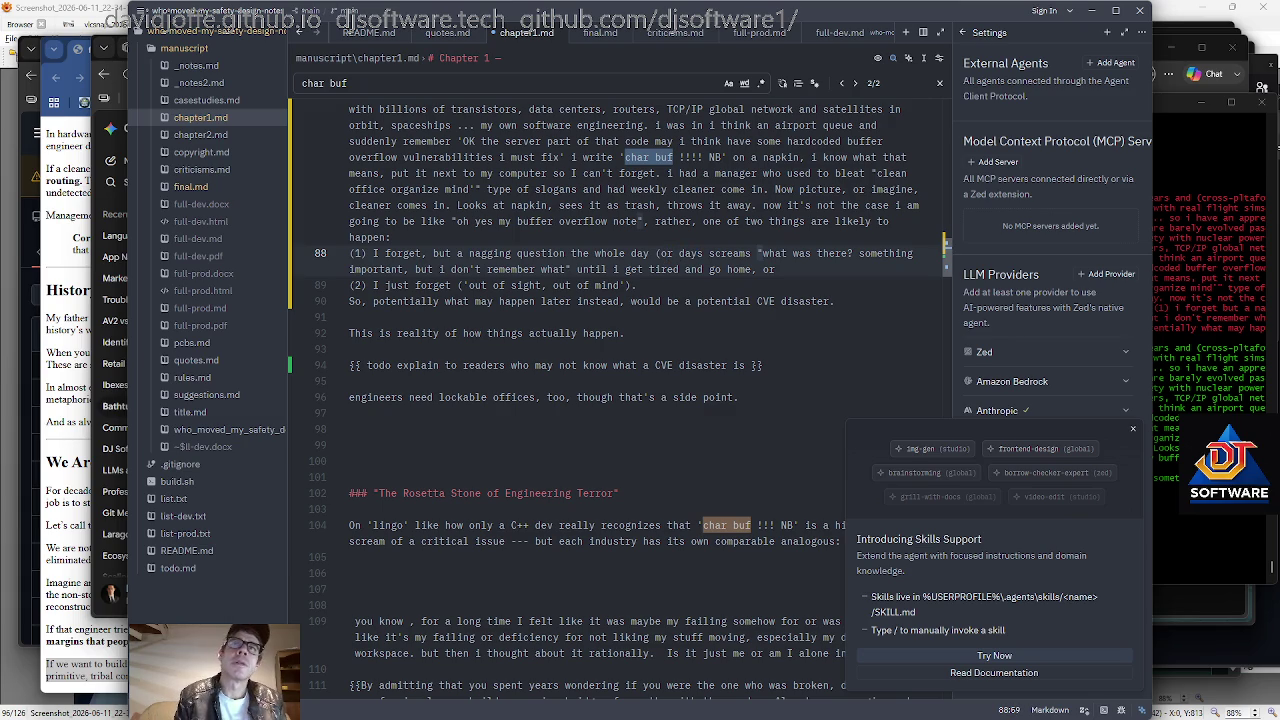
{"action": "key", "text": "Left"}
{"action": "key", "text": "Left"}
{"action": "key", "text": "Left"}
{"action": "key", "text": "Right"}
{"action": "key", "text": "Right"}
{"action": "key", "text": "Right"}
{"action": "type", "text": ")"}
{"action": "key", "text": "Right"}
{"action": "key", "text": "Right"}
{"action": "key", "text": "Right"}
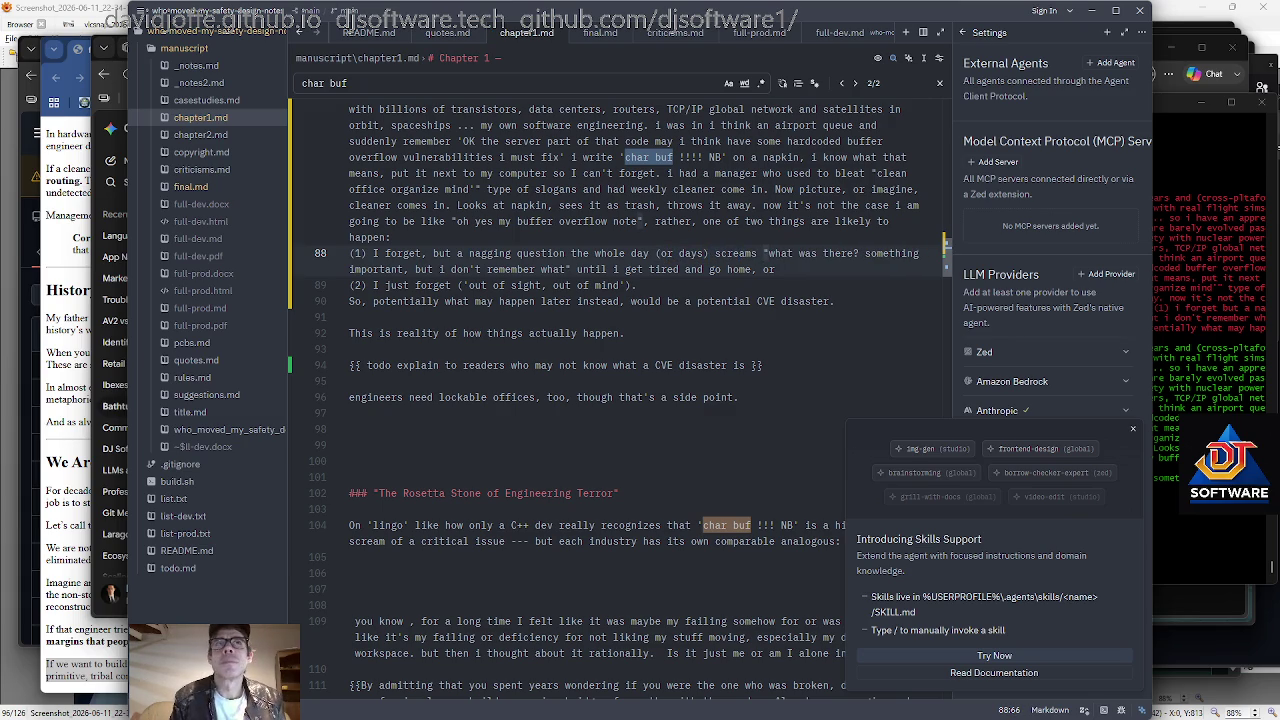
{"action": "key", "text": "Right"}
{"action": "key", "text": "Right"}
{"action": "key", "text": "Right"}
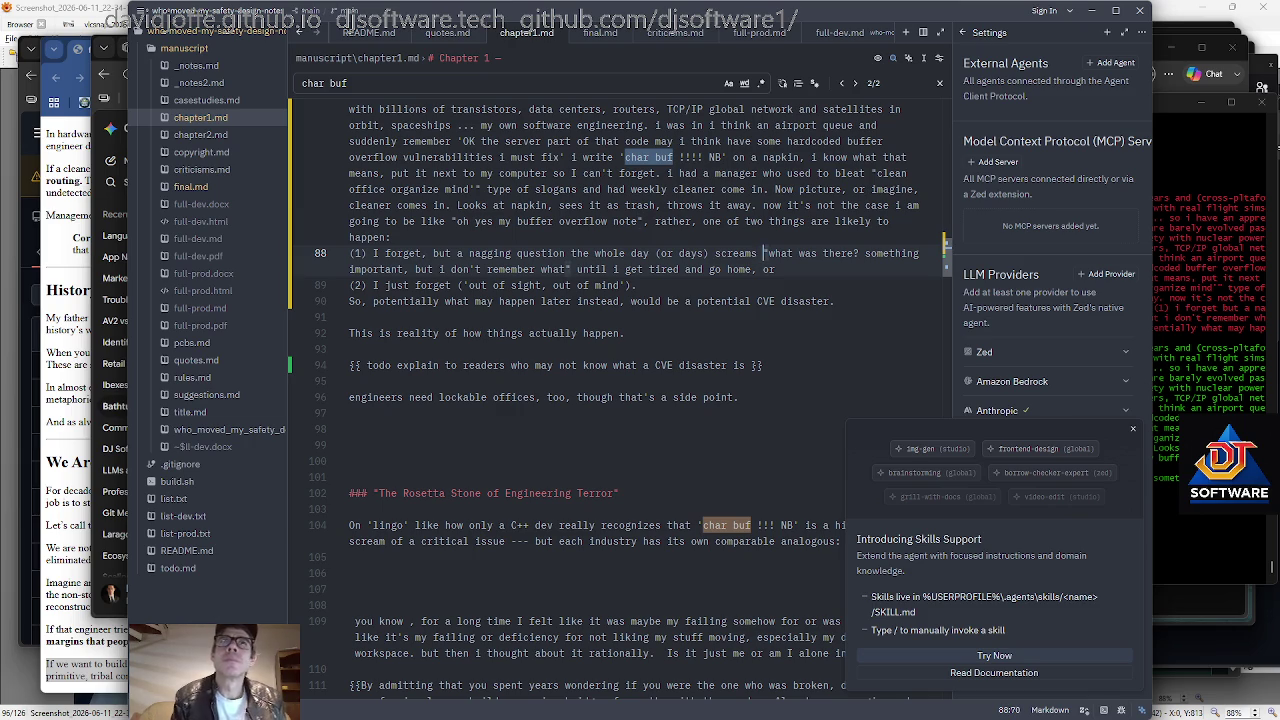
Insert 'in my mind' and 'hmm,' and remove the stray space before the question mark.
{"action": "type", "text": "in my mind"}
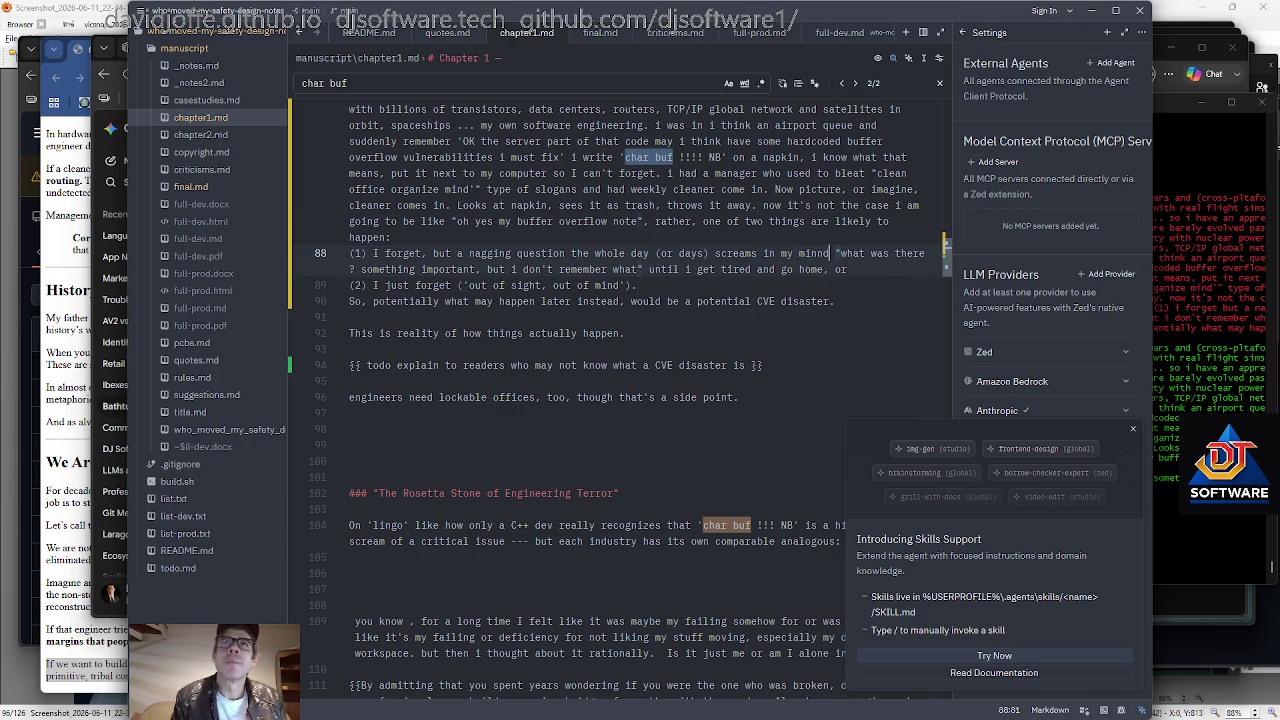
{"action": "key", "text": "Right"}
{"action": "type", "text": "hmm,"}
{"action": "key", "text": "ctrl+Right"}
{"action": "key", "text": "ctrl+Right"}
{"action": "key", "text": "ctrl+Right"}
{"action": "key", "text": "Delete"}
Capitalise 'I don't' and 'Something' in the inner thought.
{"action": "key", "text": "Right"}
{"action": "key", "text": "Right"}
{"action": "key", "text": "Right"}
{"action": "key", "text": "Right"}
{"action": "key", "text": "Right"}
{"action": "key", "text": "Right"}
{"action": "key", "text": "Right"}
{"action": "key", "text": "Right"}
{"action": "key", "text": "Right"}
{"action": "key", "text": "Right"}
{"action": "key", "text": "Right"}
{"action": "key", "text": "Right"}
{"action": "key", "text": "Right"}
{"action": "key", "text": "shift+Left"}
{"action": "type", "text": "I"}
{"action": "key", "text": "Left"}
{"action": "key", "text": "ctrl+Left"}
{"action": "key", "text": "ctrl+Left"}
{"action": "key", "text": "ctrl+Left"}
{"action": "key", "text": "shift+Right"}
{"action": "type", "text": "S"}
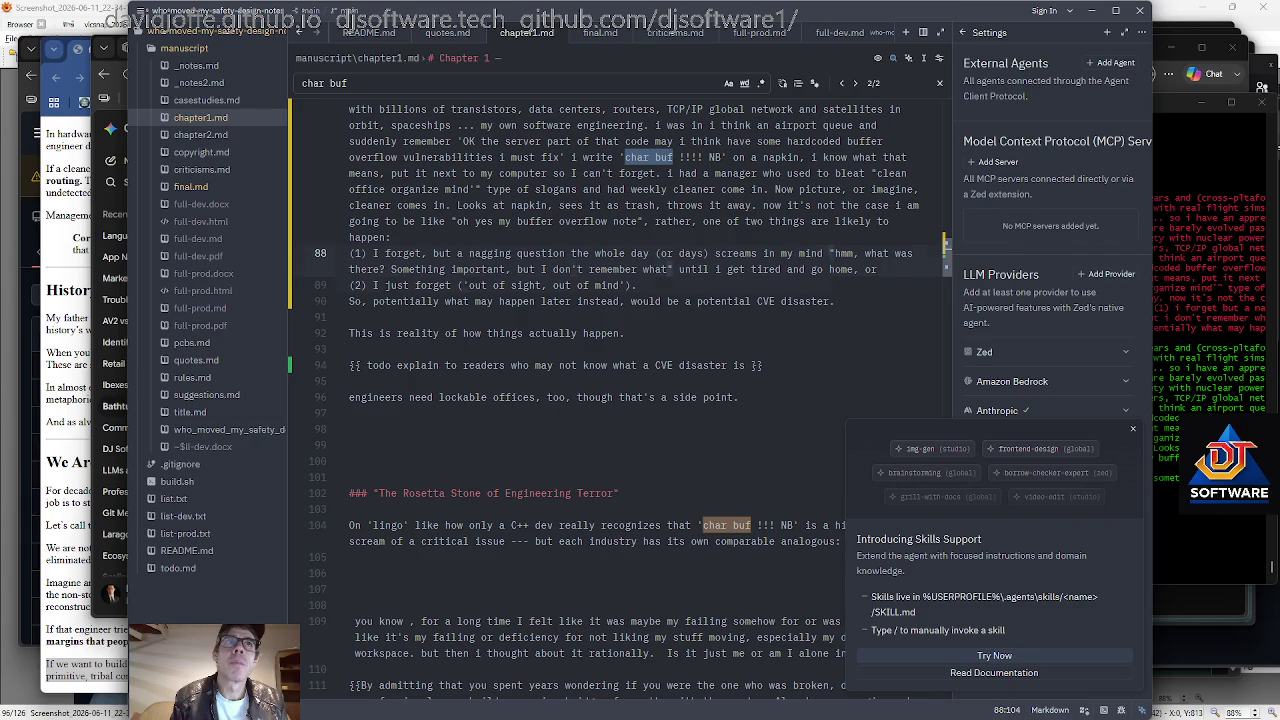
{"action": "key", "text": "Down"}
{"action": "key", "text": "Down"}
{"action": "key", "text": "Up"}
{"action": "key", "text": "Down"}
Replace 'would' with 'may' on the CVE disaster line.
{"action": "scroll", "coordinate": [603, 398], "scroll_direction": "up", "scroll_amount": 1}
{"action": "scroll", "coordinate": [603, 398], "scroll_direction": "up", "scroll_amount": 2}
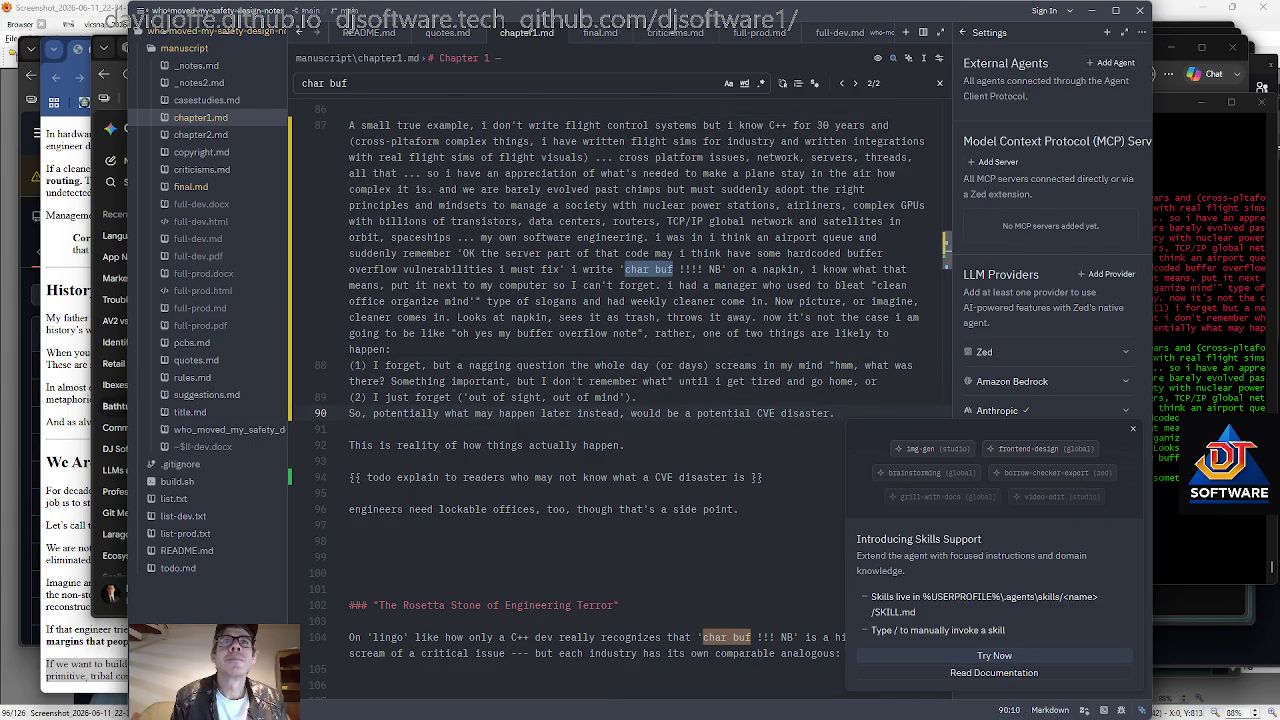
{"action": "scroll", "coordinate": [603, 398], "scroll_direction": "up", "scroll_amount": 1}
{"action": "key", "text": "End"}
{"action": "key", "text": "ctrl+Left"}
{"action": "key", "text": "ctrl+Left"}
{"action": "key", "text": "ctrl+Left"}
{"action": "key", "text": "ctrl+Left"}
{"action": "key", "text": "ctrl+shift+Right"}
{"action": "type", "text": "na"}
{"action": "key", "text": "BackSpace"}
{"action": "key", "text": "BackSpace"}
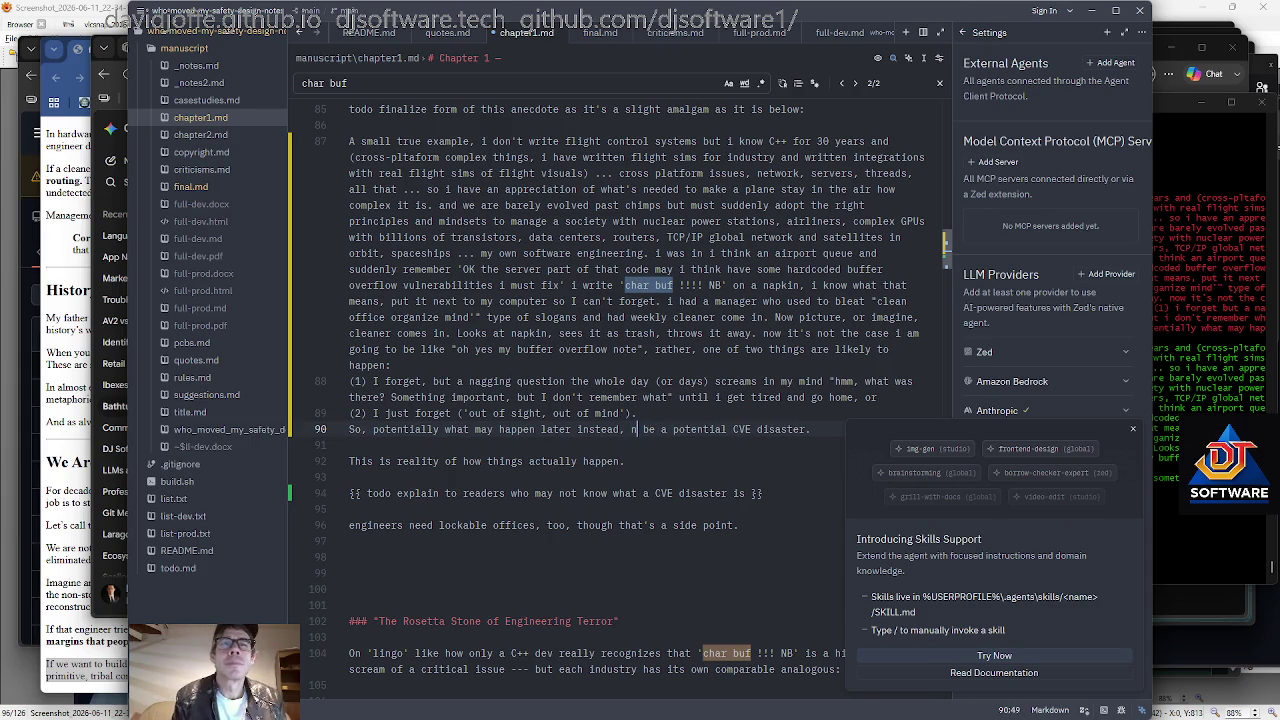
{"action": "type", "text": "may b"}
{"action": "key", "text": "BackSpace"}
{"action": "key", "text": "BackSpace"}
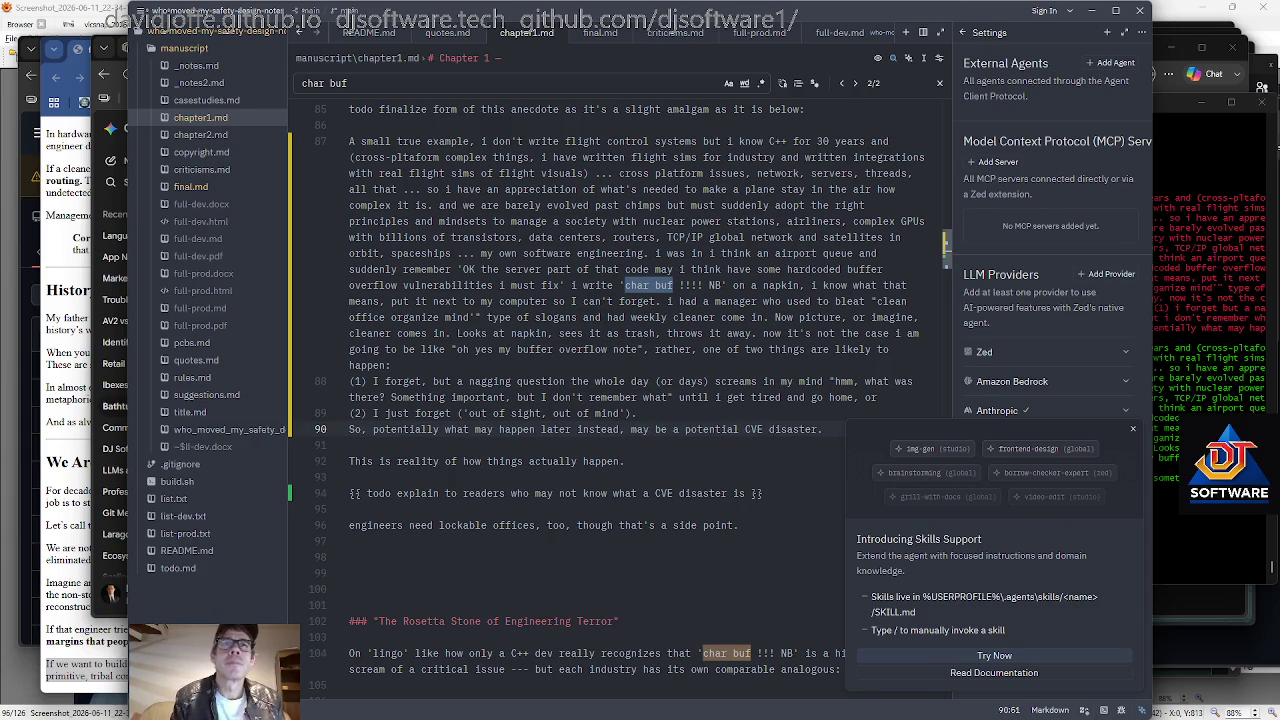
Delete 'potential' and end the line with 'instead of a fixed vulnerability.'.
{"action": "scroll", "coordinate": [591, 390], "scroll_direction": "down", "scroll_amount": 1}
{"action": "key", "text": "ctrl+Left"}
{"action": "key", "text": "ctrl+Left"}
{"action": "key", "text": "ctrl+Left"}
{"action": "key", "text": "ctrl+Left"}
{"action": "key", "text": "ctrl+Left"}
{"action": "key", "text": "ctrl+Left"}
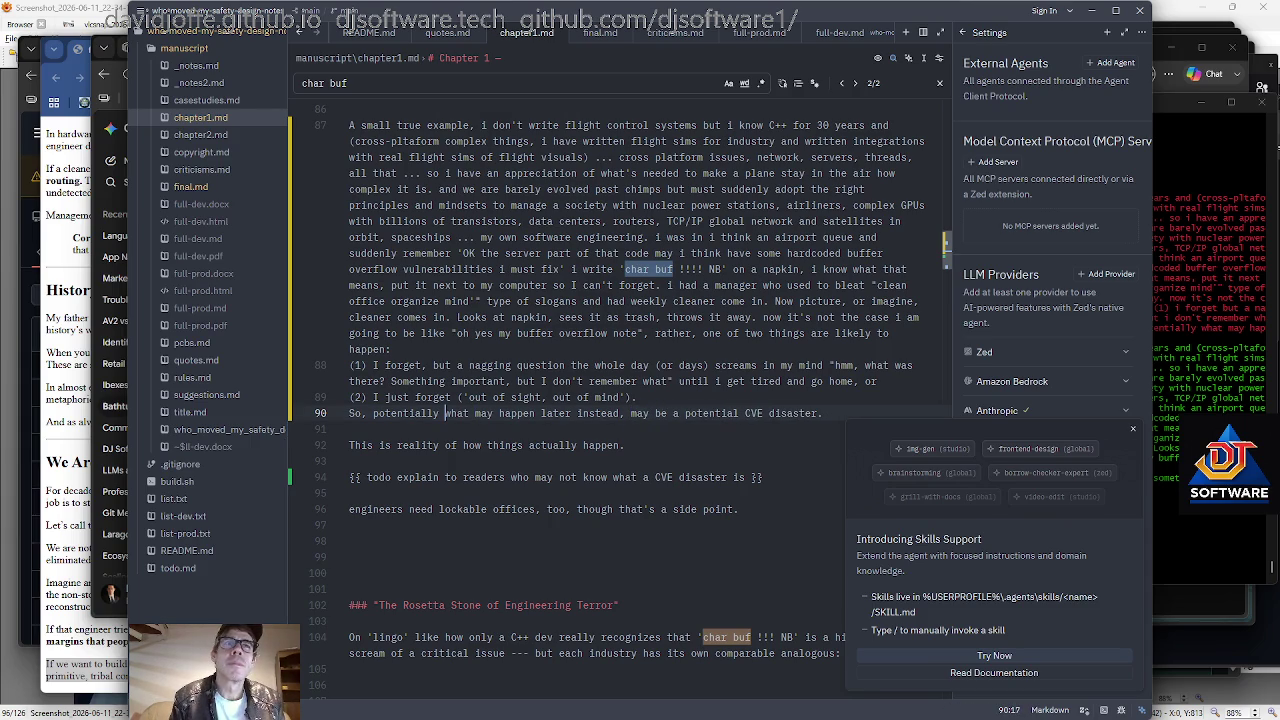
{"action": "key", "text": "ctrl+Right"}
{"action": "key", "text": "ctrl+Right"}
{"action": "key", "text": "End"}
{"action": "key", "text": "ctrl+Left"}
{"action": "key", "text": "ctrl+Left"}
{"action": "key", "text": "ctrl+BackSpace"}
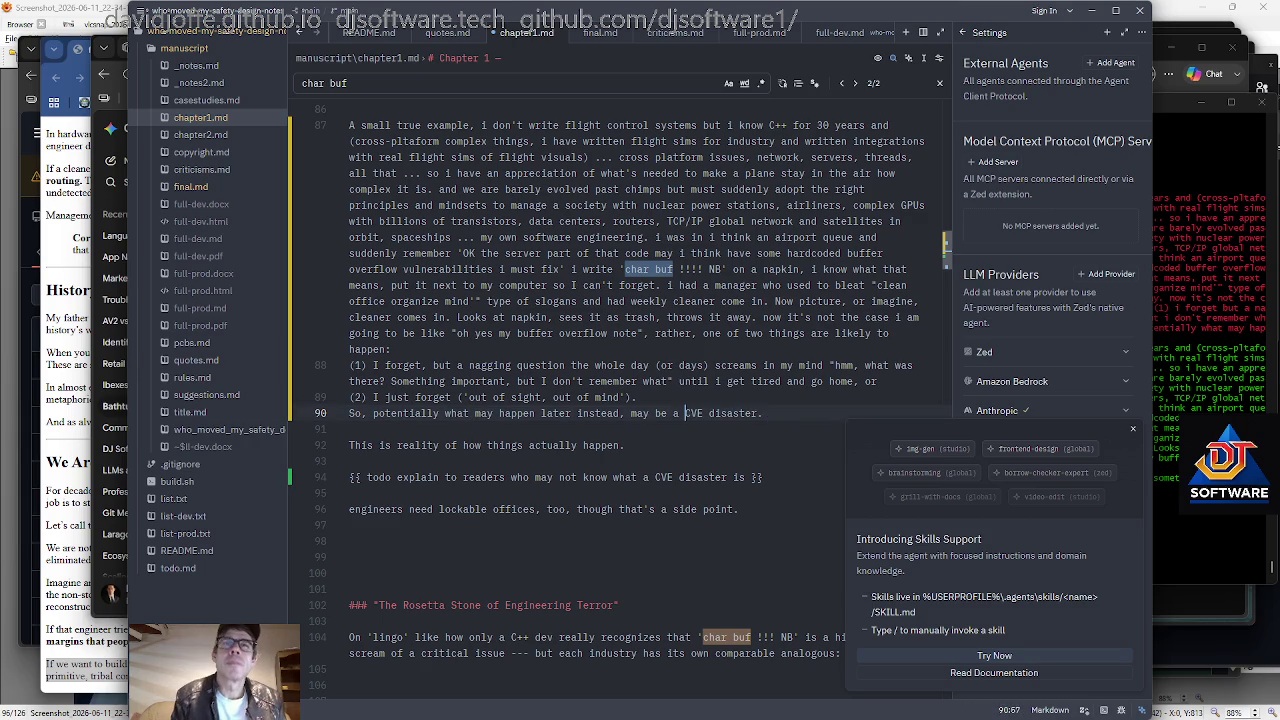
{"action": "key", "text": "BackSpace"}
{"action": "type", "text": "instead of a fixed vulnerability."}
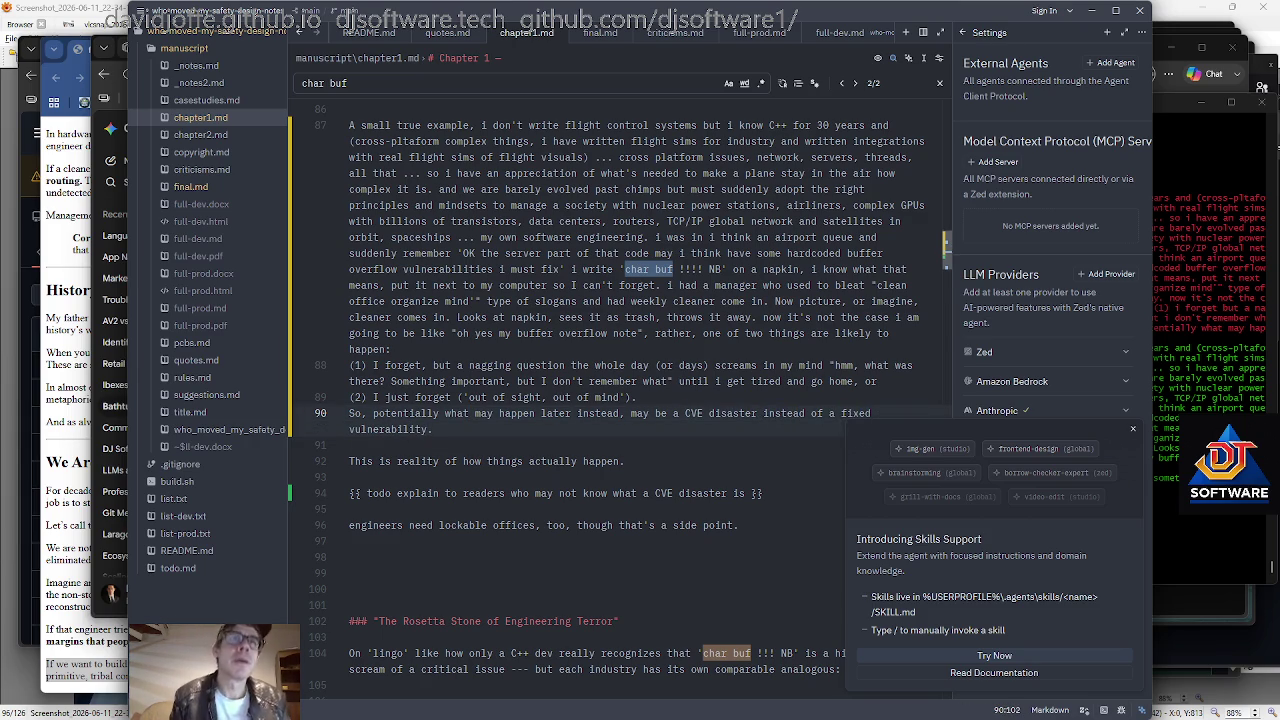
{"action": "scroll", "coordinate": [606, 388], "scroll_direction": "down", "scroll_amount": 2}
{"action": "scroll", "coordinate": [603, 398], "scroll_direction": "up", "scroll_amount": 1}
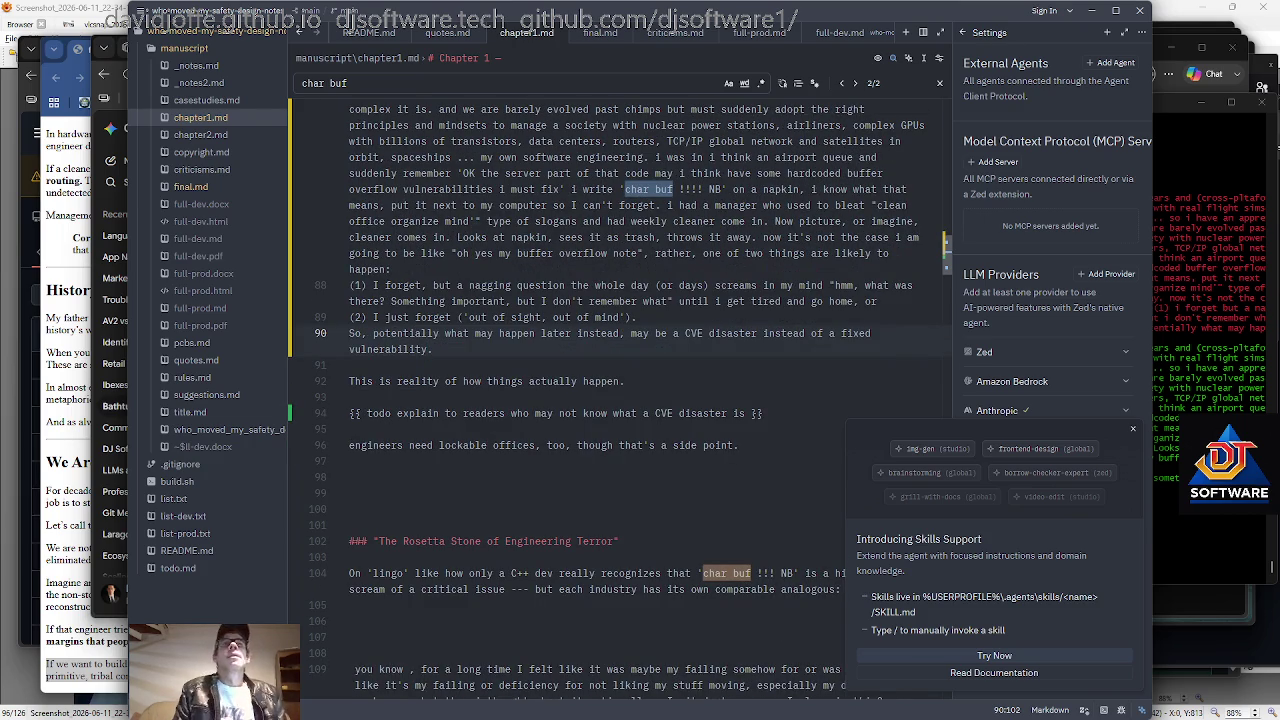
{"action": "scroll", "coordinate": [603, 398], "scroll_direction": "up", "scroll_amount": 1}
{"action": "key", "text": "Up"}
{"action": "scroll", "coordinate": [603, 398], "scroll_direction": "up", "scroll_amount": 1}
{"action": "key", "text": "Up"}
{"action": "key", "text": "Up"}
{"action": "key", "text": "Up"}
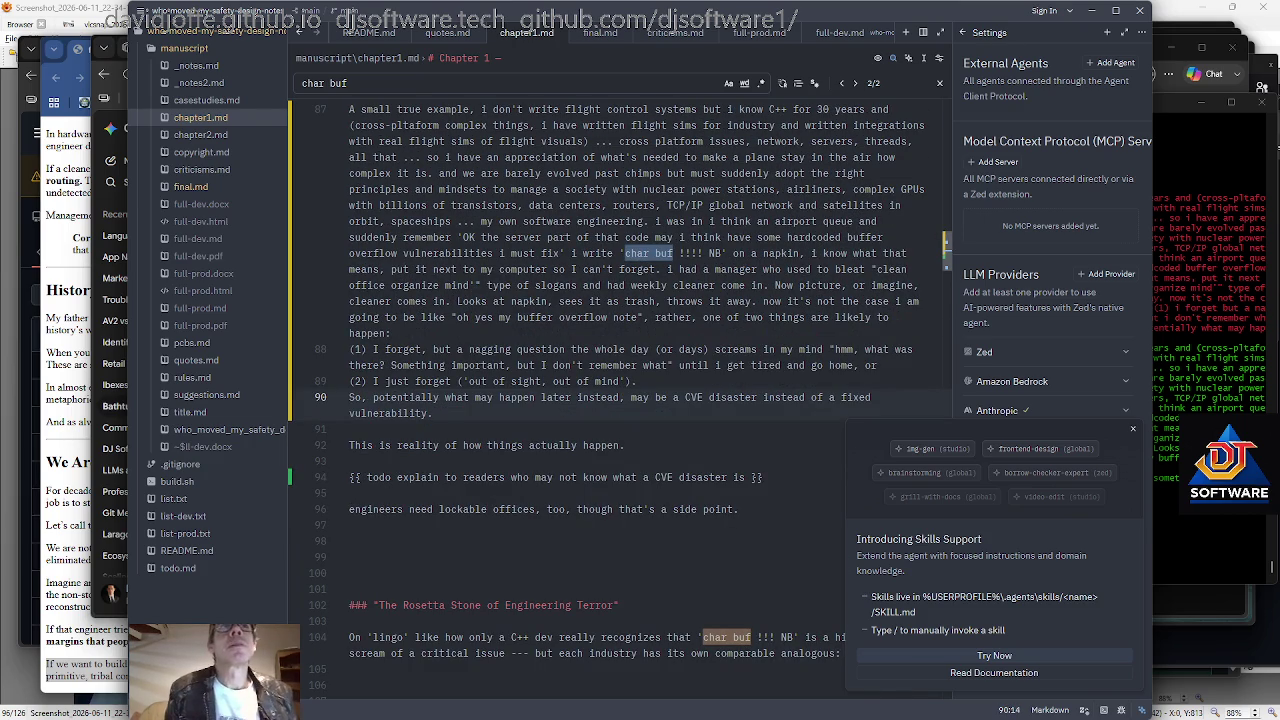
{"action": "key", "text": "Up"}
{"action": "key", "text": "Up"}
{"action": "scroll", "coordinate": [606, 400], "scroll_direction": "up", "scroll_amount": 1}
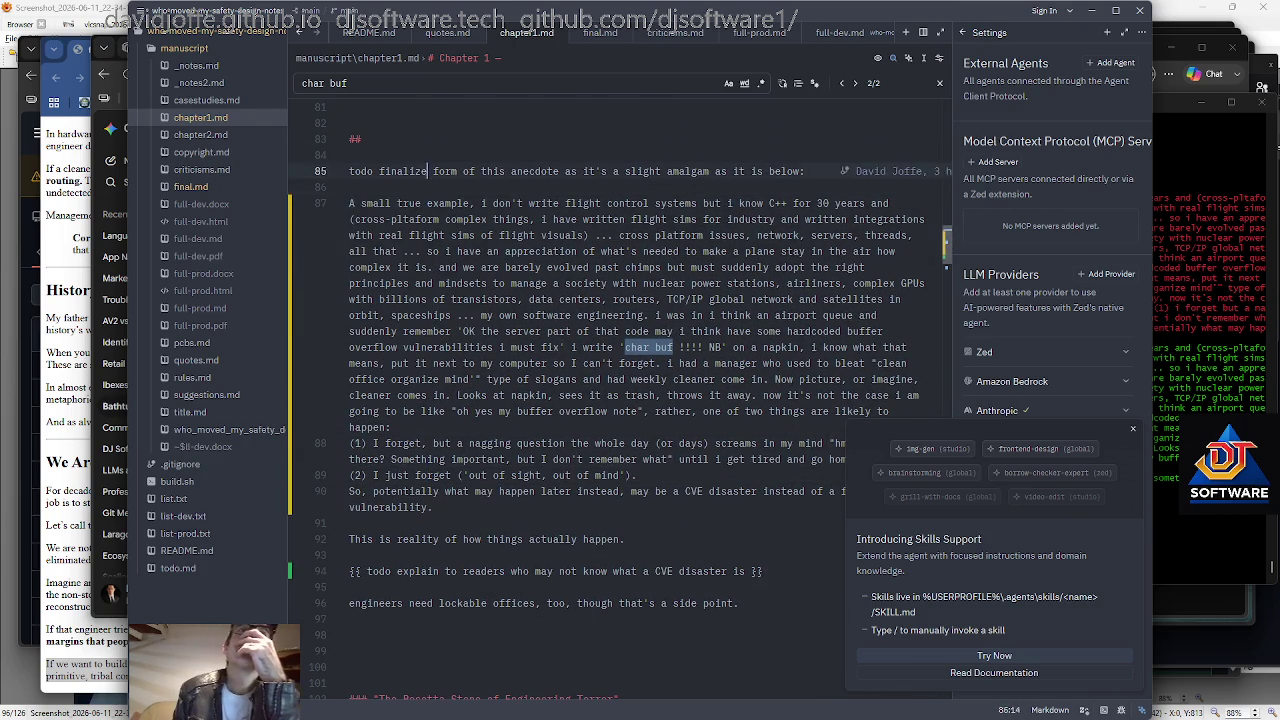
After 'napkin,' add 'think to myself "I know what that means,"' to the anecdote.
{"action": "key", "text": "Down"}
{"action": "key", "text": "Down"}
{"action": "key", "text": "Down"}
{"action": "key", "text": "Down"}
{"action": "key", "text": "Down"}
{"action": "key", "text": "Down"}
{"action": "key", "text": "Up"}
{"action": "key", "text": "Up"}
{"action": "key", "text": "Up"}
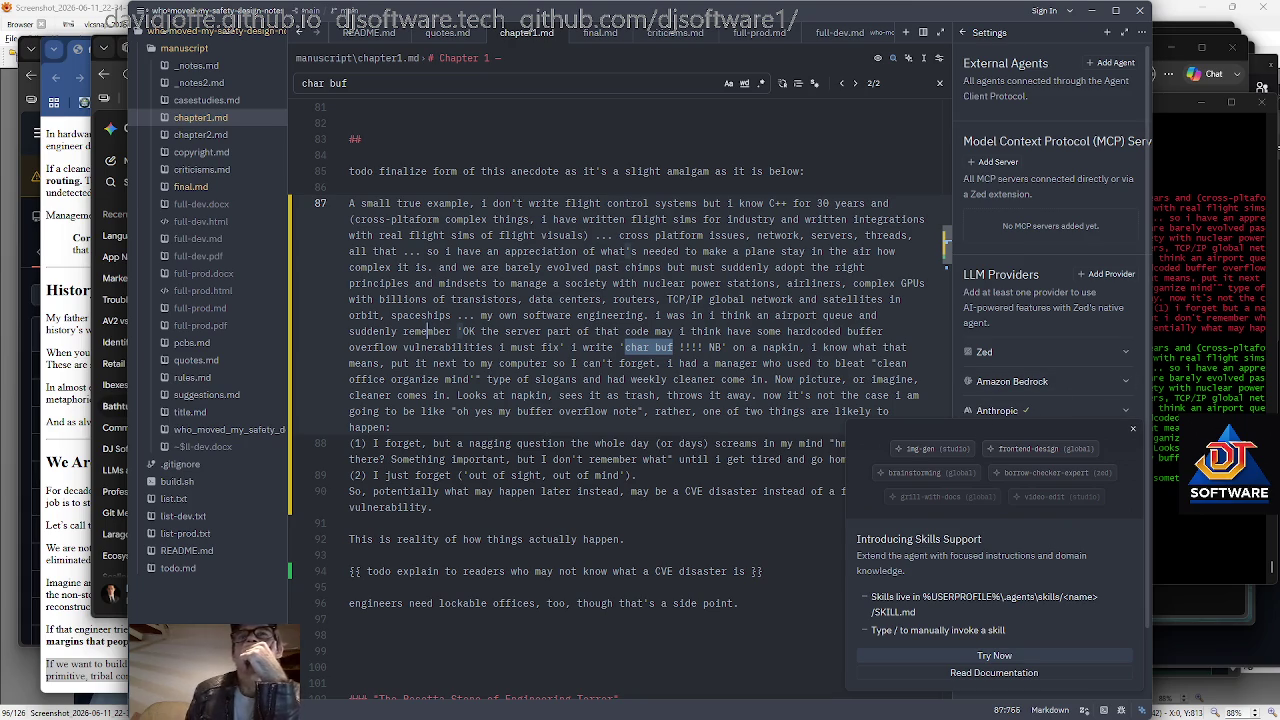
{"action": "key", "text": "Down"}
{"action": "key", "text": "Down"}
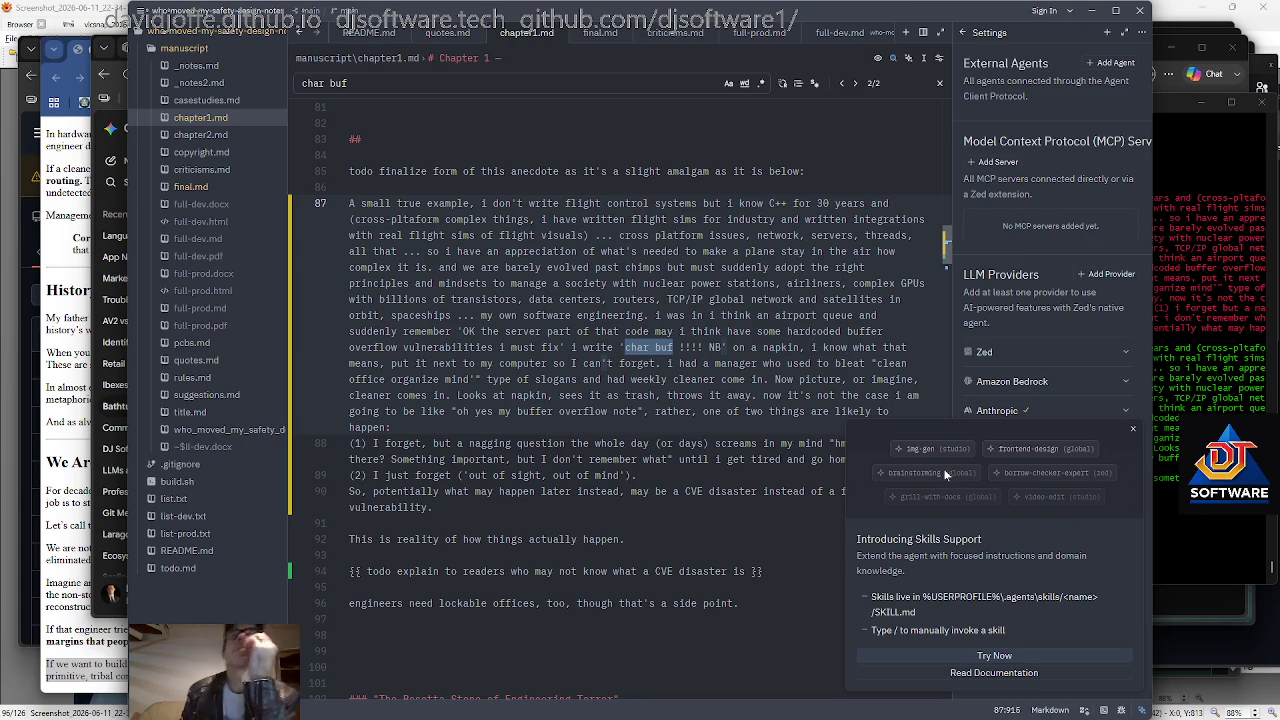
{"action": "key", "text": "Left"}
{"action": "key", "text": "Left"}
{"action": "key", "text": "Left"}
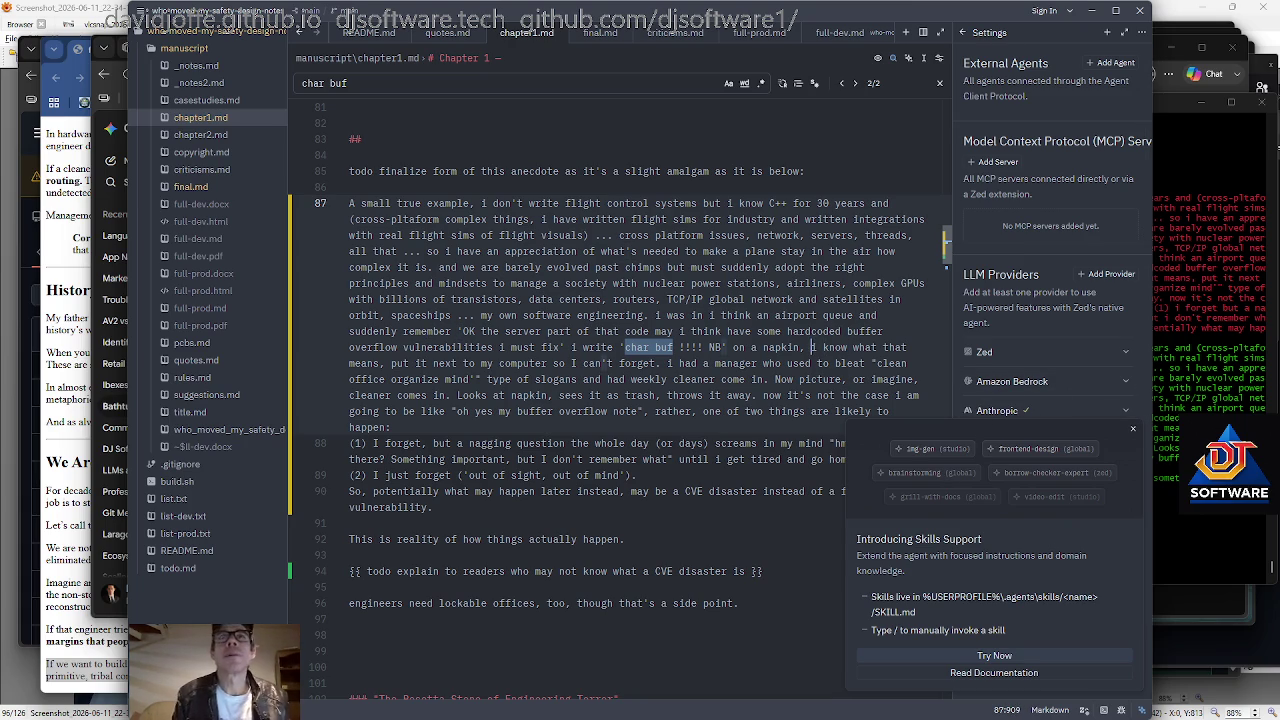
{"action": "type", "text": "think to myself \"O,"}
{"action": "key", "text": "BackSpace"}
{"action": "key", "text": "BackSpace"}
{"action": "key", "text": "BackSpace"}
{"action": "key", "text": "Delete"}
{"action": "type", "text": "I"}
{"action": "key", "text": "Left"}
{"action": "key", "text": "Left"}
{"action": "key", "text": "Right"}
{"action": "key", "text": "Right"}
{"action": "key", "text": "Right"}
{"action": "key", "text": "Right"}
{"action": "key", "text": "Right"}
{"action": "key", "text": "Right"}
{"action": "key", "text": "Right"}
{"action": "key", "text": "Right"}
{"action": "key", "text": "Right"}
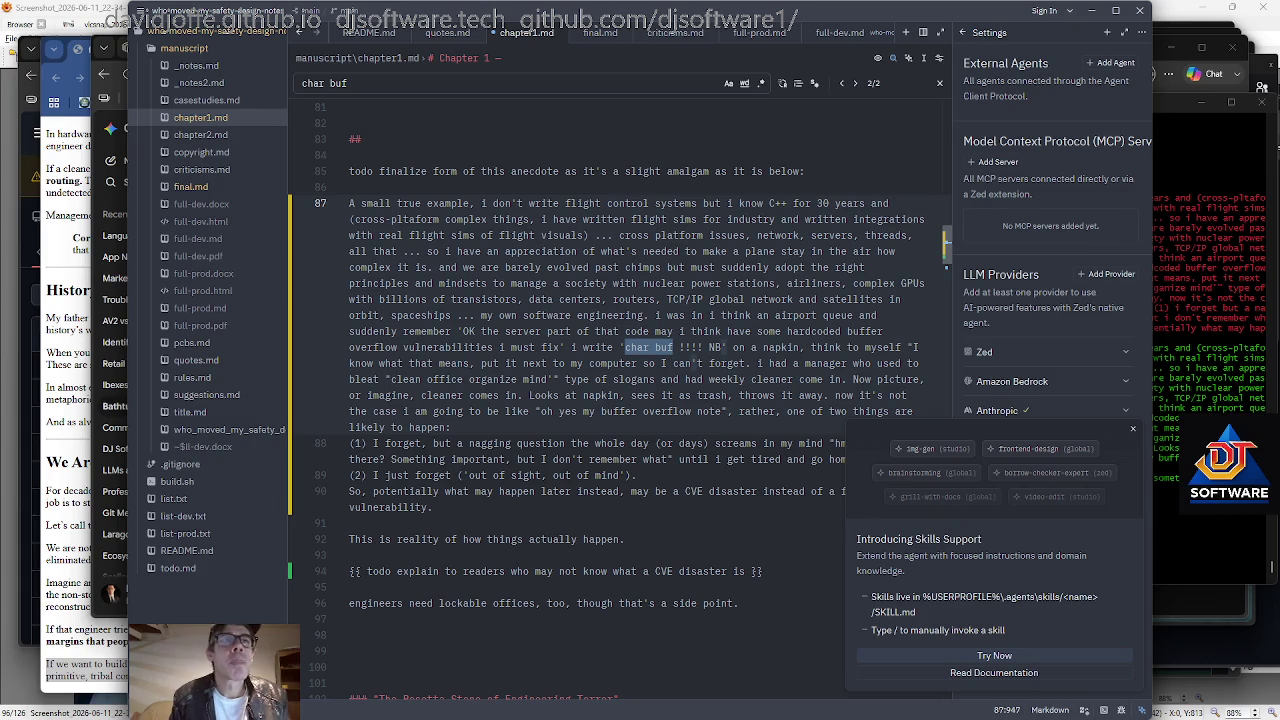
{"action": "type", "text": ",\""}
{"action": "key", "text": "Right"}
{"action": "key", "text": "BackSpace"}
{"action": "key", "text": "Right"}
{"action": "key", "text": "Right"}
{"action": "key", "text": "Right"}
{"action": "key", "text": "Right"}
{"action": "key", "text": "Right"}
{"action": "key", "text": "Right"}
{"action": "key", "text": "Right"}
{"action": "key", "text": "Right"}
{"action": "key", "text": "Right"}
{"action": "key", "text": "Right"}
{"action": "key", "text": "Right"}
Insert an emphasised '*so that*' after 'computer' in the napkin sentence.
{"action": "key", "text": "Right"}
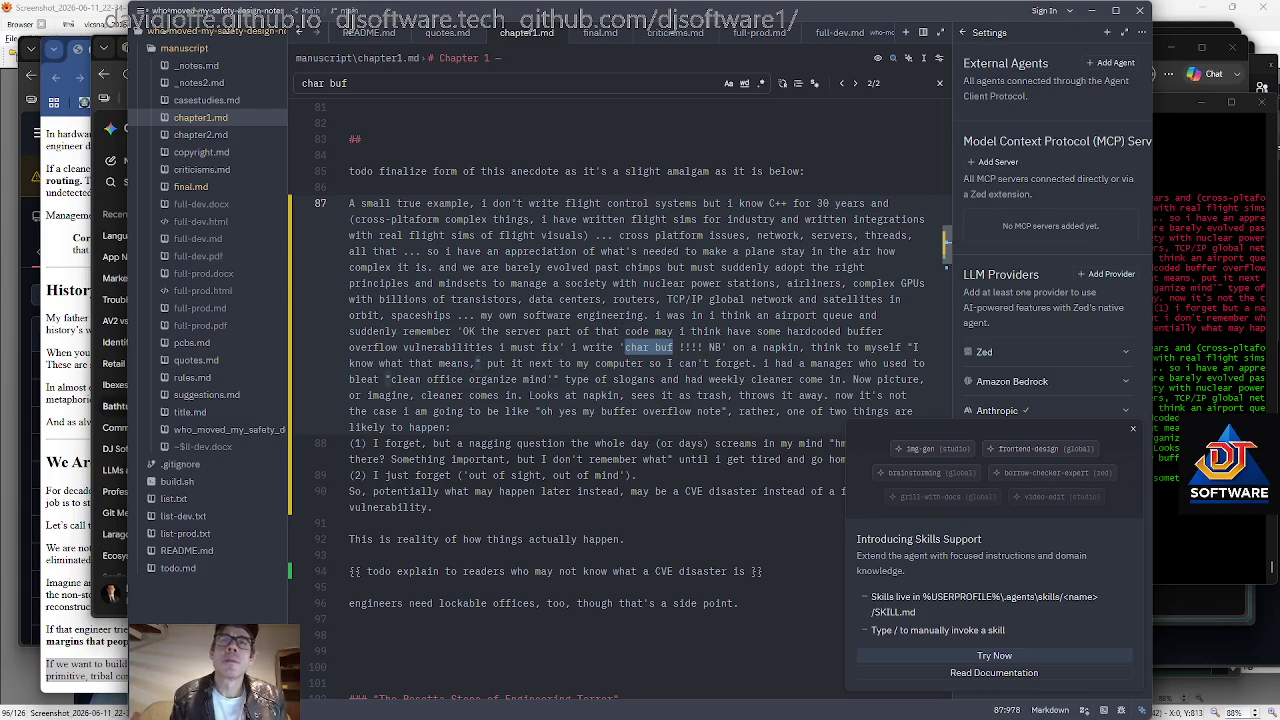
{"action": "key", "text": "Right"}
{"action": "type", "text": "*"}
{"action": "key", "text": "Right"}
{"action": "key", "text": "Right"}
{"action": "type", "text": "that*"}
{"action": "key", "text": "Right"}
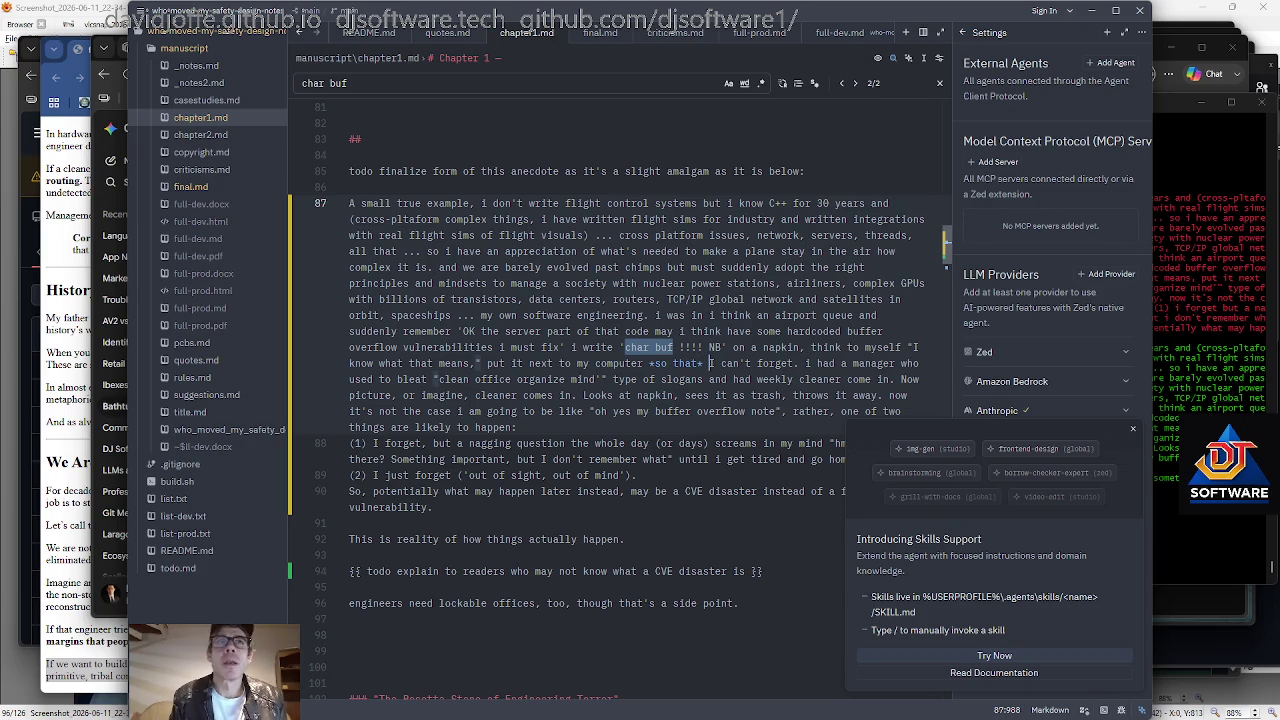
{"action": "key", "text": "ctrl+Left"}
{"action": "key", "text": "ctrl+Left"}
{"action": "key", "text": "ctrl+Left"}
{"action": "key", "text": "ctrl+Left"}
{"action": "key", "text": "ctrl+Left"}
{"action": "key", "text": "ctrl+Right"}
{"action": "key", "text": "ctrl+Right"}
{"action": "key", "text": "ctrl+a"}
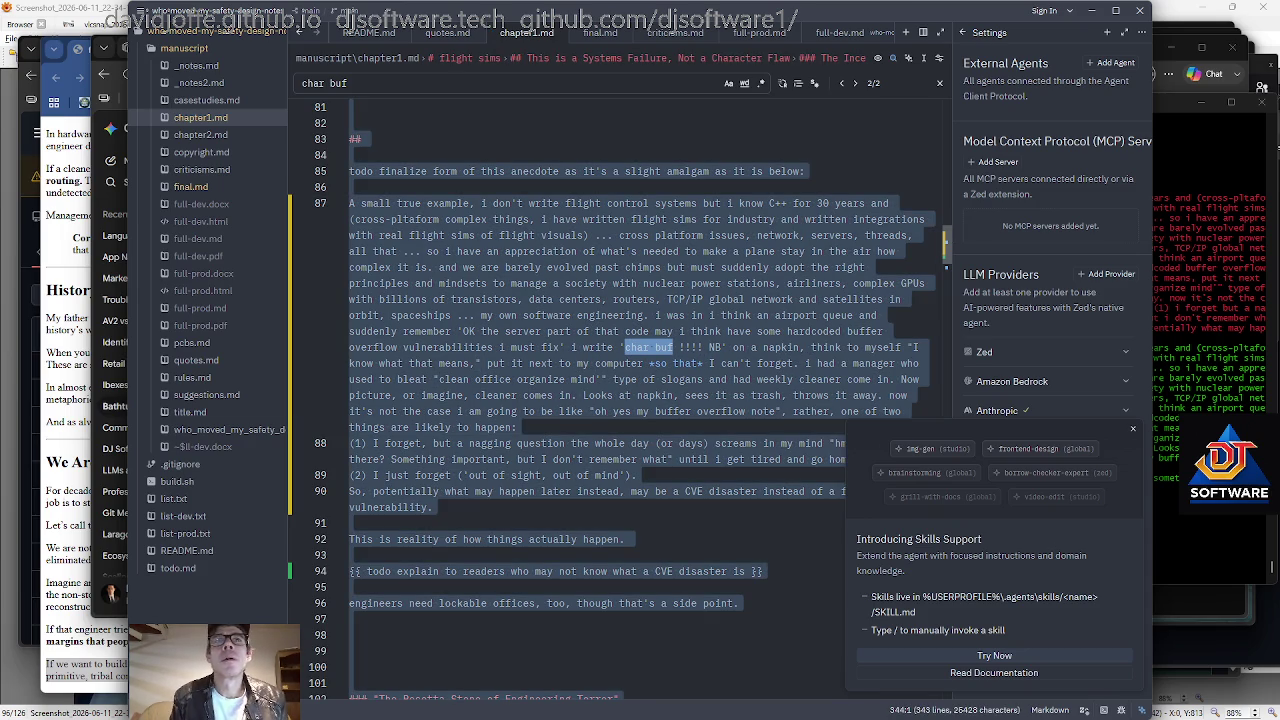
{"action": "key", "text": "Escape"}
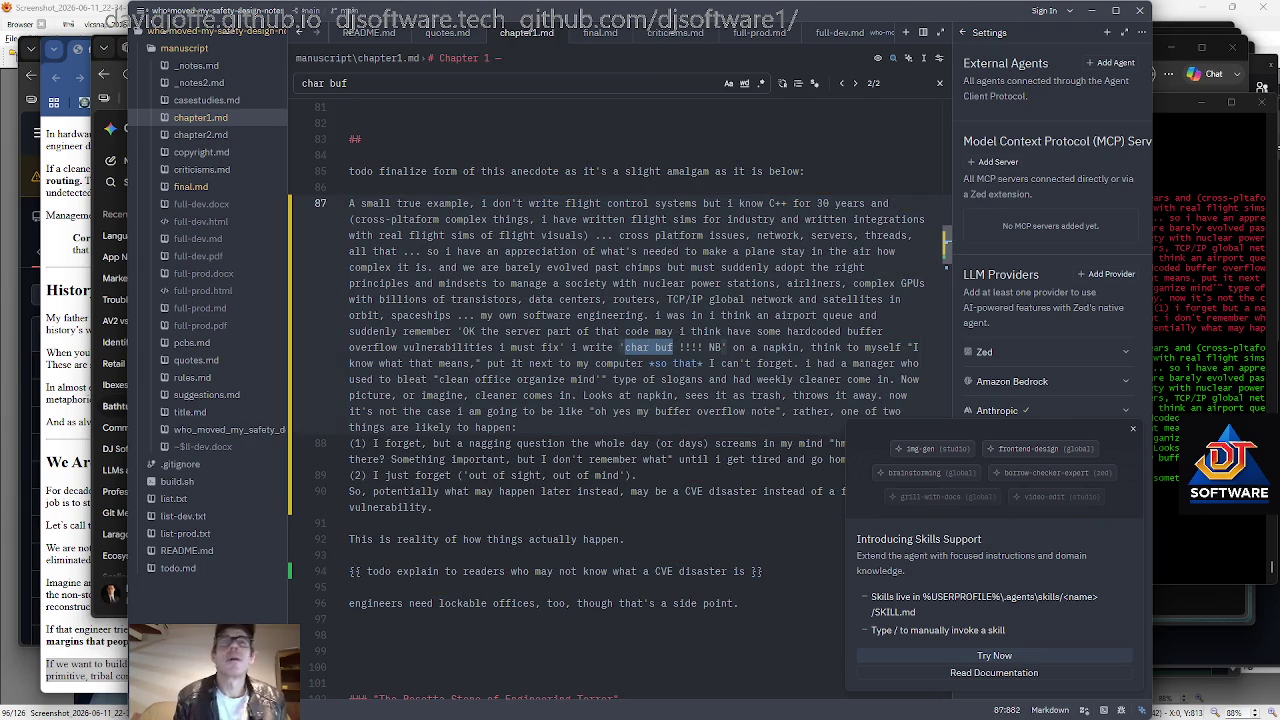
{"action": "key", "text": "Down"}
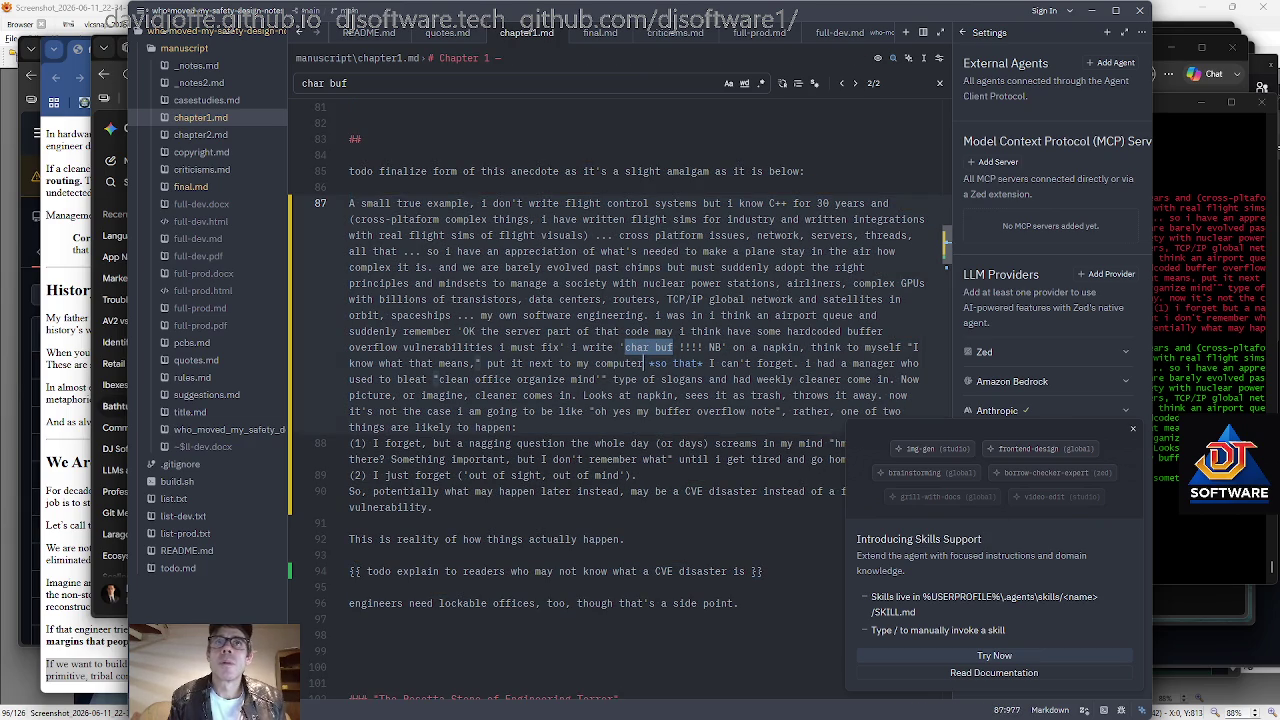
{"action": "key", "text": "ctrl+Right"}
{"action": "key", "text": "ctrl+Right"}
{"action": "key", "text": "ctrl+Right"}
{"action": "key", "text": "ctrl+Right"}
{"action": "key", "text": "Right"}
{"action": "key", "text": "Right"}
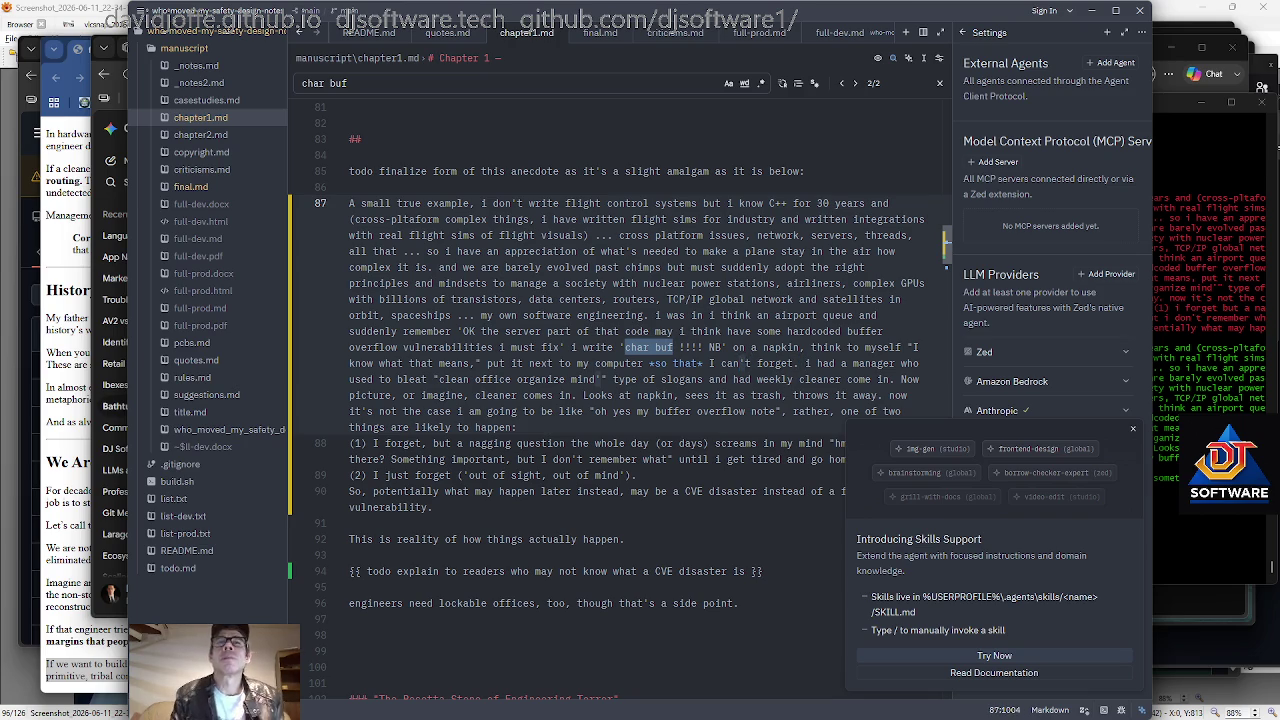
Type 'Now picture, and I', add a comma after 'clean office', fix 'mind', and insert 'a' before weekly.
{"action": "type", "text": "Now pictur"}
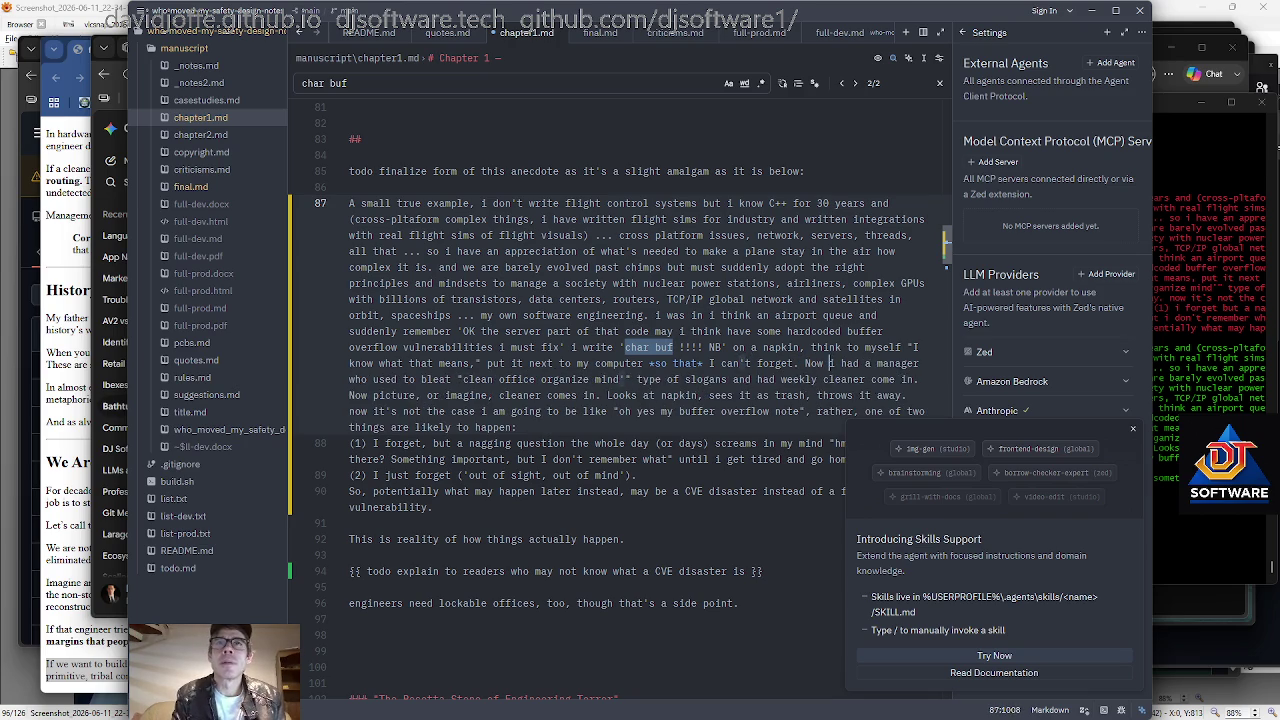
{"action": "type", "text": "e, and I"}
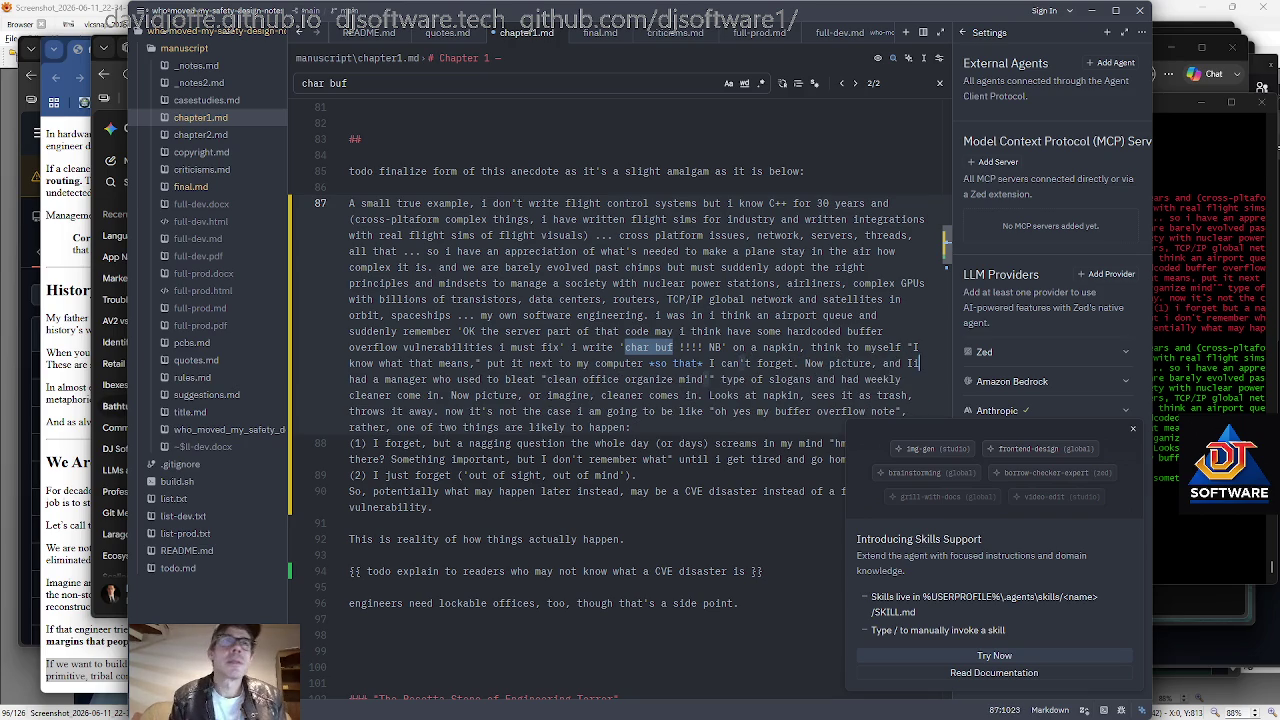
{"action": "key", "text": "ctrl+Right"}
{"action": "key", "text": "ctrl+Right"}
{"action": "key", "text": "ctrl+Right"}
{"action": "key", "text": "ctrl+Right"}
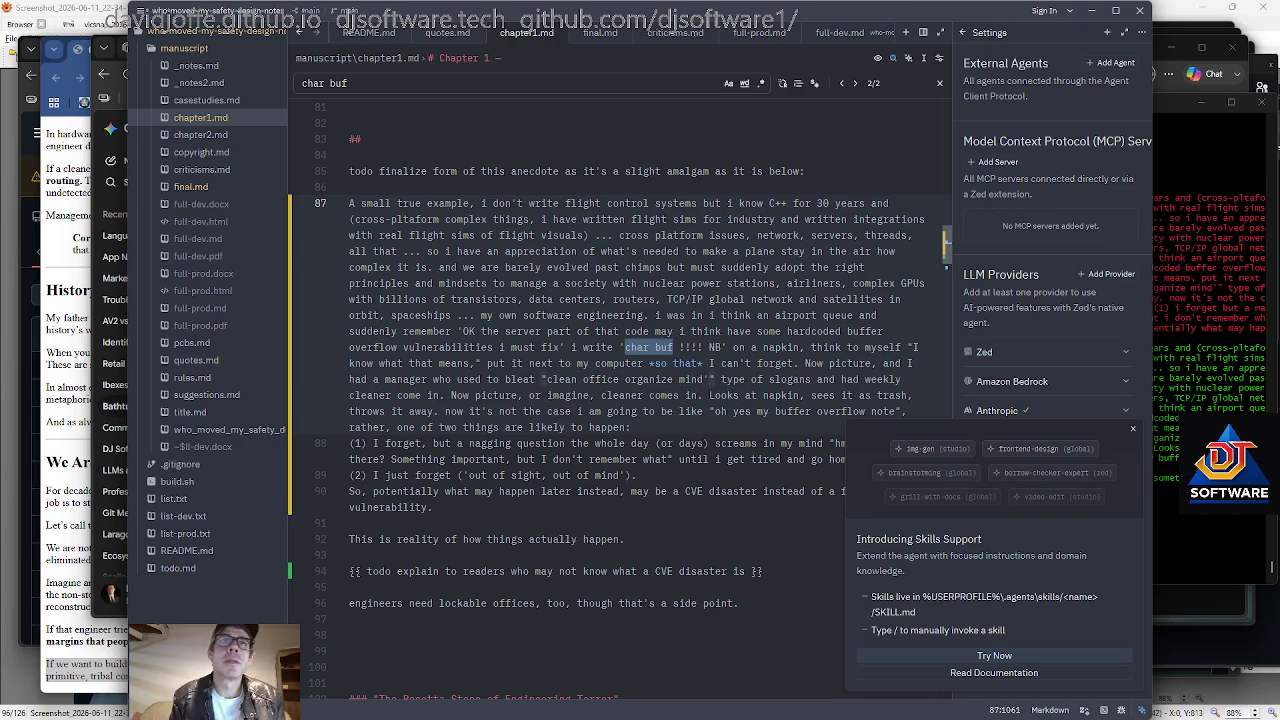
{"action": "key", "text": "Right"}
{"action": "key", "text": "Right"}
{"action": "key", "text": "Right"}
{"action": "key", "text": "Right"}
{"action": "key", "text": "Right"}
{"action": "type", "text": ","}
{"action": "key", "text": "Right"}
{"action": "key", "text": "Right"}
{"action": "key", "text": "Right"}
{"action": "key", "text": "Right"}
{"action": "key", "text": "Right"}
{"action": "type", "text": "d"}
{"action": "key", "text": "Right"}
{"action": "key", "text": "Right"}
{"action": "key", "text": "Right"}
{"action": "key", "text": "BackSpace"}
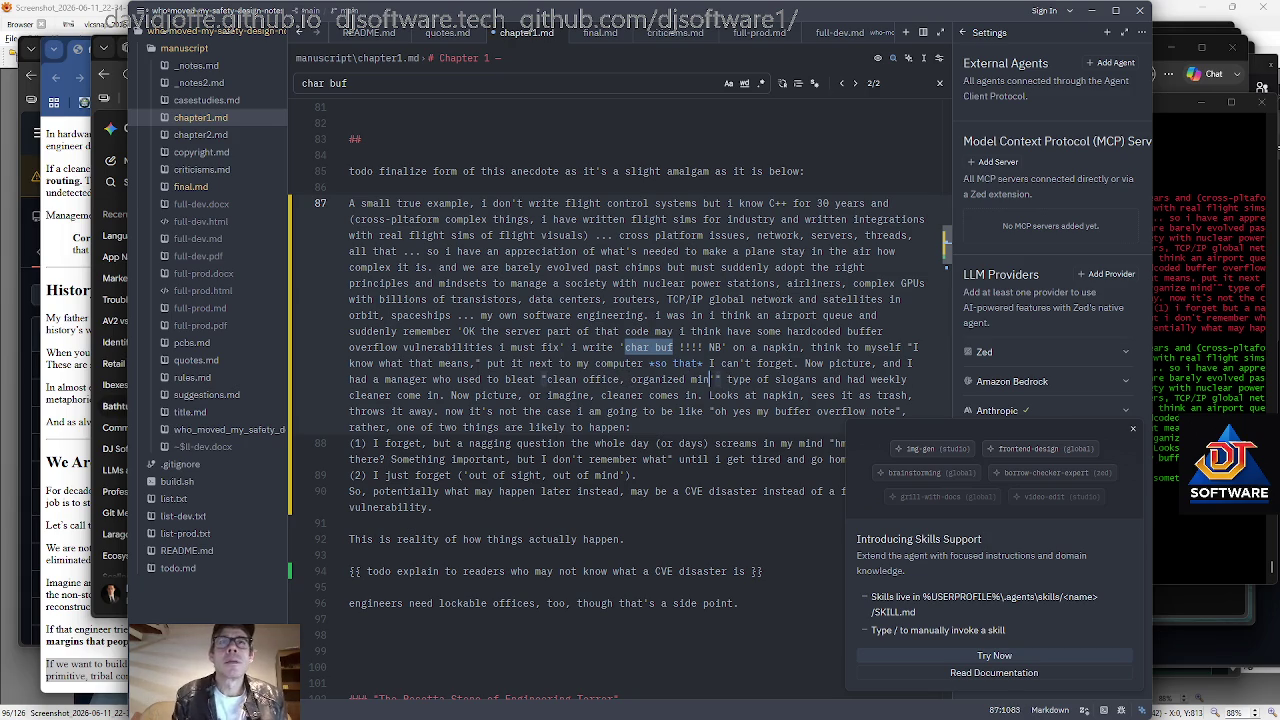
{"action": "type", "text": "d"}
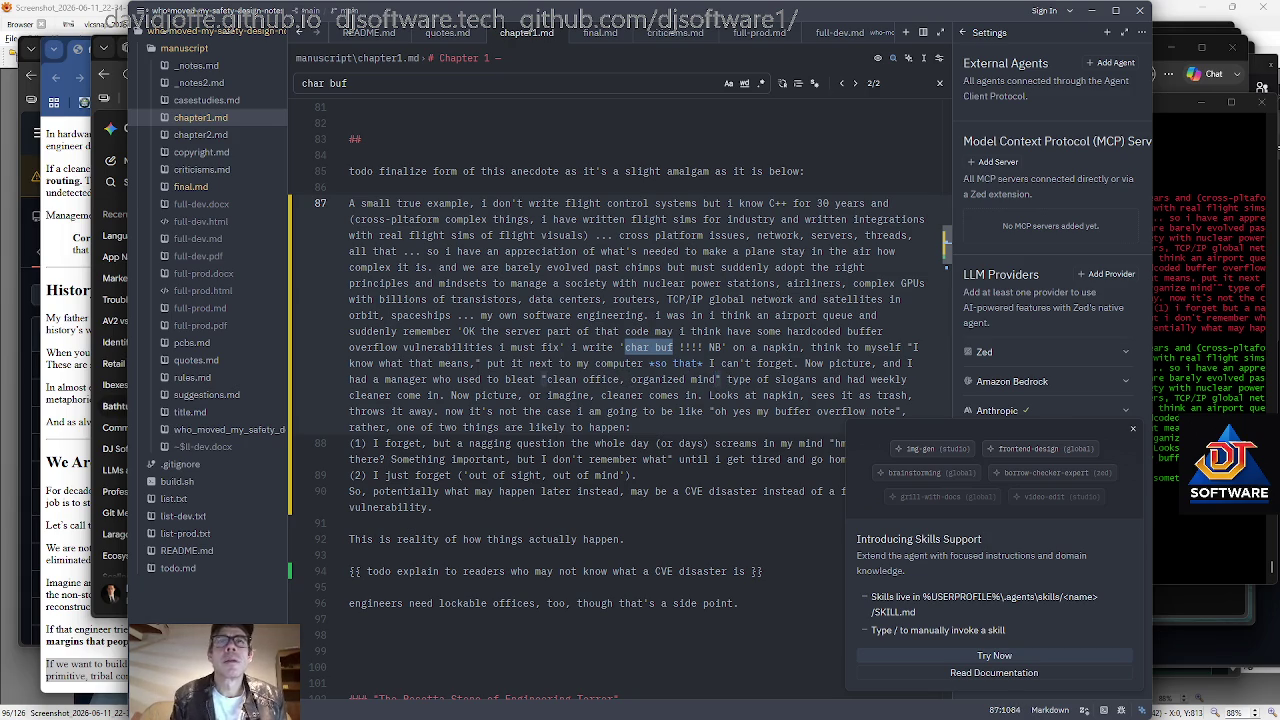
{"action": "key", "text": "Left"}
{"action": "key", "text": "Left"}
{"action": "key", "text": "Left"}
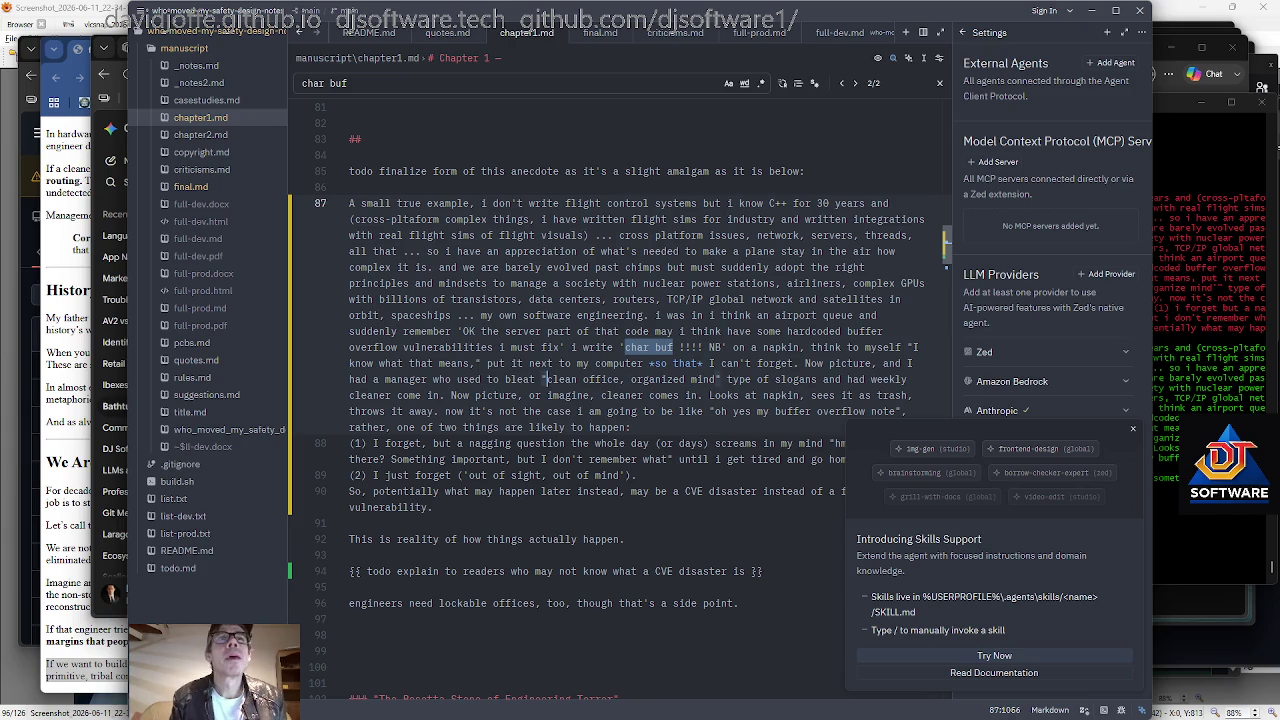
{"action": "key", "text": "Right"}
{"action": "key", "text": "Right"}
{"action": "key", "text": "Right"}
{"action": "key", "text": "Right"}
{"action": "key", "text": "Right"}
{"action": "key", "text": "Right"}
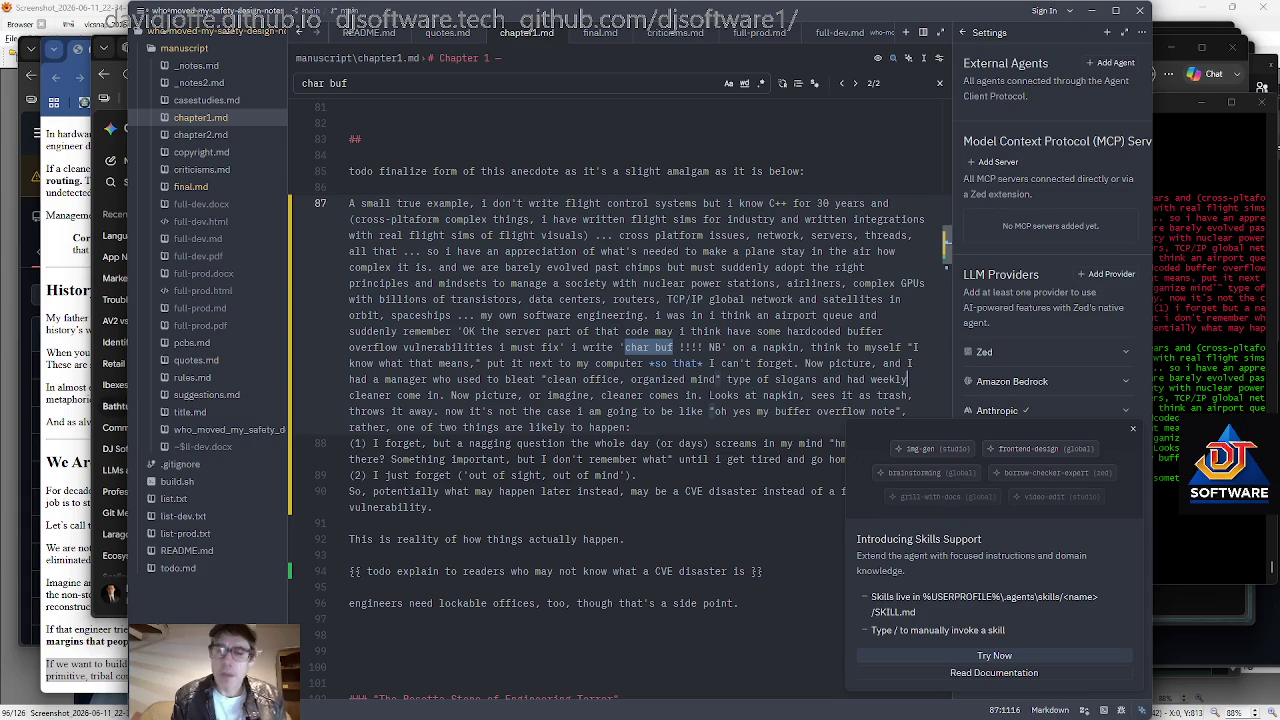
{"action": "type", "text": "a"}
Delete 'or imagine' from the napkin sentence and add 'my' after 'Looks at'.
{"action": "key", "text": "Down"}
{"action": "key", "text": "ctrl+Left"}
{"action": "key", "text": "ctrl+Left"}
{"action": "key", "text": "ctrl+Left"}
{"action": "key", "text": "ctrl+Left"}
{"action": "key", "text": "ctrl+Left"}
{"action": "key", "text": "ctrl+Left"}
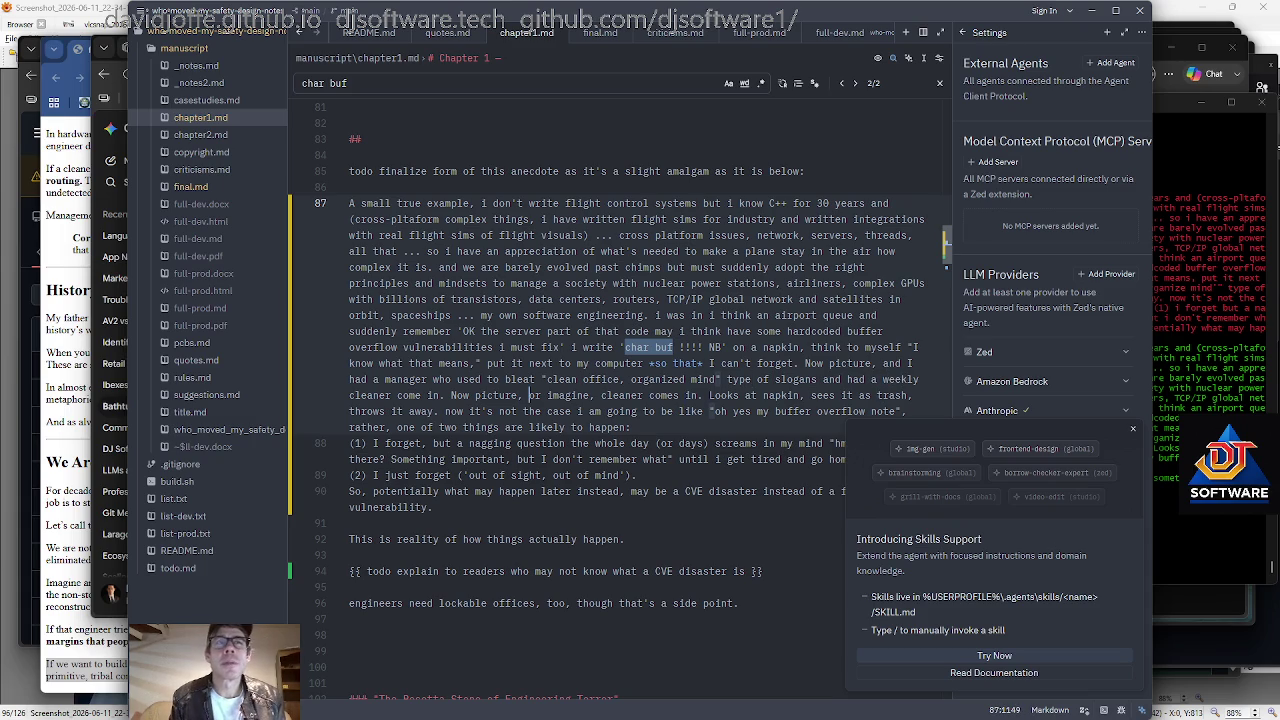
{"action": "key", "text": "ctrl+Right"}
{"action": "key", "text": "ctrl+shift+Right"}
{"action": "key", "text": "ctrl+shift+Right"}
{"action": "key", "text": "ctrl+shift+Right"}
{"action": "key", "text": "ctrl+shift+Left"}
{"action": "key", "text": "BackSpace"}
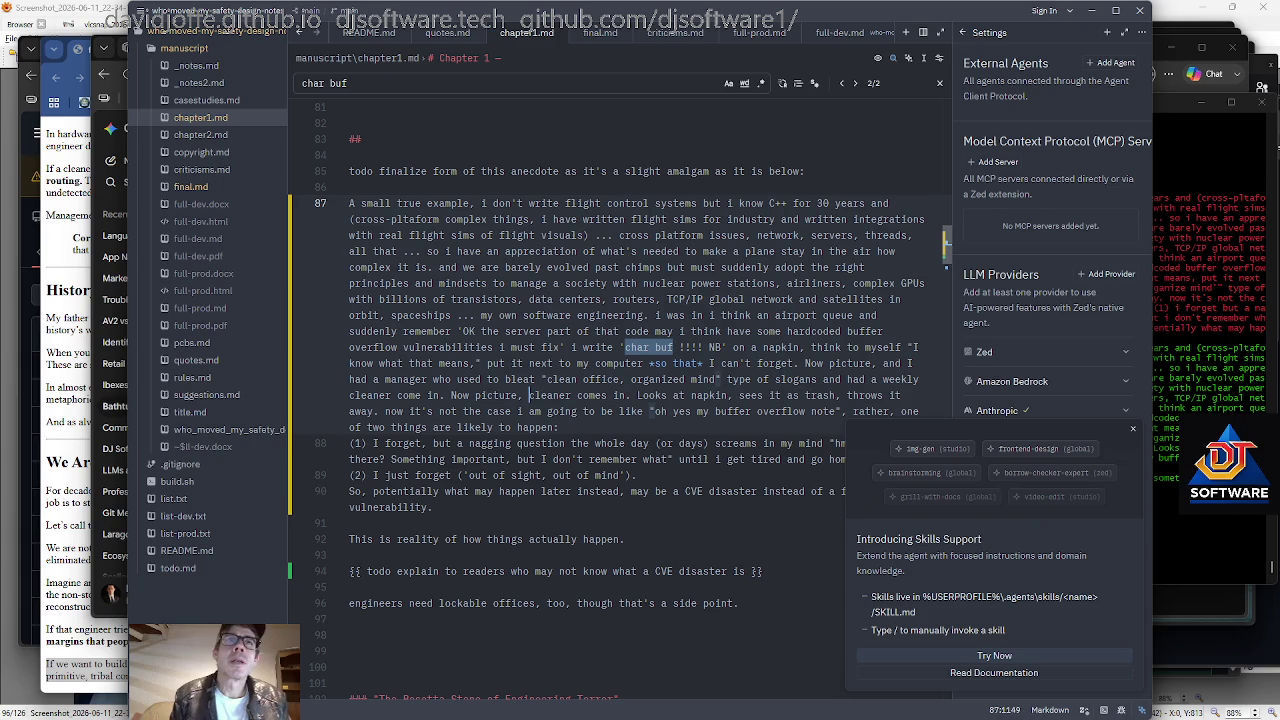
{"action": "key", "text": "ctrl+Right"}
{"action": "key", "text": "ctrl+Right"}
{"action": "key", "text": "ctrl+Right"}
{"action": "key", "text": "Right"}
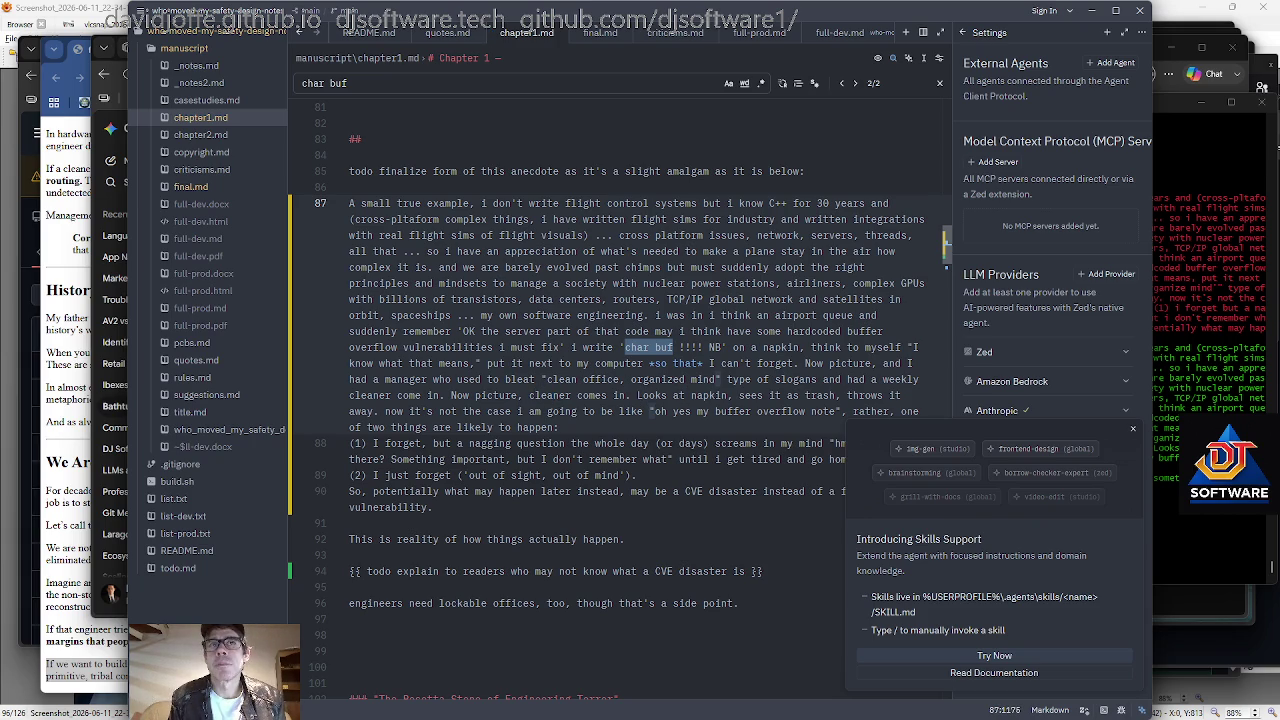
{"action": "type", "text": "my"}
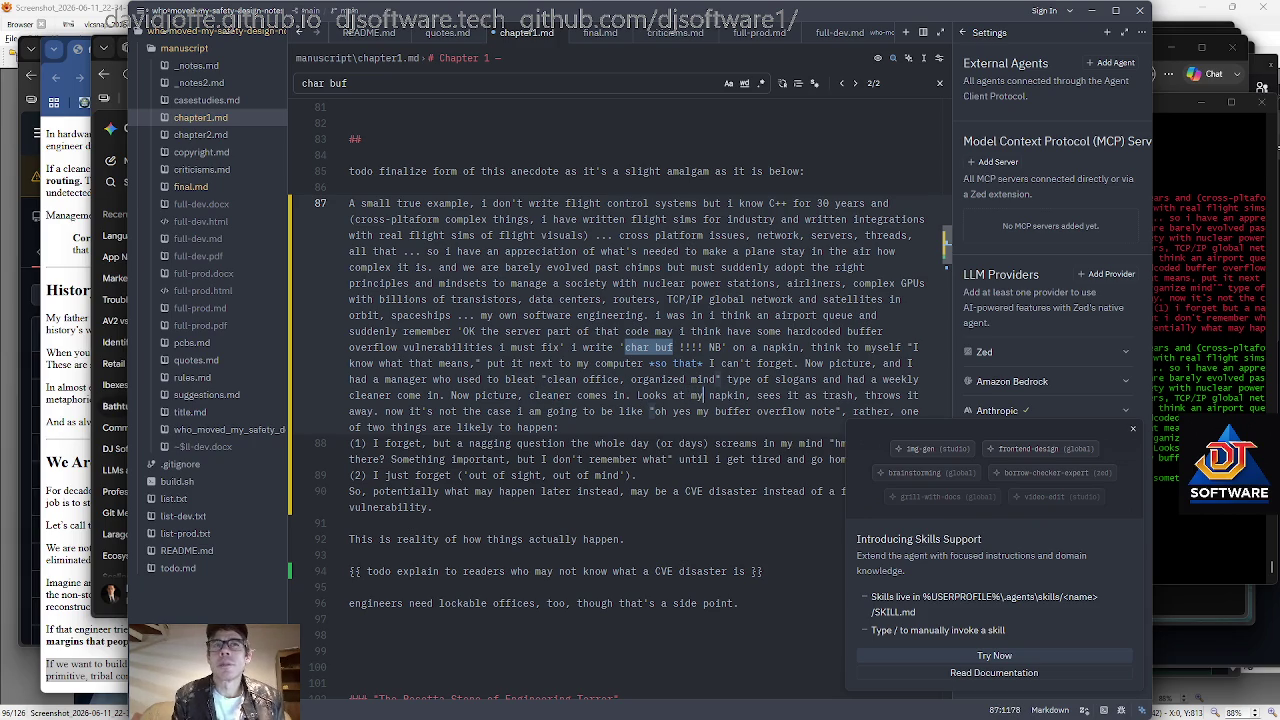
Restore the 'sees it' wording and insert 'important' before napkin.
{"action": "key", "text": "ctrl+Right"}
{"action": "key", "text": "ctrl+Right"}
{"action": "key", "text": "ctrl+Right"}
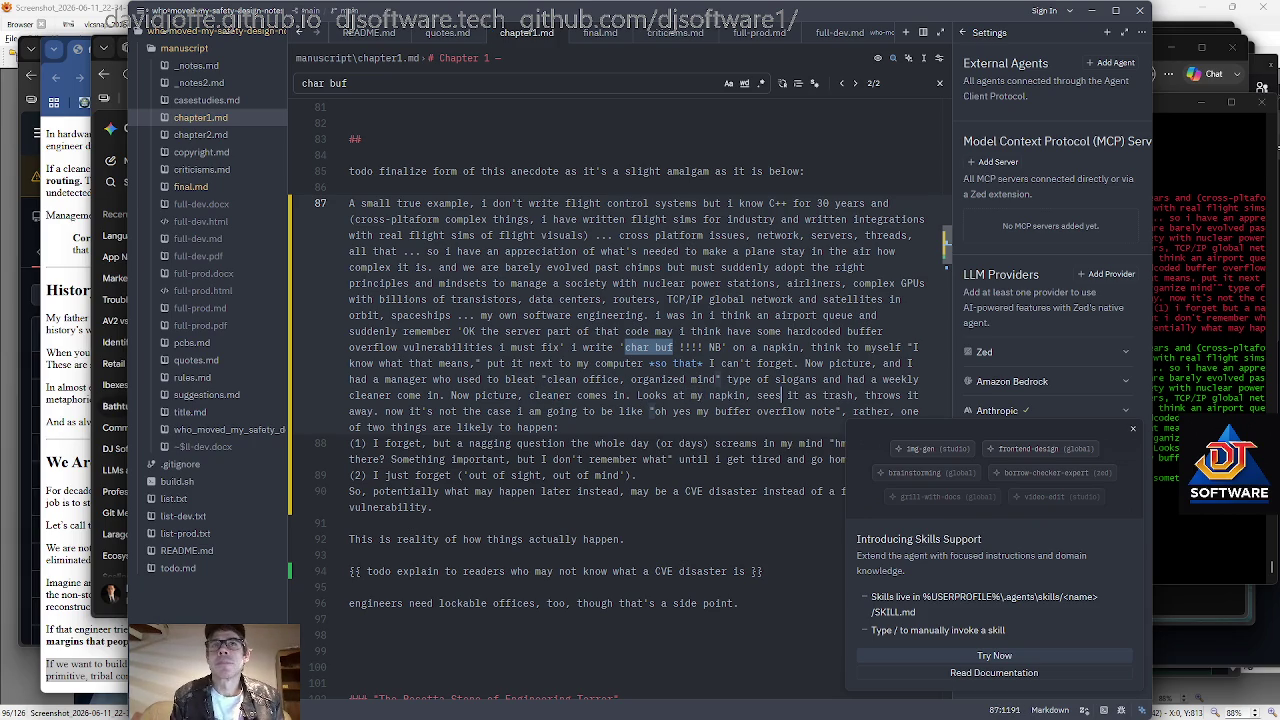
{"action": "key", "text": "BackSpace"}
{"action": "key", "text": "BackSpace"}
{"action": "key", "text": "BackSpace"}
{"action": "type", "text": "to them"}
{"action": "key", "text": "Right"}
{"action": "key", "text": "Right"}
{"action": "key", "text": "Right"}
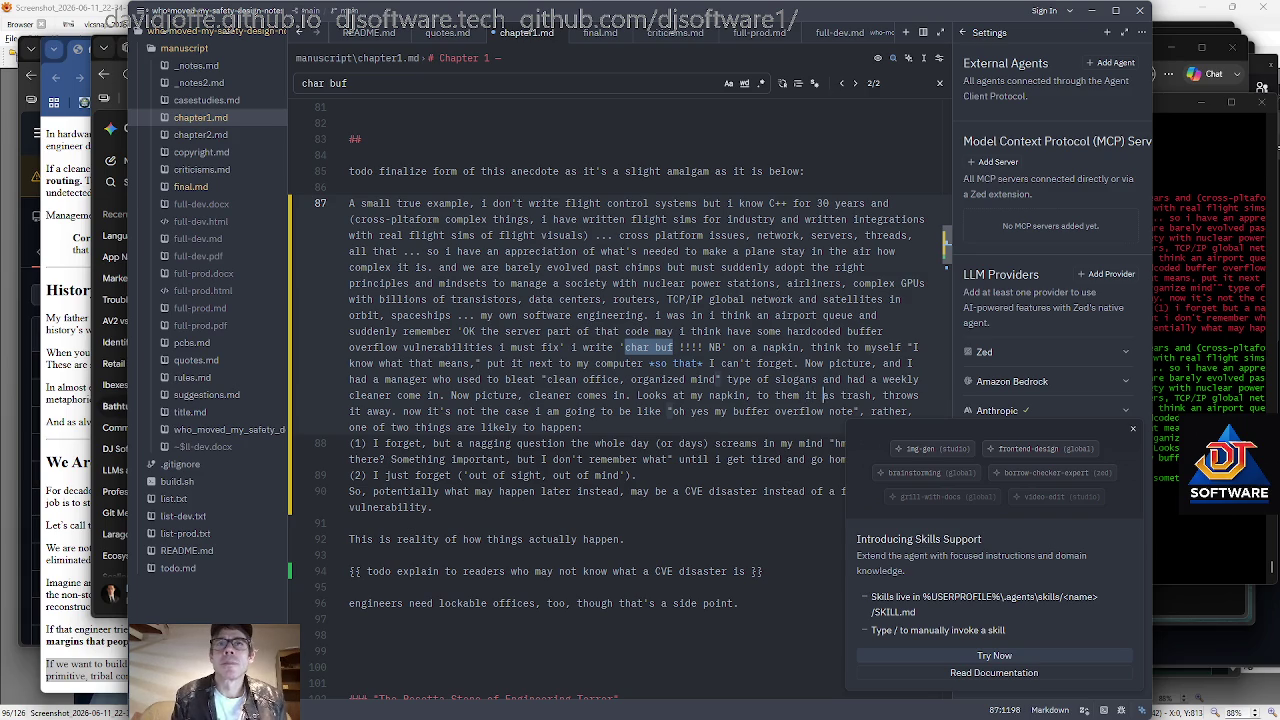
{"action": "key", "text": "ctrl+shift+Left"}
{"action": "key", "text": "ctrl+shift+Left"}
{"action": "key", "text": "ctrl+shift+Left"}
{"action": "type", "text": "sees it"}
{"action": "key", "text": "ctrl+Left"}
{"action": "key", "text": "ctrl+Left"}
{"action": "key", "text": "ctrl+Left"}
{"action": "type", "text": "important"}
Capitalize 'Now', change 'it's' to 'it is' and 'i' to 'I', and start 'Now it is not' as a new paragraph.
{"action": "key", "text": "Down"}
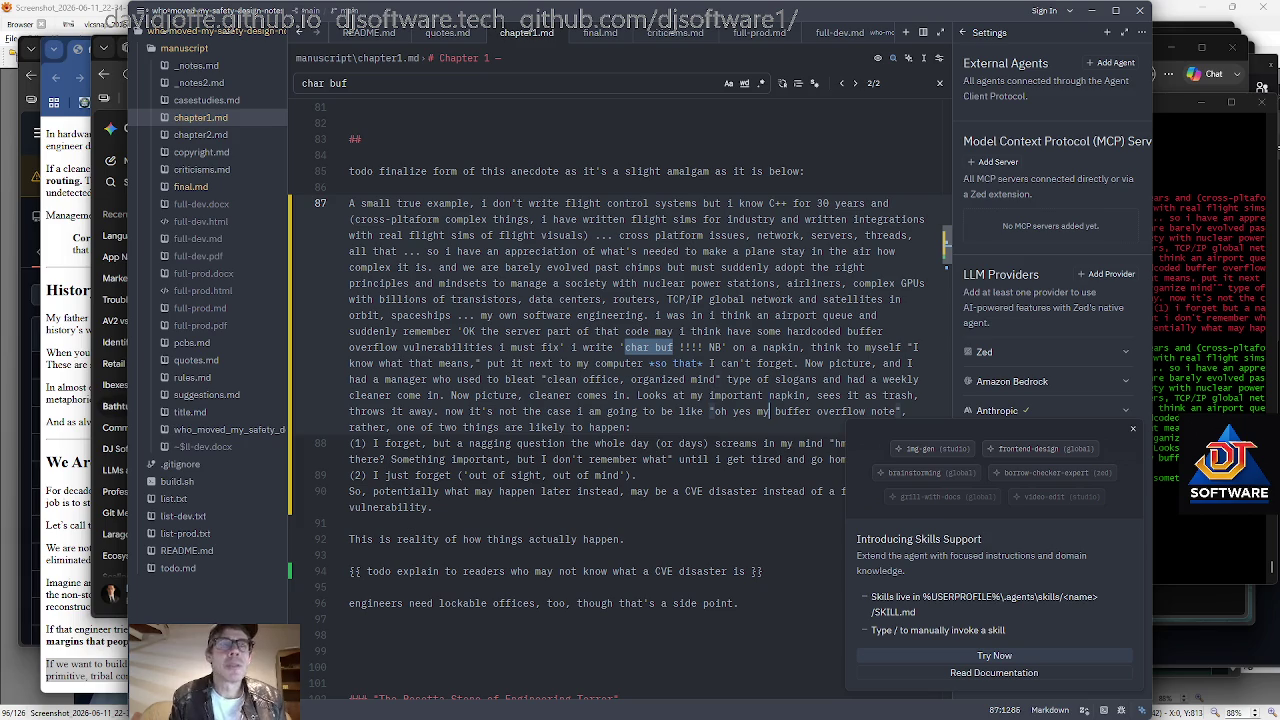
{"action": "key", "text": "Right"}
{"action": "key", "text": "Right"}
{"action": "key", "text": "Right"}
{"action": "key", "text": "Right"}
{"action": "key", "text": "Right"}
{"action": "key", "text": "Right"}
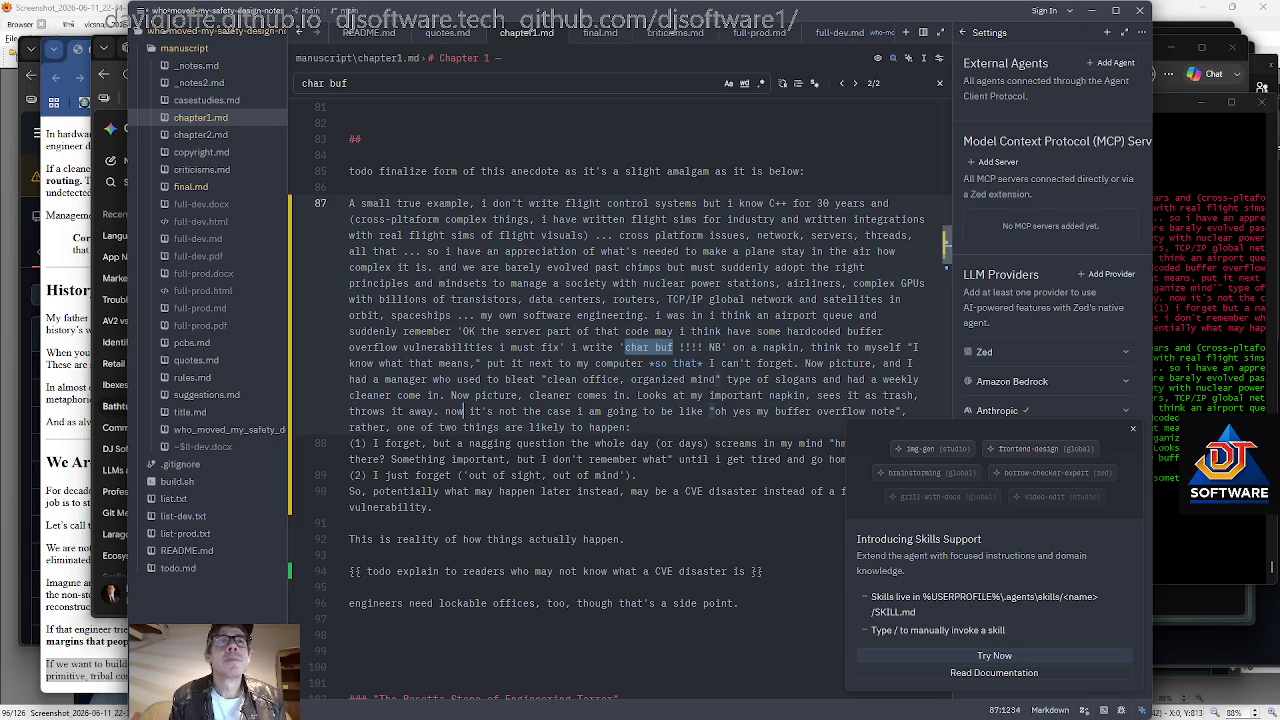
{"action": "key", "text": "Left"}
{"action": "key", "text": "BackSpace"}
{"action": "type", "text": "N"}
{"action": "key", "text": "Right"}
{"action": "key", "text": "Right"}
{"action": "key", "text": "Right"}
{"action": "key", "text": "Right"}
{"action": "key", "text": "Right"}
{"action": "key", "text": "Right"}
{"action": "key", "text": "BackSpace"}
{"action": "type", "text": "i"}
{"action": "key", "text": "Right"}
{"action": "key", "text": "Right"}
{"action": "key", "text": "Right"}
{"action": "key", "text": "Right"}
{"action": "key", "text": "Right"}
{"action": "key", "text": "Right"}
{"action": "key", "text": "Right"}
{"action": "key", "text": "Delete"}
{"action": "type", "text": "I"}
{"action": "key", "text": "Left"}
{"action": "key", "text": "Left"}
{"action": "key", "text": "Left"}
{"action": "key", "text": "Left"}
{"action": "key", "text": "Left"}
{"action": "key", "text": "Left"}
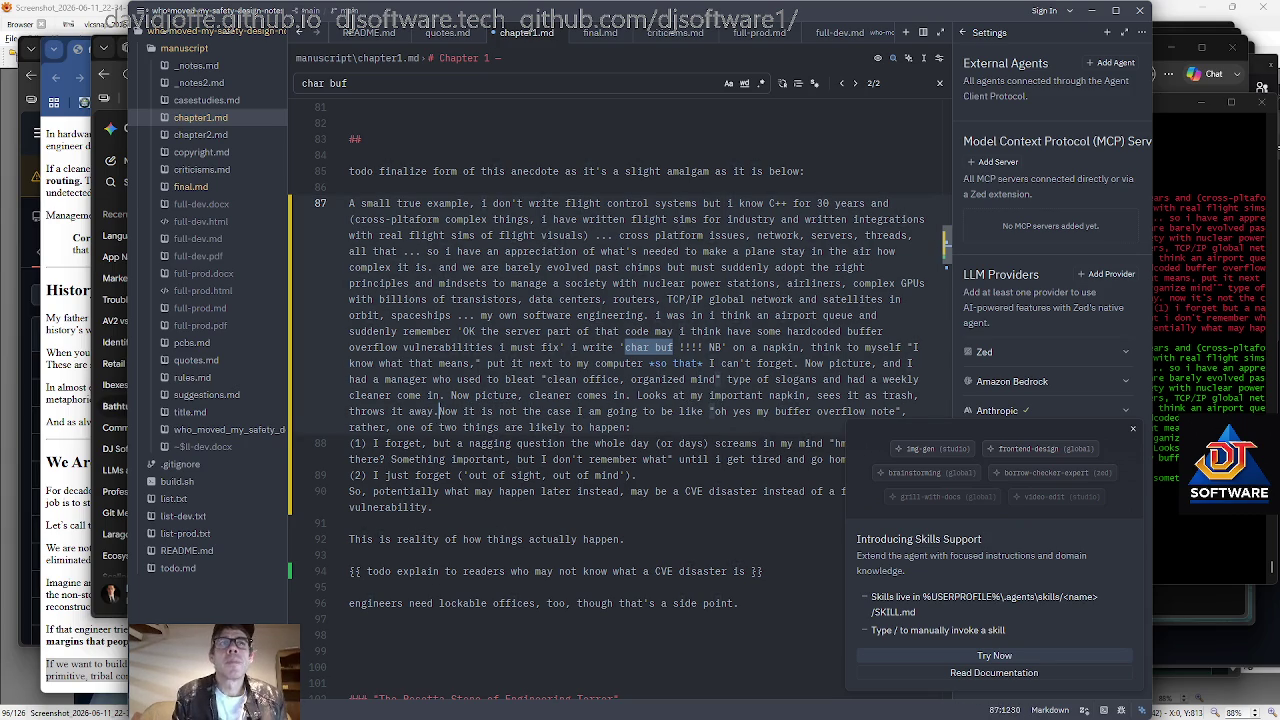
{"action": "key", "text": "Return"}
{"action": "key", "text": "Return"}
Add a comma after 'oh yes' and 'is gone' after 'buffer overflow note'.
{"action": "key", "text": "ctrl+Right"}
{"action": "key", "text": "ctrl+Right"}
{"action": "key", "text": "ctrl+Right"}
{"action": "key", "text": "ctrl+Right"}
{"action": "key", "text": "ctrl+Right"}
{"action": "key", "text": "ctrl+Right"}
{"action": "key", "text": "ctrl+Right"}
{"action": "key", "text": "ctrl+Right"}
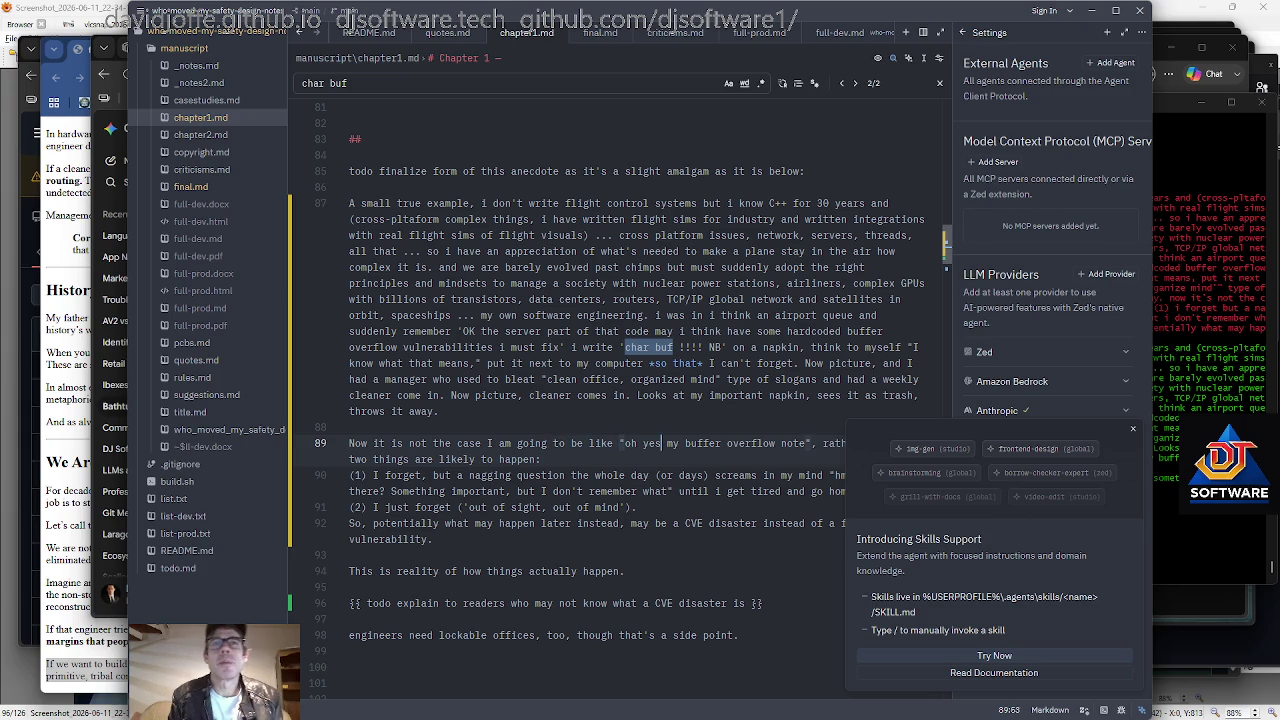
{"action": "key", "text": "Left"}
{"action": "type", "text": ","}
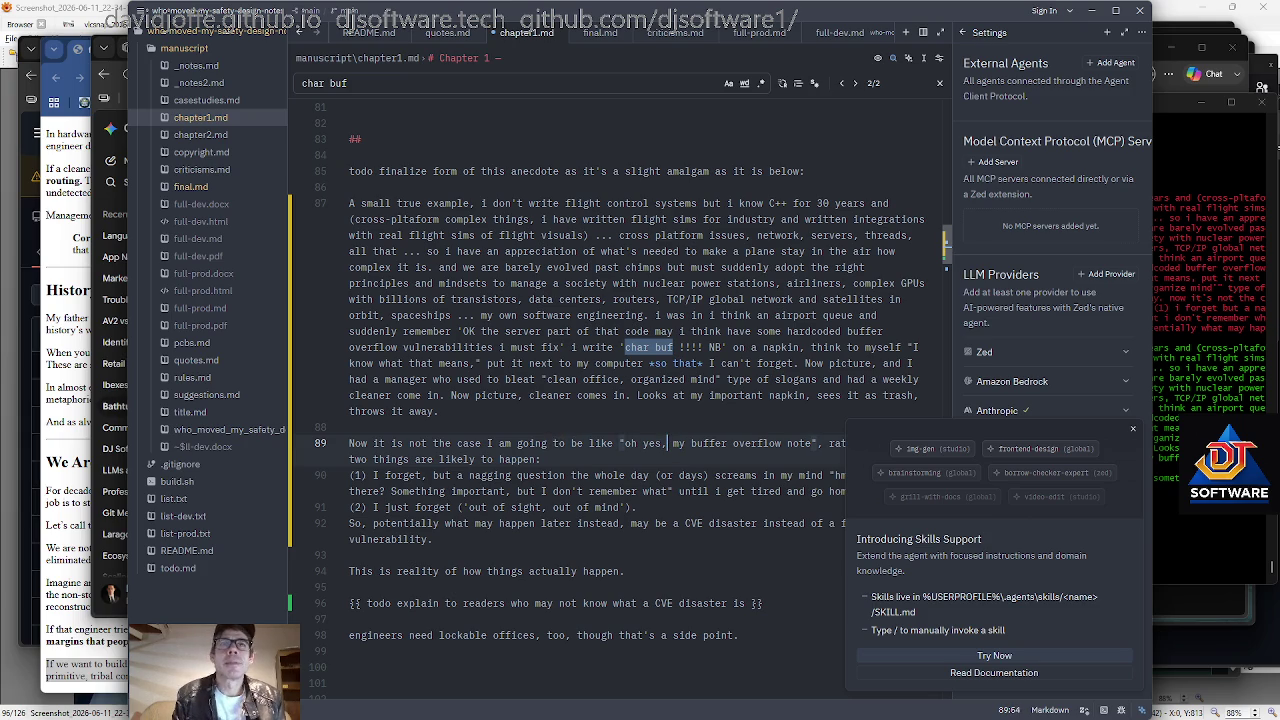
{"action": "scroll", "coordinate": [620, 390], "scroll_direction": "down", "scroll_amount": 2}
{"action": "key", "text": "ctrl+Right"}
{"action": "key", "text": "ctrl+Right"}
{"action": "key", "text": "ctrl+Right"}
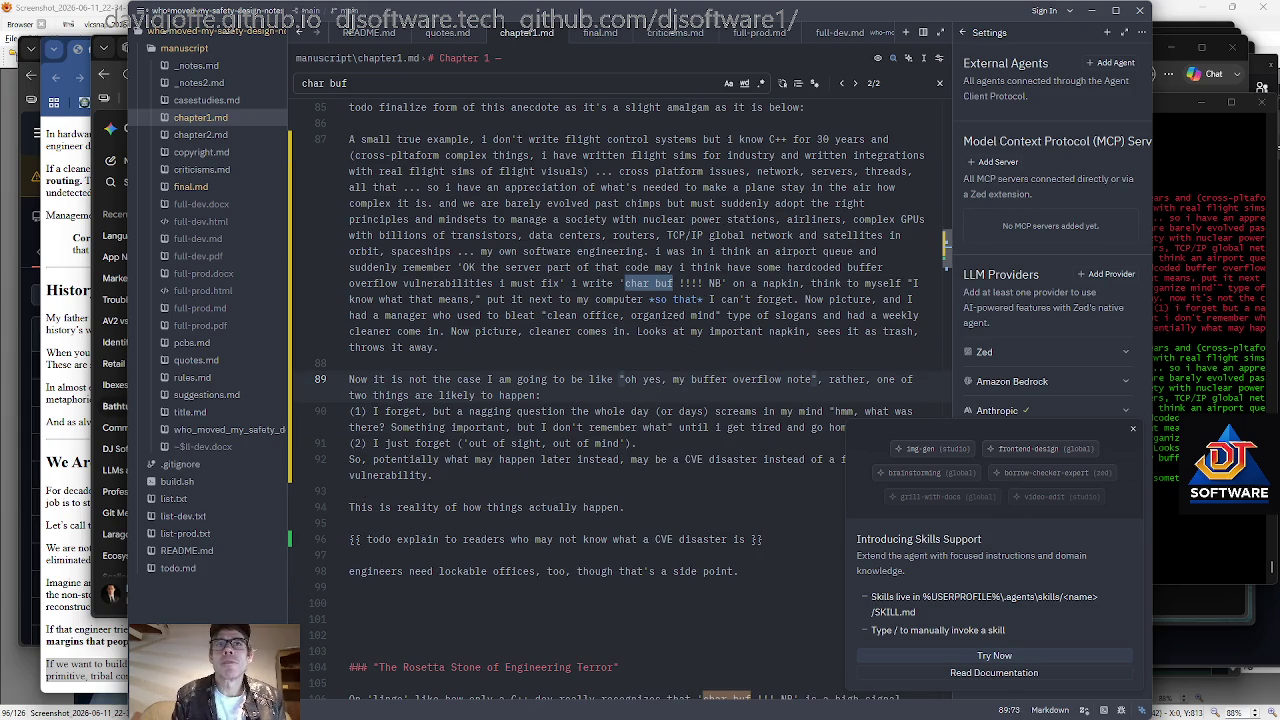
{"action": "key", "text": "Right"}
{"action": "key", "text": "Right"}
{"action": "key", "text": "Right"}
{"action": "key", "text": "Right"}
{"action": "type", "text": "is "}
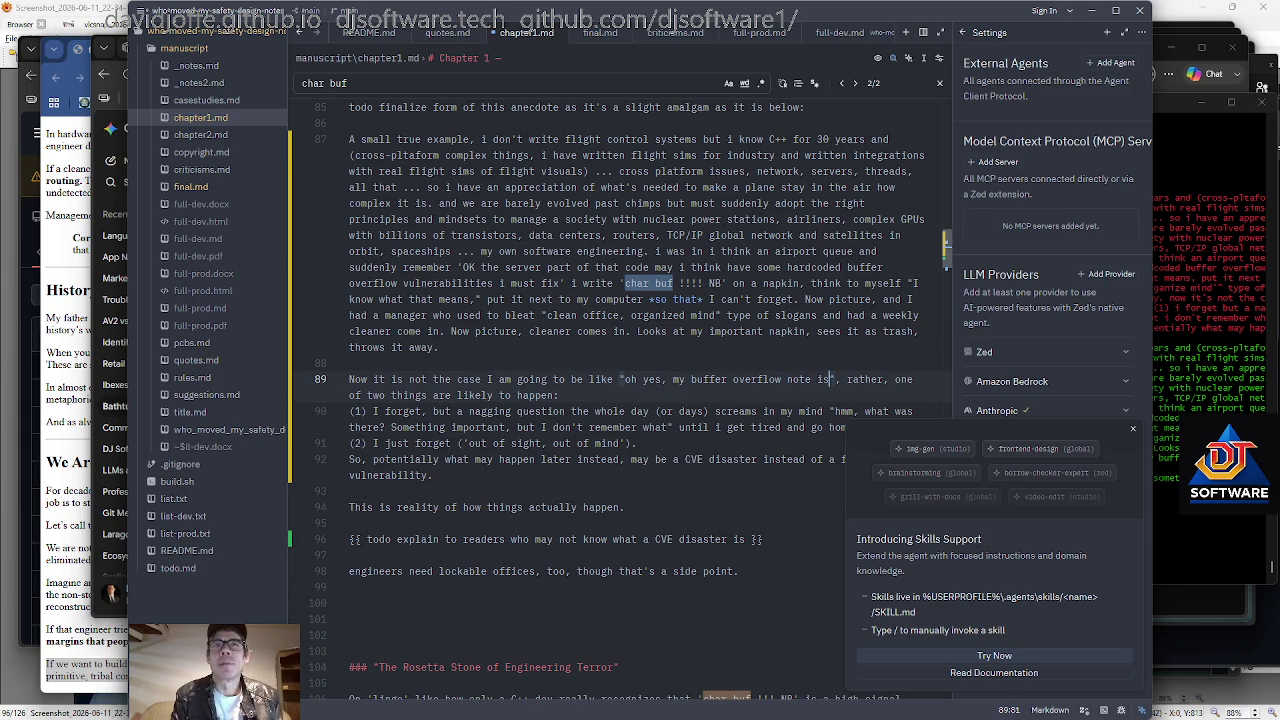
{"action": "type", "text": "gone"}
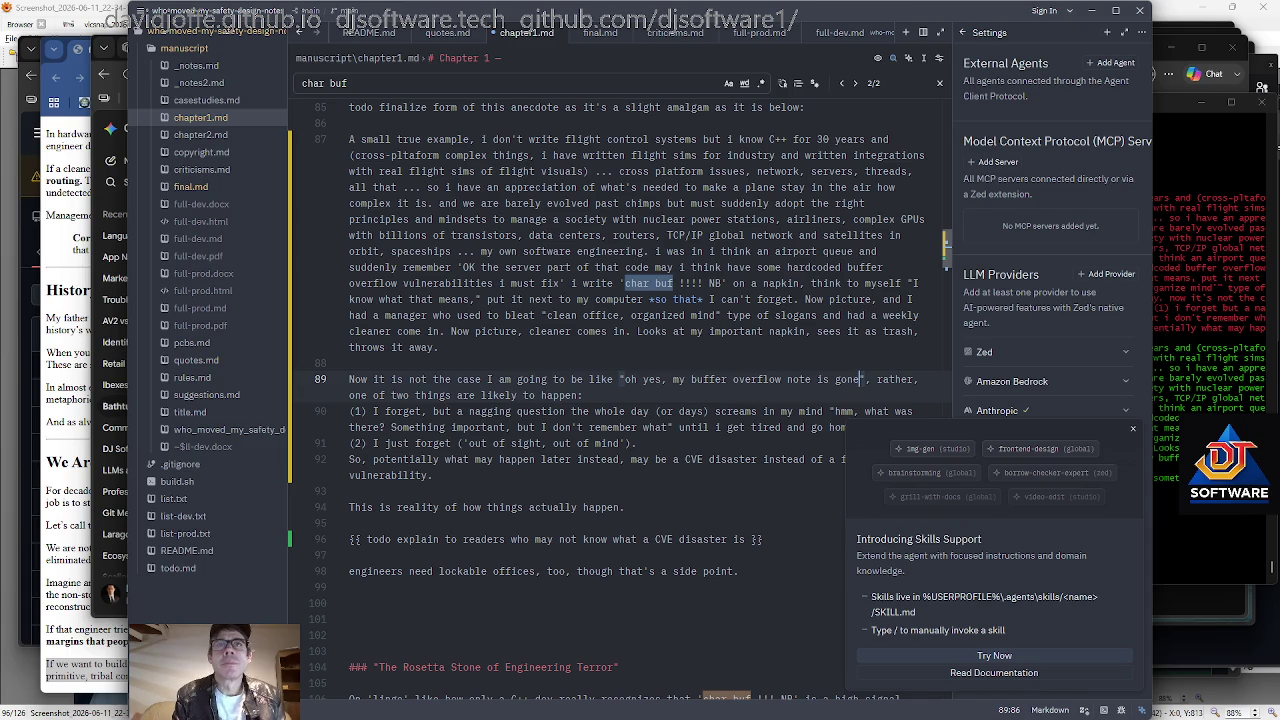
Append "The napkin serves as a kind of 'external memory'" to the This is reality line.
{"action": "key", "text": "End"}
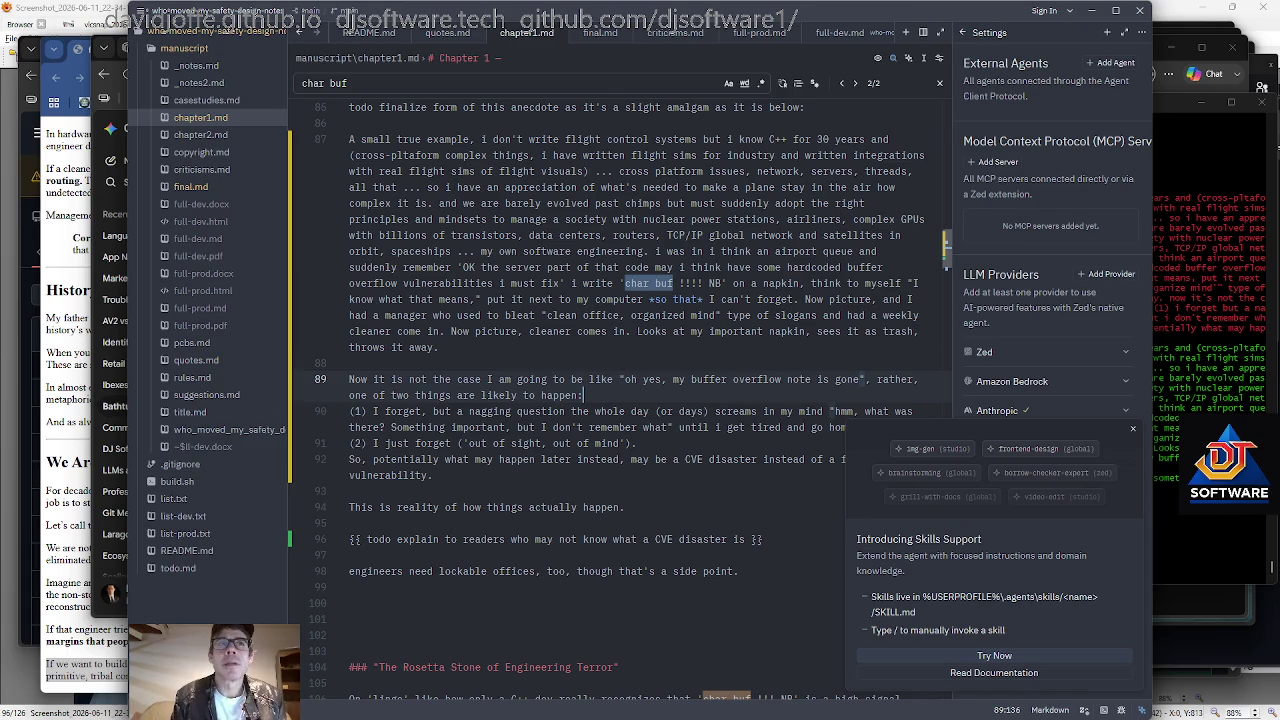
{"action": "scroll", "coordinate": [606, 400], "scroll_direction": "down", "scroll_amount": 1}
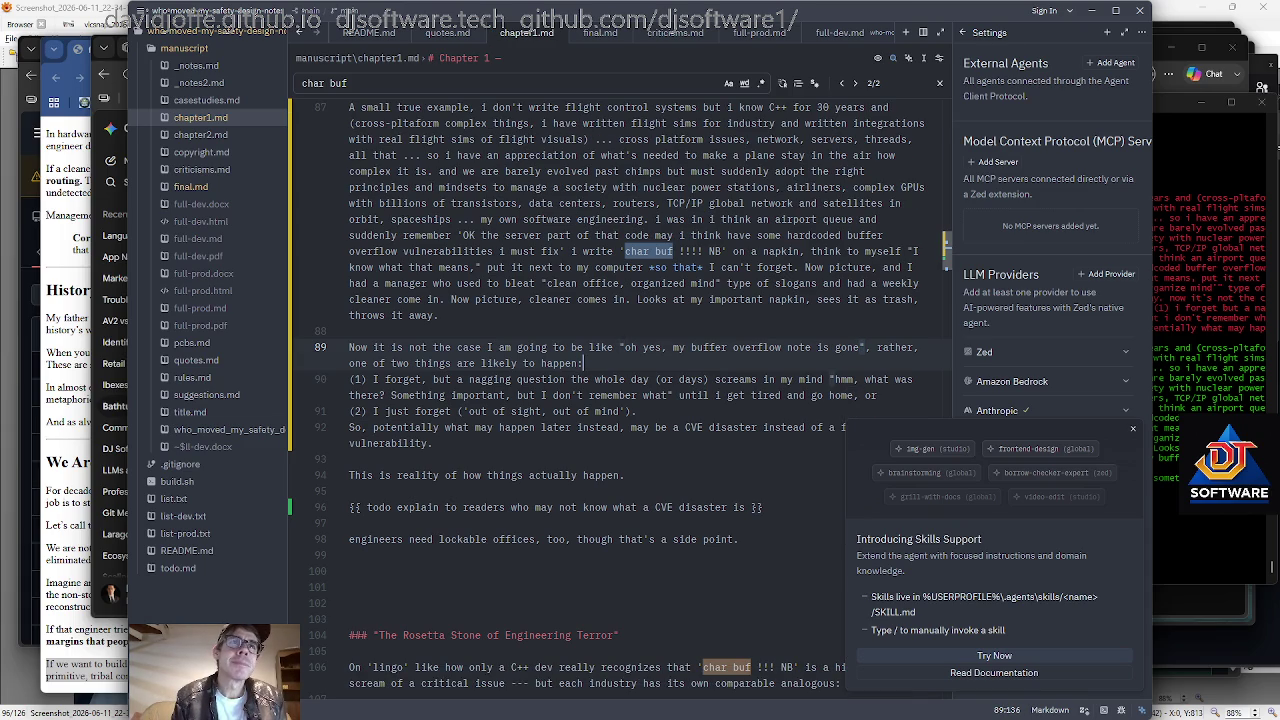
{"action": "key", "text": "Down"}
{"action": "key", "text": "Down"}
{"action": "key", "text": "Down"}
{"action": "key", "text": "End"}
{"action": "key", "text": "Down"}
{"action": "key", "text": "Down"}
{"action": "key", "text": "Down"}
{"action": "type", "text": "The n"}
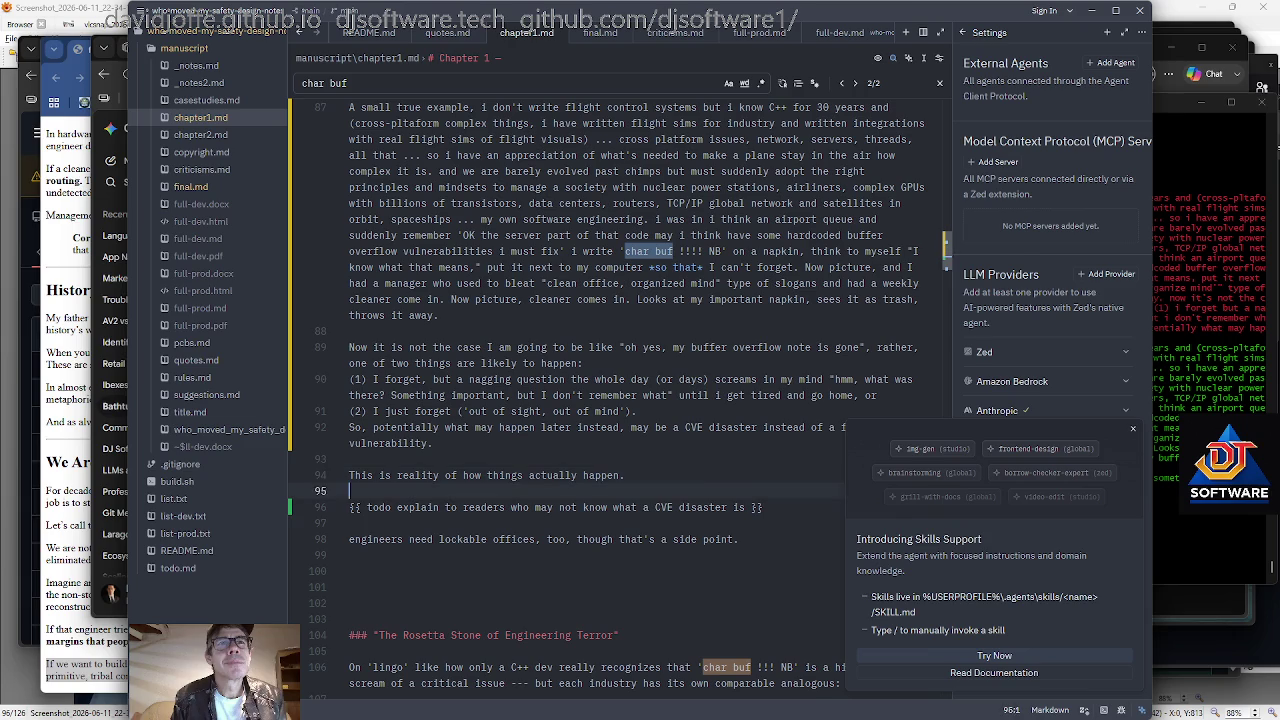
{"action": "type", "text": "apkin serves as a kind of 'externa"}
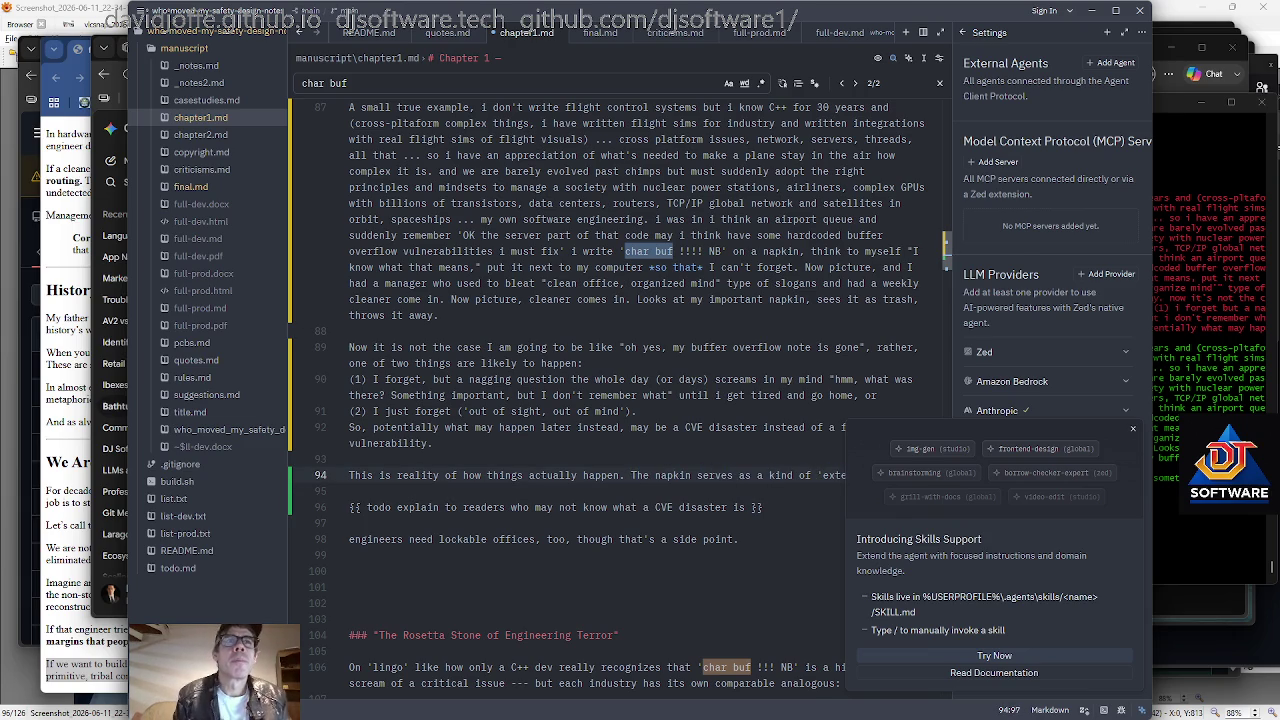
{"action": "scroll", "coordinate": [600, 400], "scroll_direction": "down", "scroll_amount": 2}
{"action": "key", "text": "ctrl+shift+Left"}
{"action": "key", "text": "ctrl+shift+Left"}
{"action": "key", "text": "ctrl+shift+Left"}
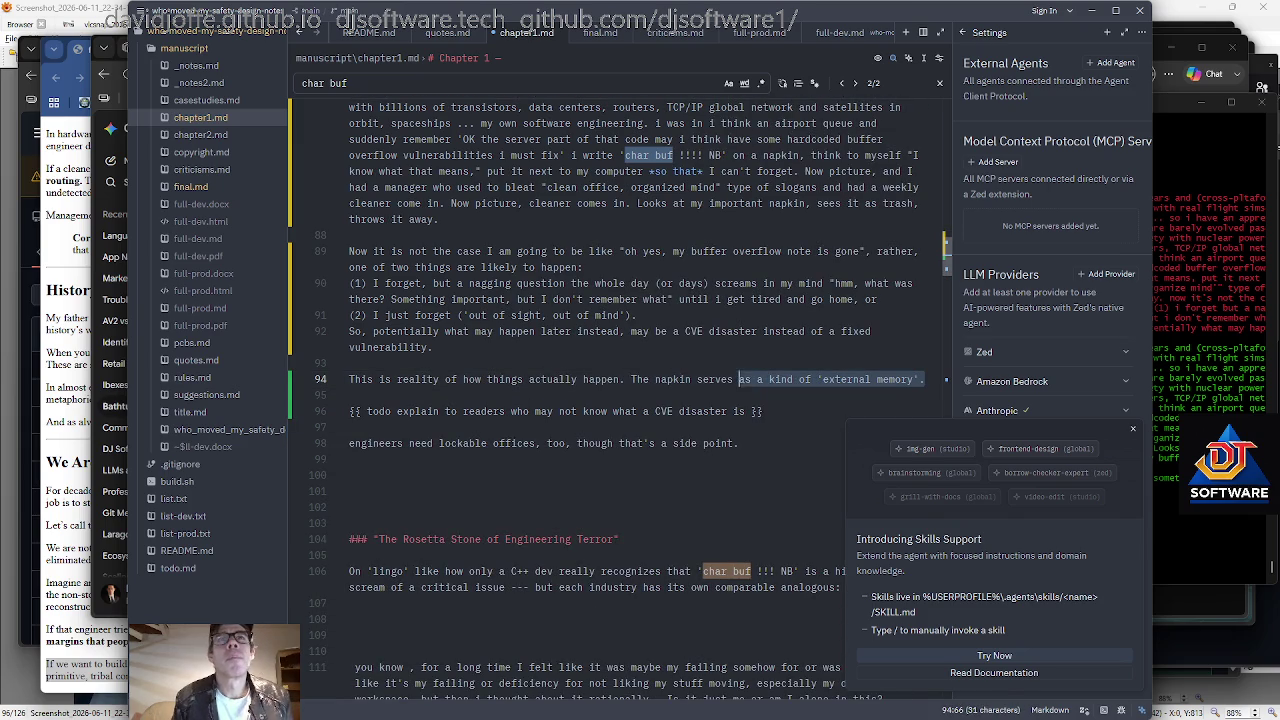
{"action": "key", "text": "ctrl+shift+Left"}
{"action": "key", "text": "ctrl+shift+Left"}
{"action": "key", "text": "ctrl+shift+Left"}
{"action": "key", "text": "Home"}
{"action": "scroll", "coordinate": [600, 400], "scroll_direction": "up", "scroll_amount": 1}
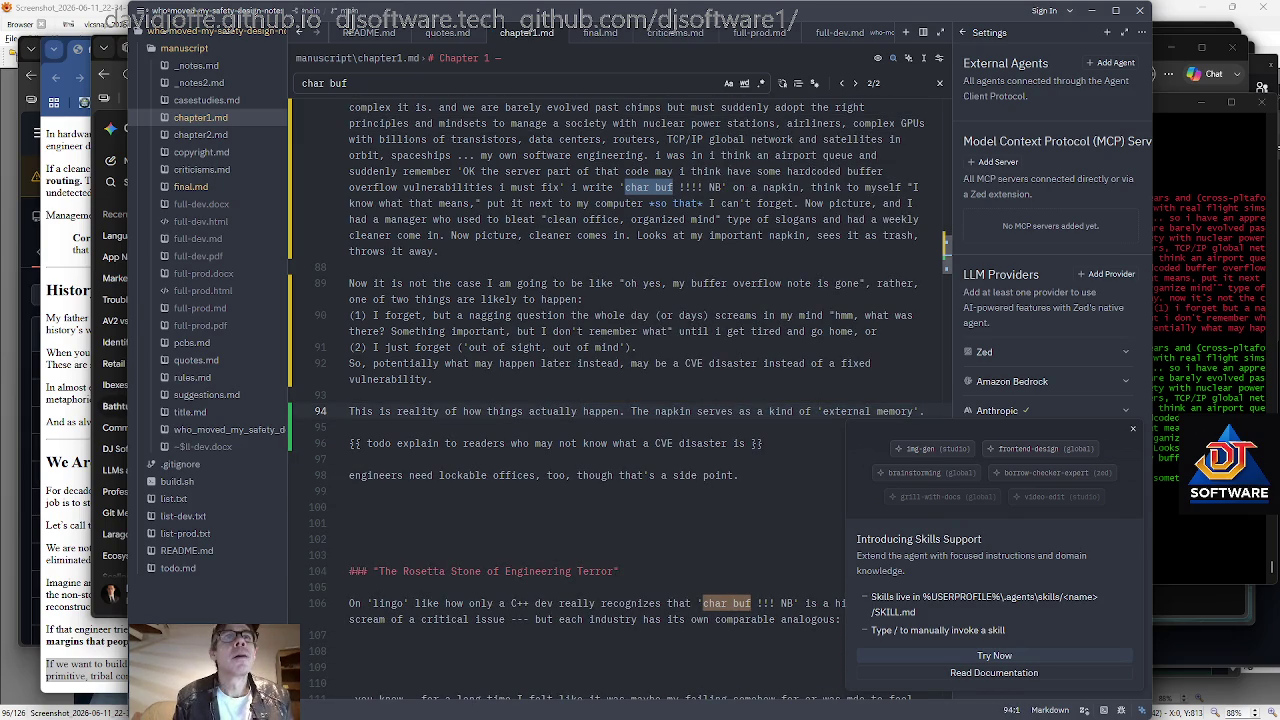
{"action": "key", "text": "Up"}
{"action": "key", "text": "Up"}
{"action": "key", "text": "Up"}
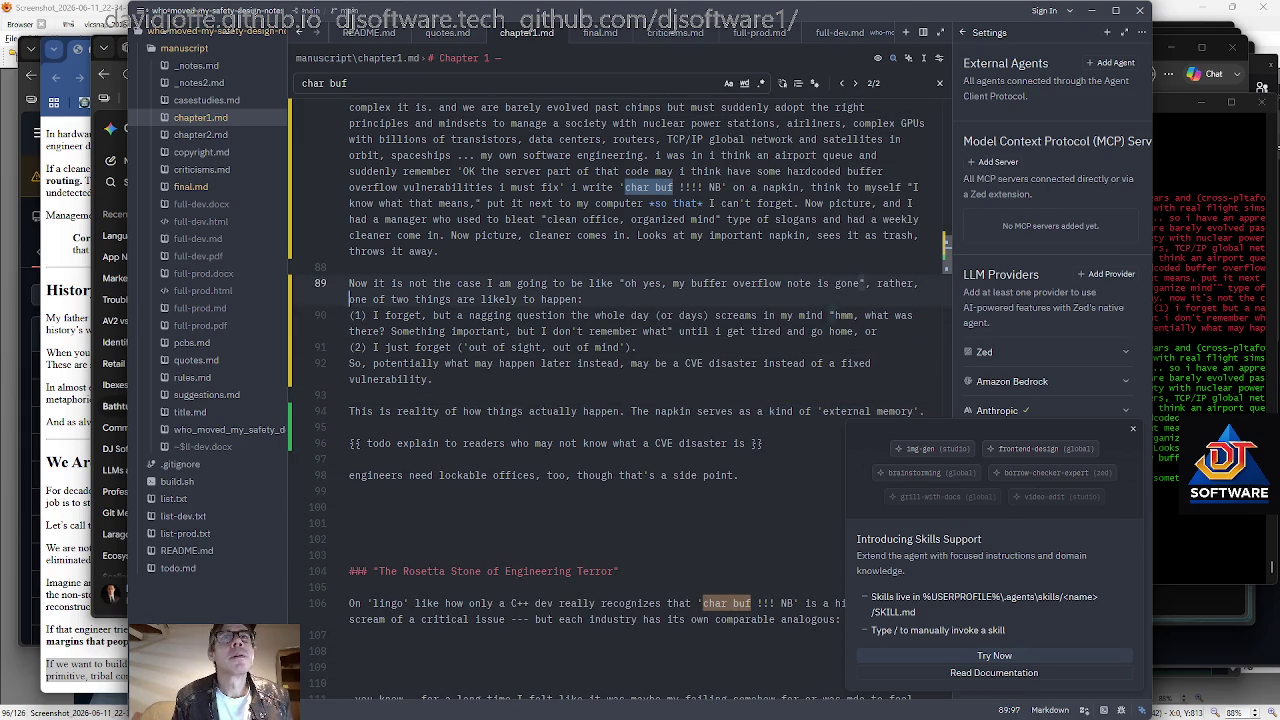
Replace the single quote after 'mind' at the end of the second point with a double quote.
{"action": "key", "text": "Down"}
{"action": "key", "text": "ctrl+Right"}
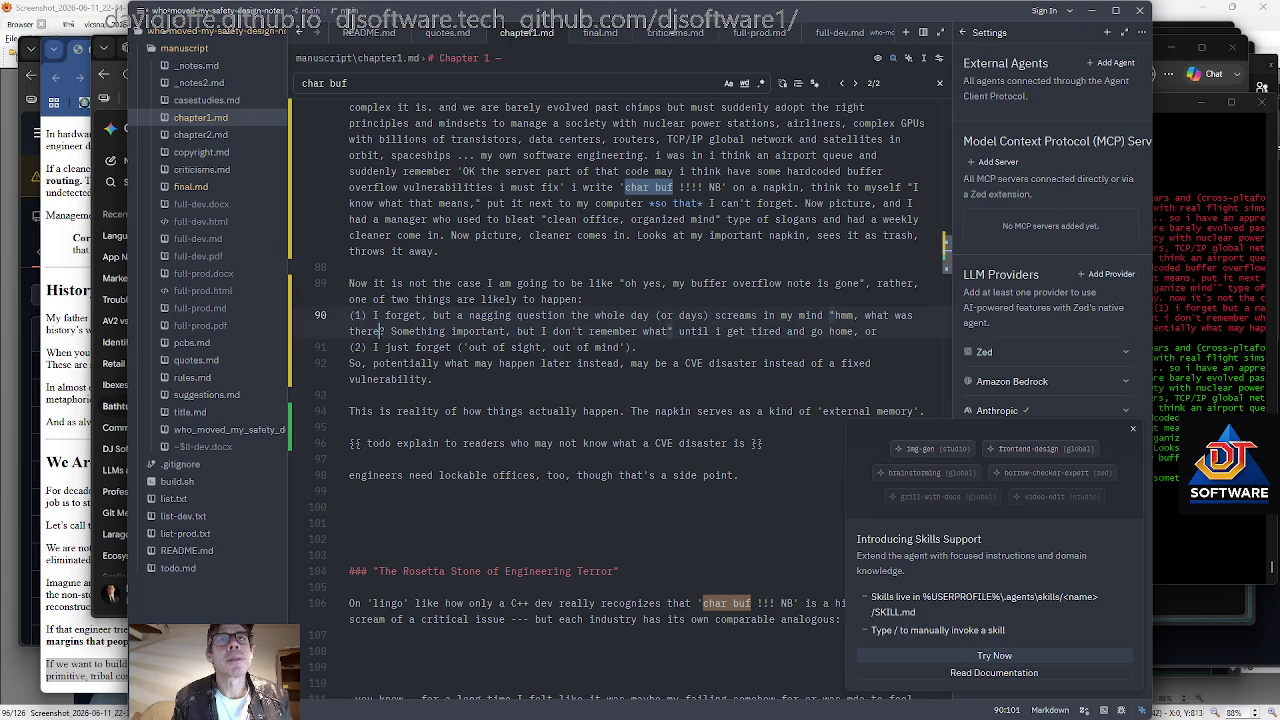
{"action": "key", "text": "Down"}
{"action": "key", "text": "ctrl+Right"}
{"action": "key", "text": "ctrl+Right"}
{"action": "key", "text": "ctrl+Right"}
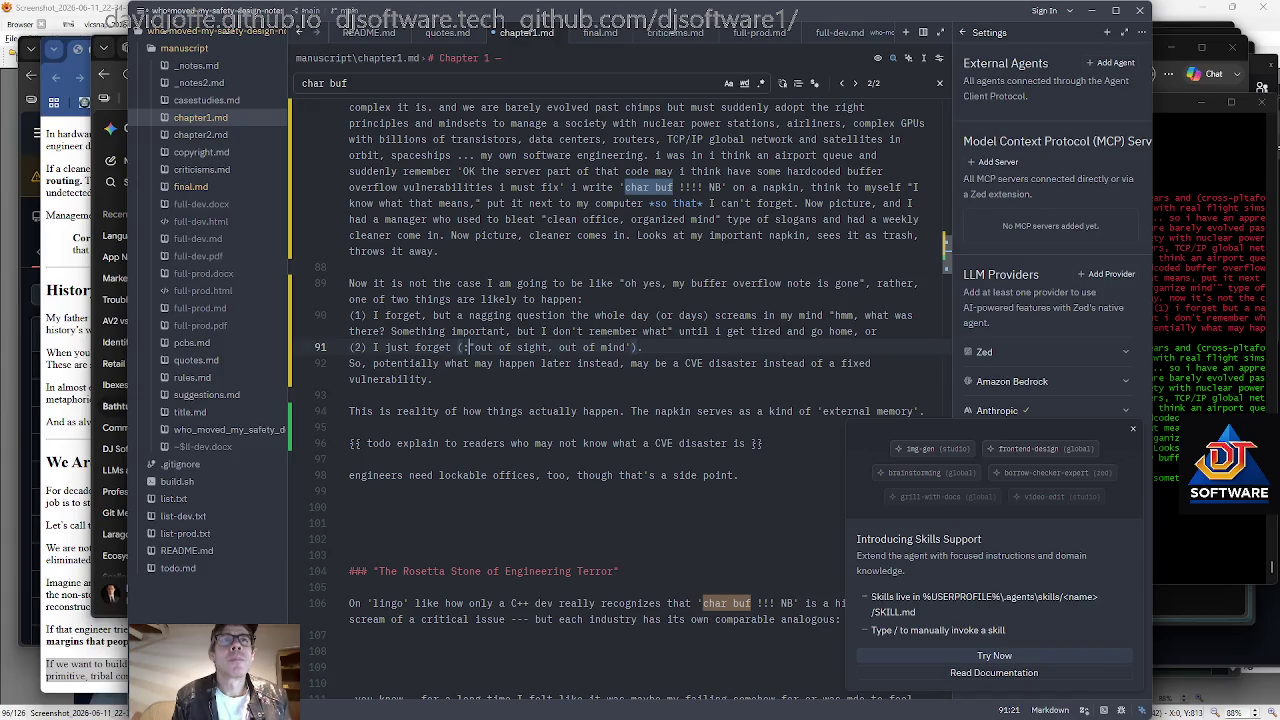
{"action": "key", "text": "End"}
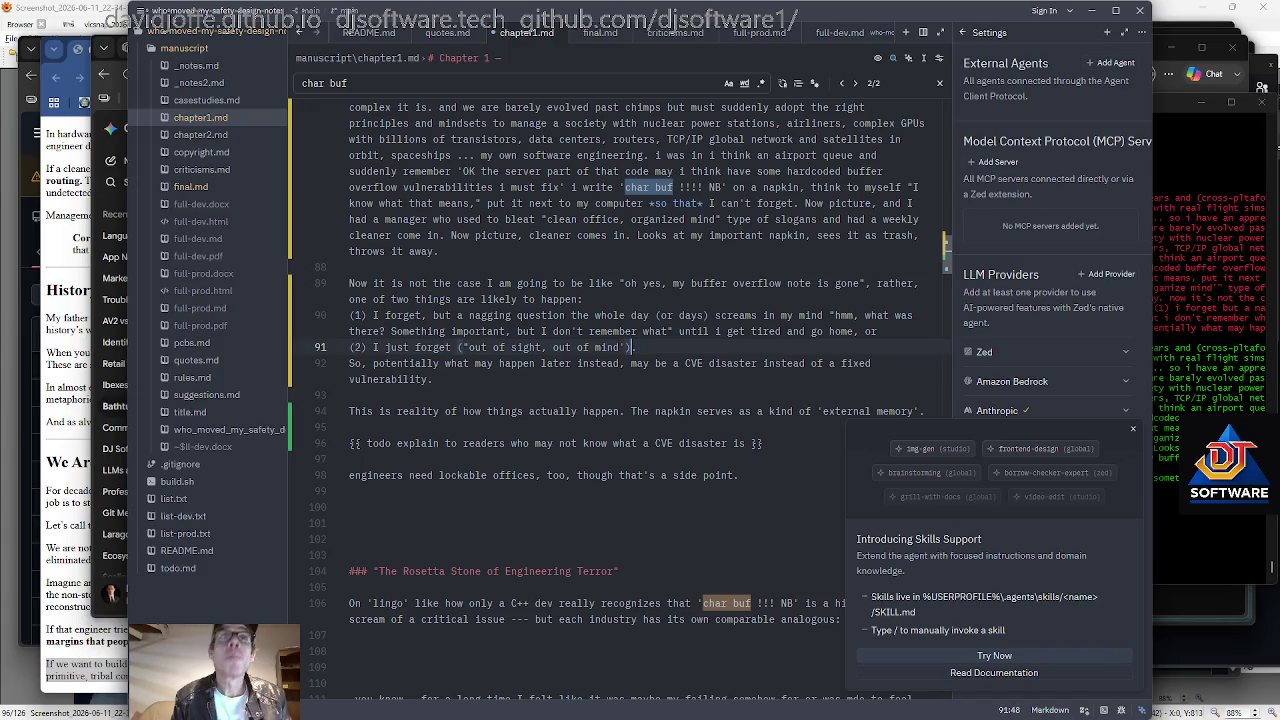
{"action": "key", "text": "Left"}
{"action": "key", "text": "BackSpace"}
{"action": "type", "text": "\""}
Add 'Both are bad.' to the end of the second point, keeping 'So, potentially' on its own line.
{"action": "key", "text": "Down"}
{"action": "key", "text": "Home"}
{"action": "type", "text": "Both are bad."}
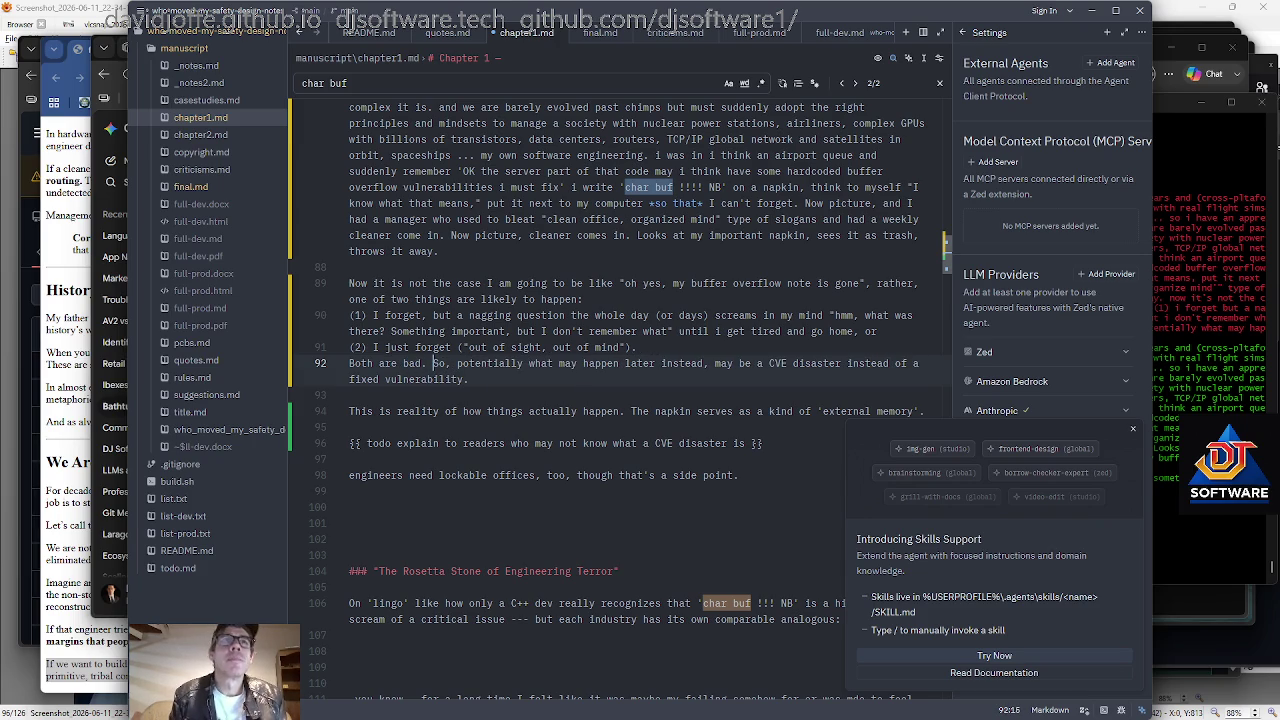
{"action": "key", "text": "ctrl+j"}
{"action": "key", "text": "Right"}
{"action": "key", "text": "ctrl+Right"}
{"action": "key", "text": "ctrl+Right"}
{"action": "key", "text": "Right"}
{"action": "key", "text": "Delete"}
{"action": "key", "text": "Return"}
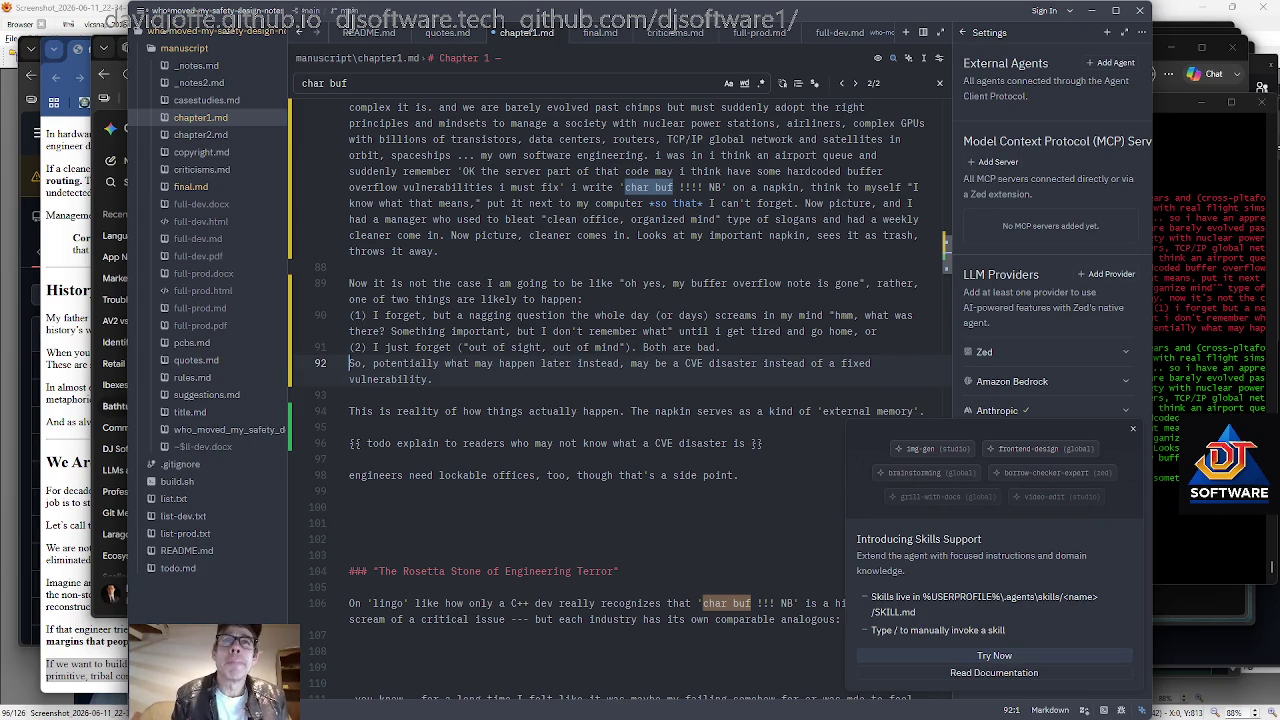
Remove the comma after 'instead' and add 'in production software,' after 'CVE disaster'.
{"action": "key", "text": "ctrl+Right"}
{"action": "key", "text": "ctrl+Right"}
{"action": "key", "text": "ctrl+Right"}
{"action": "key", "text": "ctrl+Right"}
{"action": "key", "text": "ctrl+Right"}
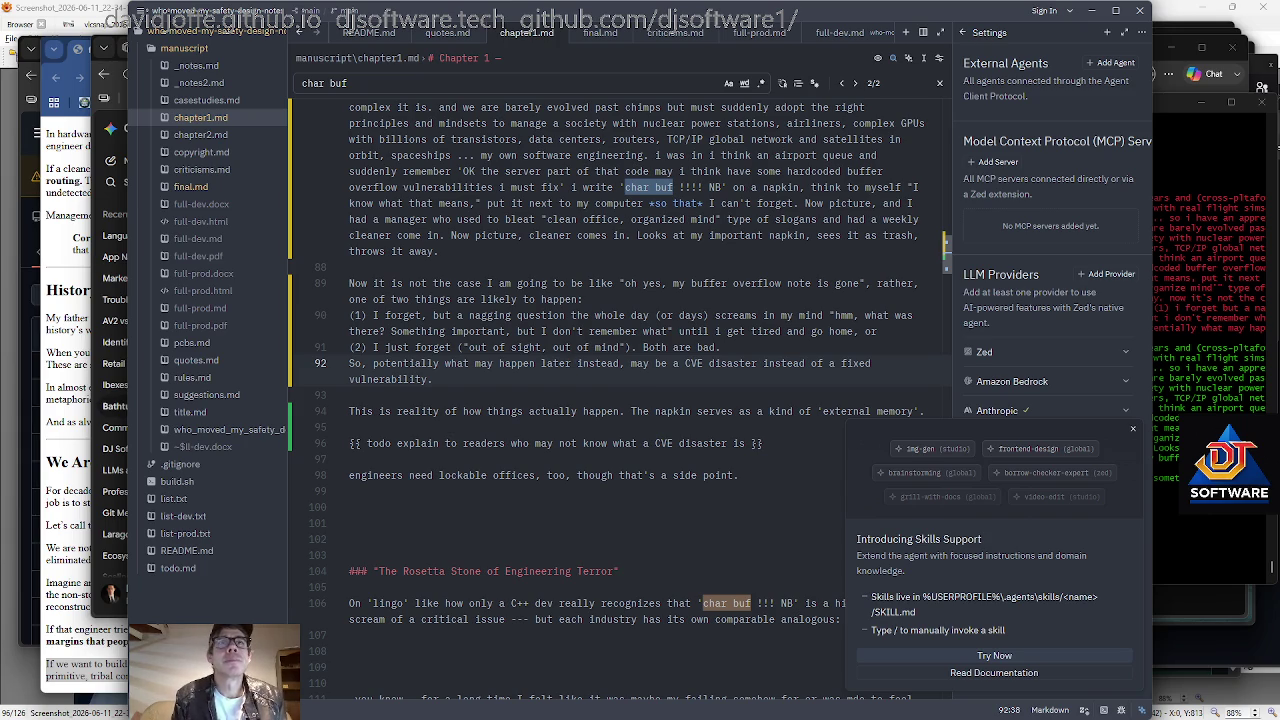
{"action": "key", "text": "Right"}
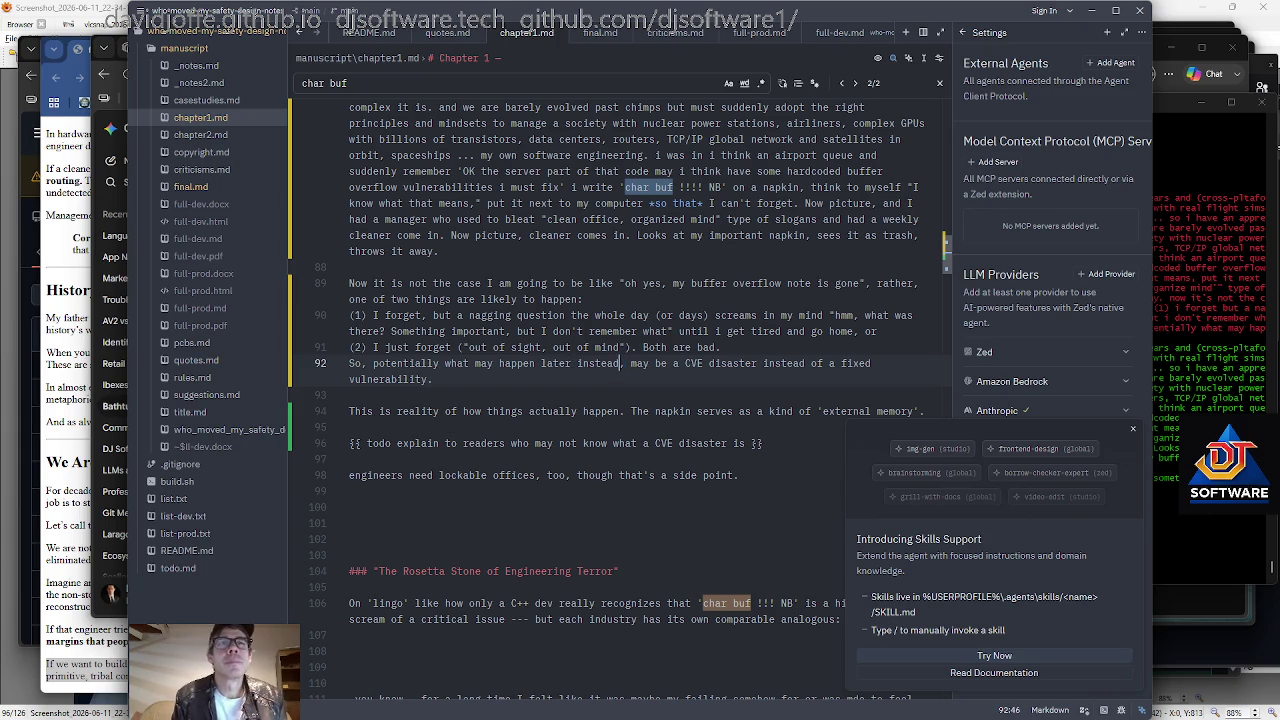
{"action": "key", "text": "BackSpace"}
{"action": "key", "text": "Right"}
{"action": "key", "text": "ctrl+Right"}
{"action": "key", "text": "ctrl+Right"}
{"action": "key", "text": "ctrl+Right"}
{"action": "key", "text": "ctrl+Right"}
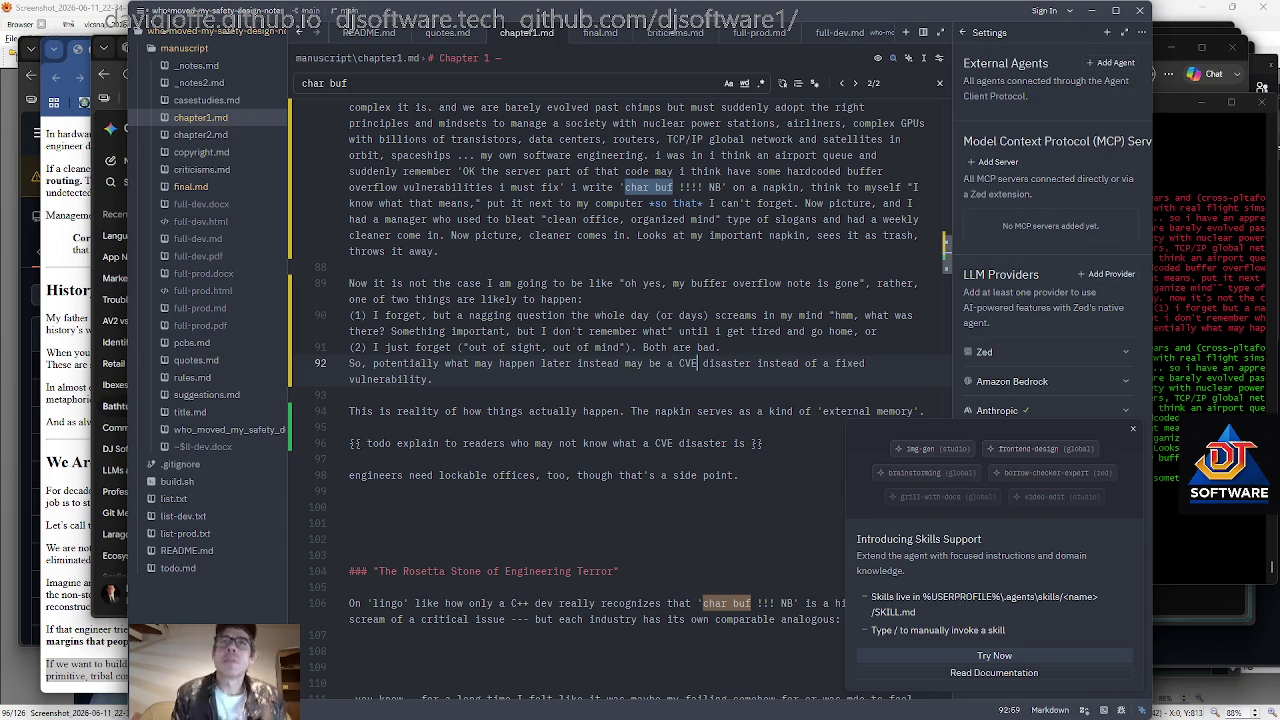
{"action": "type", "text": "in rp"}
{"action": "key", "text": "BackSpace"}
{"action": "key", "text": "BackSpace"}
{"action": "type", "text": "production software"}
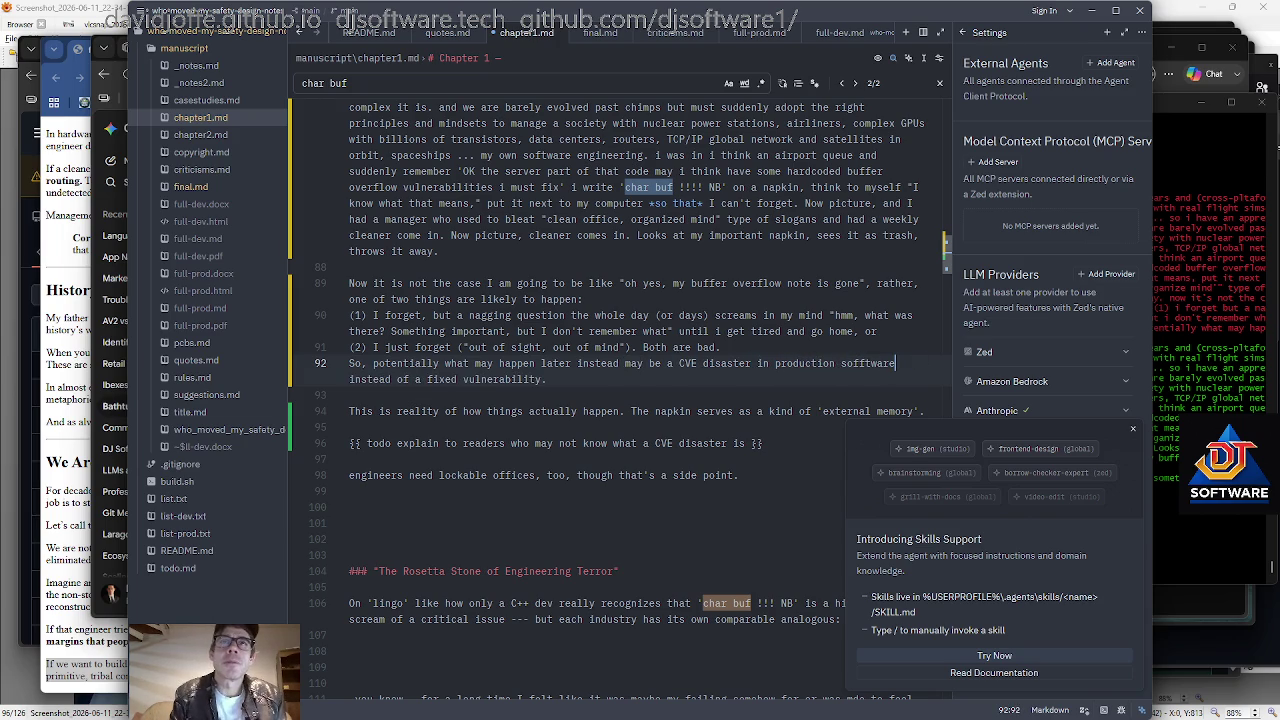
{"action": "type", "text": ","}
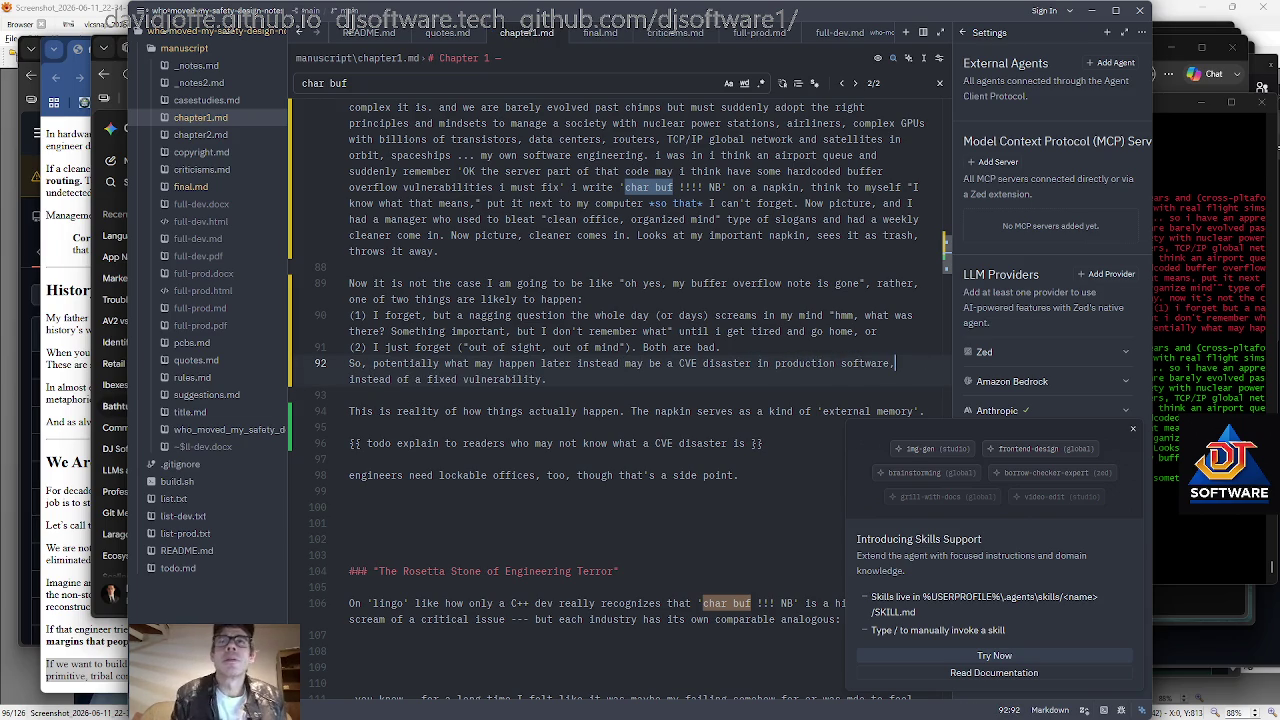
{"action": "key", "text": "End"}
Extend the external memory sentence on line 94 with 'of a high priority item'.
{"action": "scroll", "coordinate": [603, 400], "scroll_direction": "up", "scroll_amount": 1}
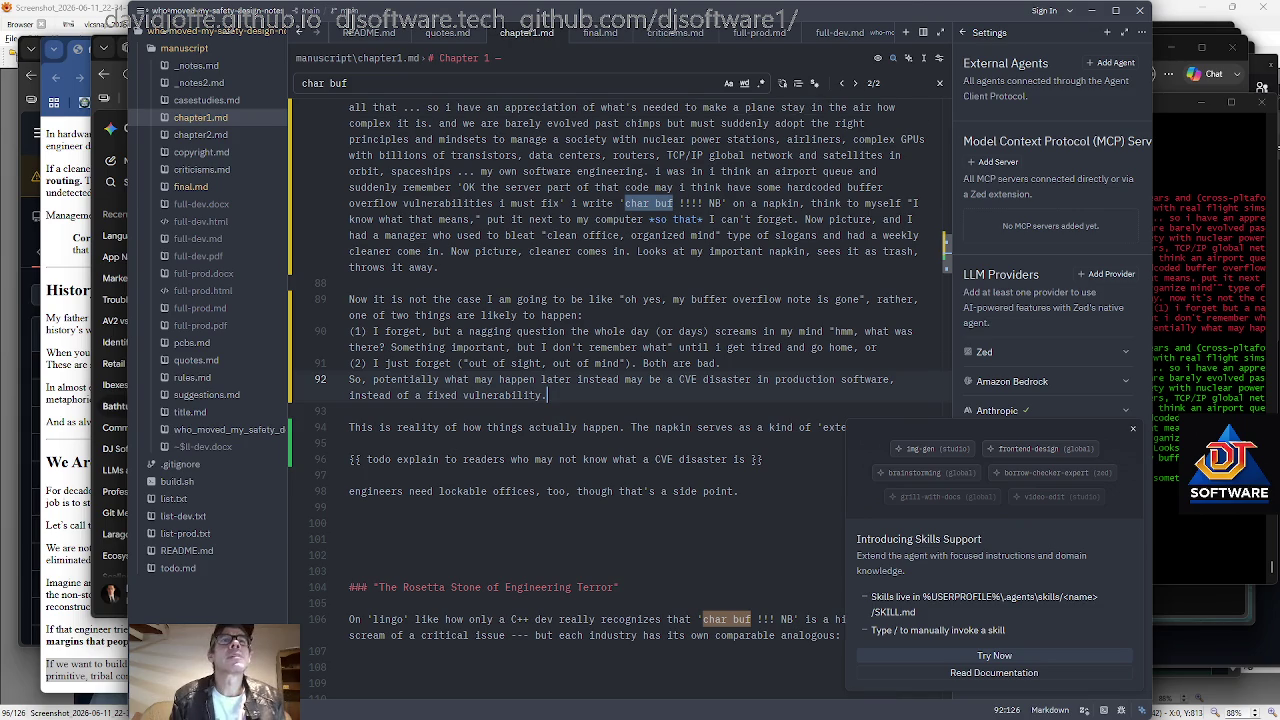
{"action": "scroll", "coordinate": [603, 400], "scroll_direction": "up", "scroll_amount": 1}
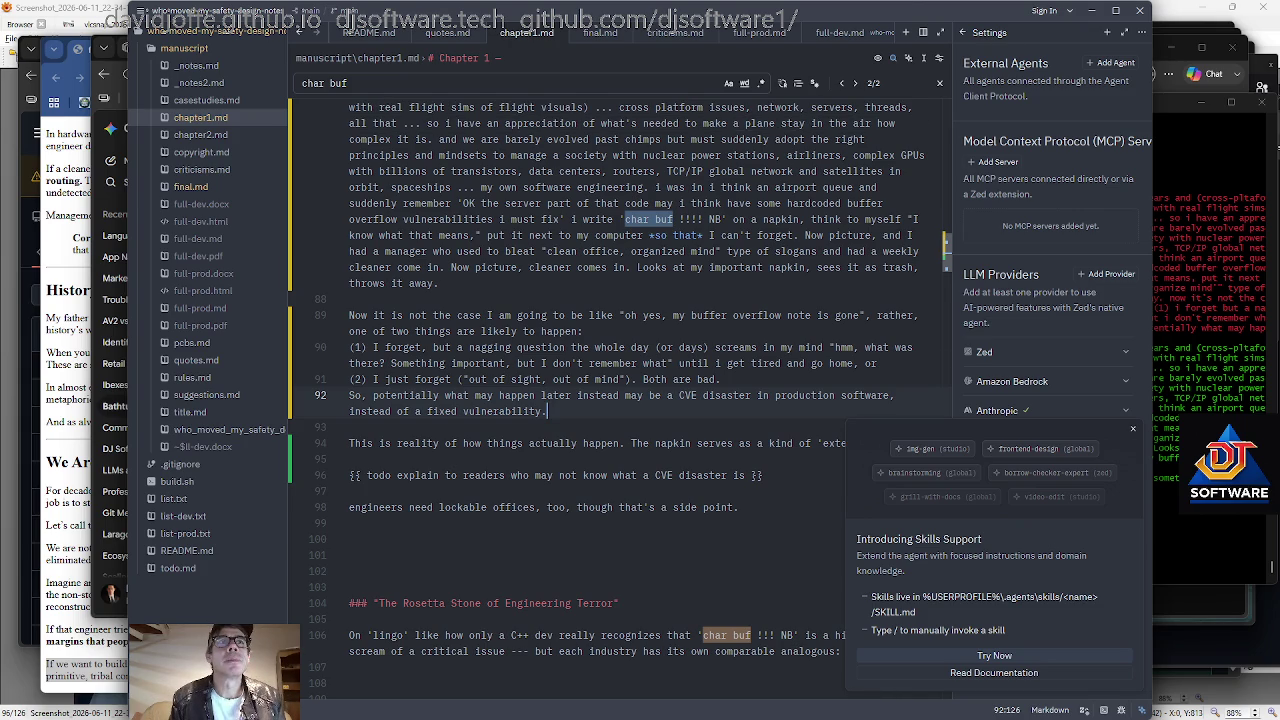
{"action": "key", "text": "Up"}
{"action": "key", "text": "Up"}
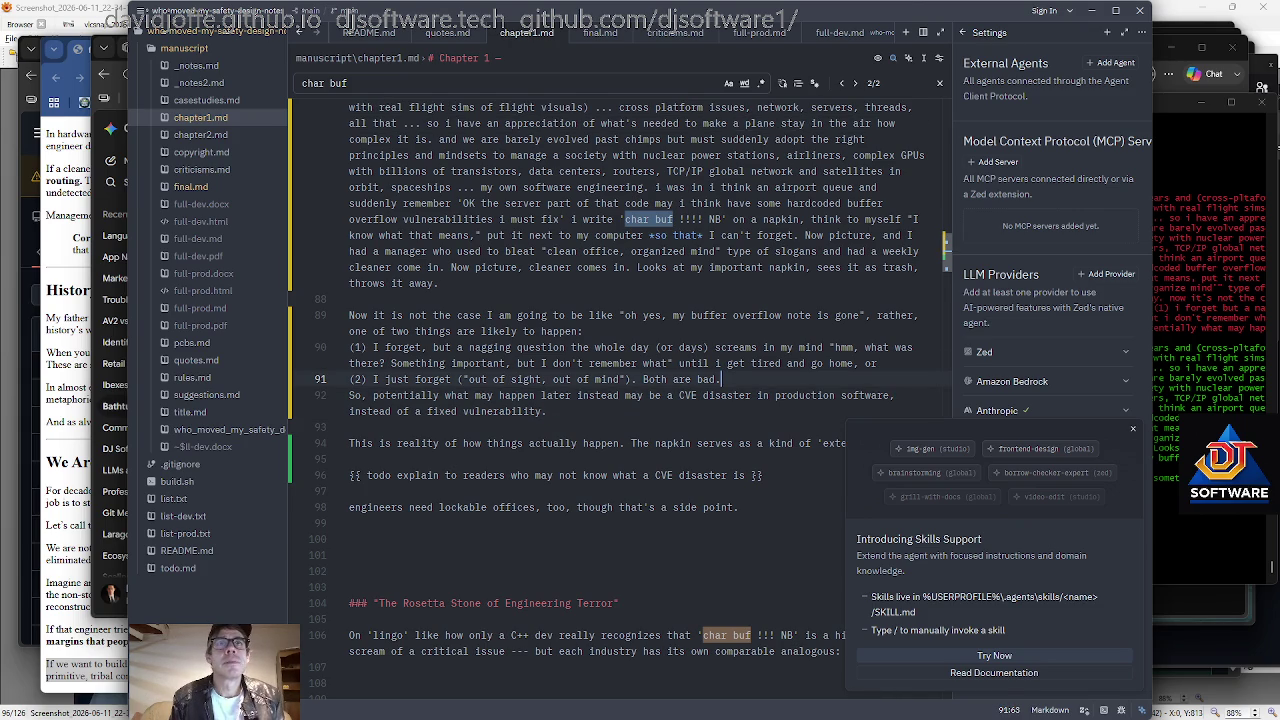
{"action": "key", "text": "Left"}
{"action": "key", "text": "Left"}
{"action": "key", "text": "Left"}
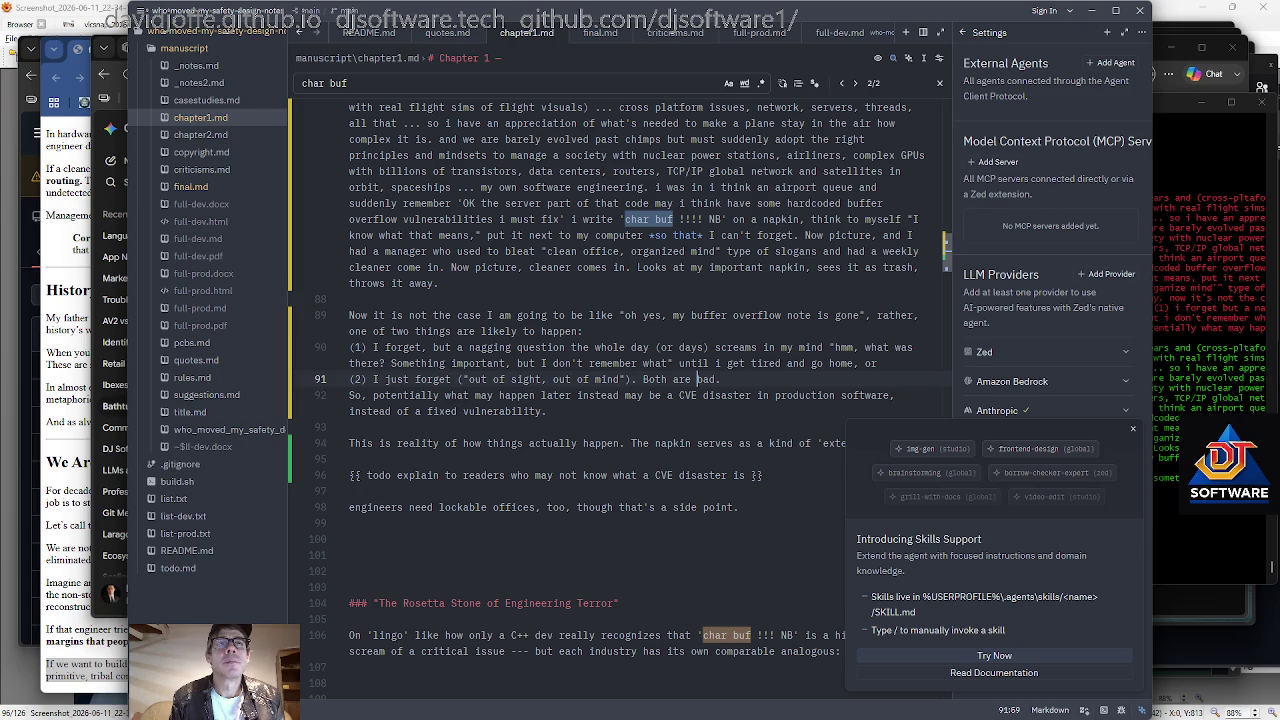
{"action": "scroll", "coordinate": [603, 380], "scroll_direction": "down", "scroll_amount": 1}
{"action": "key", "text": "Down"}
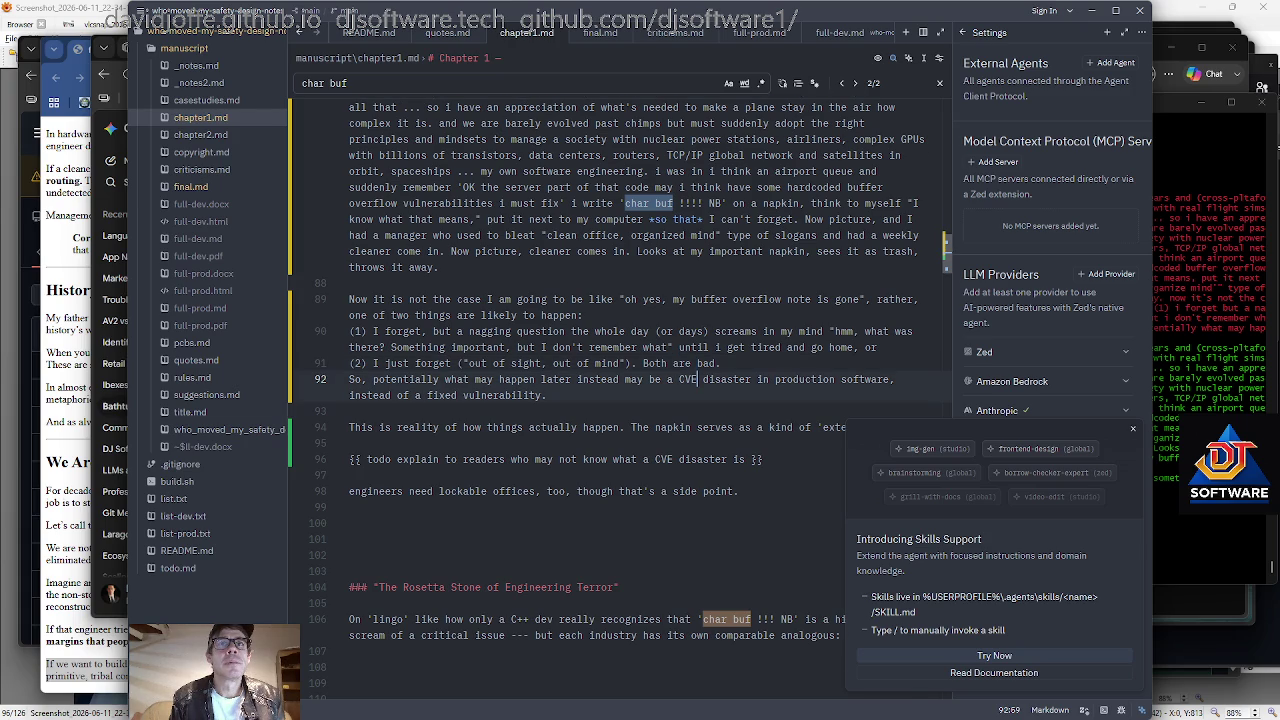
{"action": "scroll", "coordinate": [603, 400], "scroll_direction": "down", "scroll_amount": 5}
{"action": "key", "text": "Down"}
{"action": "key", "text": "Down"}
{"action": "key", "text": "Down"}
{"action": "key", "text": "Down"}
{"action": "key", "text": "Left"}
{"action": "key", "text": "Left"}
{"action": "key", "text": "Up"}
{"action": "key", "text": "Up"}
{"action": "key", "text": "End"}
{"action": "key", "text": "Left"}
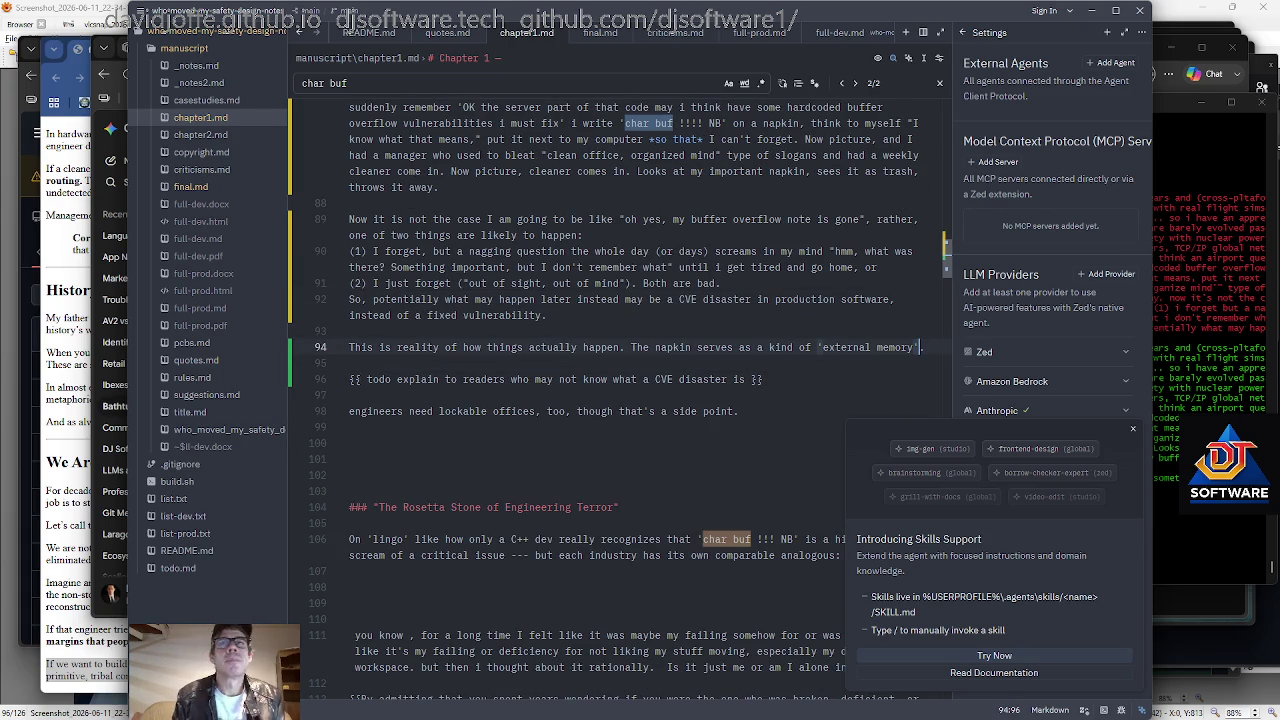
{"action": "type", "text": " of a high priority ite"}
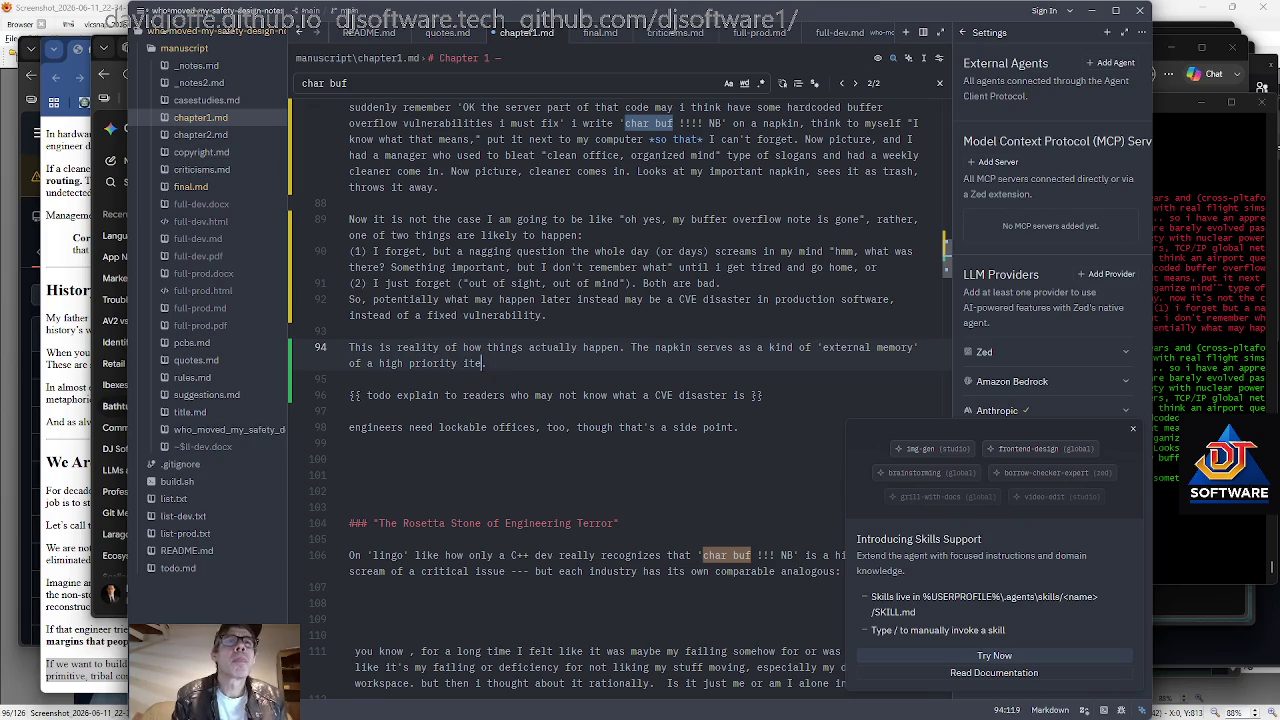
{"action": "type", "text": "m."}
{"action": "scroll", "coordinate": [603, 400], "scroll_direction": "up", "scroll_amount": 2}
{"action": "scroll", "coordinate": [603, 400], "scroll_direction": "up", "scroll_amount": 1}
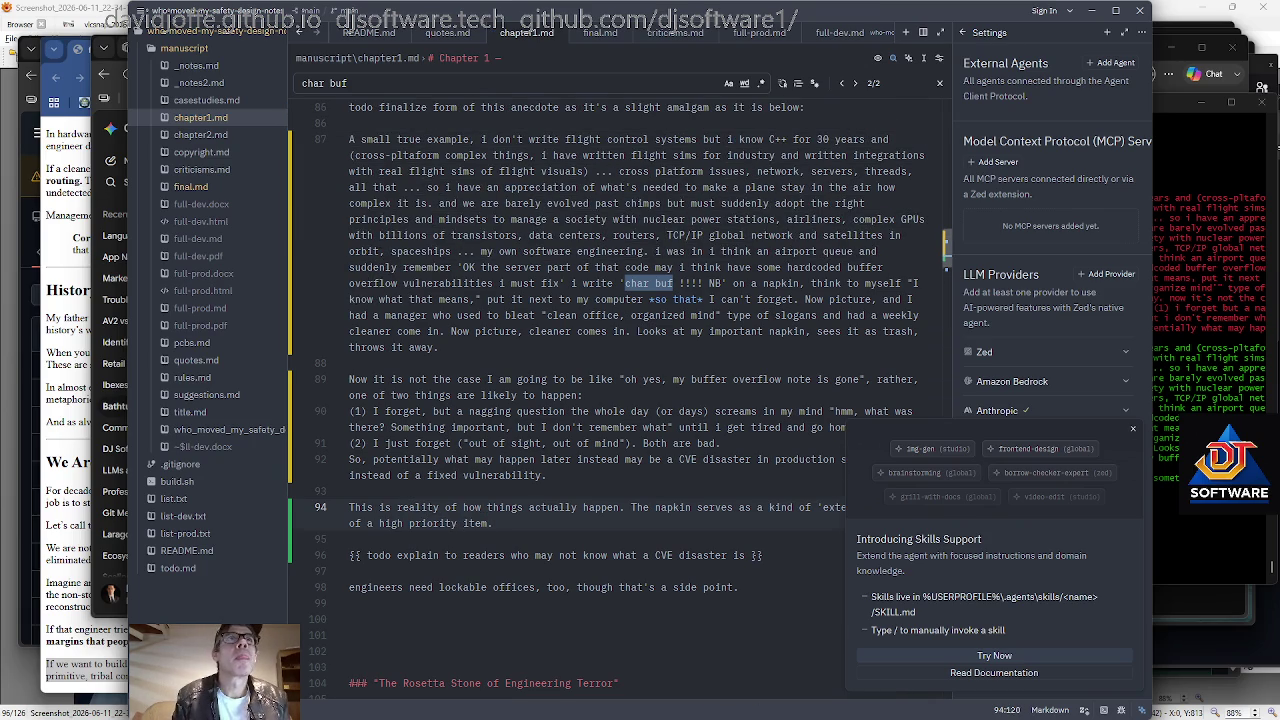
After 'airport queue', insert '(and picture, you are dealing with a thousand other things that we all commonly deal with ---'.
{"action": "key", "text": "Up"}
{"action": "key", "text": "Up"}
{"action": "key", "text": "Up"}
{"action": "key", "text": "Up"}
{"action": "key", "text": "Up"}
{"action": "key", "text": "Up"}
{"action": "key", "text": "Up"}
{"action": "key", "text": "Up"}
{"action": "key", "text": "Up"}
{"action": "key", "text": "Down"}
{"action": "key", "text": "Down"}
{"action": "key", "text": "Down"}
{"action": "key", "text": "Down"}
{"action": "key", "text": "Down"}
{"action": "key", "text": "Up"}
{"action": "key", "text": "Left"}
{"action": "key", "text": "Left"}
{"action": "key", "text": "Left"}
{"action": "key", "text": "Left"}
{"action": "key", "text": "Left"}
{"action": "key", "text": "Left"}
{"action": "key", "text": "Right"}
{"action": "key", "text": "Left"}
{"action": "key", "text": "Left"}
{"action": "key", "text": "Left"}
{"action": "key", "text": "Left"}
{"action": "key", "text": "Left"}
{"action": "key", "text": "Left"}
{"action": "key", "text": "Left"}
{"action": "type", "text": "(and picture, you are dealing with a thousand otehr things"}
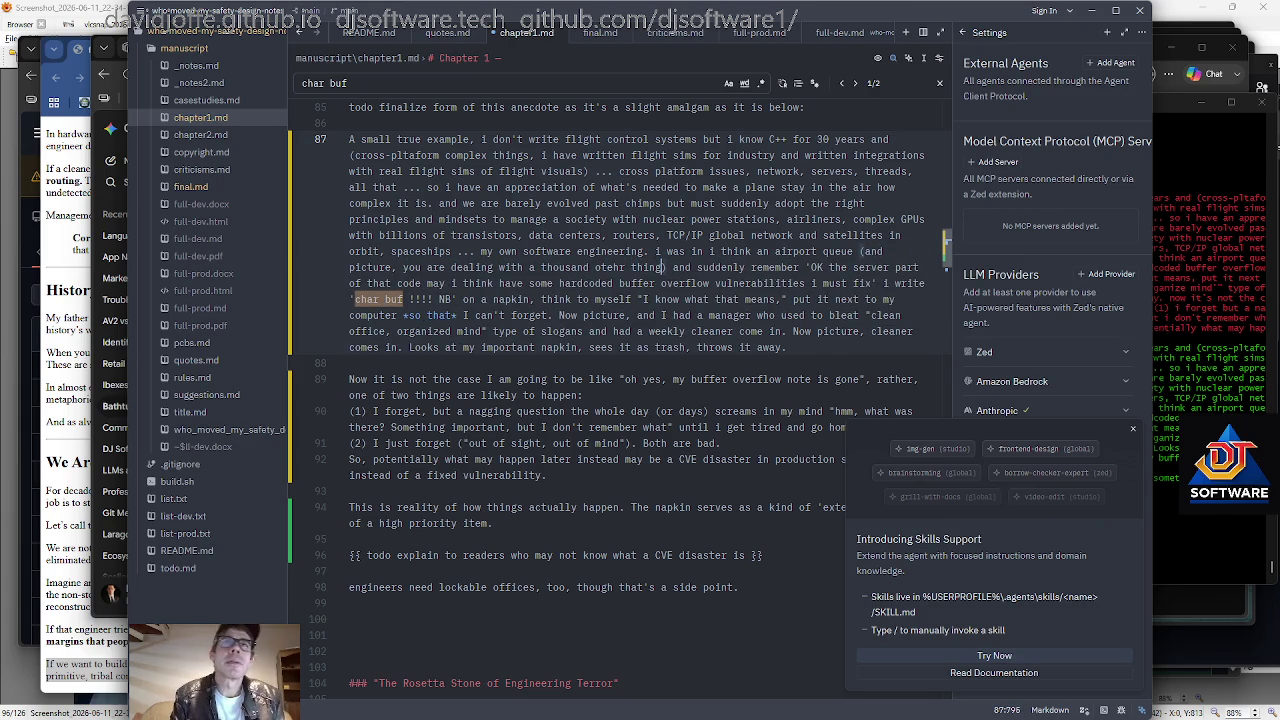
{"action": "key", "text": "BackSpace"}
{"action": "key", "text": "BackSpace"}
{"action": "key", "text": "BackSpace"}
{"action": "key", "text": "BackSpace"}
{"action": "key", "text": "BackSpace"}
{"action": "key", "text": "BackSpace"}
{"action": "type", "text": "other things that we all cmom"}
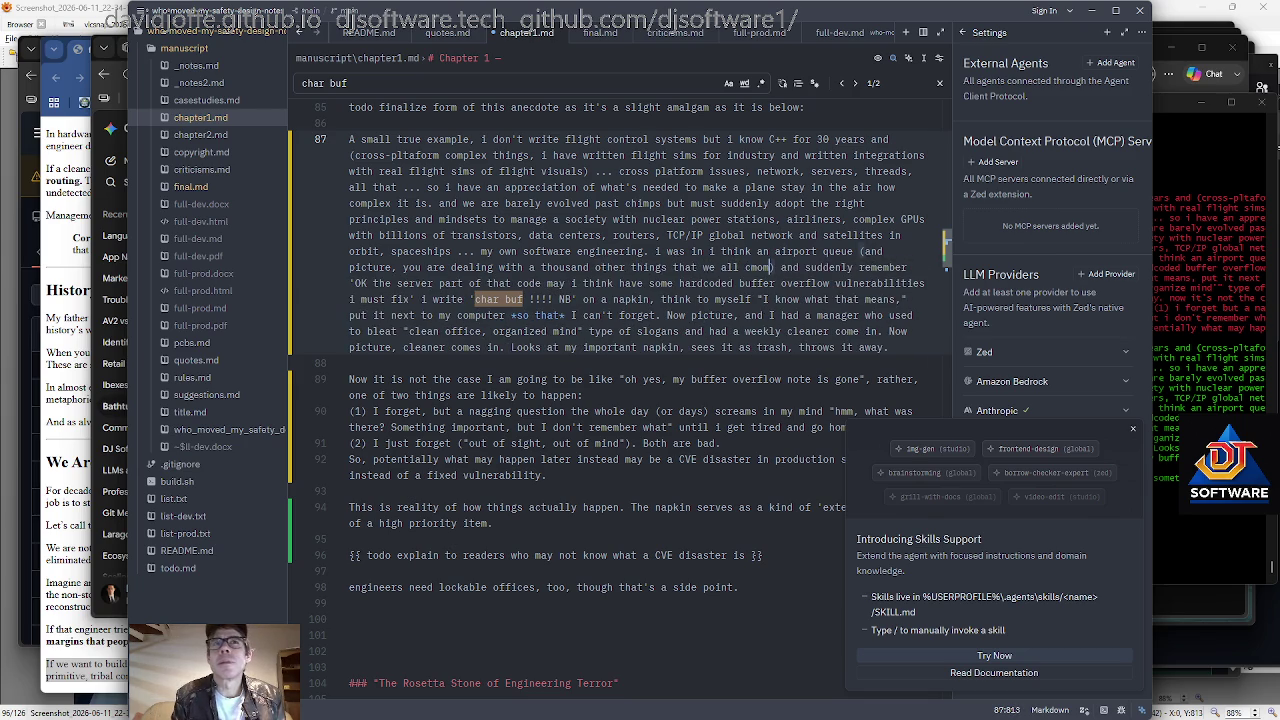
{"action": "key", "text": "BackSpace"}
{"action": "key", "text": "BackSpace"}
{"action": "key", "text": "BackSpace"}
{"action": "type", "text": "ommonly dea"}
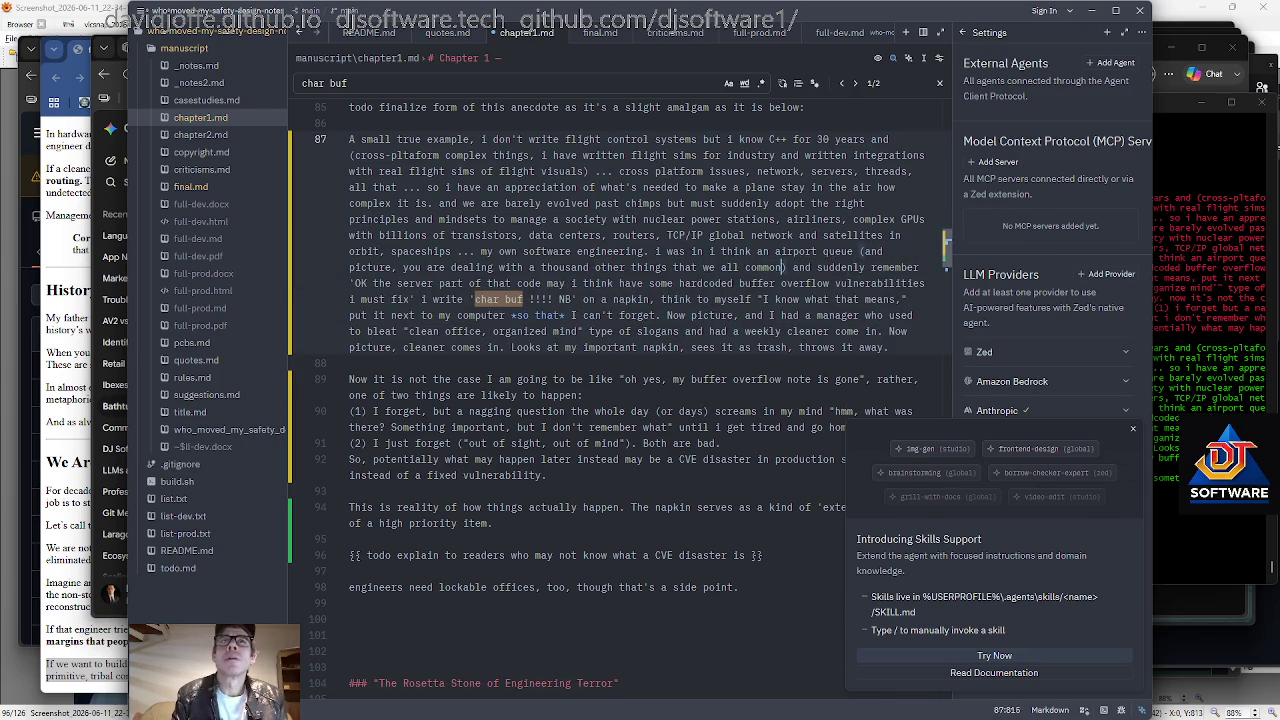
{"action": "type", "text": "l with --- "}
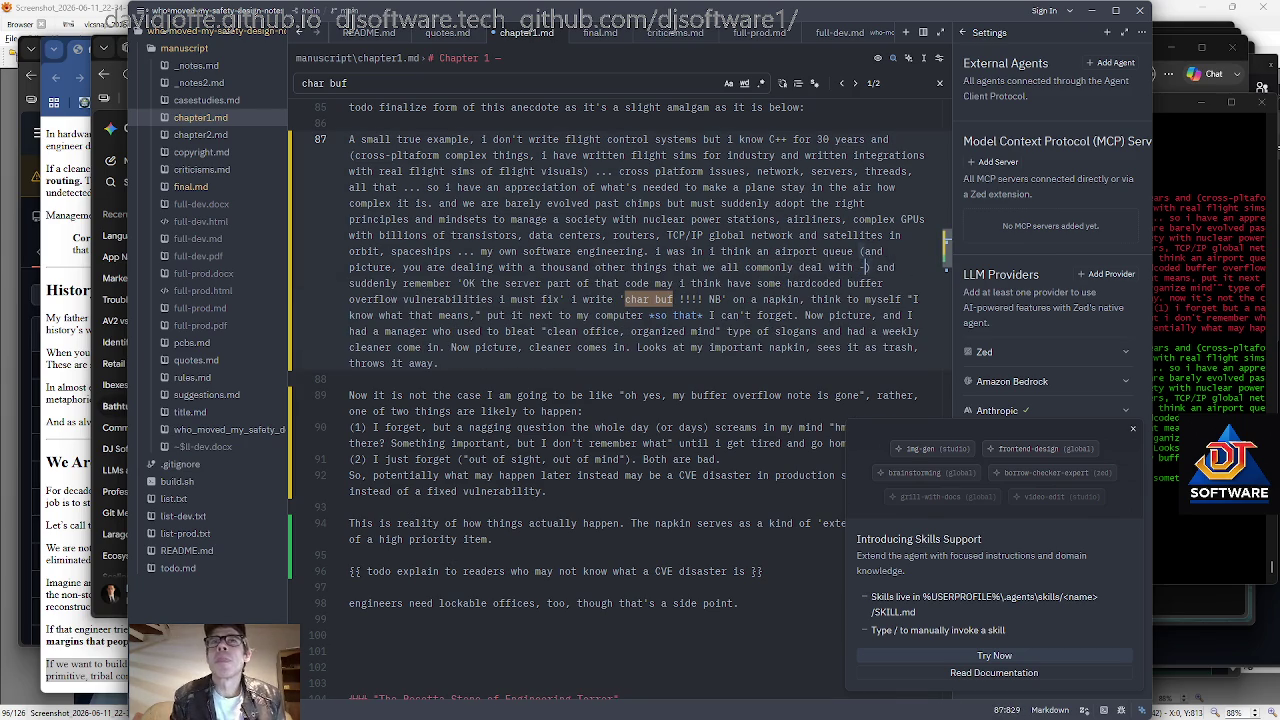
{"action": "type", "text": "thinking about i"}
Continue the aside listing family issues, raising kids, admin, taxes, bureaucracy, broken phones, stolen laptops, and replying to customers.
{"action": "key", "text": "BackSpace"}
{"action": "type", "text": "family issues, raising kids, admin, taxes a"}
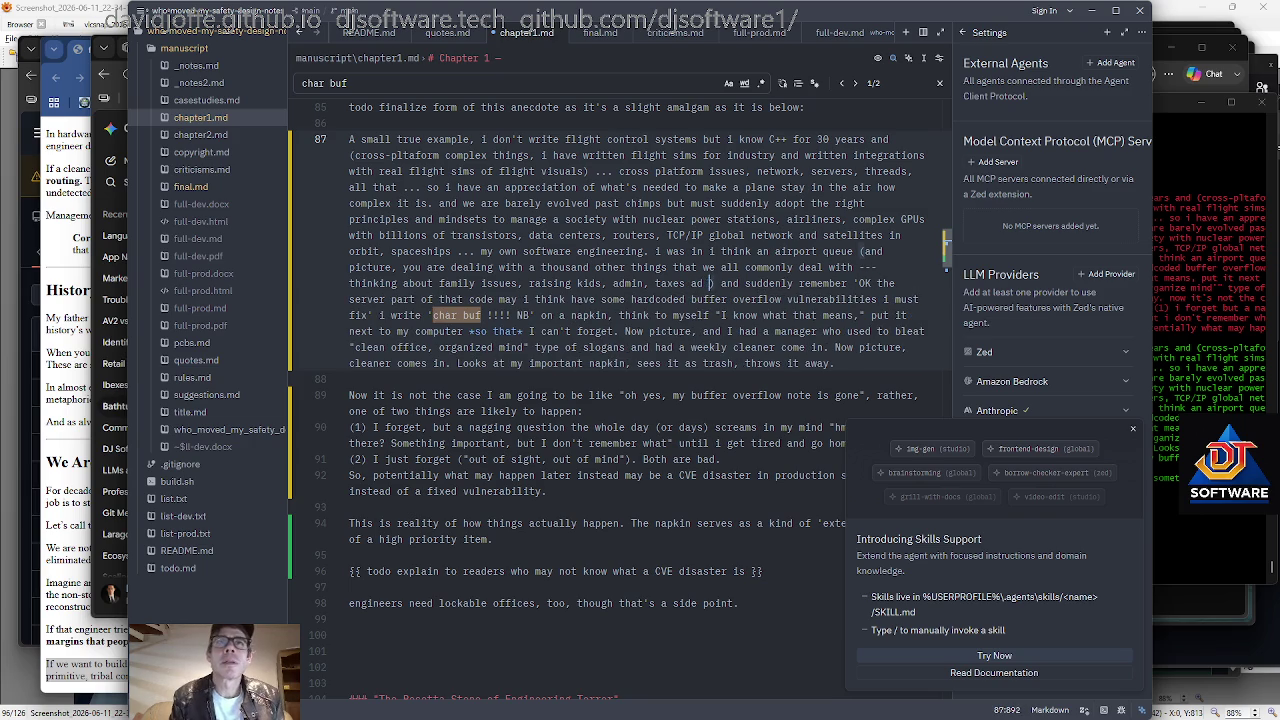
{"action": "type", "text": "dd bue"}
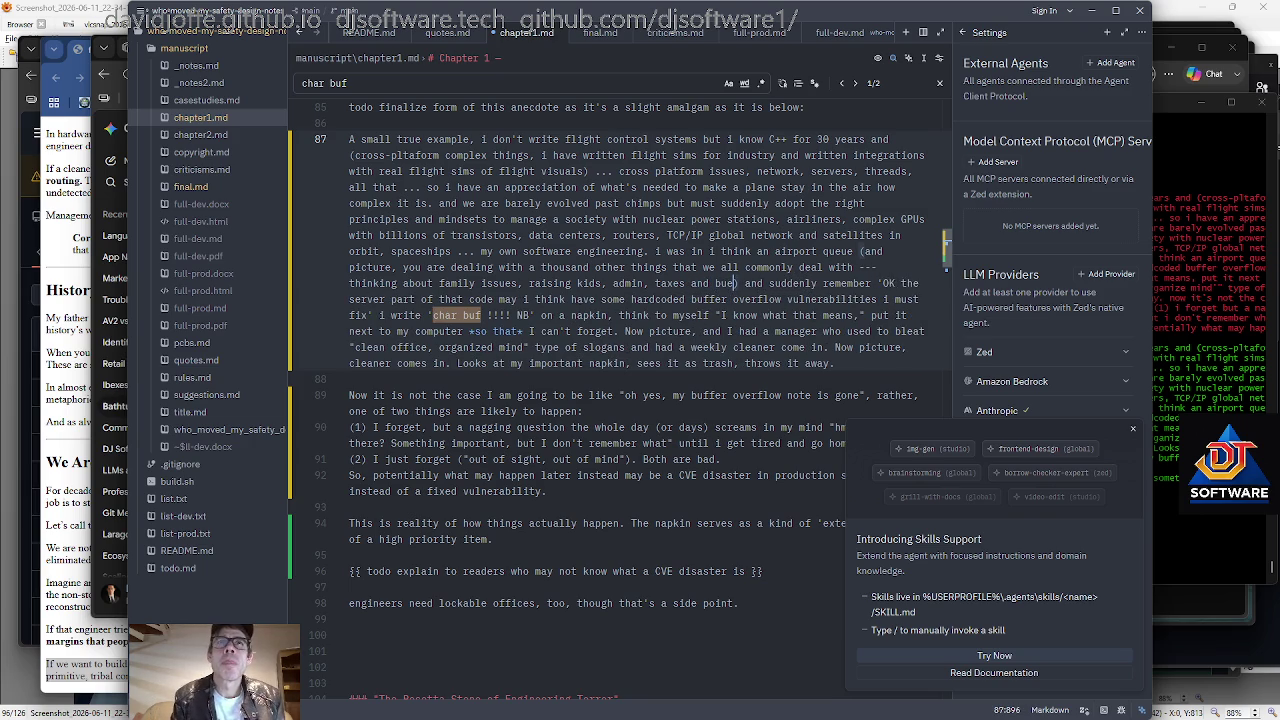
{"action": "key", "text": "BackSpace"}
{"action": "type", "text": "reaucracy, dealing wi"}
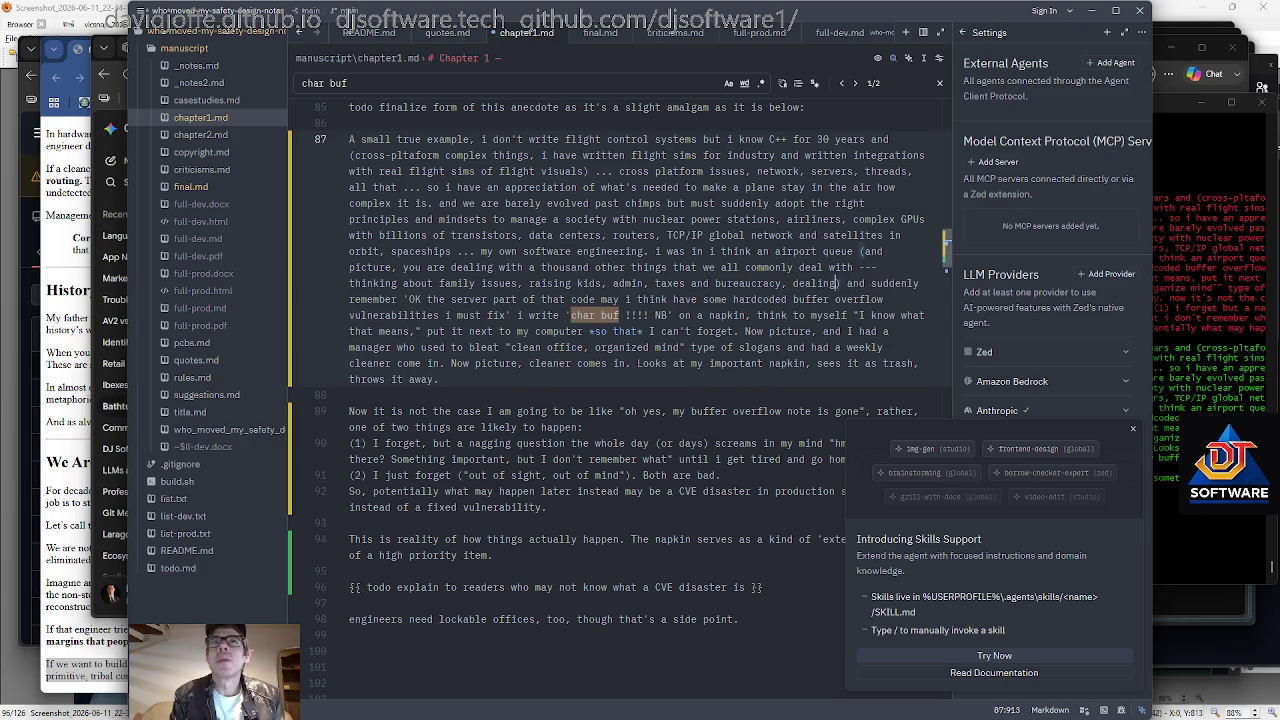
{"action": "type", "text": "th things like broken pho"}
{"action": "type", "text": "nes,"}
{"action": "key", "text": "BackSpace"}
{"action": "type", "text": "and stolen laptops and putting out fires and "}
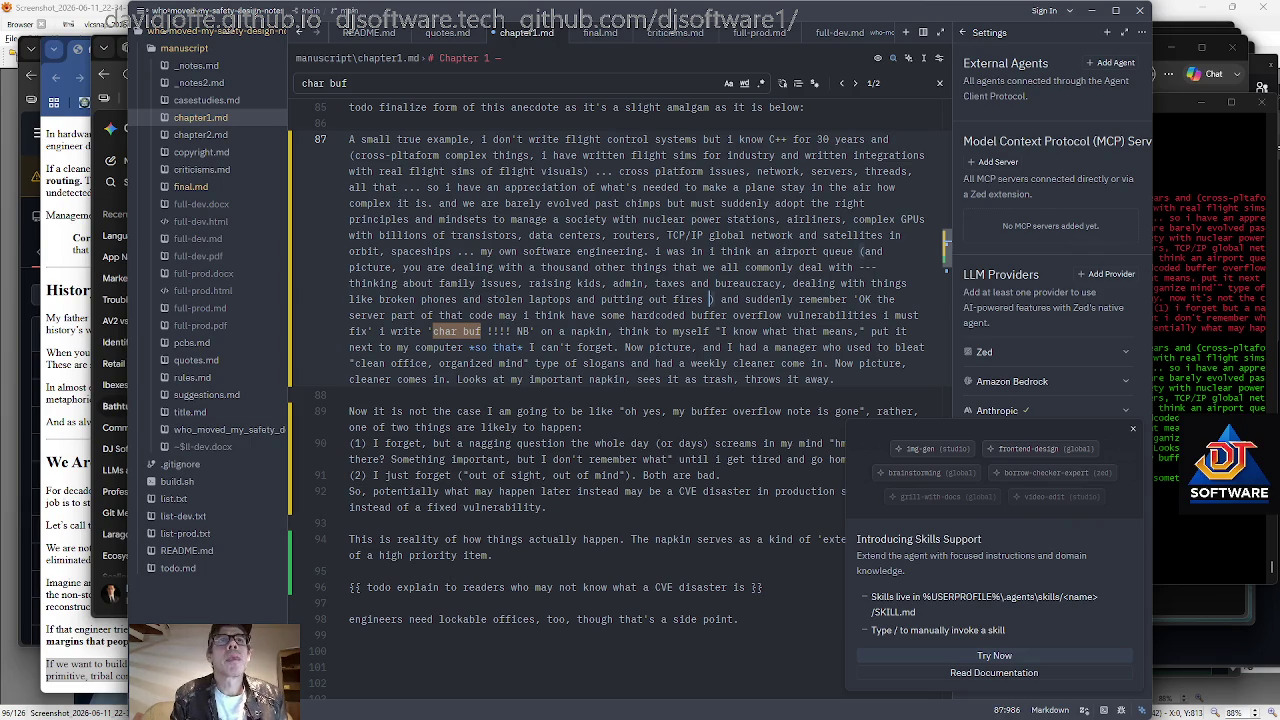
{"action": "type", "text": "reply"}
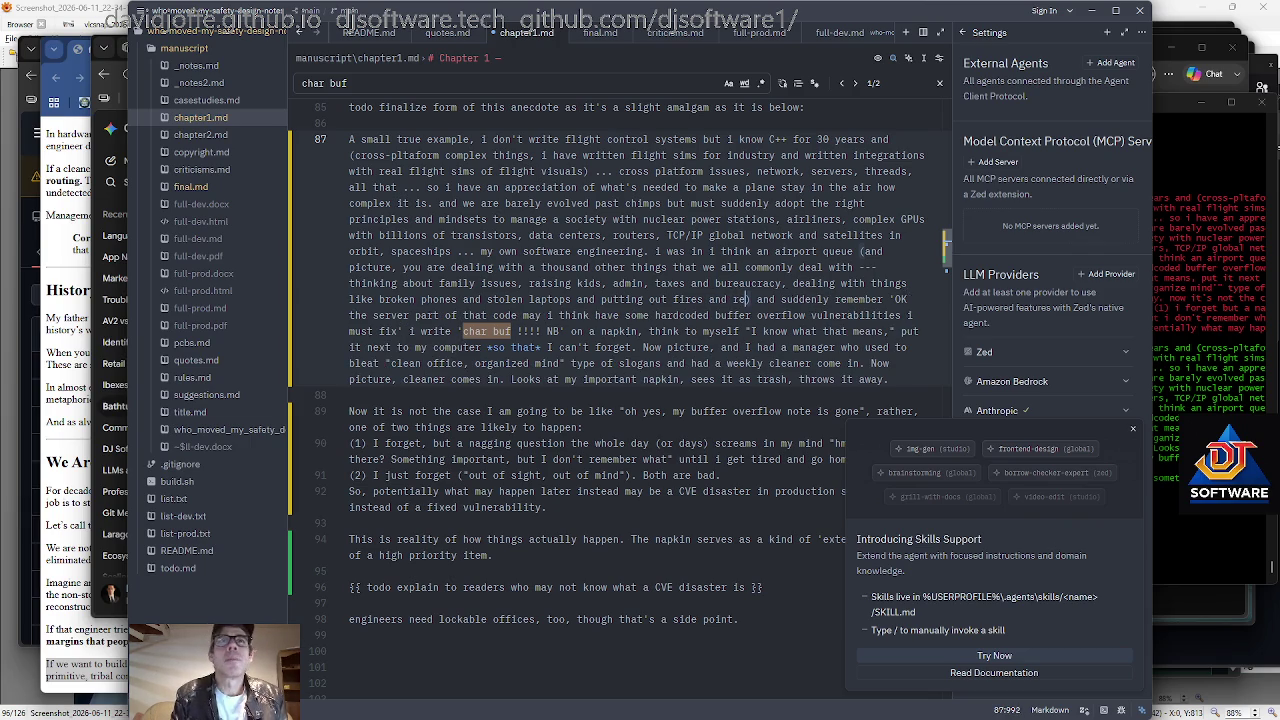
{"action": "type", "text": "ing to customers,"}
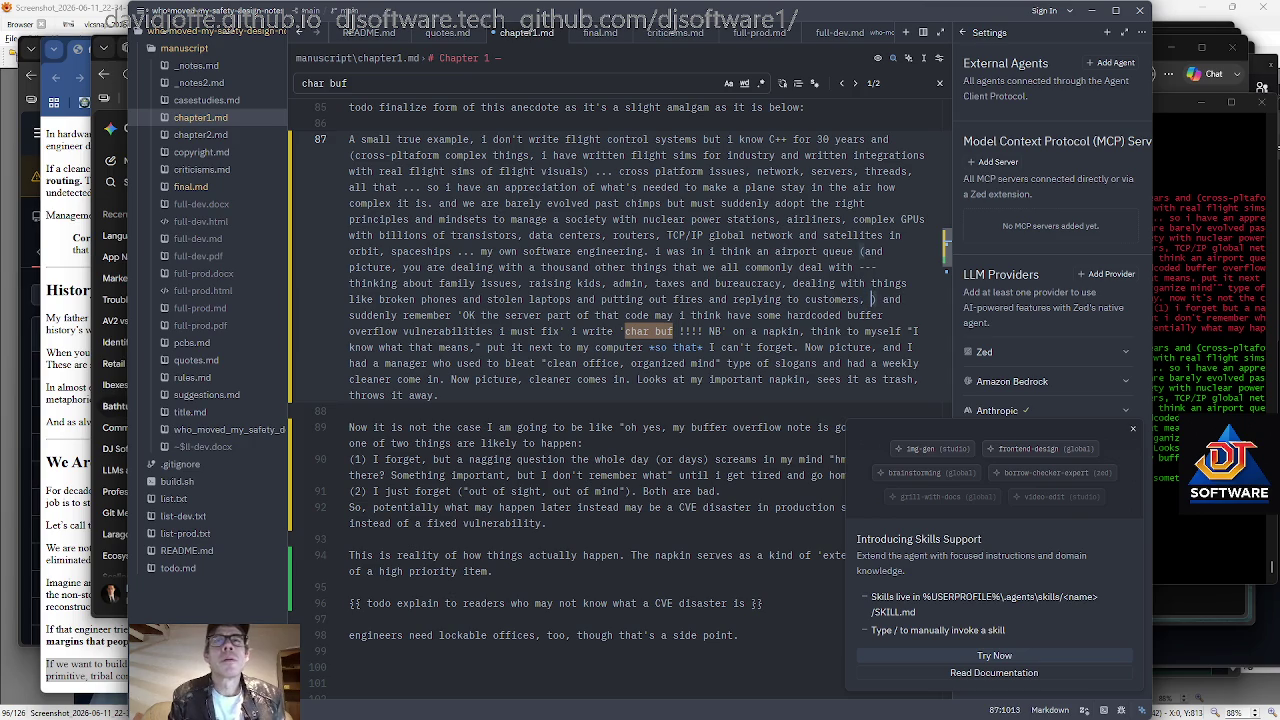
{"action": "type", "text": " all the n"}
Type 'pressures', trying then removing 'doing new builds' and 'whatever' in the aside.
{"action": "type", "text": "ormal pressures"}
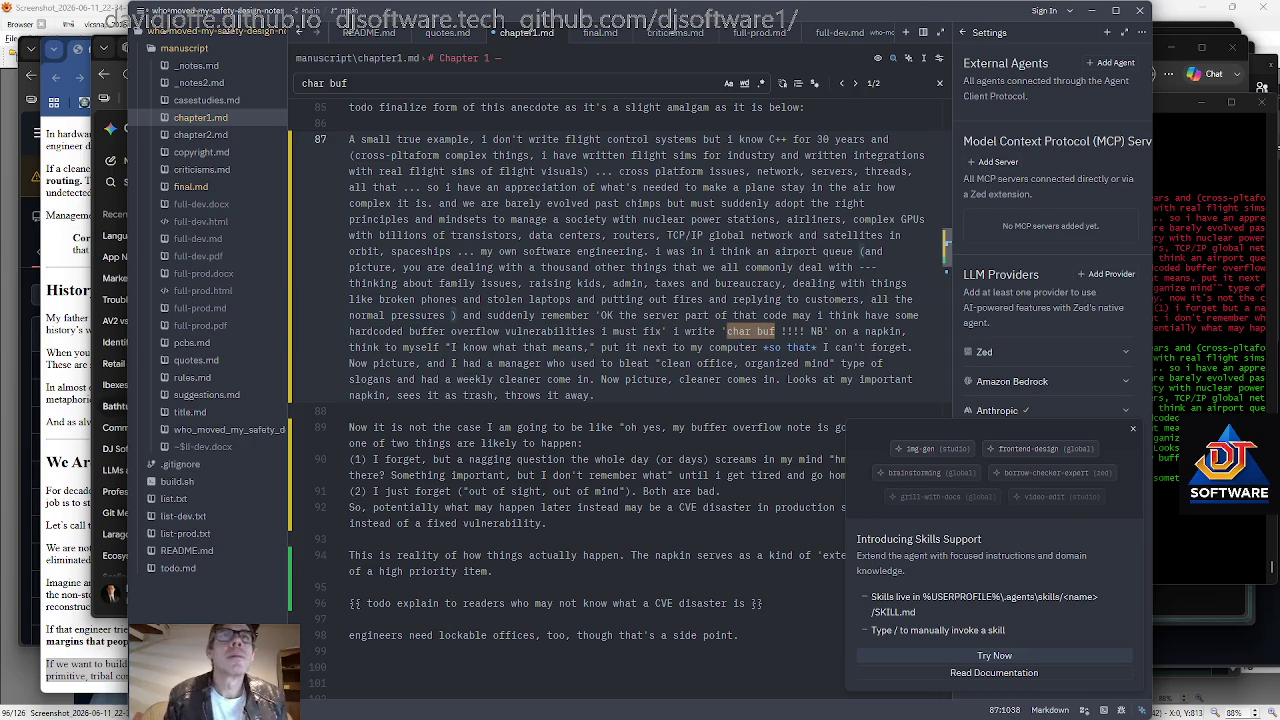
{"action": "key", "text": "ctrl+Left"}
{"action": "key", "text": "ctrl+Left"}
{"action": "type", "text": "doing new builds,"}
{"action": "key", "text": "Delete"}
{"action": "key", "text": "Delete"}
{"action": "key", "text": "Delete"}
{"action": "type", "text": "whatever"}
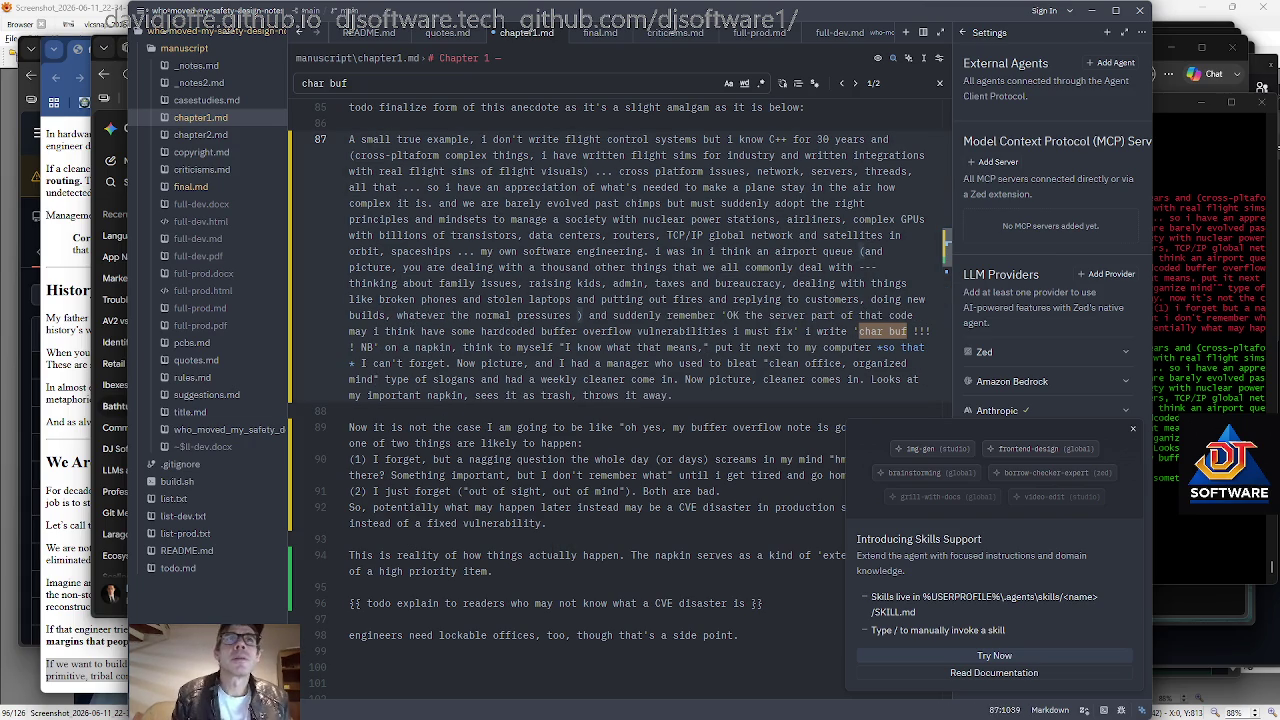
{"action": "key", "text": "ctrl+Left"}
{"action": "key", "text": "BackSpace"}
{"action": "key", "text": "BackSpace"}
{"action": "key", "text": "BackSpace"}
{"action": "key", "text": "BackSpace"}
{"action": "key", "text": "BackSpace"}
{"action": "key", "text": "BackSpace"}
{"action": "key", "text": "BackSpace"}
{"action": "key", "text": "BackSpace"}
{"action": "key", "text": "BackSpace"}
{"action": "key", "text": "BackSpace"}
{"action": "key", "text": "BackSpace"}
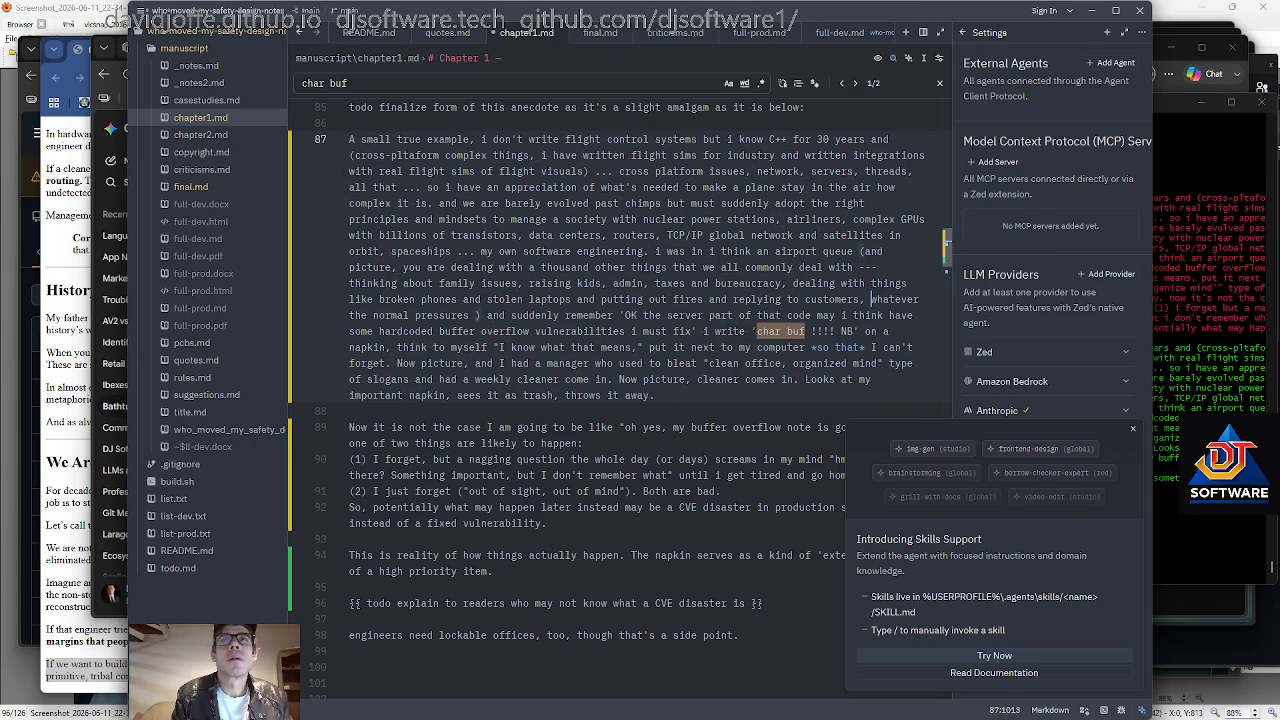
{"action": "key", "text": "ctrl+Delete"}
{"action": "type", "text": "all"}
Insert ', dealing with personal issues,' before 'all' and add 'of life' after pressures.
{"action": "key", "text": "ctrl+Left"}
{"action": "type", "text": ", dealing with personal issues,"}
{"action": "key", "text": "ctrl+Right"}
{"action": "key", "text": "ctrl+Right"}
{"action": "key", "text": "ctrl+Right"}
{"action": "key", "text": "ctrl+Right"}
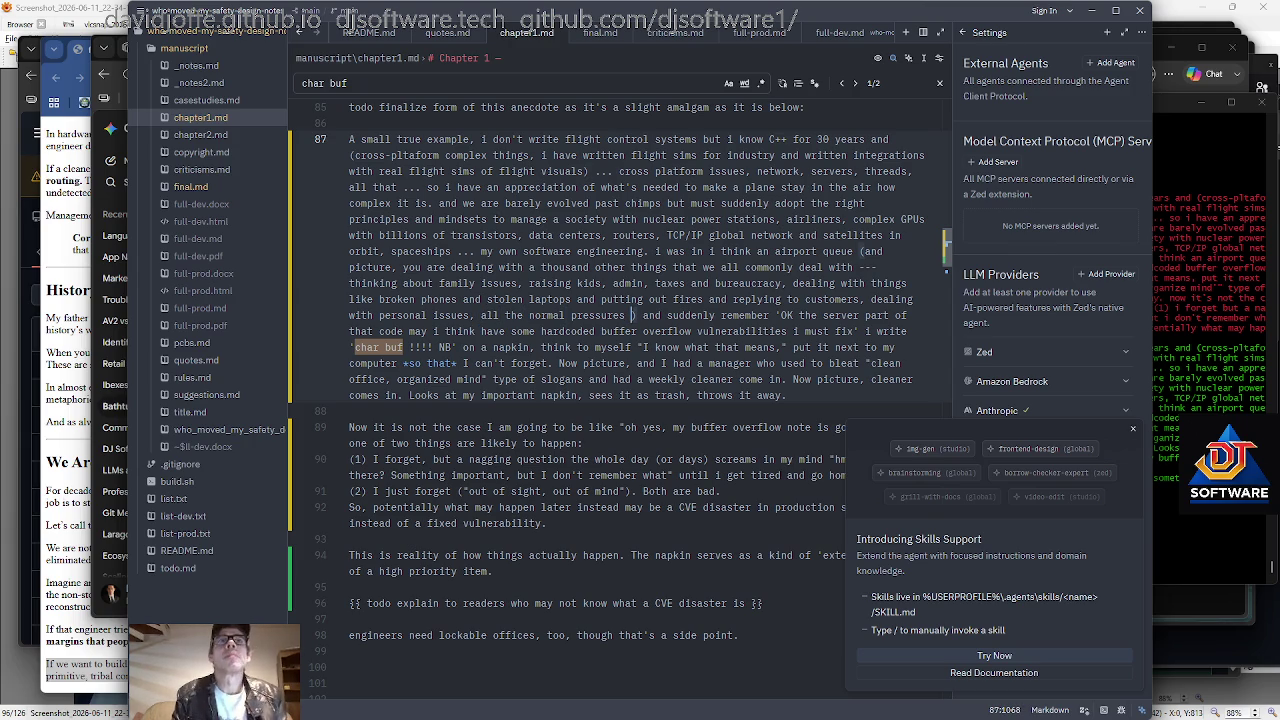
{"action": "type", "text": "of life"}
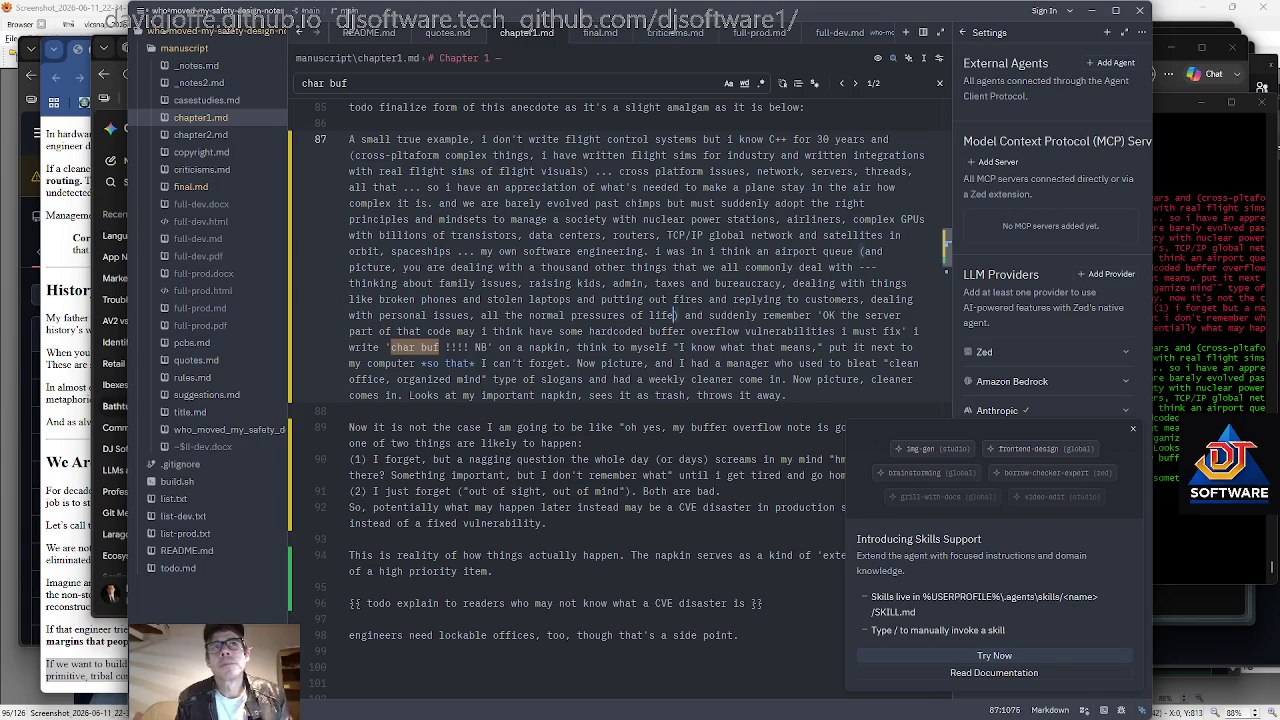
Reword the aside to 'of us all commonly deal with', dropping 'here' and 'others'.
{"action": "scroll", "coordinate": [606, 380], "scroll_direction": "up", "scroll_amount": 1}
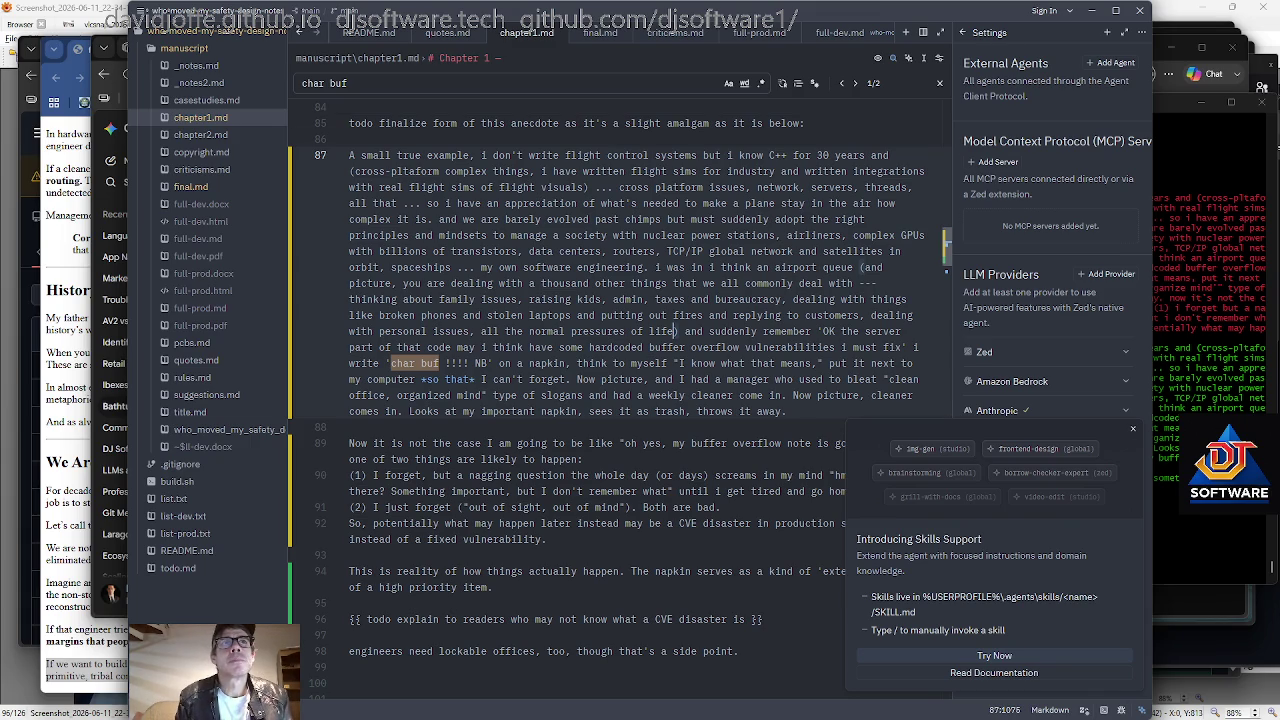
{"action": "type", "text": "many o"}
{"action": "type", "text": "f us here"}
{"action": "key", "text": "BackSpace"}
{"action": "key", "text": "BackSpace"}
{"action": "key", "text": "BackSpace"}
{"action": "key", "text": "BackSpace"}
{"action": "key", "text": "BackSpace"}
{"action": "key", "text": "BackSpace"}
{"action": "key", "text": "Delete"}
{"action": "key", "text": "Delete"}
{"action": "key", "text": "BackSpace"}
{"action": "key", "text": "BackSpace"}
{"action": "key", "text": "BackSpace"}
{"action": "type", "text": "thers commo "}
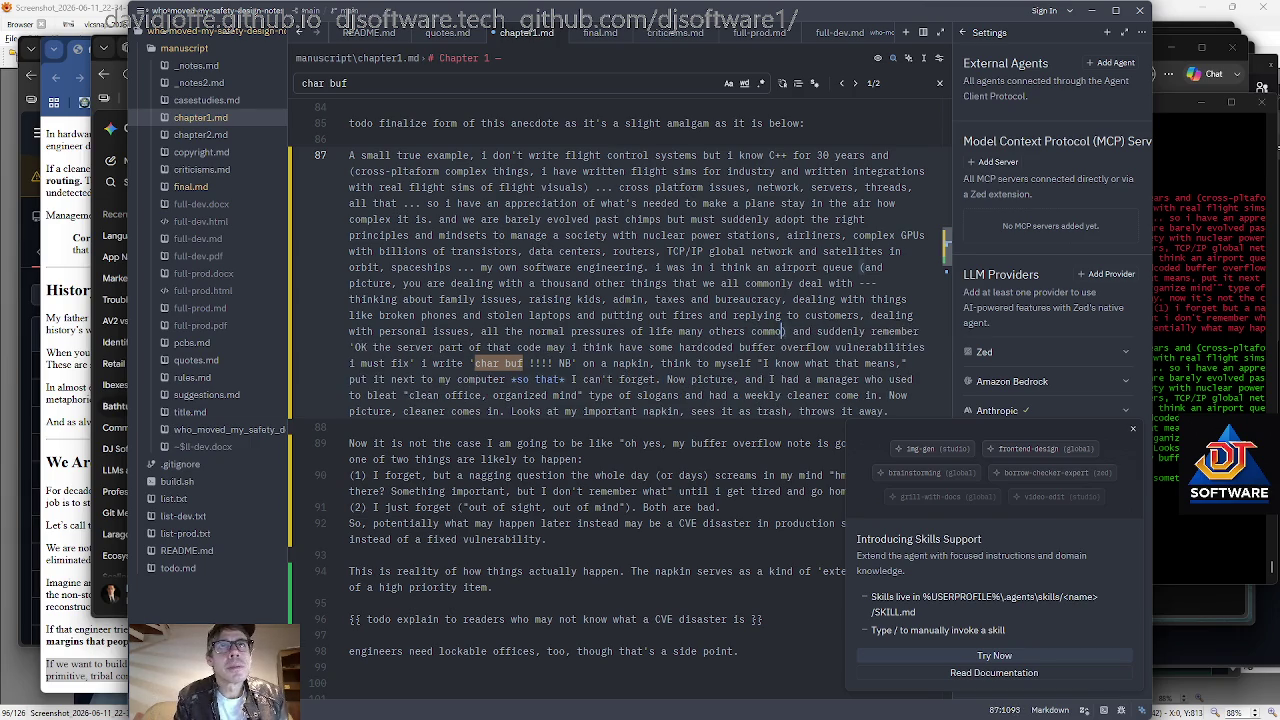
{"action": "type", "text": "nly deal with"}
{"action": "key", "text": "Left"}
{"action": "key", "text": "Left"}
{"action": "key", "text": "Left"}
{"action": "key", "text": "ctrl+Left"}
{"action": "key", "text": "ctrl+Left"}
{"action": "key", "text": "ctrl+Left"}
{"action": "key", "text": "ctrl+shift+Right"}
{"action": "type", "text": "of us al"}
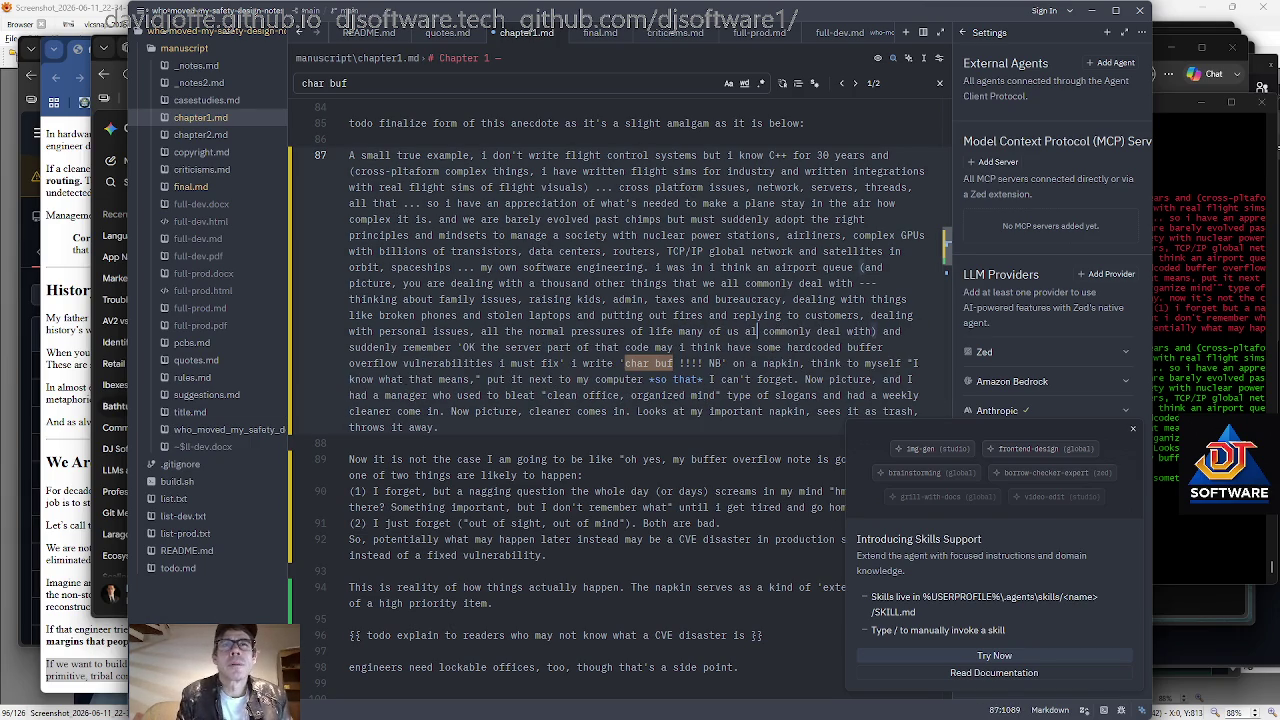
{"action": "type", "text": "l"}
Add 'inbetween all this' after 'deal with' and close the aside with ')'.
{"action": "scroll", "coordinate": [605, 388], "scroll_direction": "down", "scroll_amount": 1}
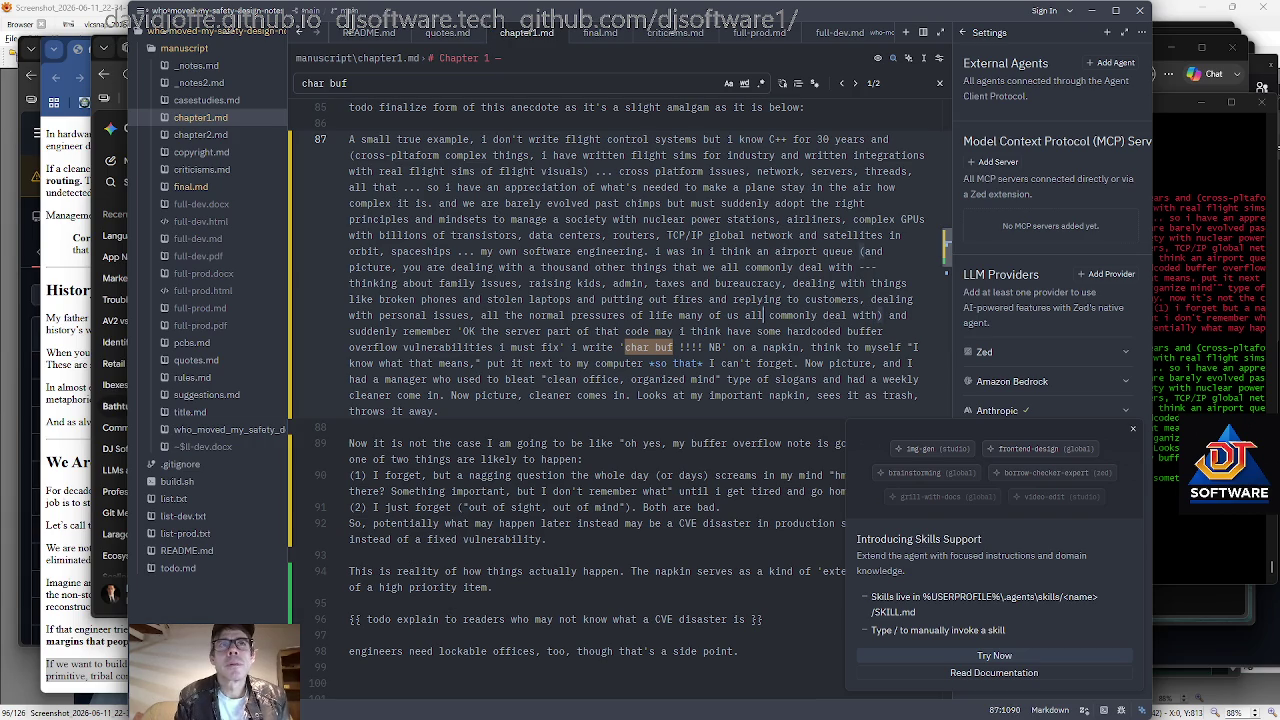
{"action": "key", "text": "ctrl+Right"}
{"action": "key", "text": "ctrl+Right"}
{"action": "key", "text": "ctrl+Right"}
{"action": "type", "text": "inbetween all this"}
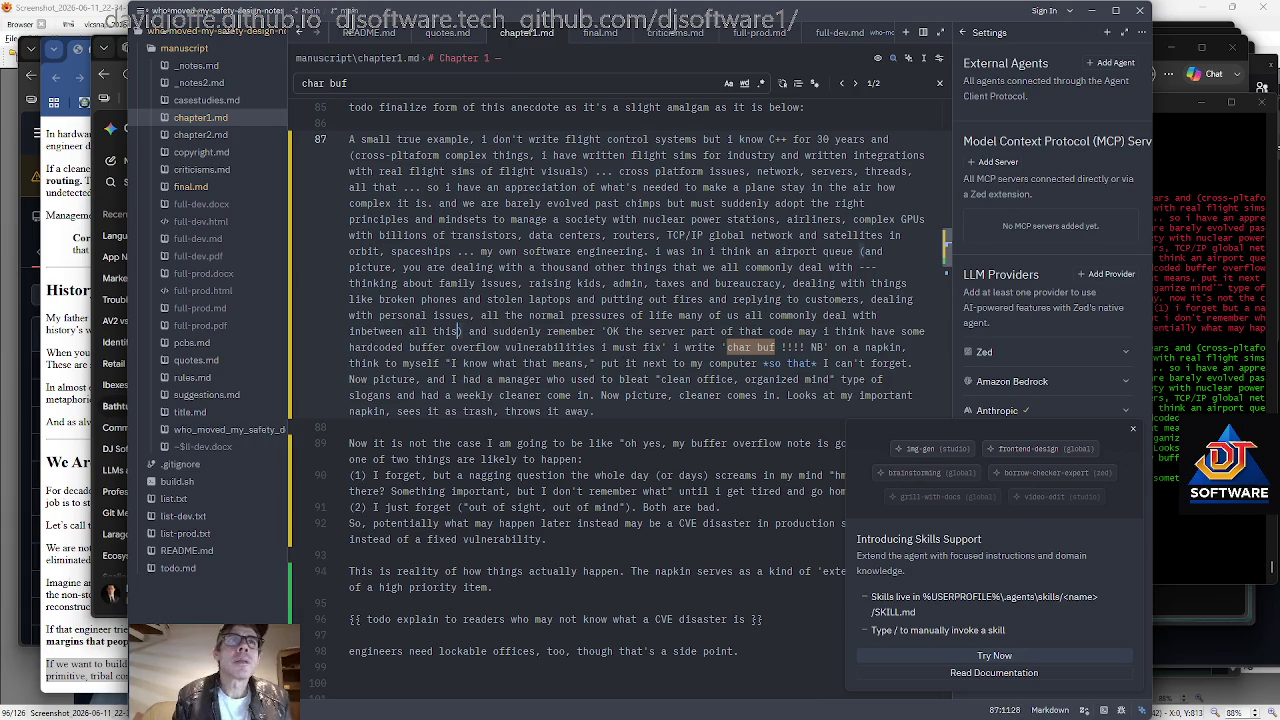
{"action": "scroll", "coordinate": [605, 388], "scroll_direction": "down", "scroll_amount": 1}
{"action": "key", "text": "Up"}
{"action": "key", "text": "Up"}
{"action": "key", "text": "Down"}
{"action": "key", "text": "Down"}
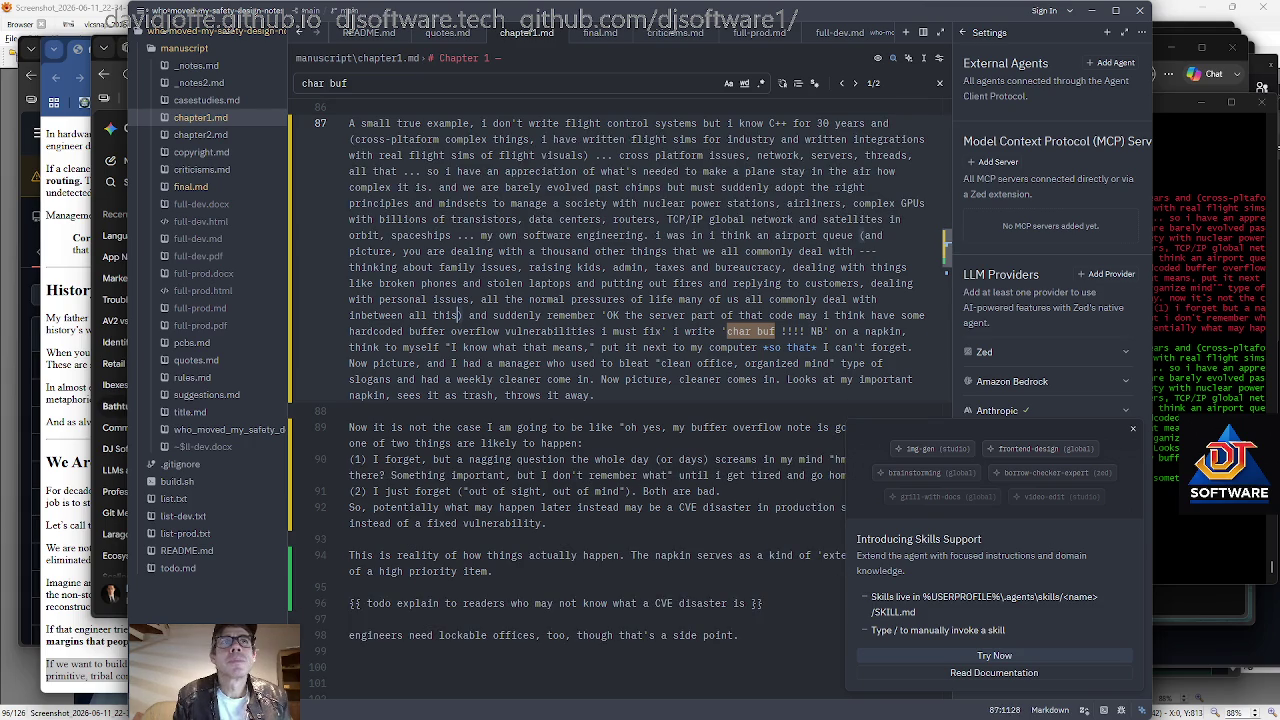
{"action": "key", "text": "Down"}
{"action": "type", "text": ")"}
{"action": "key", "text": "Right"}
{"action": "key", "text": "Right"}
{"action": "key", "text": "Right"}
{"action": "key", "text": "Right"}
{"action": "key", "text": "Right"}
{"action": "key", "text": "Right"}
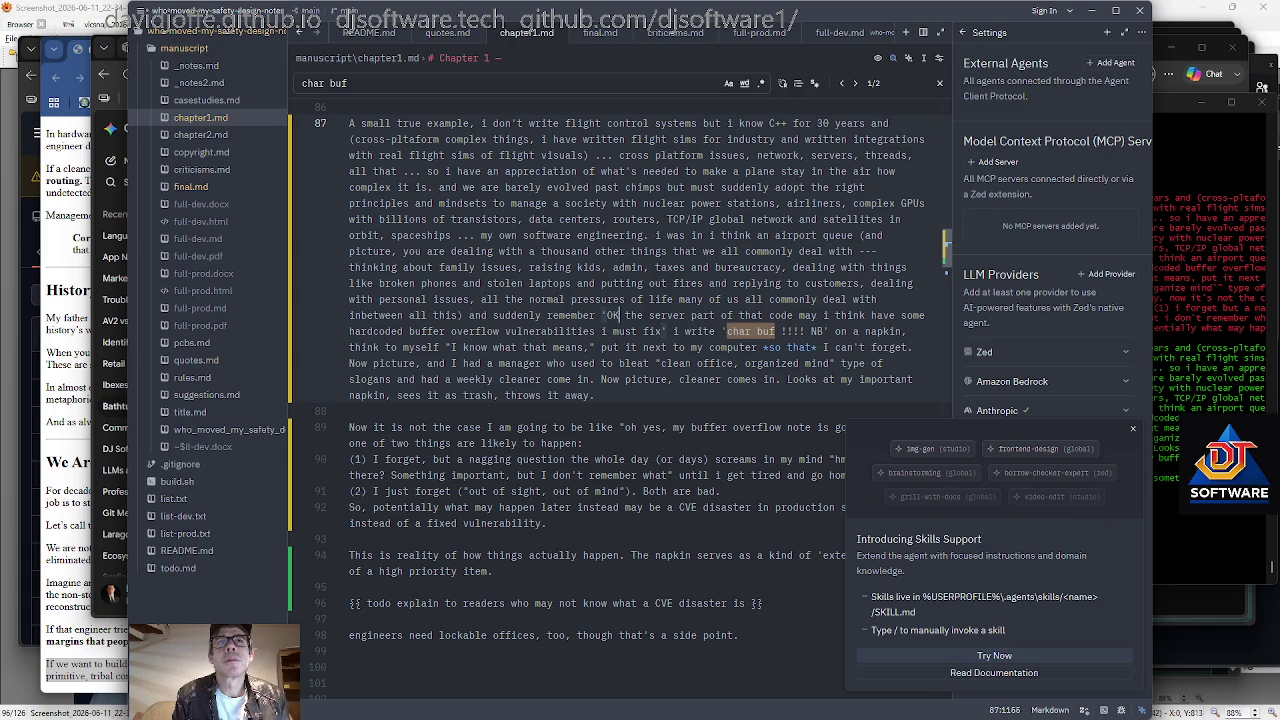
Change the opening 'OK to 'Oh yes,'.
{"action": "key", "text": "BackSpace"}
{"action": "type", "text": "h yes"}
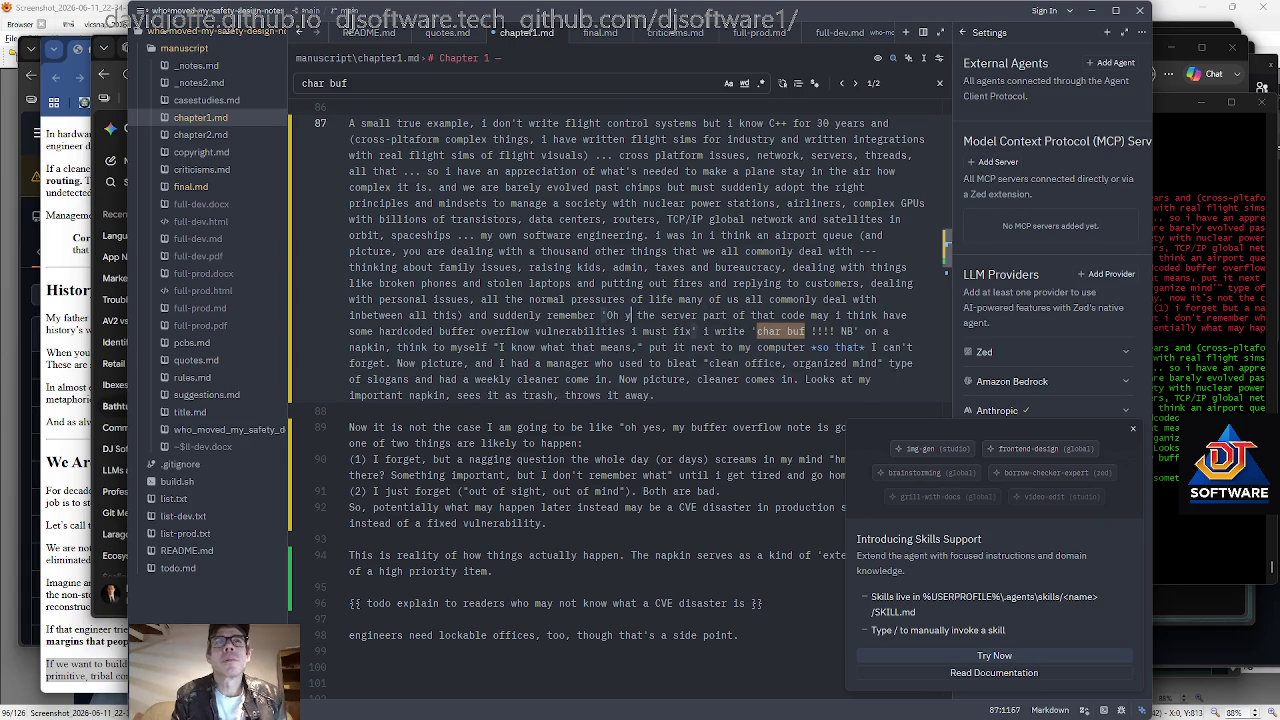
{"action": "scroll", "coordinate": [606, 370], "scroll_direction": "down", "scroll_amount": 1}
{"action": "type", "text": ","}
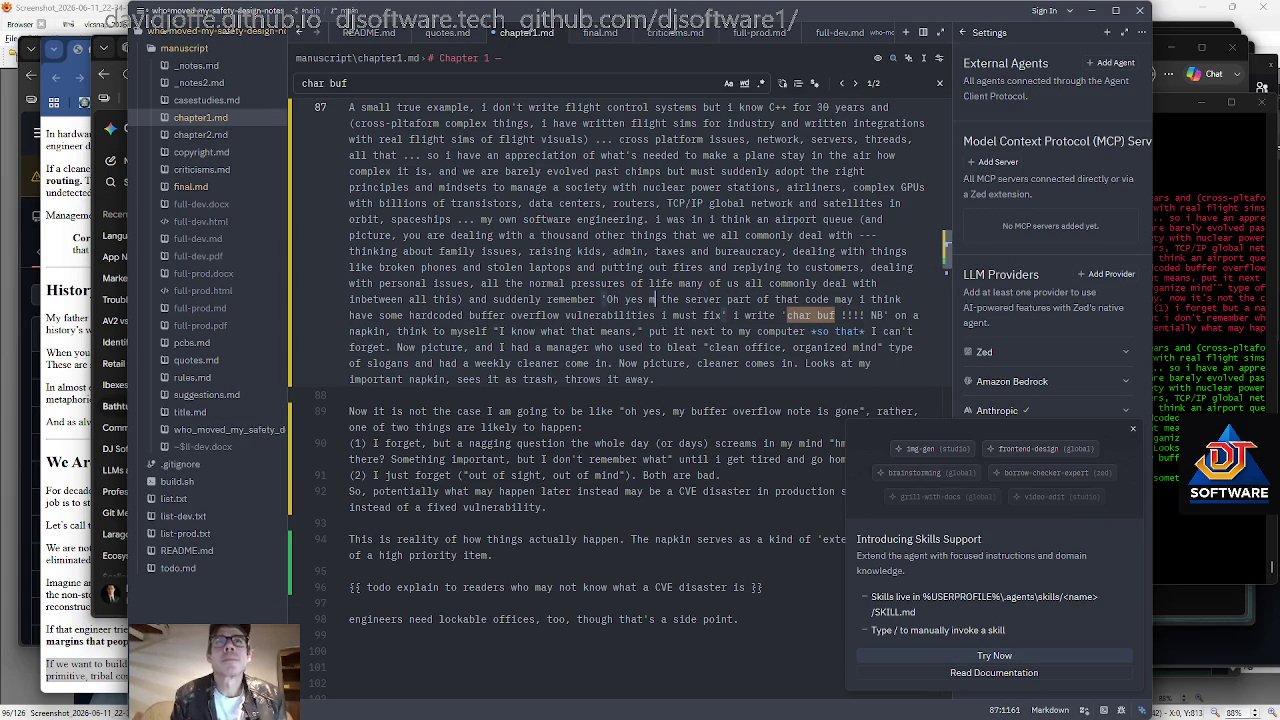
{"action": "scroll", "coordinate": [606, 400], "scroll_direction": "down", "scroll_amount": 1}
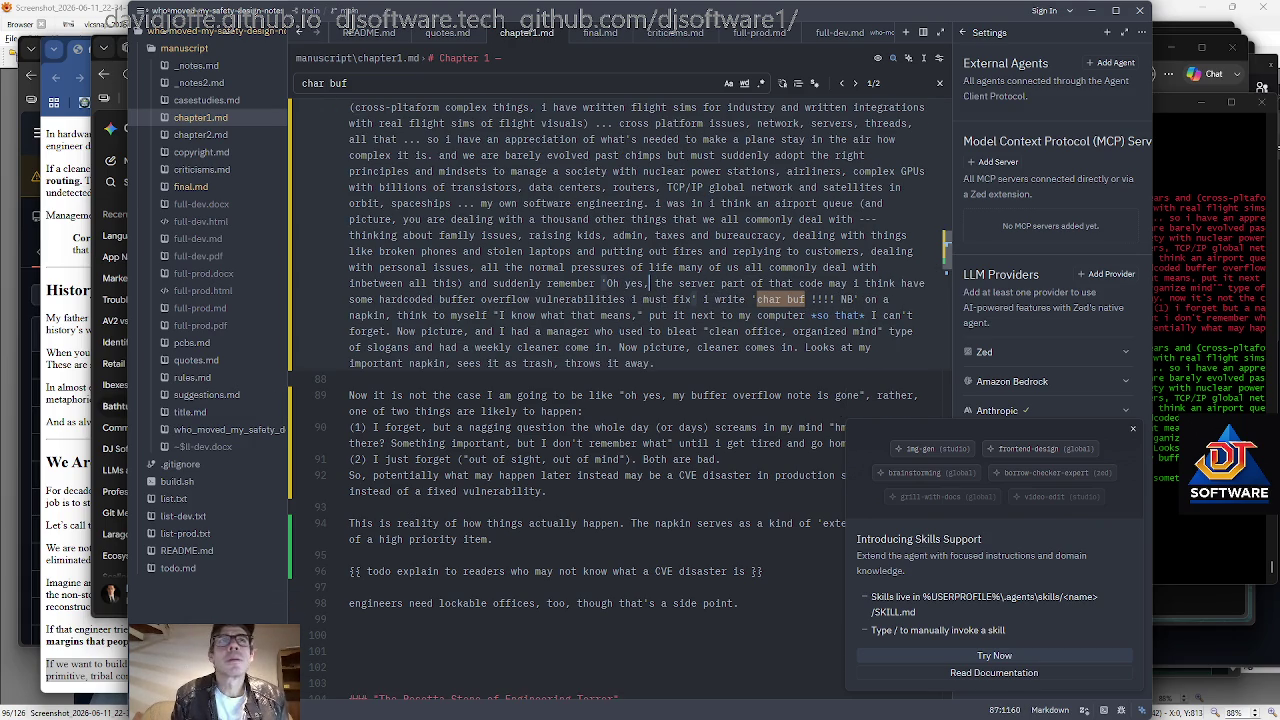
Capitalise the lowercase i after 'may' and the one before 'must fix'.
{"action": "key", "text": "ctrl+Right"}
{"action": "key", "text": "ctrl+Right"}
{"action": "key", "text": "ctrl+Right"}
{"action": "key", "text": "ctrl+Right"}
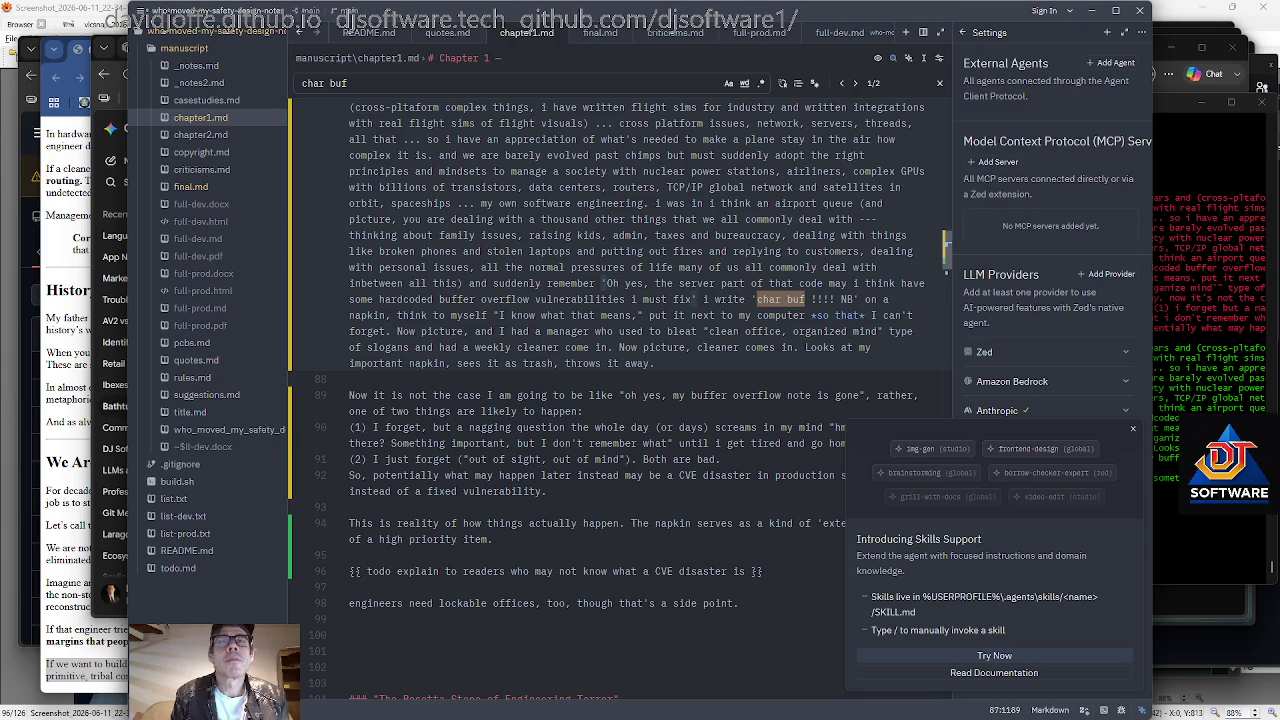
{"action": "key", "text": "ctrl+Right"}
{"action": "key", "text": "ctrl+Right"}
{"action": "key", "text": "Right"}
{"action": "key", "text": "Delete"}
{"action": "type", "text": "I"}
{"action": "key", "text": "ctrl+Right"}
{"action": "key", "text": "ctrl+Right"}
Insert ', in the rush of an airport queue,' and capitalise the following I.
{"action": "key", "text": "ctrl+Right"}
{"action": "key", "text": "ctrl+Right"}
{"action": "key", "text": "ctrl+Right"}
{"action": "key", "text": "ctrl+Right"}
{"action": "key", "text": "ctrl+Right"}
{"action": "key", "text": "ctrl+Right"}
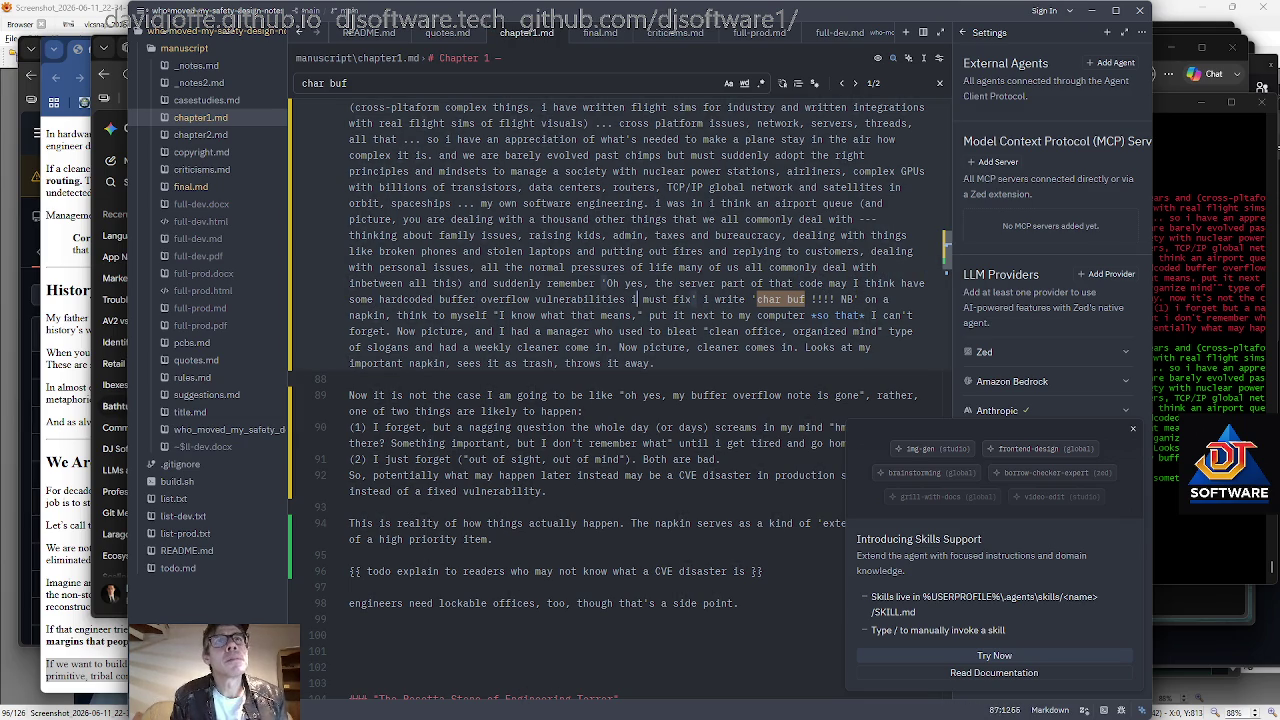
{"action": "key", "text": "BackSpace"}
{"action": "type", "text": "I"}
{"action": "key", "text": "ctrl+Right"}
{"action": "key", "text": "ctrl+Right"}
{"action": "type", "text": ","}
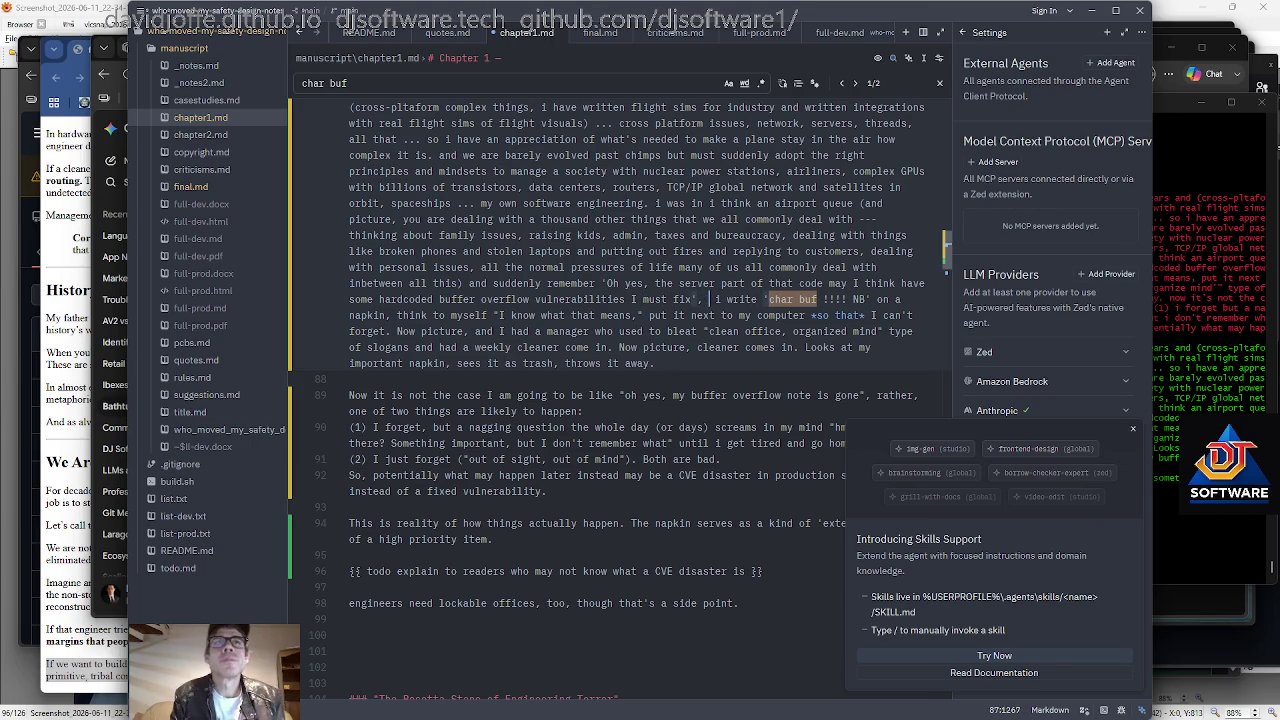
{"action": "type", "text": " in the rush of an airport queue, i"}
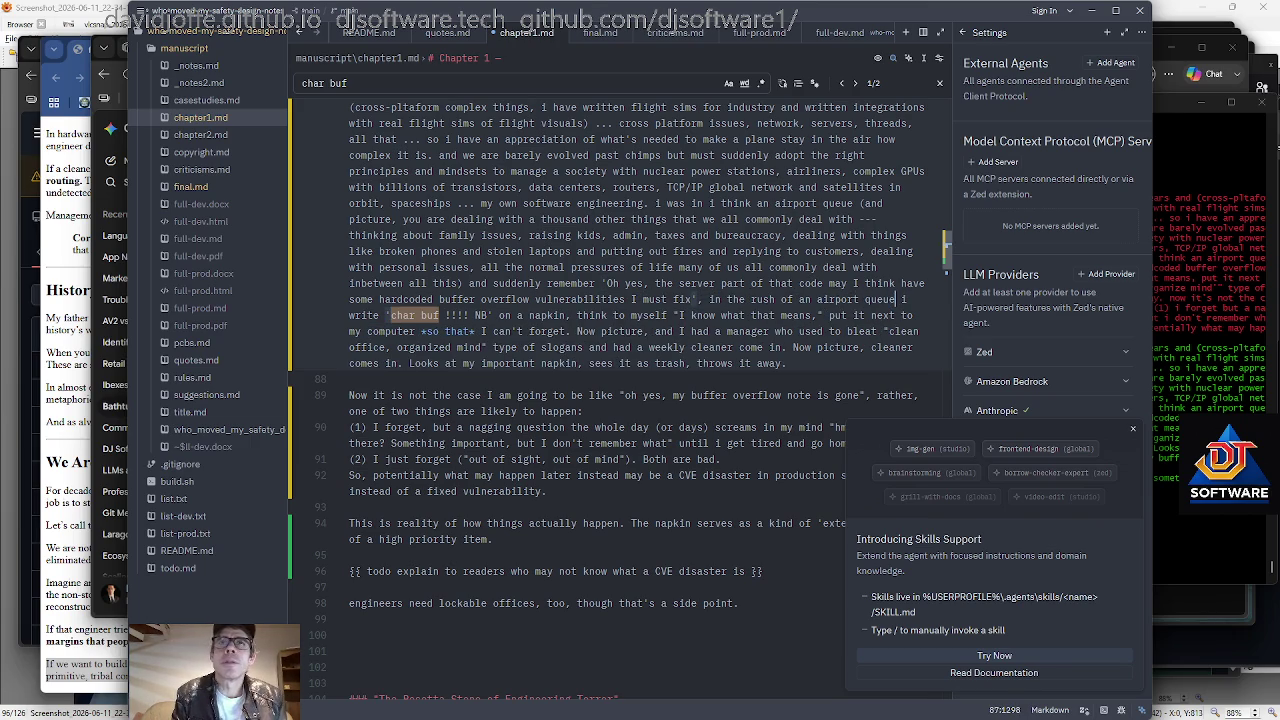
{"action": "key", "text": "BackSpace"}
{"action": "type", "text": "I"}
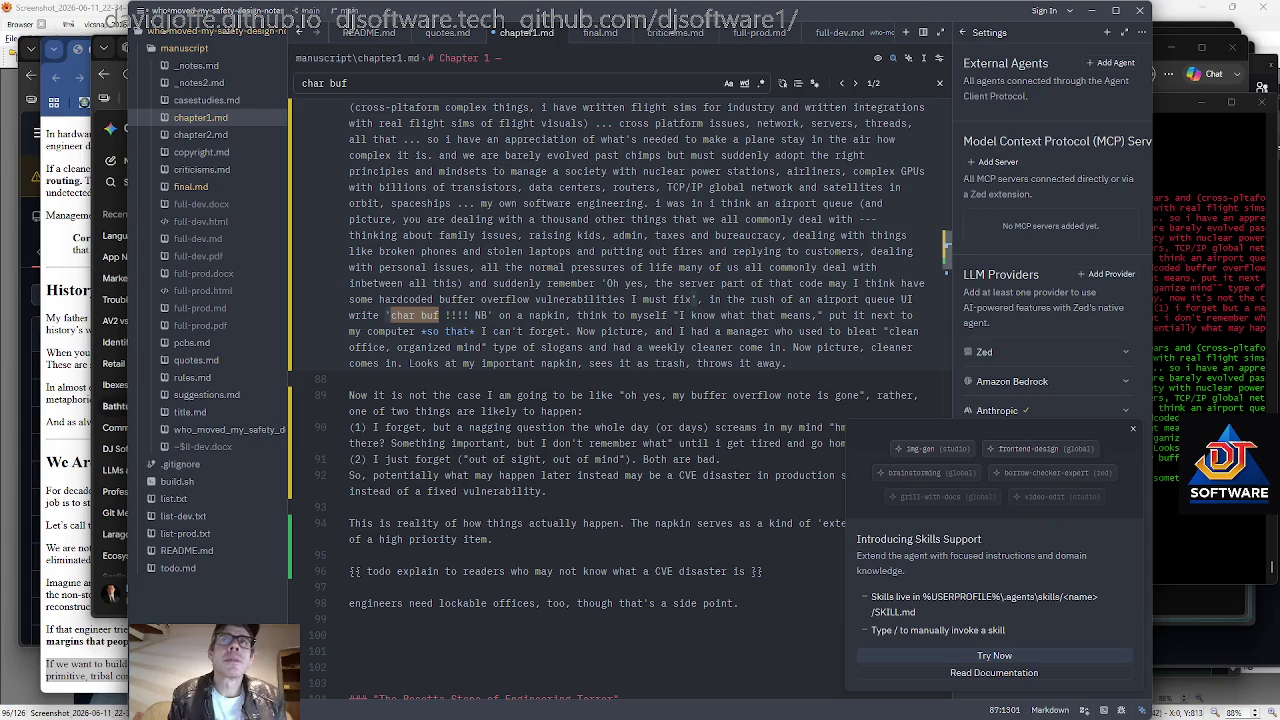
Adjust the exclamation marks in the 'char buf !!!! NB' note.
{"action": "key", "text": "Right"}
{"action": "key", "text": "ctrl+Right"}
{"action": "key", "text": "ctrl+Right"}
{"action": "key", "text": "Right"}
{"action": "key", "text": "Right"}
{"action": "key", "text": "Right"}
{"action": "key", "text": "Right"}
{"action": "key", "text": "BackSpace"}
{"action": "key", "text": "Right"}
{"action": "key", "text": "Right"}
{"action": "key", "text": "Right"}
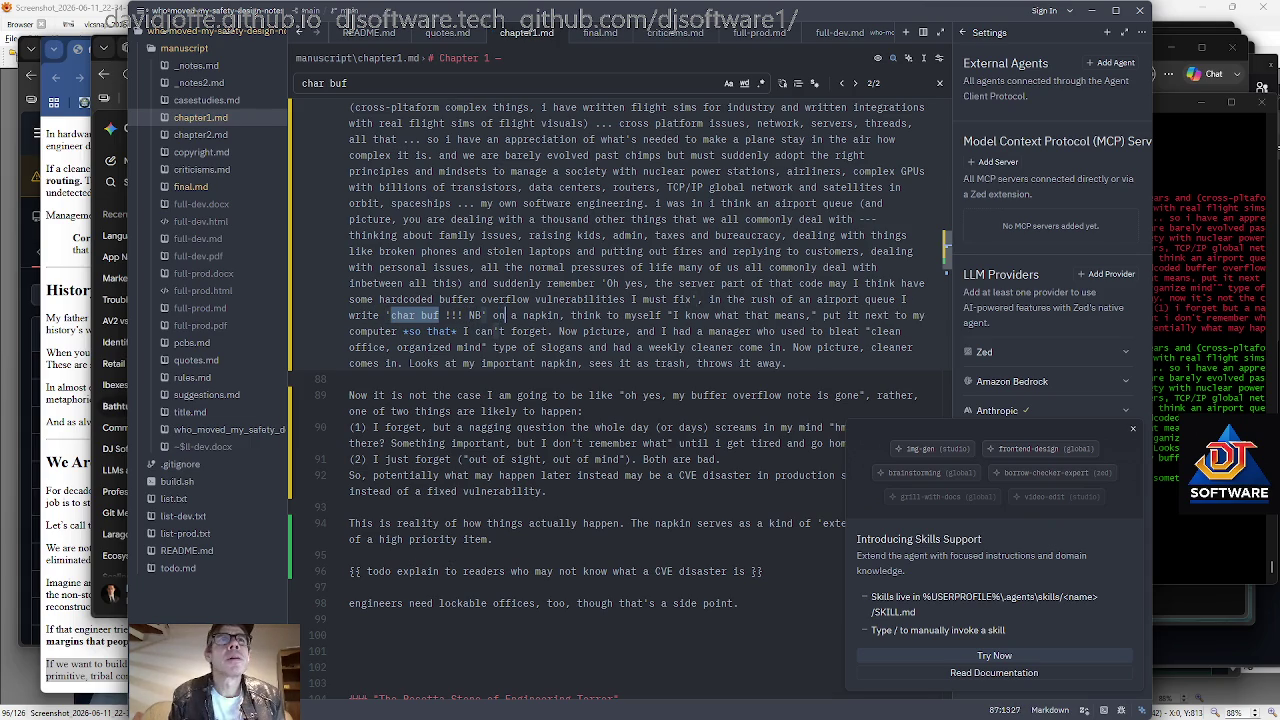
{"action": "key", "text": "Left"}
{"action": "key", "text": "Left"}
{"action": "key", "text": "Left"}
{"action": "type", "text": "!"}
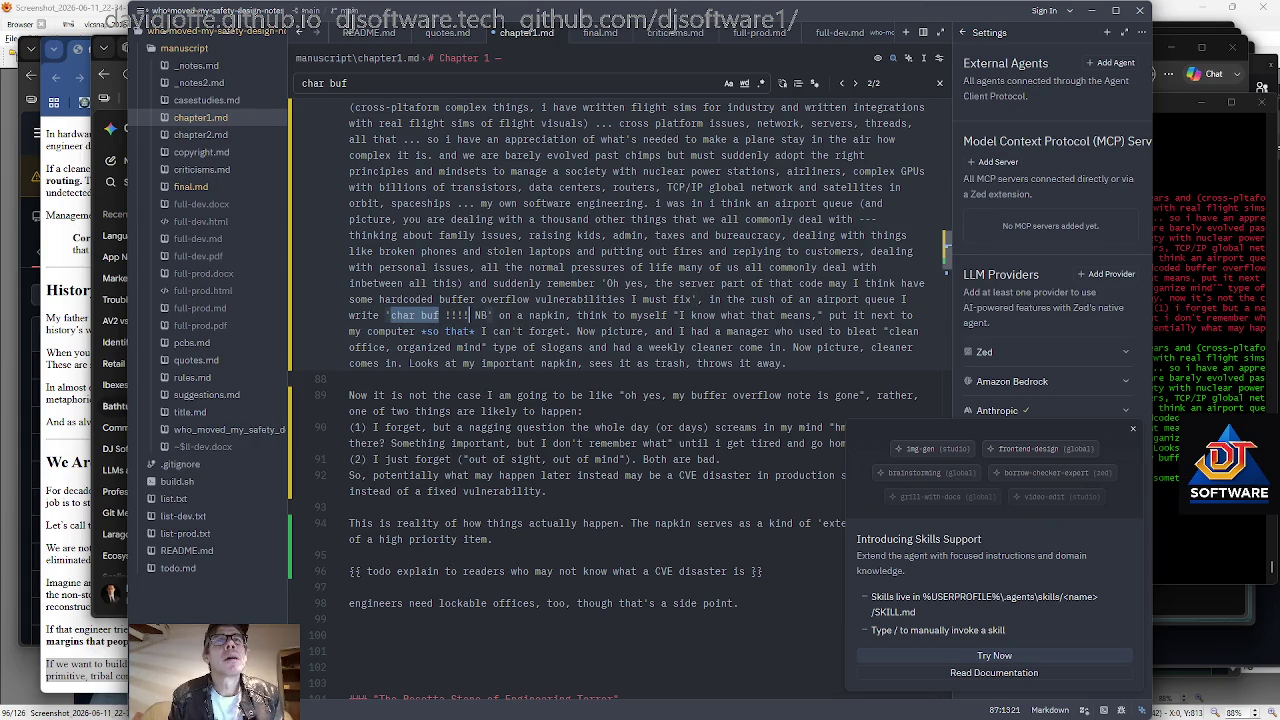
Delete the comma after 'that means'.
{"action": "key", "text": "Right"}
{"action": "key", "text": "Right"}
{"action": "key", "text": "Right"}
{"action": "key", "text": "Right"}
{"action": "key", "text": "Left"}
{"action": "key", "text": "Left"}
{"action": "key", "text": "Left"}
{"action": "key", "text": "Right"}
{"action": "key", "text": "Right"}
{"action": "key", "text": "Right"}
{"action": "key", "text": "Right"}
{"action": "key", "text": "Right"}
{"action": "key", "text": "Right"}
{"action": "key", "text": "Right"}
{"action": "key", "text": "Right"}
{"action": "key", "text": "Right"}
{"action": "key", "text": "BackSpace"}
{"action": "key", "text": "Left"}
{"action": "key", "text": "Left"}
{"action": "key", "text": "Left"}
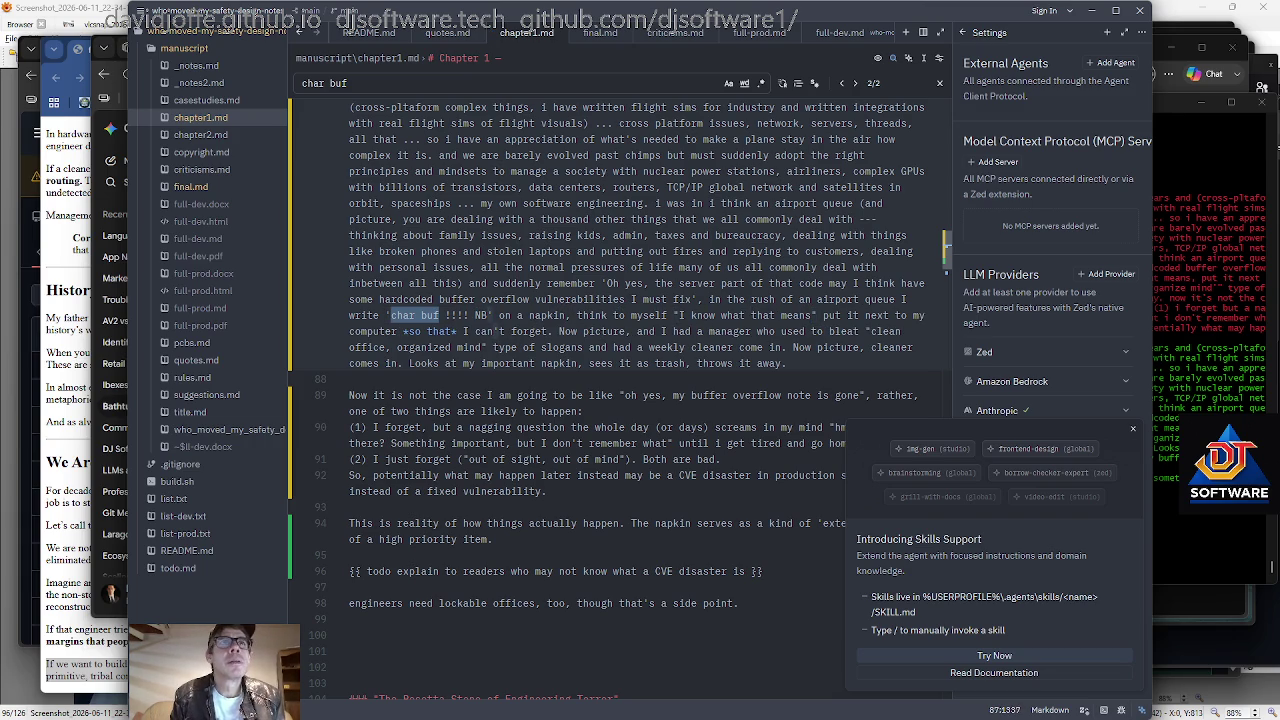
{"action": "key", "text": "Left"}
{"action": "key", "text": "Left"}
{"action": "key", "text": "Left"}
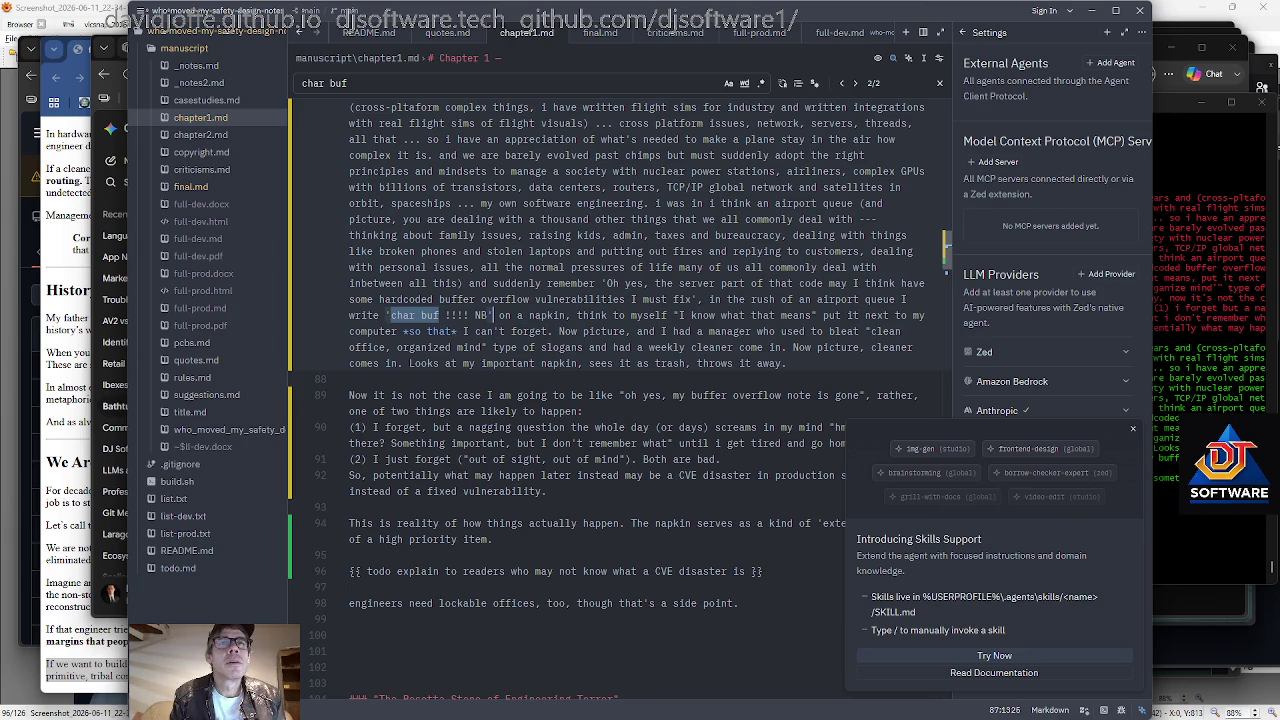
Add ' (and any experienced C++ developers knows what that means)' after 'that means'.
{"action": "type", "text": "(any C++ d"}
{"action": "key", "text": "BackSpace"}
{"action": "key", "text": "BackSpace"}
{"action": "key", "text": "BackSpace"}
{"action": "key", "text": "BackSpace"}
{"action": "key", "text": "BackSpace"}
{"action": "key", "text": "BackSpace"}
{"action": "key", "text": "BackSpace"}
{"action": "key", "text": "BackSpace"}
{"action": "key", "text": "BackSpace"}
{"action": "key", "text": "BackSpace"}
{"action": "key", "text": "BackSpace"}
{"action": "key", "text": "ctrl+Right"}
{"action": "key", "text": "ctrl+Right"}
{"action": "key", "text": "ctrl+Right"}
{"action": "key", "text": "Right"}
{"action": "key", "text": "Right"}
{"action": "key", "text": "Right"}
{"action": "key", "text": "Right"}
{"action": "type", "text": "\" (and any expe"}
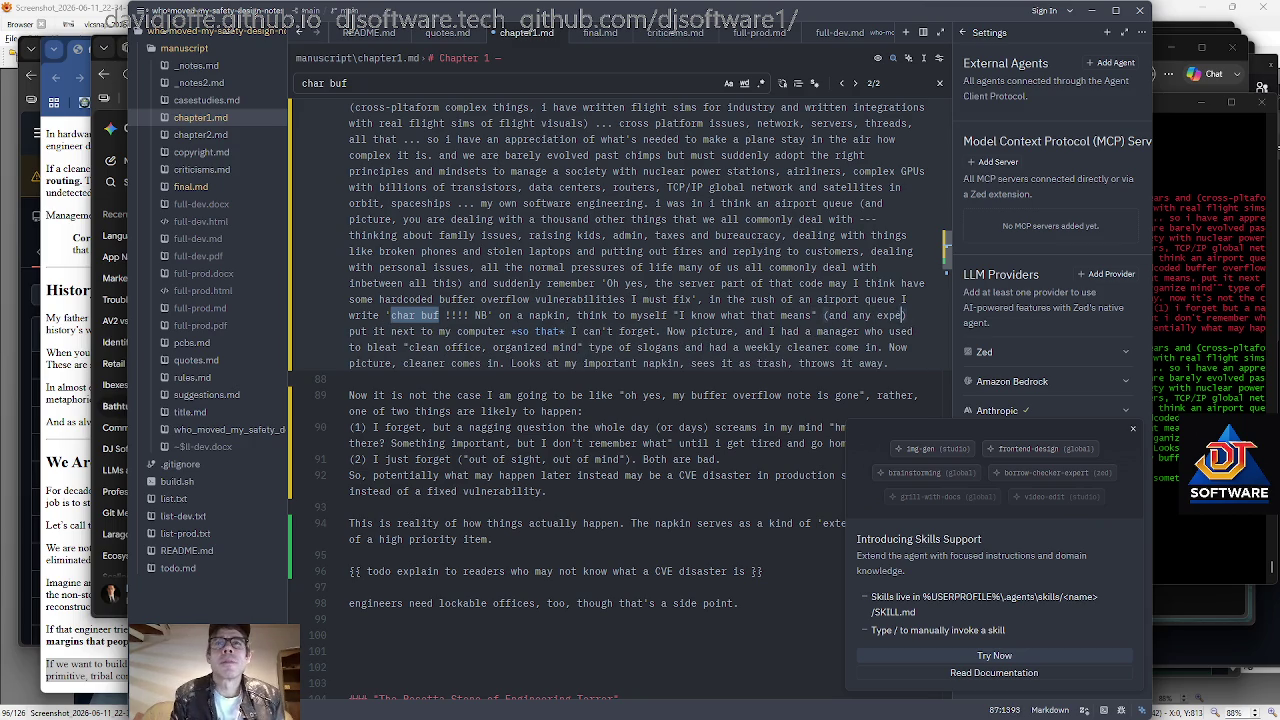
{"action": "type", "text": "rienced C++ developers knows what that means"}
Wrap the 'char buf !!!! NB' note in ** markers to make it bold.
{"action": "key", "text": "Up"}
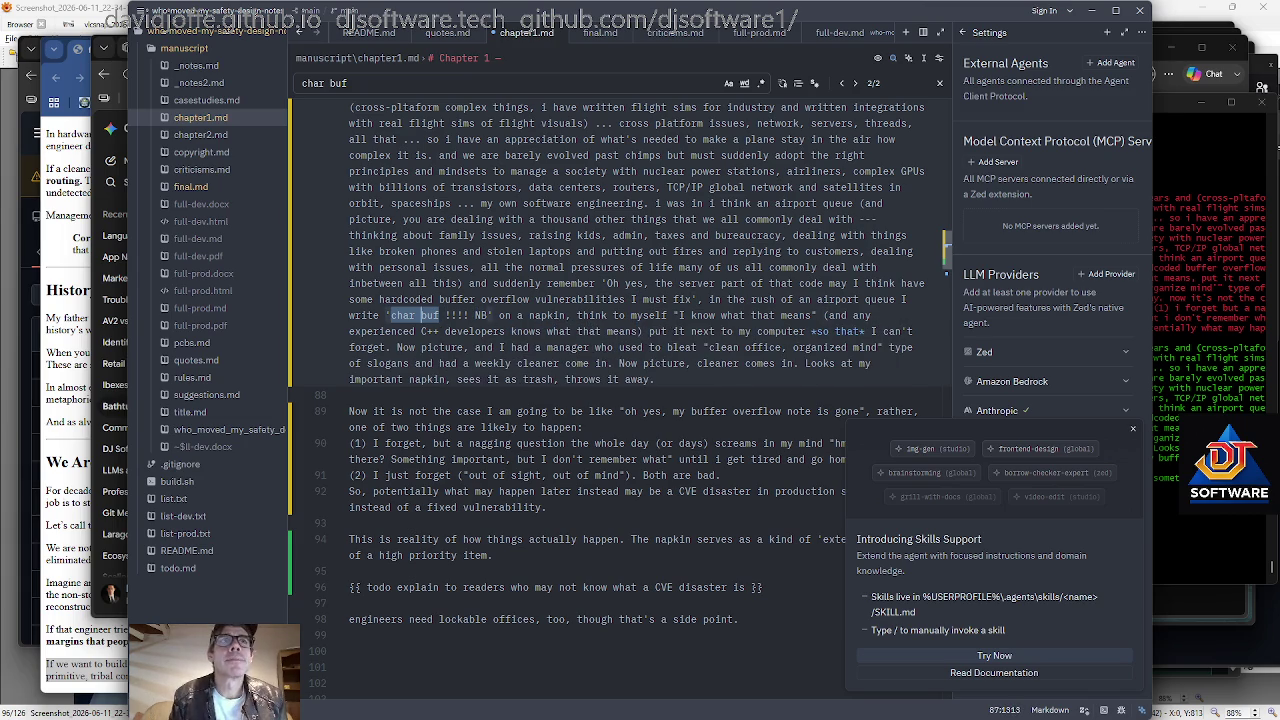
{"action": "type", "text": "**"}
{"action": "key", "text": "shift+Left"}
{"action": "key", "text": "shift+Left"}
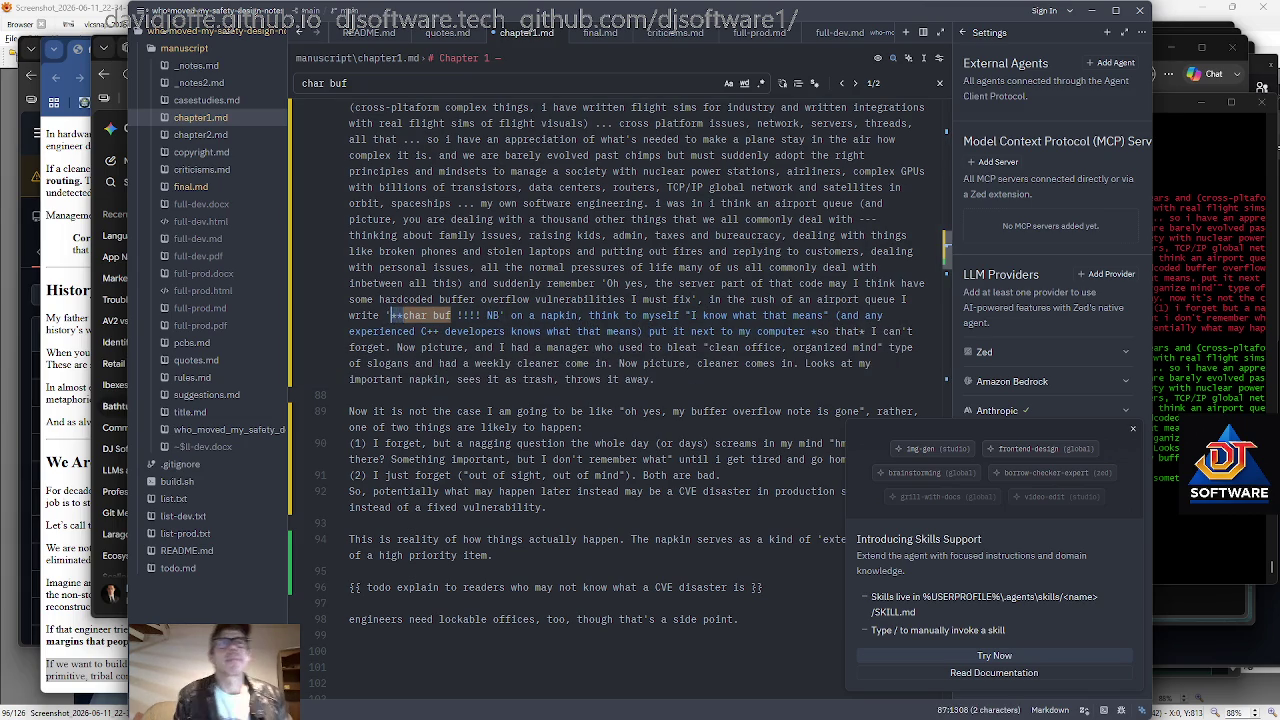
{"action": "type", "text": "*"}
{"action": "type", "text": "**"}
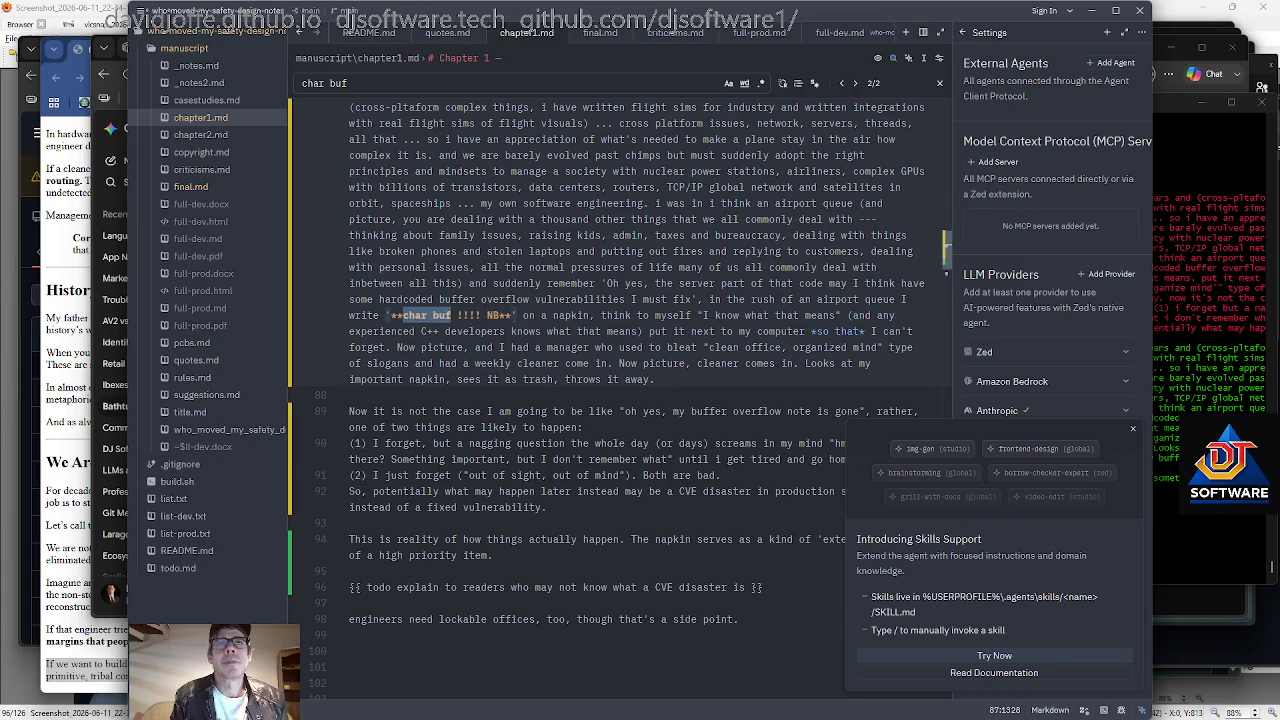
Select the C++ parenthetical to check it, leaving the caret before its closing parenthesis.
{"action": "left_click", "coordinate": [710, 331]}
{"action": "key", "text": "Left"}
{"action": "key", "text": "Left"}
{"action": "key", "text": "Left"}
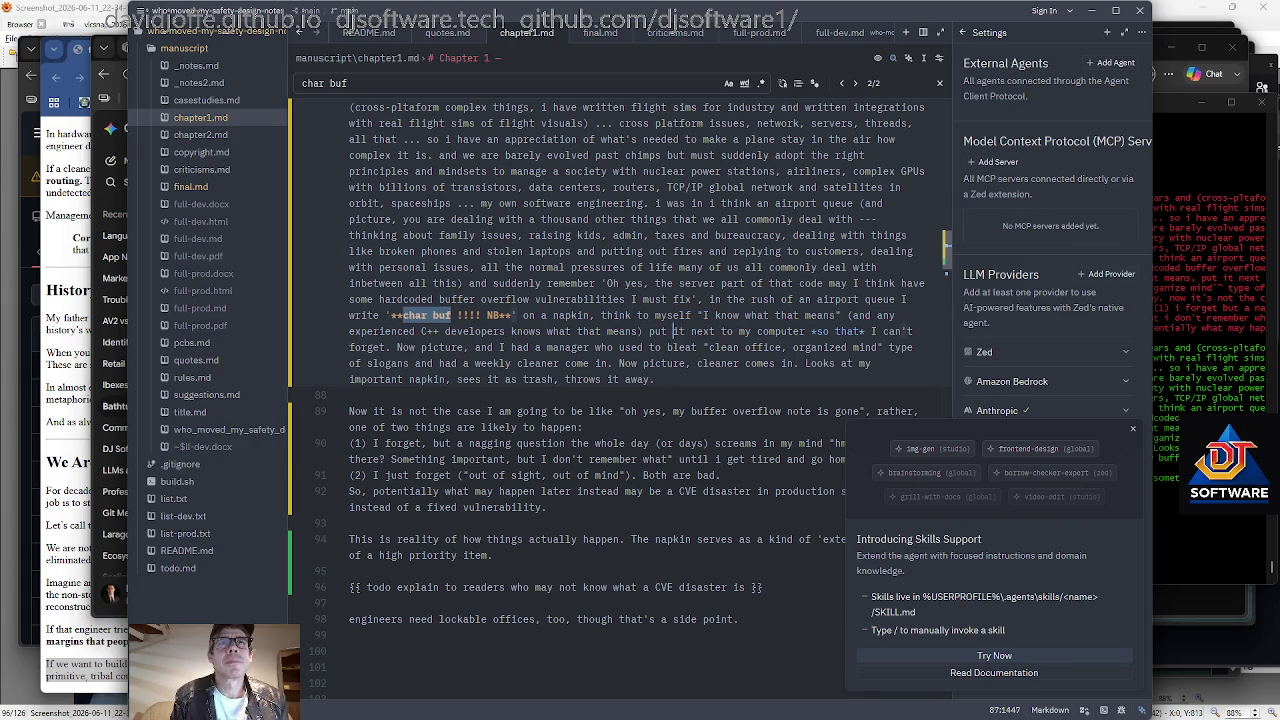
{"action": "key", "text": "shift+Up"}
{"action": "key", "text": "ctrl+shift+Right"}
{"action": "key", "text": "ctrl+shift+Right"}
{"action": "key", "text": "ctrl+shift+Right"}
{"action": "key", "text": "ctrl+shift+Right"}
{"action": "key", "text": "ctrl+shift+Right"}
{"action": "key", "text": "ctrl+shift+Right"}
{"action": "key", "text": "ctrl+shift+Right"}
{"action": "key", "text": "ctrl+shift+Right"}
{"action": "key", "text": "shift+Right"}
{"action": "key", "text": "shift+Right"}
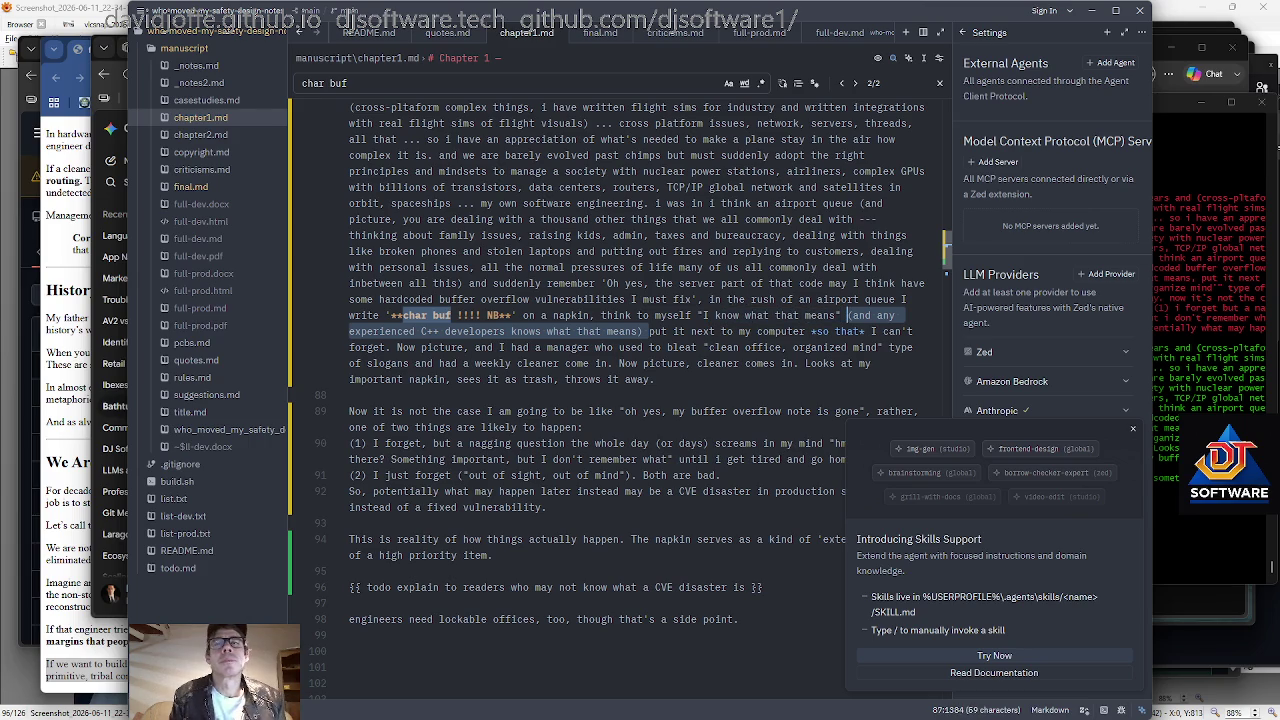
{"action": "key", "text": "ctrl+Right"}
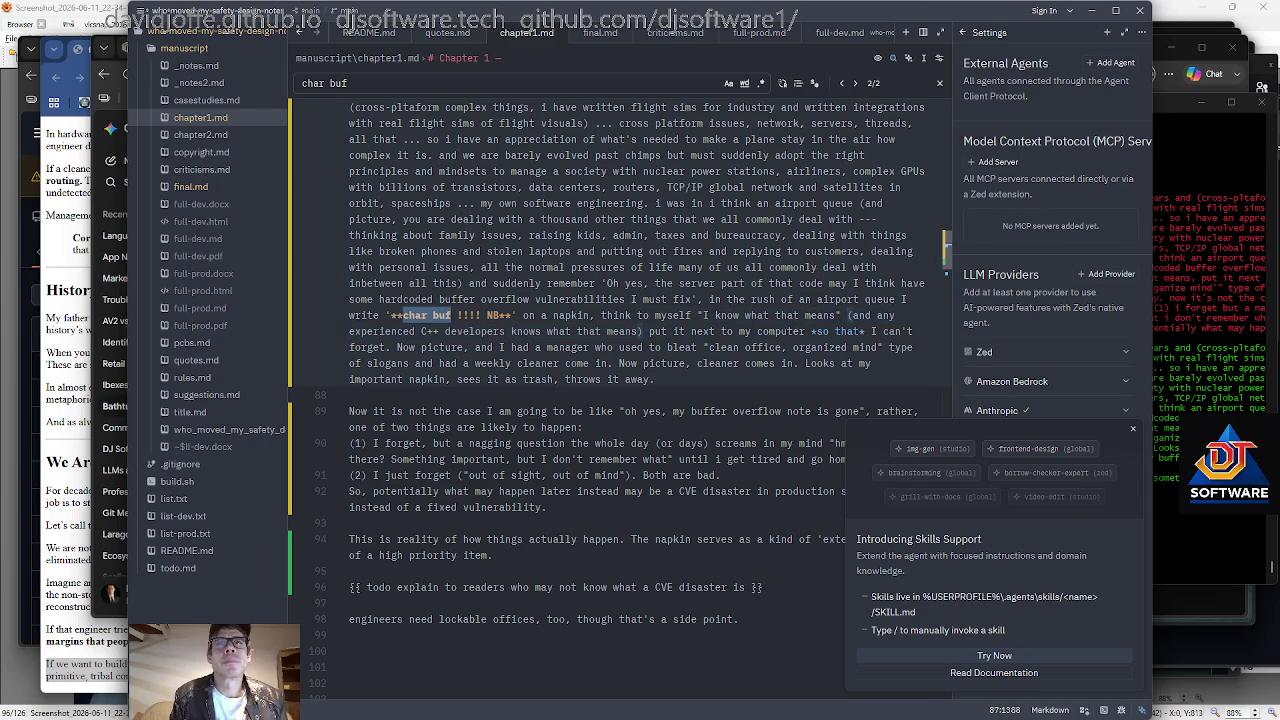
{"action": "key", "text": "Left"}
{"action": "key", "text": "shift+Down"}
{"action": "key", "text": "ctrl+shift+Left"}
{"action": "key", "text": "ctrl+shift+Left"}
{"action": "key", "text": "ctrl+shift+Left"}
{"action": "key", "text": "ctrl+shift+Left"}
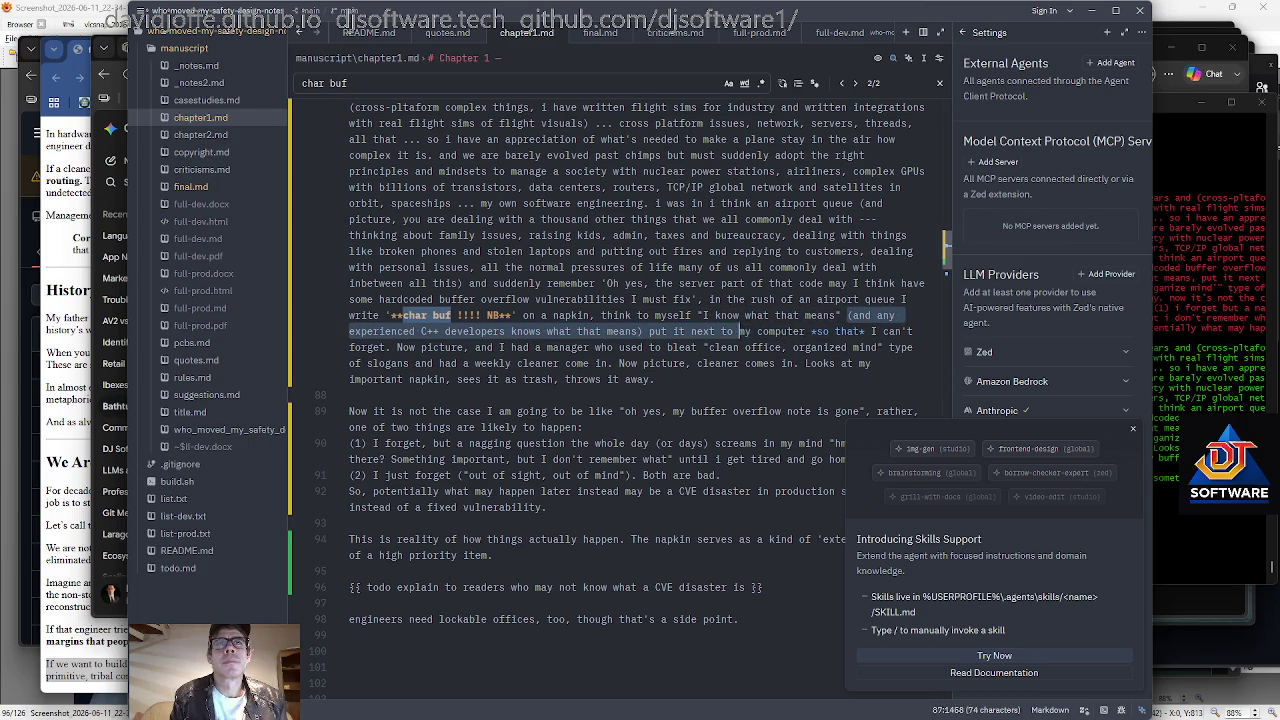
{"action": "key", "text": "ctrl+shift+Left"}
{"action": "key", "text": "ctrl+shift+Left"}
{"action": "key", "text": "ctrl+shift+Left"}
{"action": "key", "text": "ctrl+shift+Left"}
{"action": "key", "text": "shift+Left"}
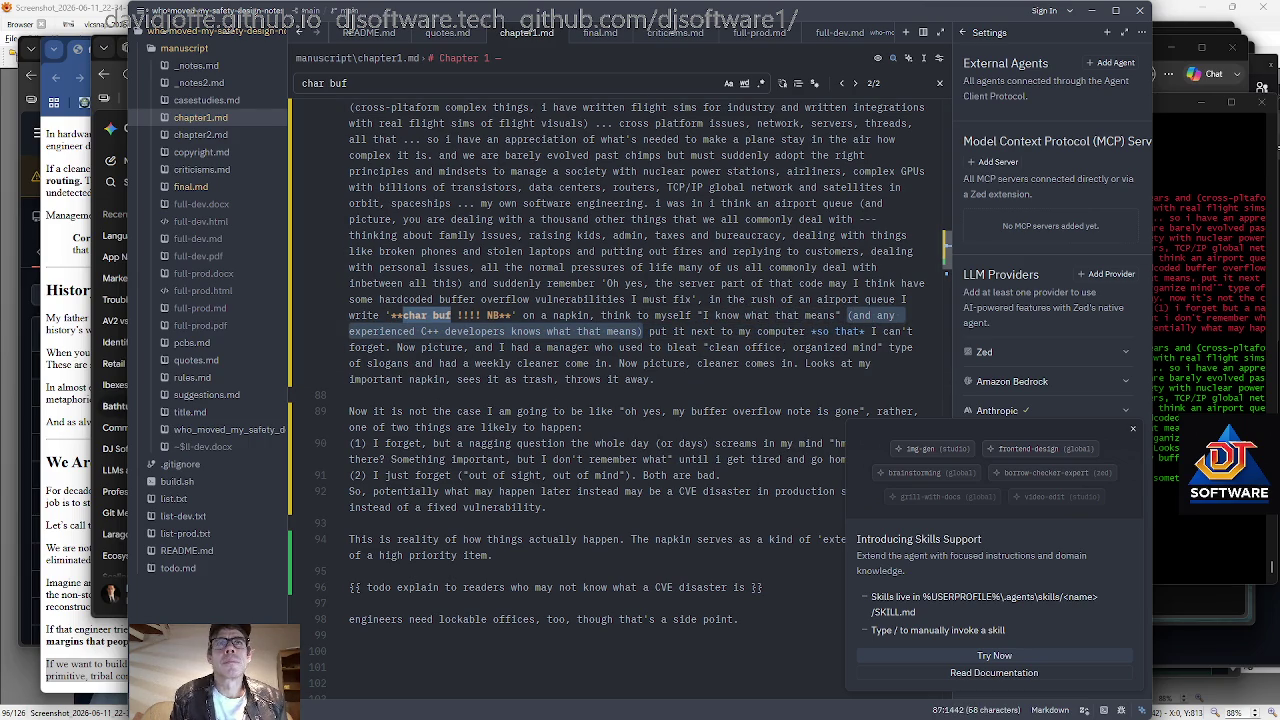
{"action": "key", "text": "Escape"}
{"action": "key", "text": "Left"}
Add '--- a possible important critical vulnerability of the type that leads to security vulnerability exploits' before ')'.
{"action": "type", "text": "-"}
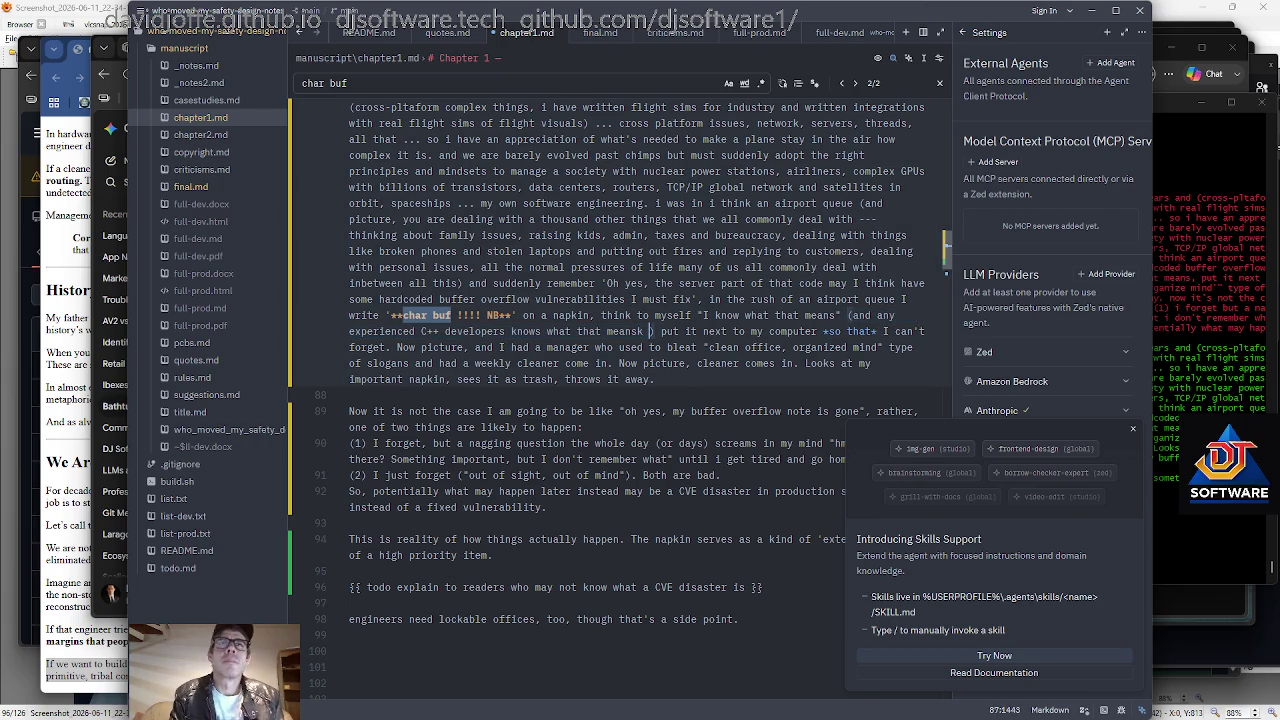
{"action": "type", "text": "-- an important criti"}
{"action": "key", "text": "ctrl+BackSpace"}
{"action": "key", "text": "ctrl+BackSpace"}
{"action": "key", "text": "BackSpace"}
{"action": "key", "text": "BackSpace"}
{"action": "type", "text": "possible important critical vulnerability t"}
{"action": "key", "text": "BackSpace"}
{"action": "type", "text": "of the "}
{"action": "type", "text": "type that leads to security vulnerability exploi"}
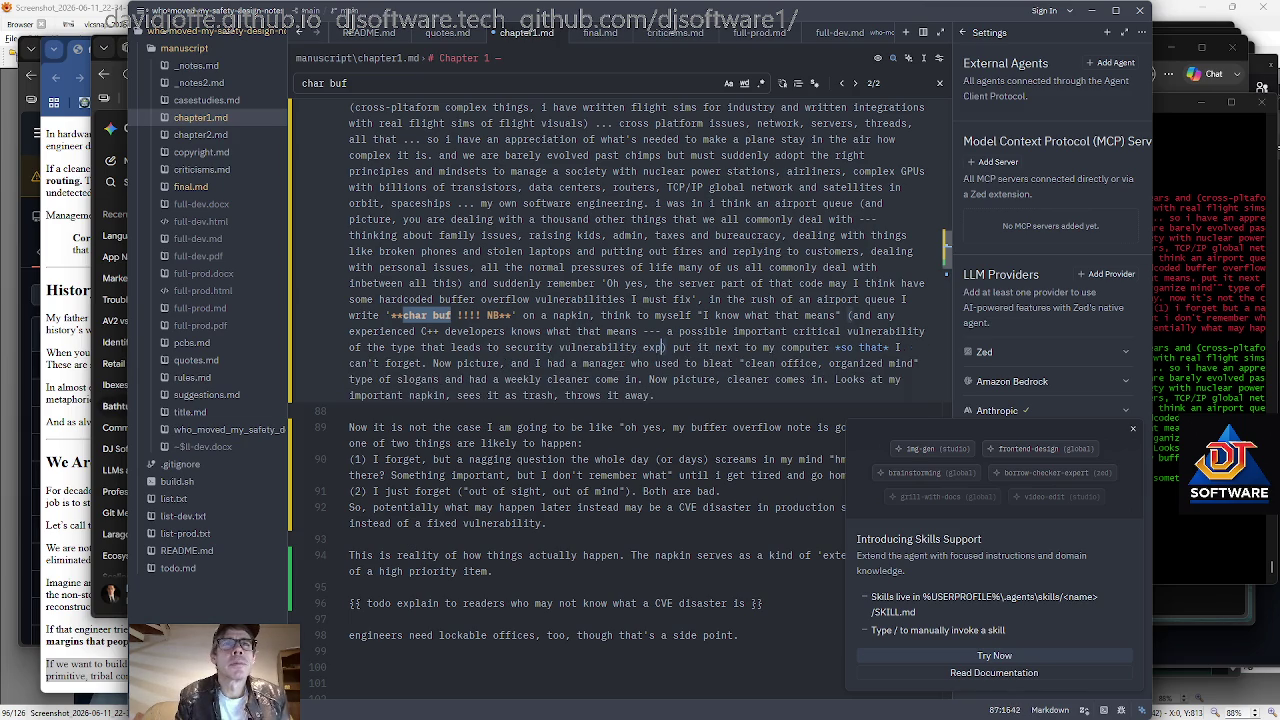
{"action": "type", "text": "ts"}
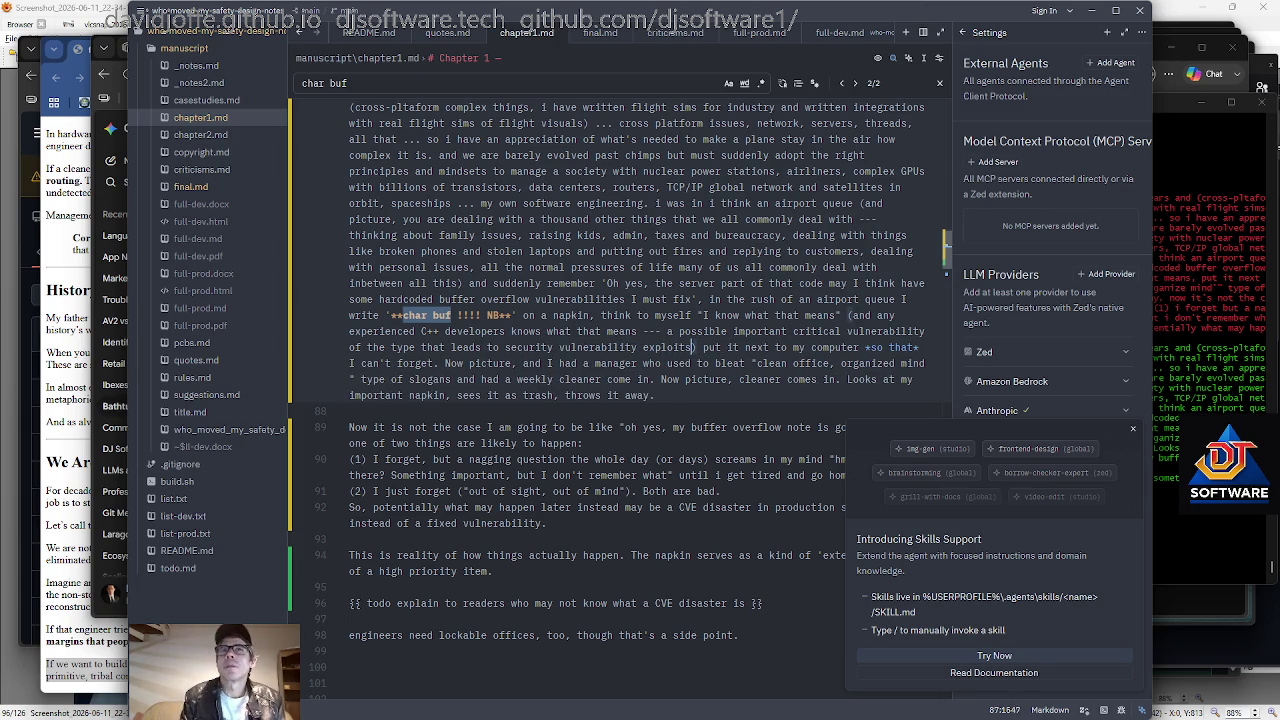
{"action": "scroll", "coordinate": [620, 380], "scroll_direction": "down", "scroll_amount": 1}
{"action": "scroll", "coordinate": [620, 380], "scroll_direction": "down", "scroll_amount": 1}
{"action": "left_click", "coordinate": [772, 315]}
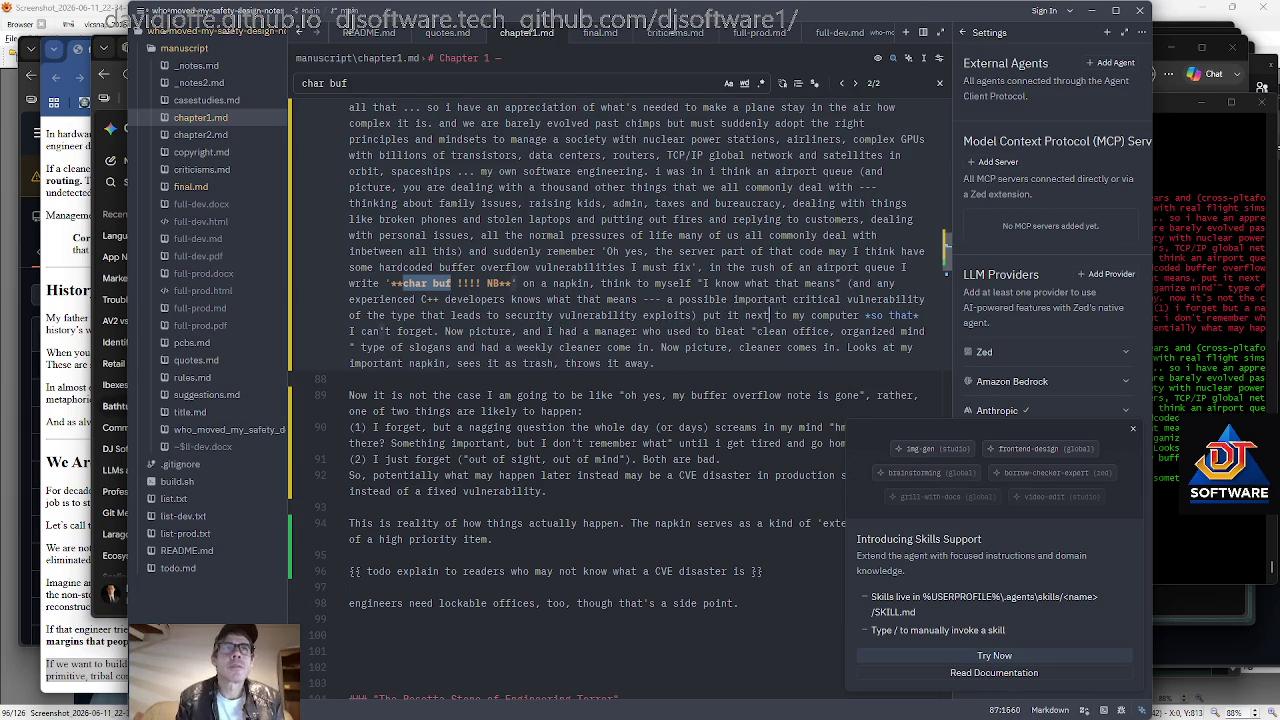
Wrap 'so that' in emphasis asterisks on line 87.
{"action": "type", "text": "*"}
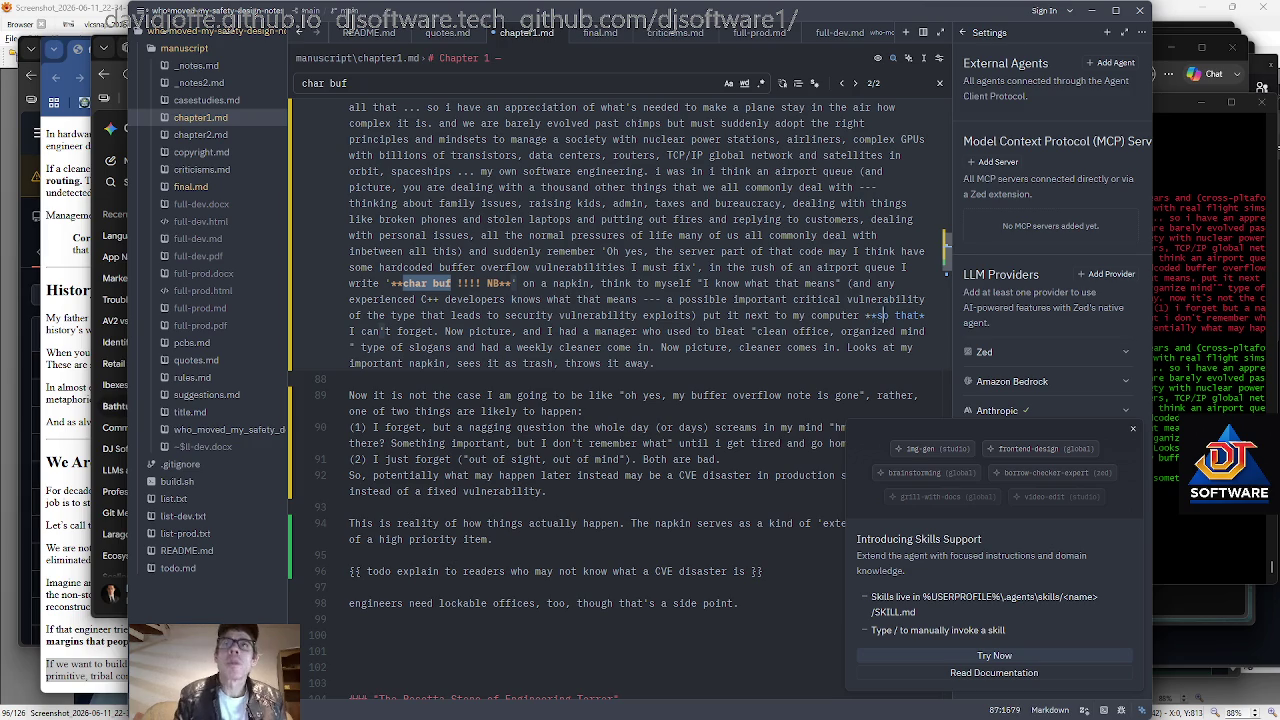
{"action": "key", "text": "Right"}
{"action": "key", "text": "Right"}
{"action": "key", "text": "Right"}
{"action": "type", "text": "*"}
{"action": "key", "text": "Right"}
{"action": "key", "text": "Right"}
{"action": "key", "text": "Right"}
{"action": "key", "text": "Right"}
{"action": "type", "text": "/88"}
{"action": "type", "text": "/"}
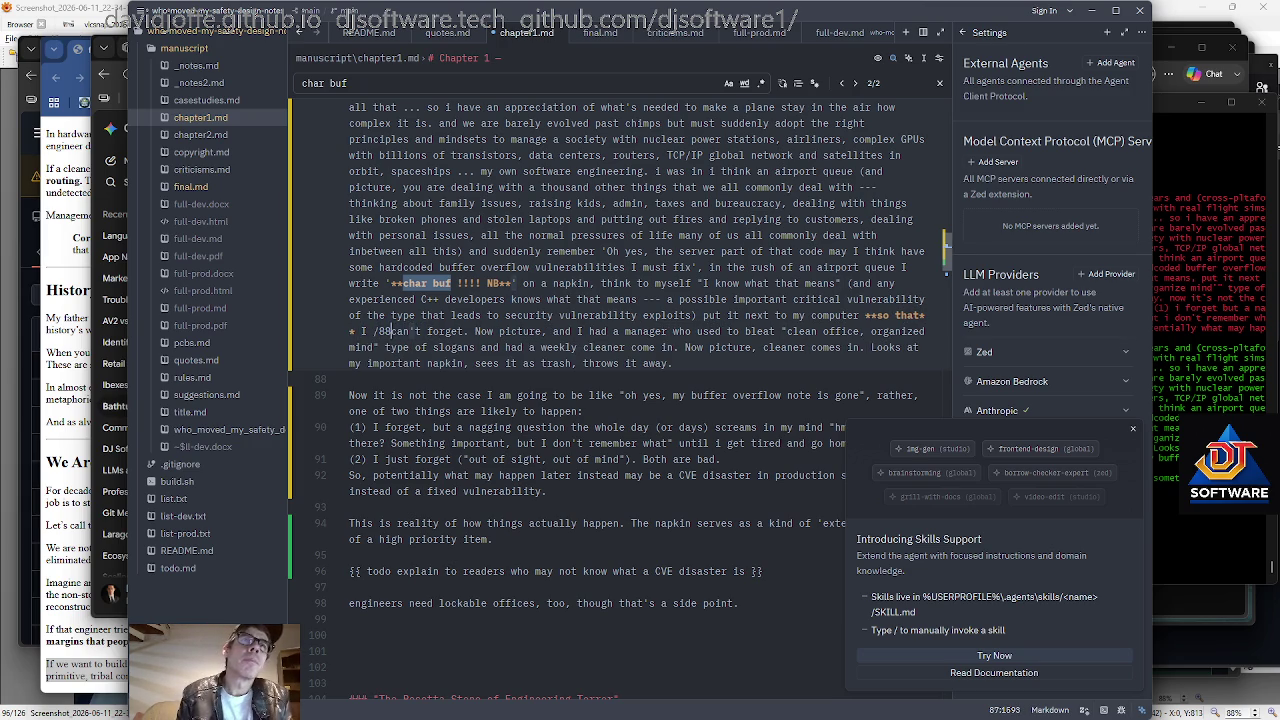
{"action": "key", "text": "Right"}
{"action": "key", "text": "Right"}
{"action": "key", "text": "Right"}
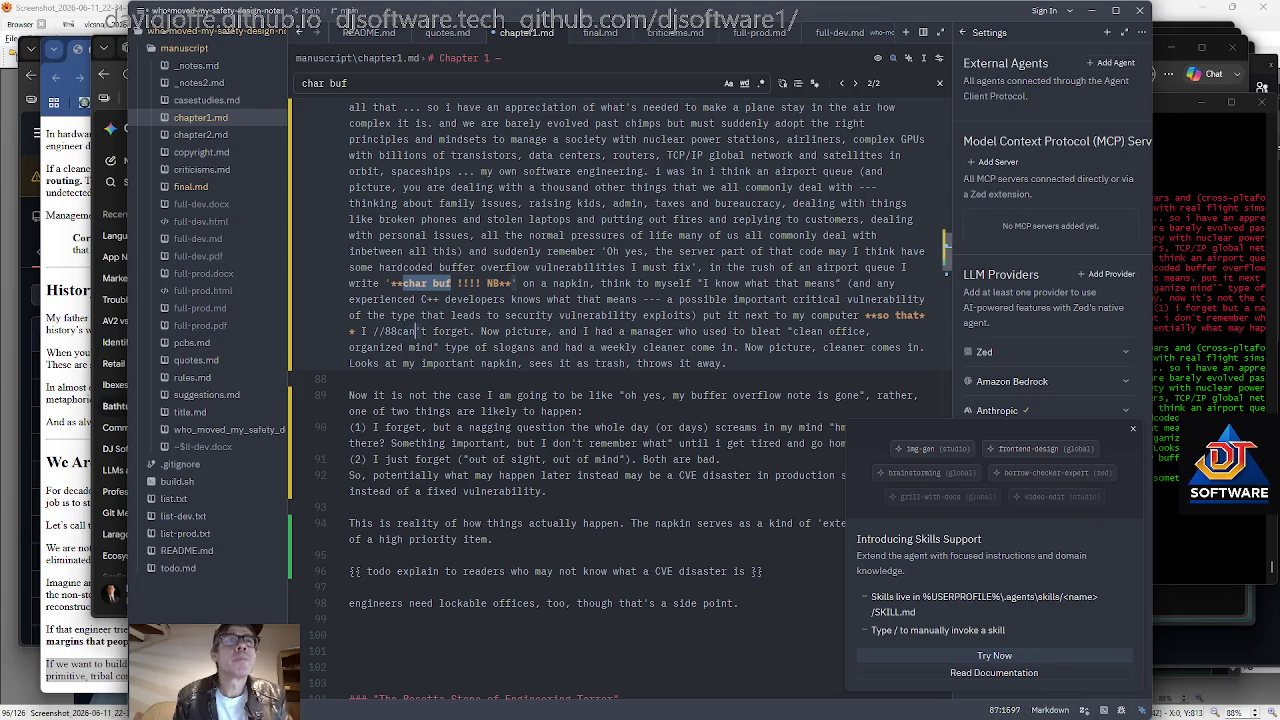
Clear the stray characters and italicise can't as *can't*.
{"action": "key", "text": "ctrl+z"}
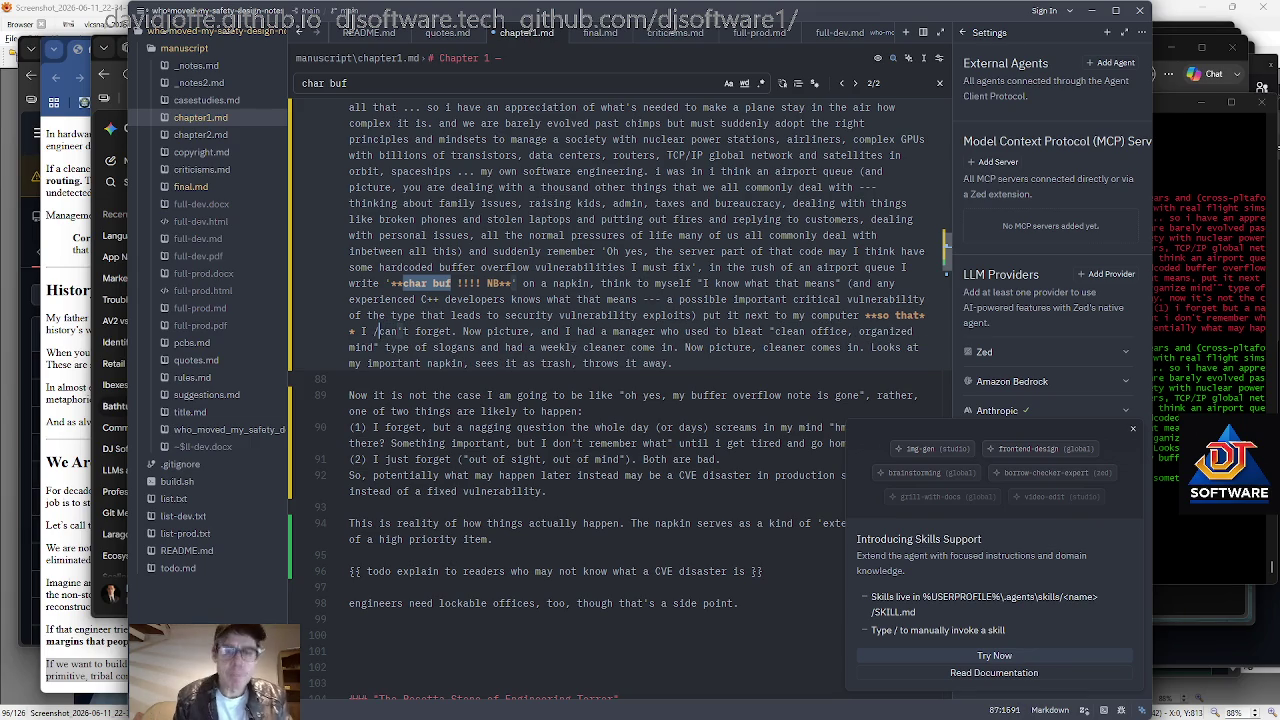
{"action": "key", "text": "BackSpace"}
{"action": "key", "text": "BackSpace"}
{"action": "key", "text": "BackSpace"}
{"action": "type", "text": "**"}
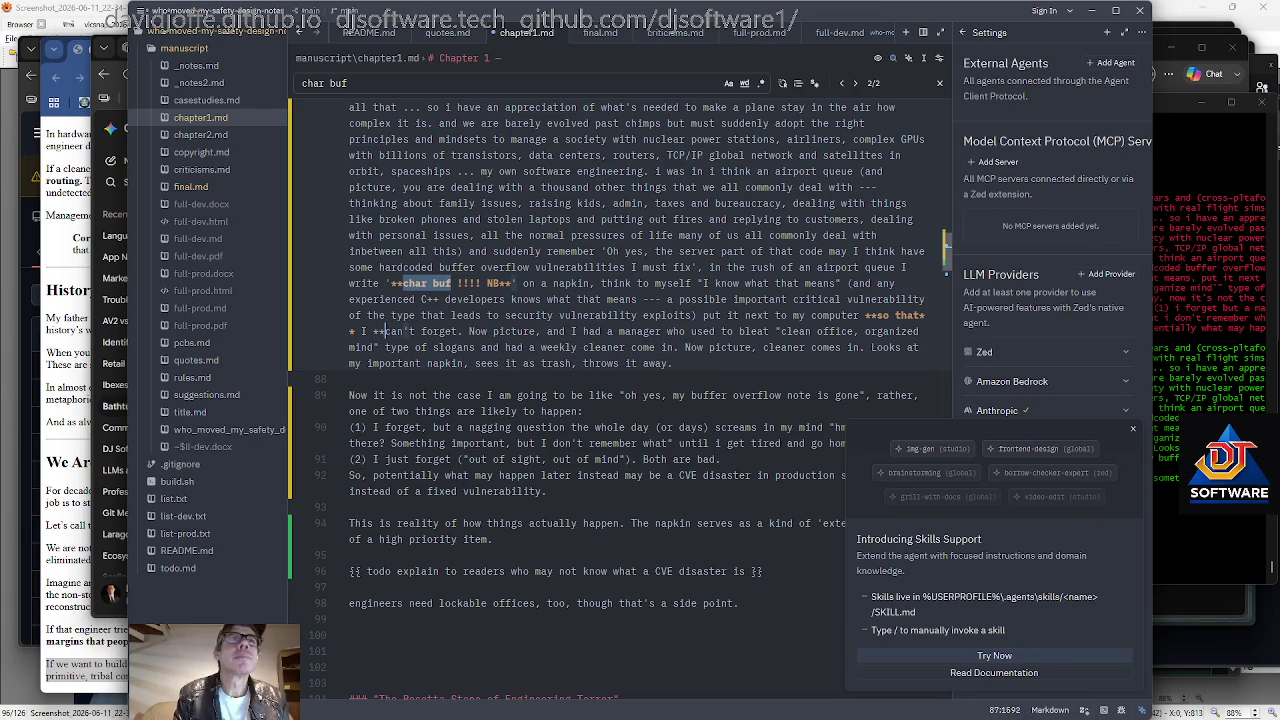
{"action": "key", "text": "Right"}
{"action": "key", "text": "Right"}
{"action": "key", "text": "Right"}
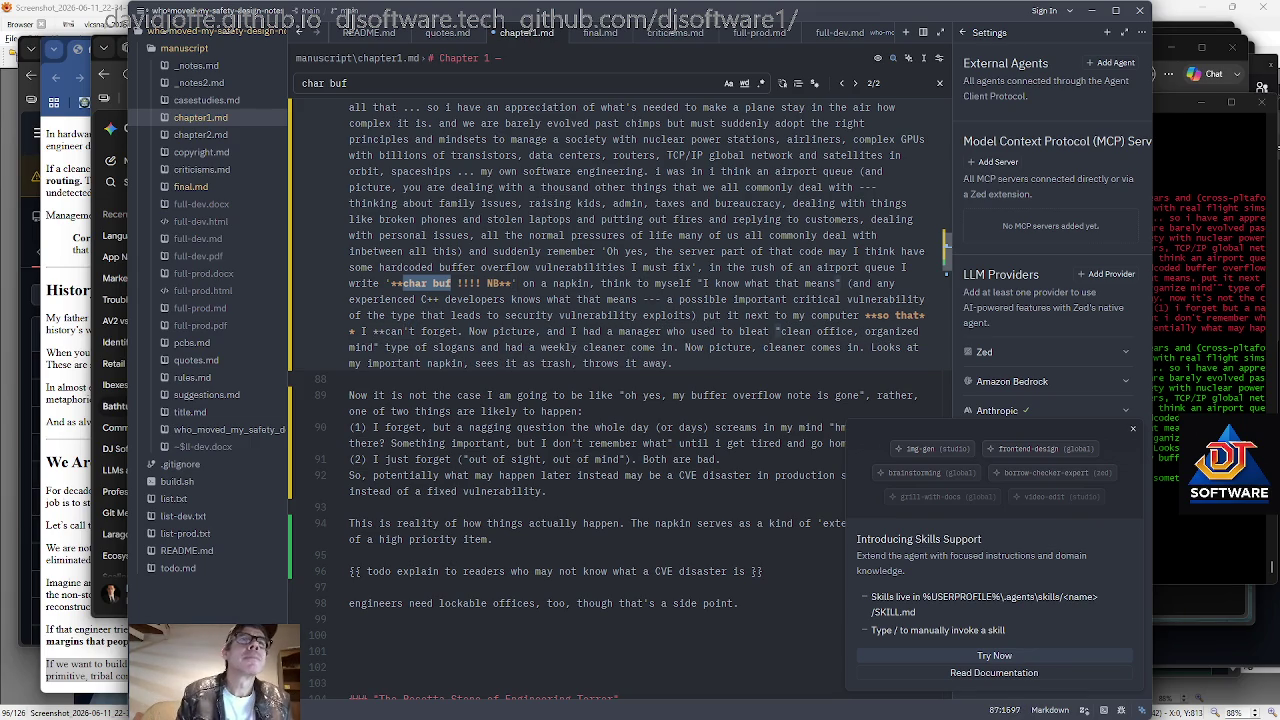
{"action": "key", "text": "Left"}
{"action": "key", "text": "BackSpace"}
{"action": "key", "text": "Right"}
{"action": "key", "text": "Right"}
{"action": "type", "text": "*"}
{"action": "key", "text": "Delete"}
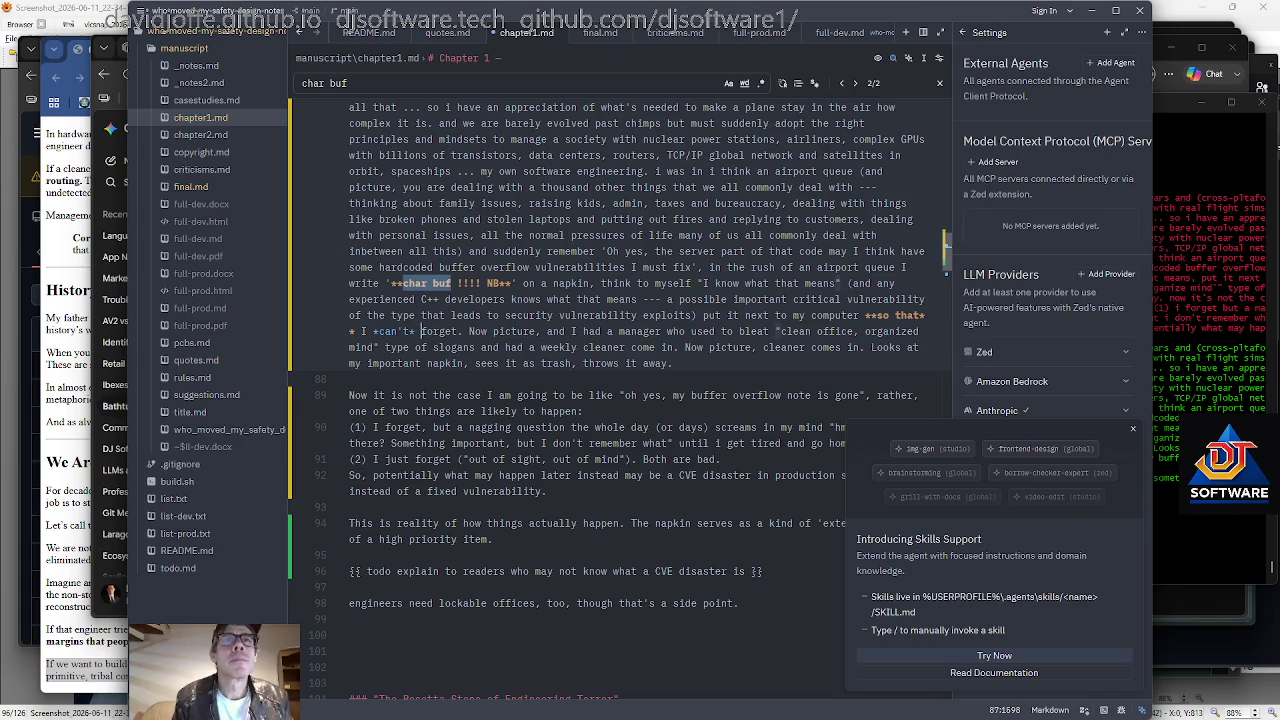
Change 'Now picture' to 'So now picture'.
{"action": "key", "text": "Right"}
{"action": "key", "text": "Right"}
{"action": "key", "text": "Right"}
{"action": "key", "text": "Right"}
{"action": "key", "text": "Right"}
{"action": "key", "text": "Right"}
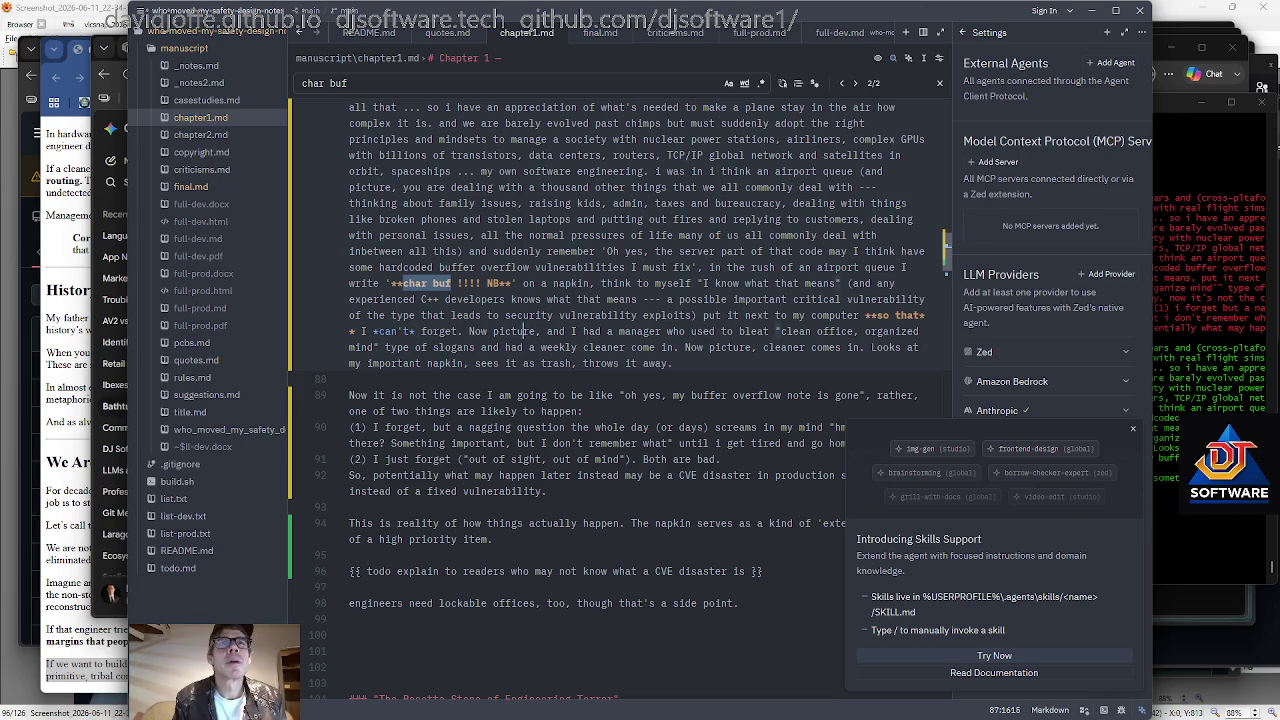
{"action": "key", "text": "Right"}
{"action": "key", "text": "Right"}
{"action": "key", "text": "Right"}
{"action": "key", "text": "Right"}
{"action": "key", "text": "Right"}
{"action": "key", "text": "Right"}
{"action": "key", "text": "Left"}
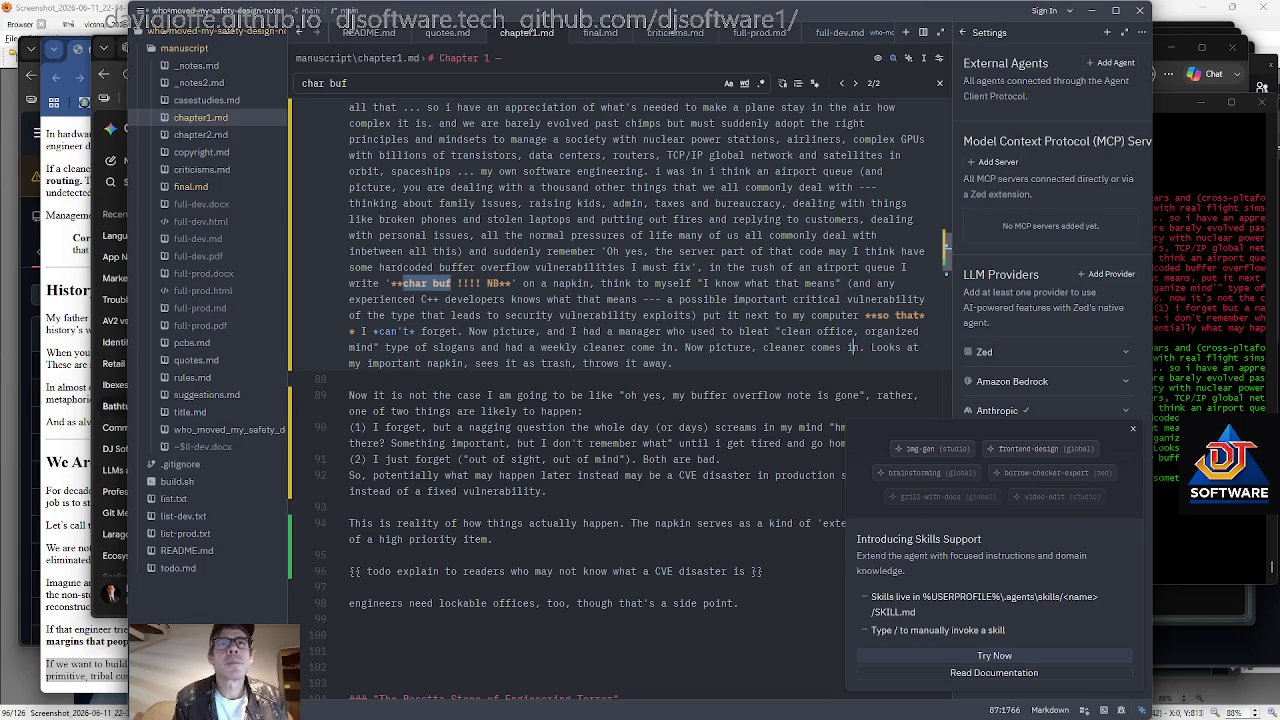
{"action": "key", "text": "Left"}
{"action": "key", "text": "Left"}
{"action": "key", "text": "Left"}
{"action": "type", "text": "So"}
{"action": "key", "text": "Delete"}
{"action": "key", "text": "Right"}
{"action": "key", "text": "Right"}
{"action": "type", "text": "n"}
Delete 'picture, and' from the manager sentence.
{"action": "key", "text": "Up"}
{"action": "key", "text": "ctrl+Left"}
{"action": "key", "text": "ctrl+Left"}
{"action": "key", "text": "ctrl+Left"}
{"action": "key", "text": "ctrl+Left"}
{"action": "key", "text": "ctrl+Left"}
{"action": "key", "text": "ctrl+Left"}
{"action": "key", "text": "Right"}
{"action": "key", "text": "Right"}
{"action": "key", "text": "Right"}
{"action": "key", "text": "ctrl+BackSpace"}
{"action": "key", "text": "ctrl+BackSpace"}
{"action": "key", "text": "ctrl+BackSpace"}
{"action": "key", "text": "BackSpace"}
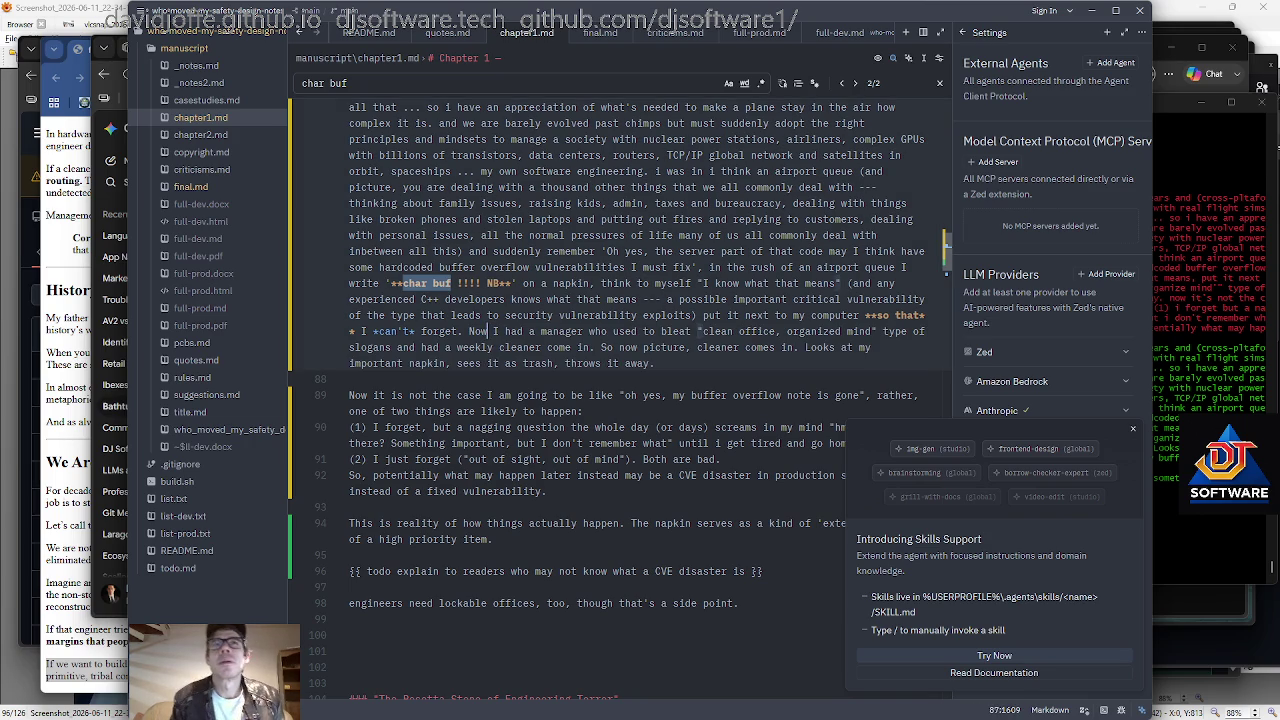
Replace 'sees it as trash' with 'to them it looks like trash'.
{"action": "scroll", "coordinate": [606, 400], "scroll_direction": "down", "scroll_amount": 1}
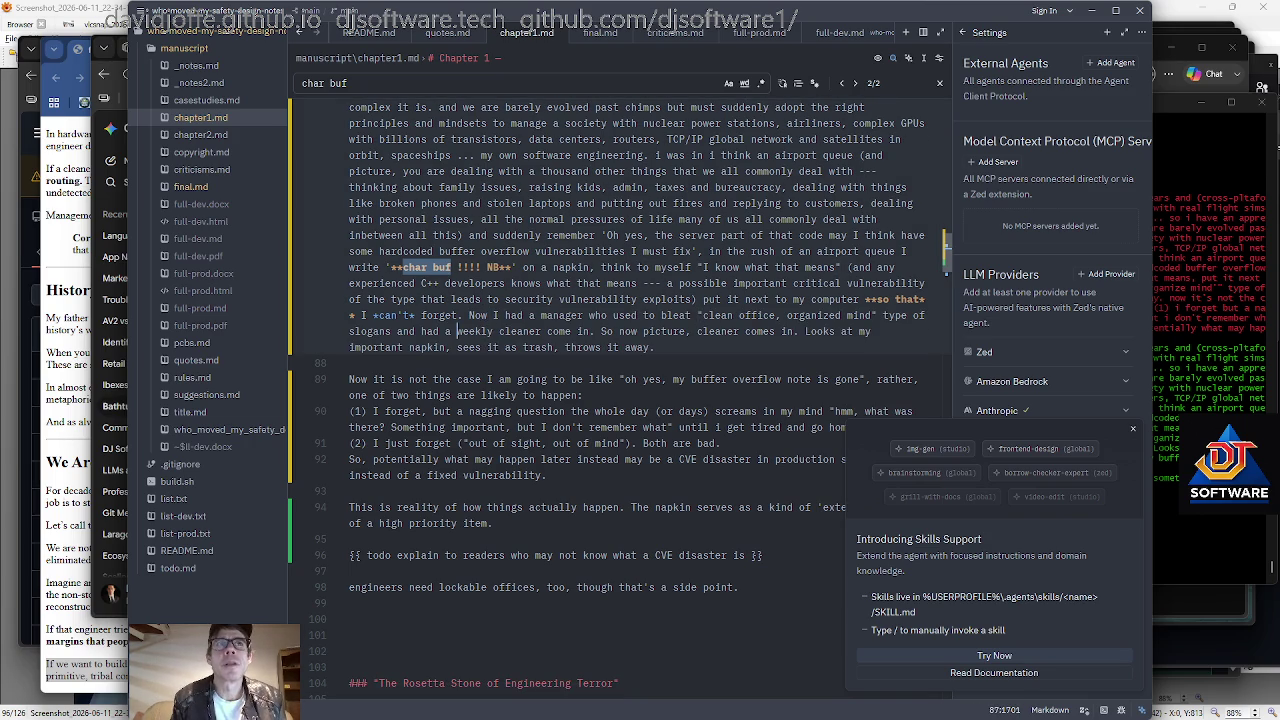
{"action": "key", "text": "ctrl+Right"}
{"action": "key", "text": "ctrl+Right"}
{"action": "key", "text": "End"}
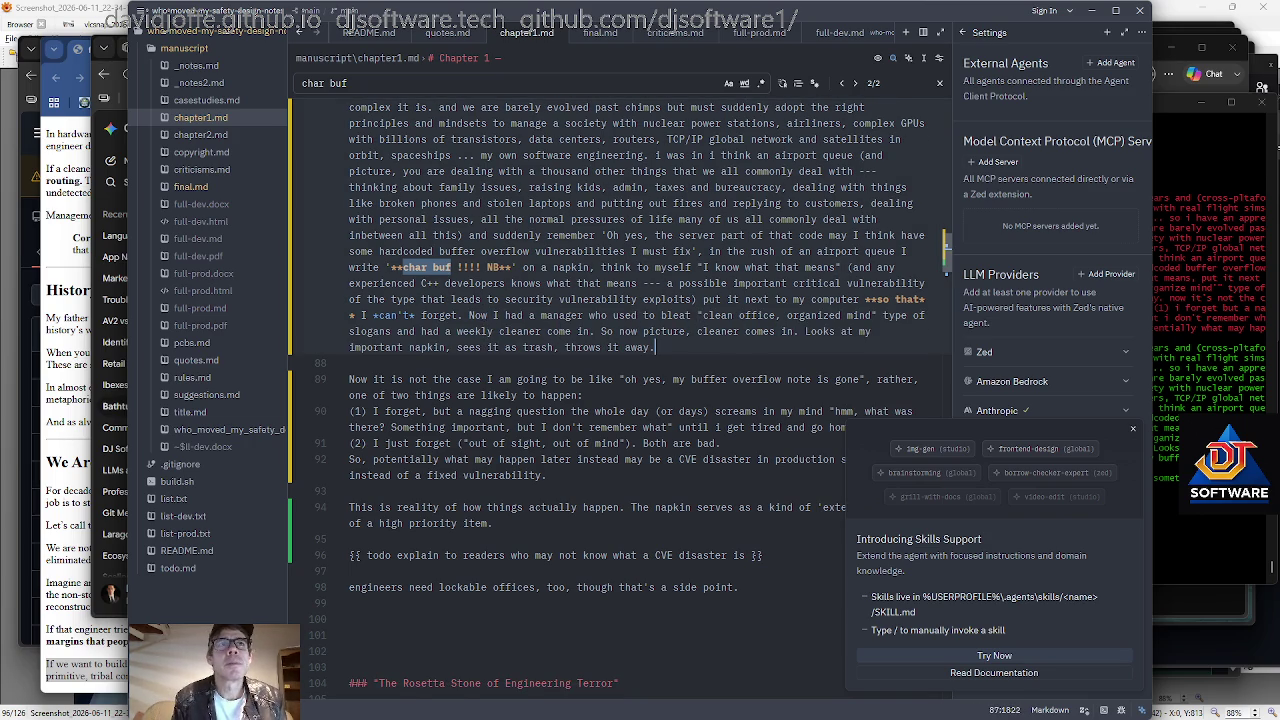
{"action": "scroll", "coordinate": [606, 400], "scroll_direction": "up", "scroll_amount": 1}
{"action": "key", "text": "ctrl+Left"}
{"action": "key", "text": "ctrl+Left"}
{"action": "key", "text": "ctrl+Left"}
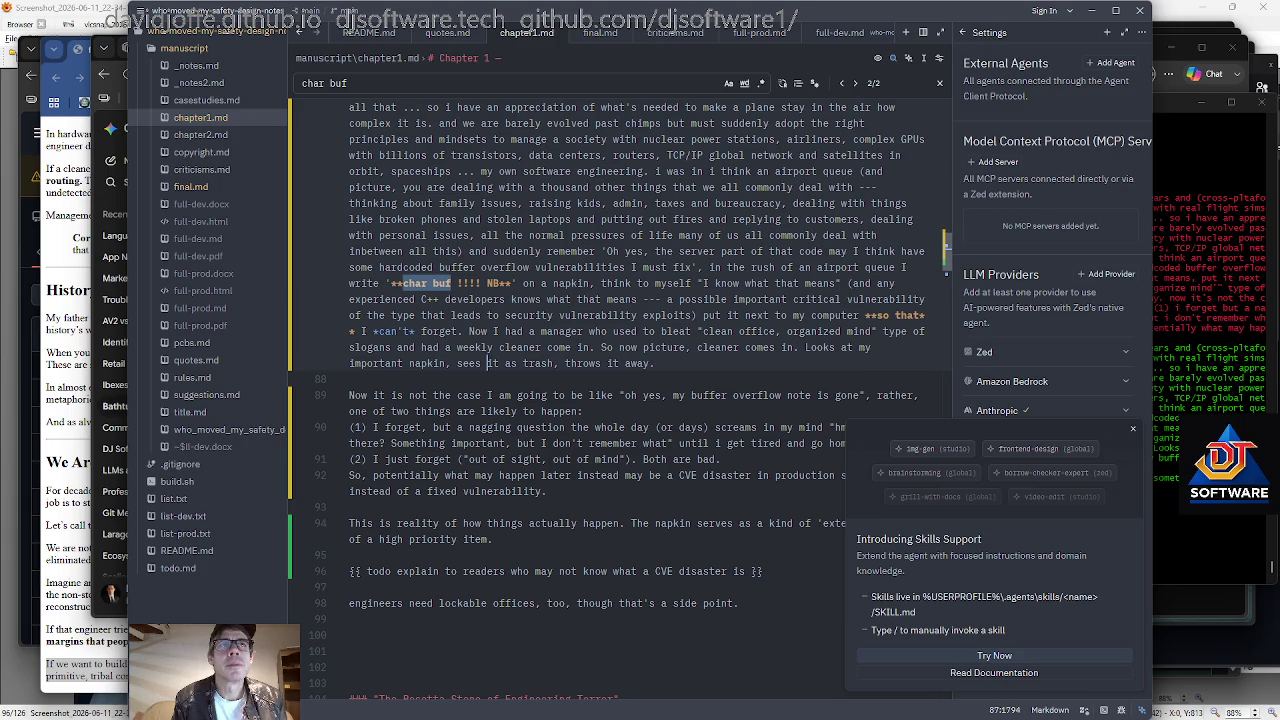
{"action": "key", "text": "ctrl+BackSpace"}
{"action": "type", "text": "to the"}
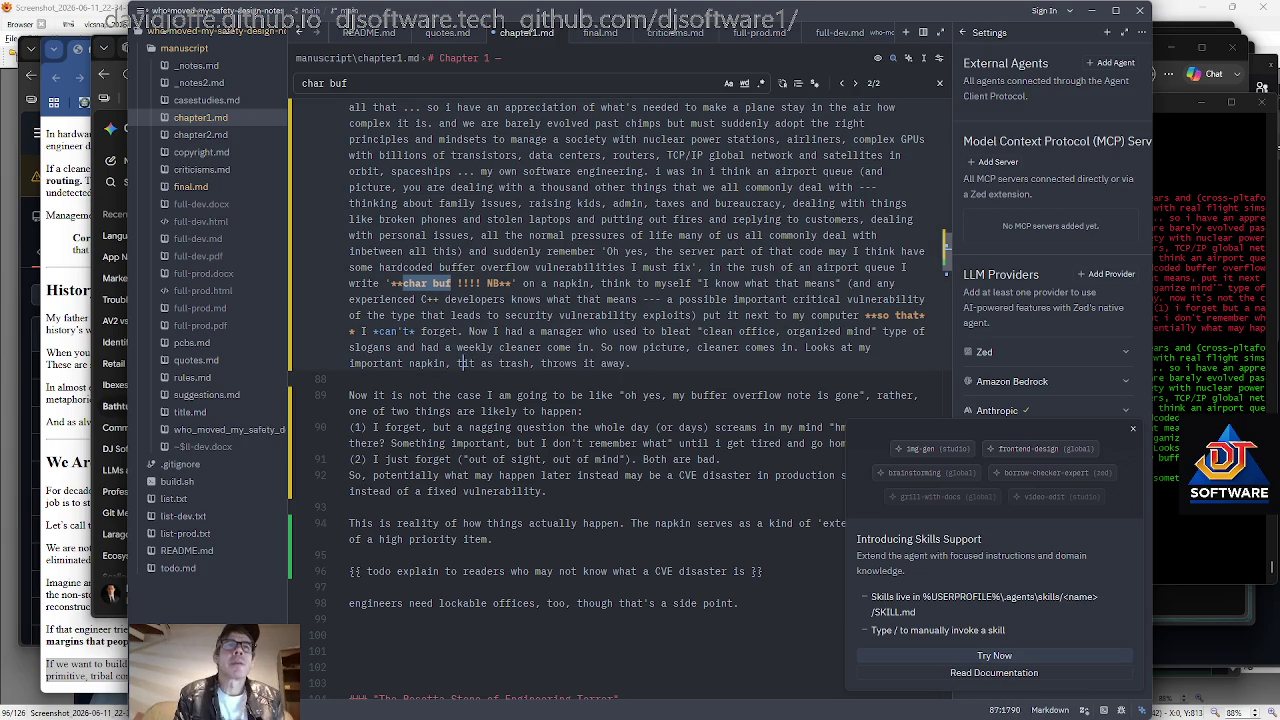
{"action": "type", "text": "m"}
{"action": "key", "text": "Right"}
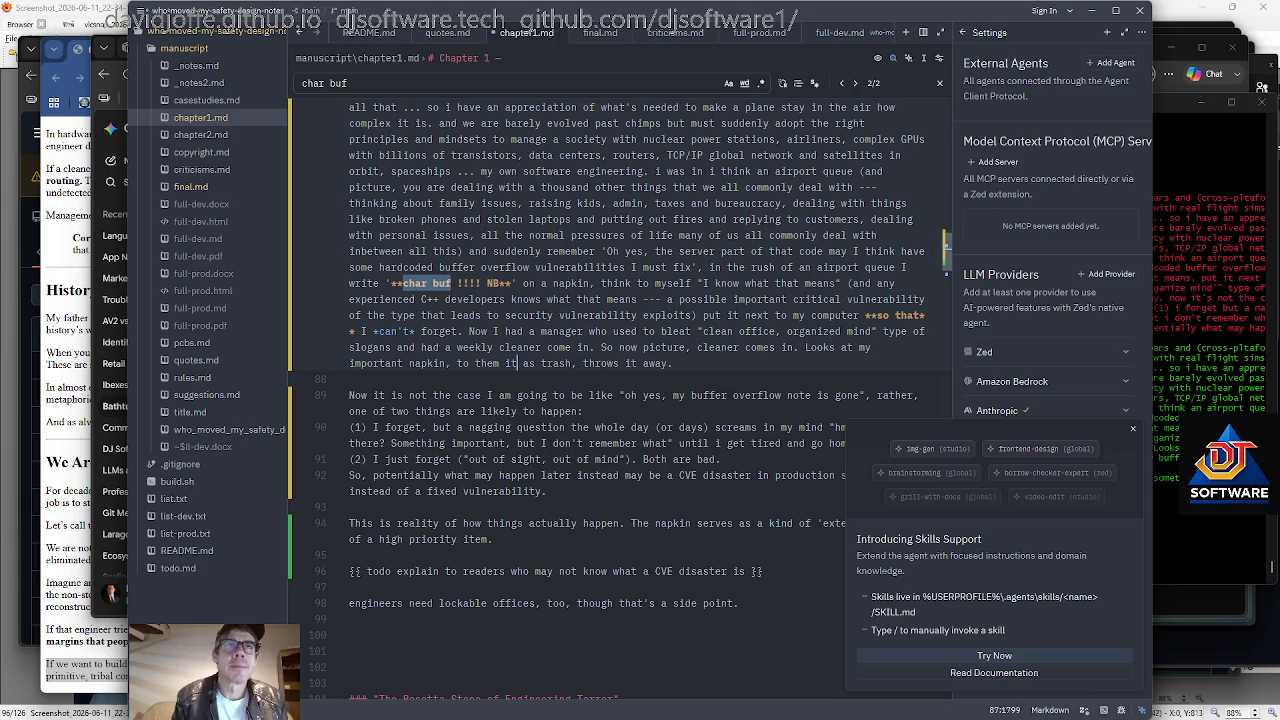
{"action": "key", "text": "Right"}
{"action": "key", "text": "Right"}
{"action": "key", "text": "Right"}
{"action": "key", "text": "Delete"}
{"action": "type", "text": "it looks like"}
Change 'throws it away' to 'they throw it away', fixing the 'they' typo.
{"action": "key", "text": "End"}
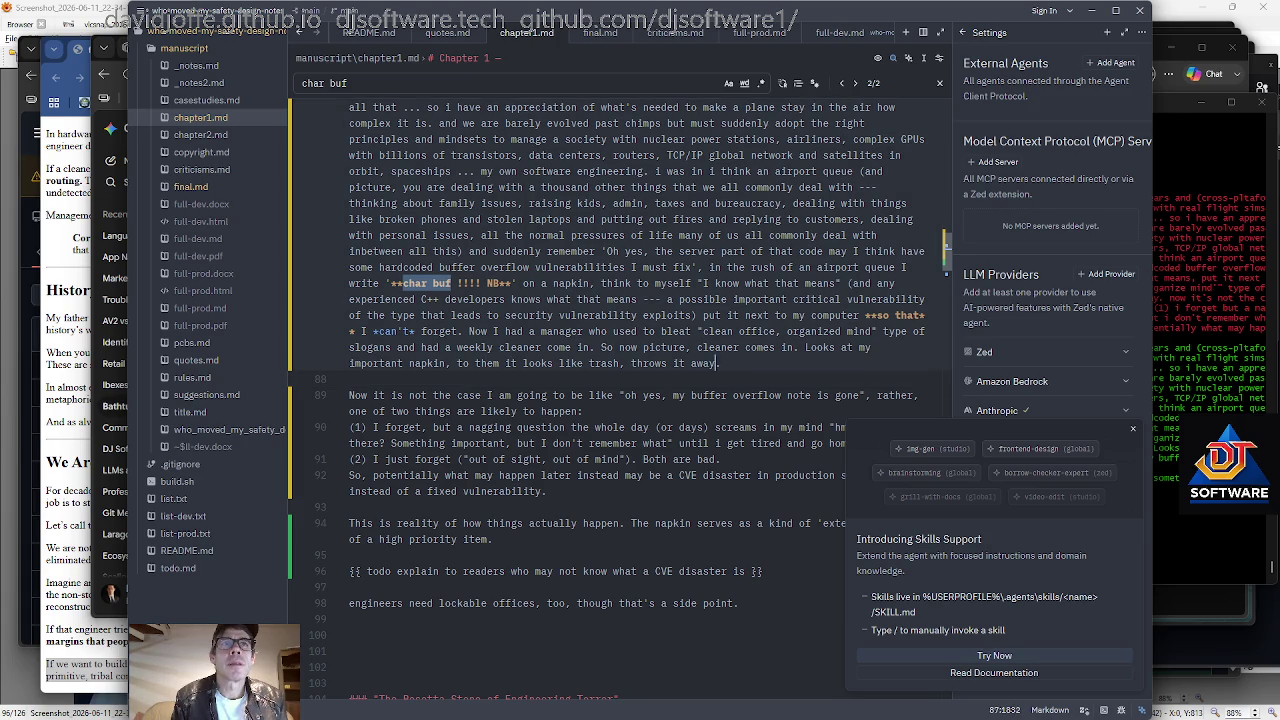
{"action": "type", "text": "tnhey"}
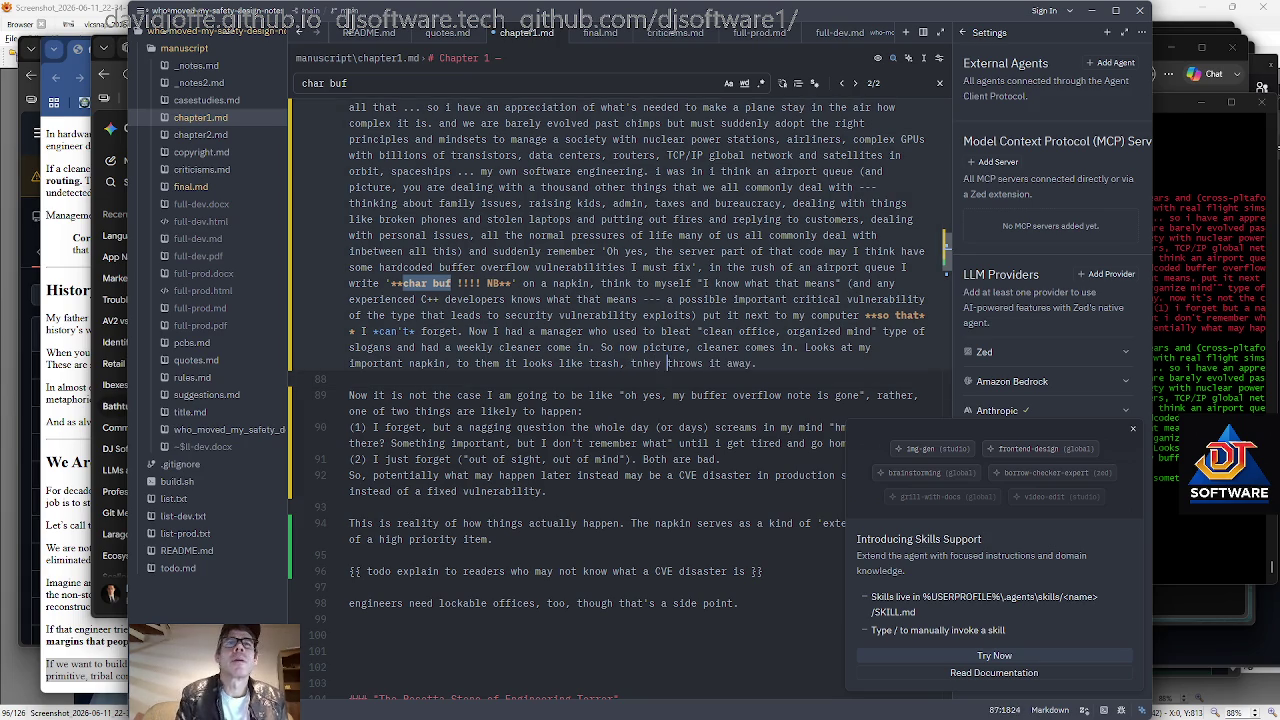
{"action": "key", "text": "Left"}
{"action": "key", "text": "Left"}
{"action": "key", "text": "Left"}
{"action": "key", "text": "Left"}
{"action": "key", "text": "BackSpace"}
{"action": "key", "text": "Right"}
{"action": "key", "text": "Right"}
{"action": "key", "text": "Right"}
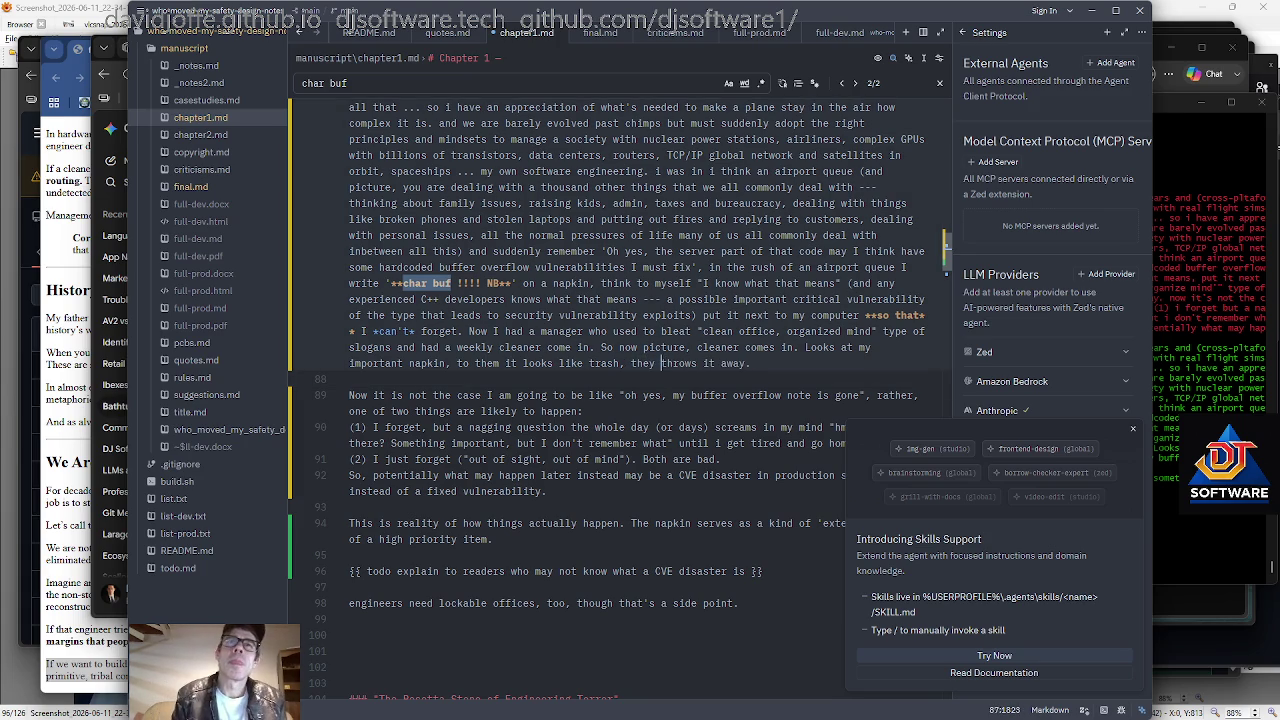
{"action": "key", "text": "Delete"}
{"action": "scroll", "coordinate": [606, 400], "scroll_direction": "down", "scroll_amount": 1}
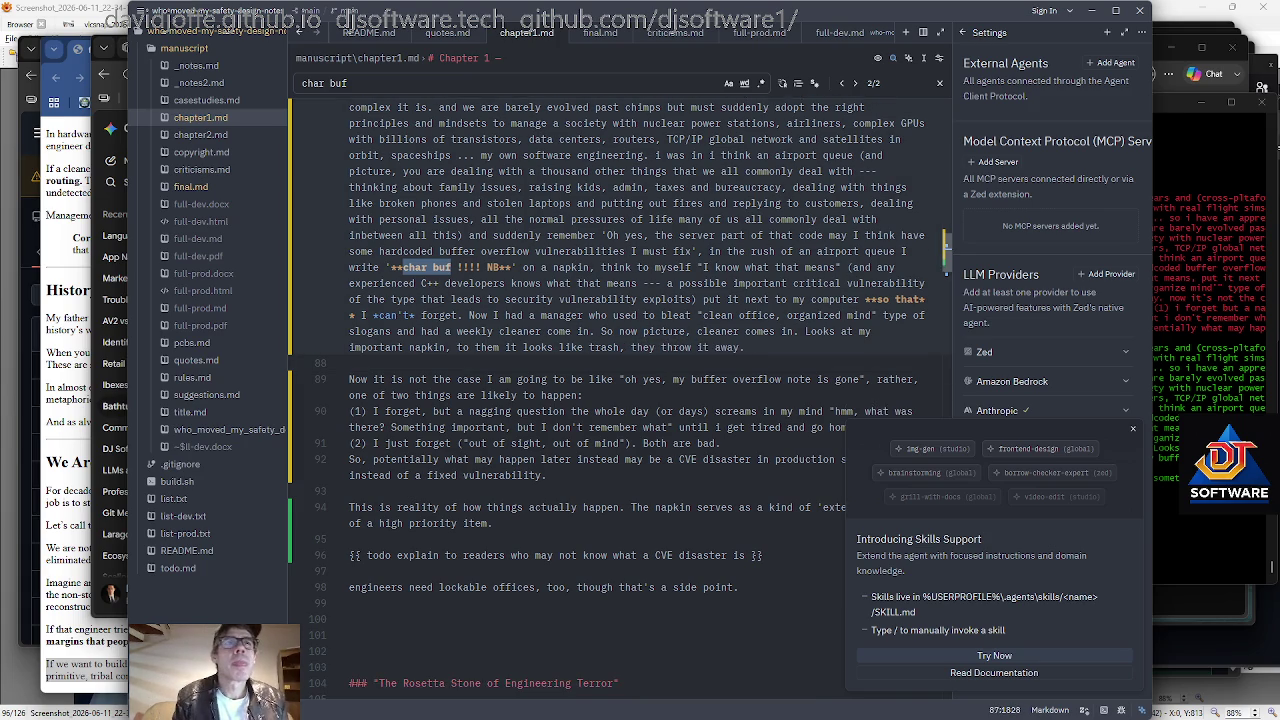
{"action": "scroll", "coordinate": [606, 400], "scroll_direction": "down", "scroll_amount": 1}
{"action": "left_click", "coordinate": [690, 363]}
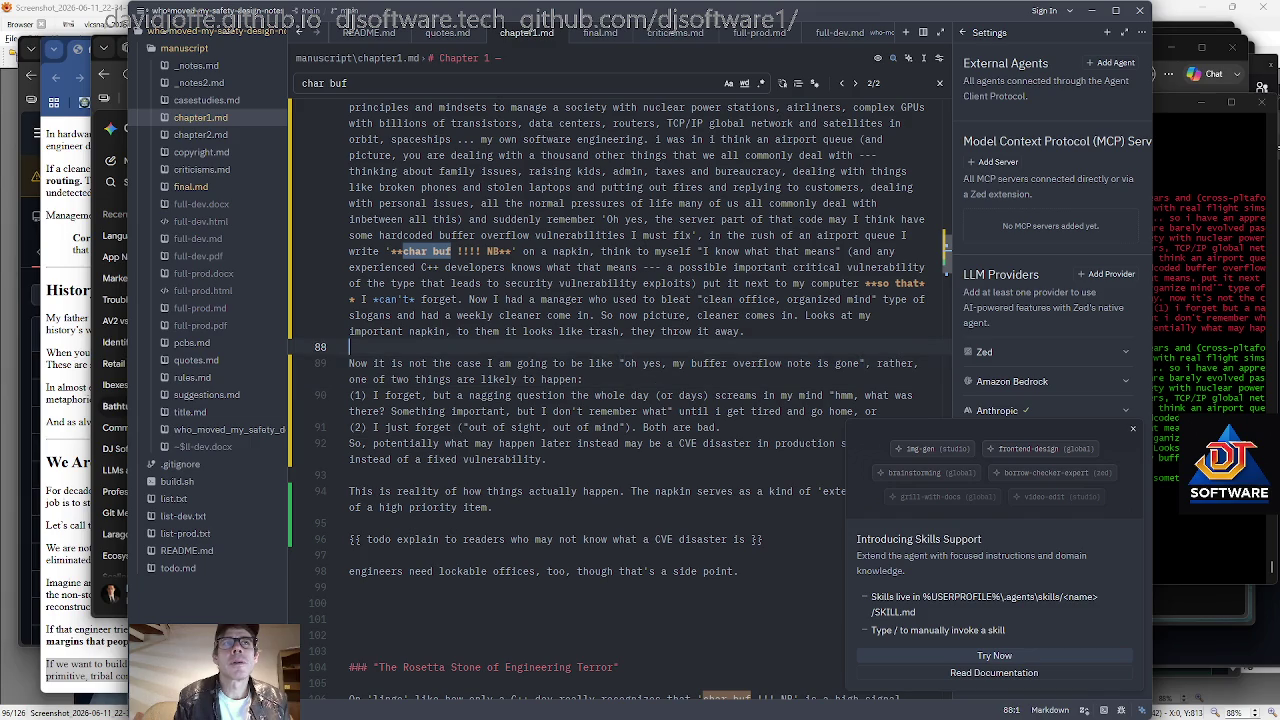
Add a comma after 'Now' and italicise 'not' on line 89.
{"action": "key", "text": "Home"}
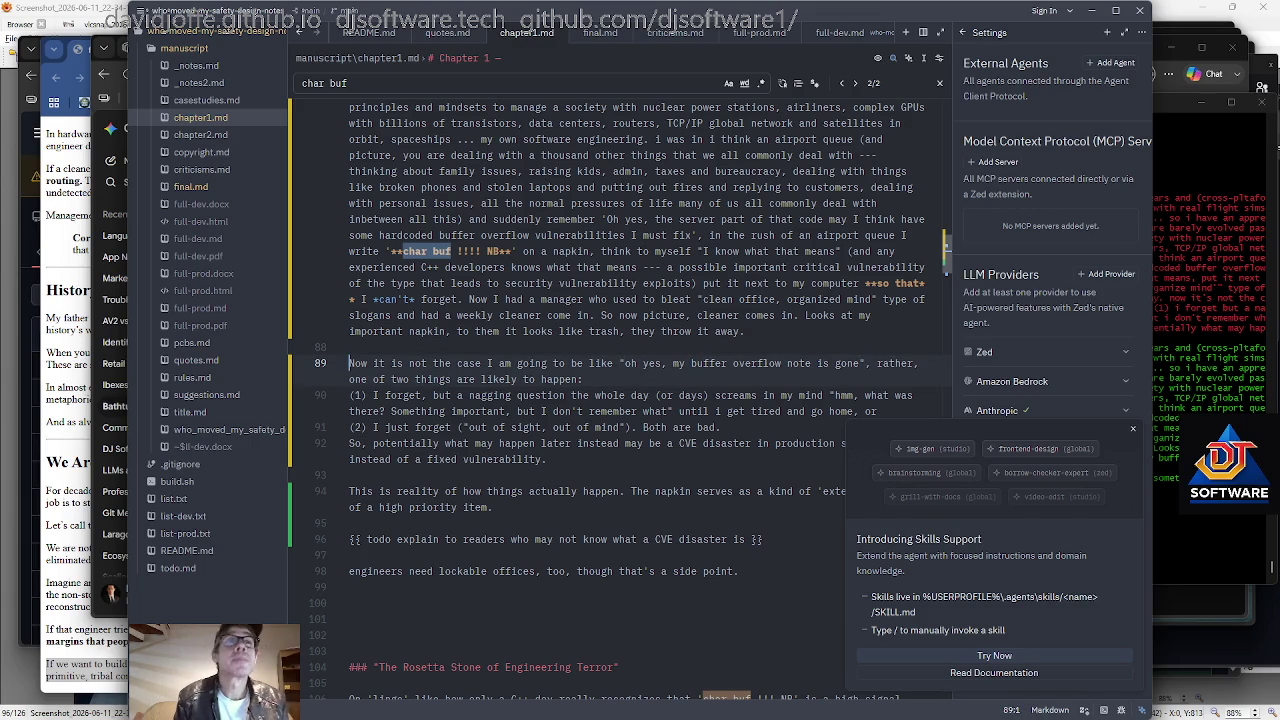
{"action": "key", "text": "Right"}
{"action": "type", "text": ","}
{"action": "key", "text": "Right"}
{"action": "key", "text": "Right"}
{"action": "key", "text": "Right"}
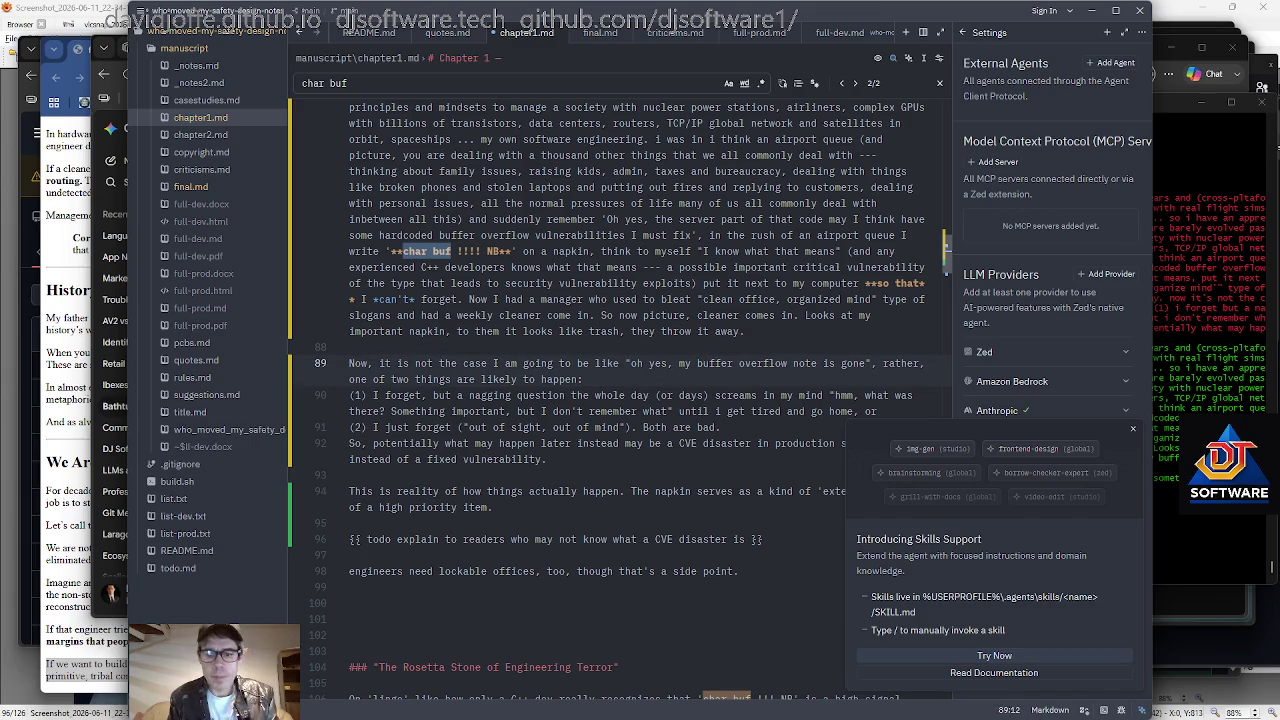
{"action": "type", "text": "*"}
{"action": "key", "text": "Right"}
{"action": "key", "text": "Right"}
{"action": "key", "text": "Right"}
{"action": "type", "text": "*"}
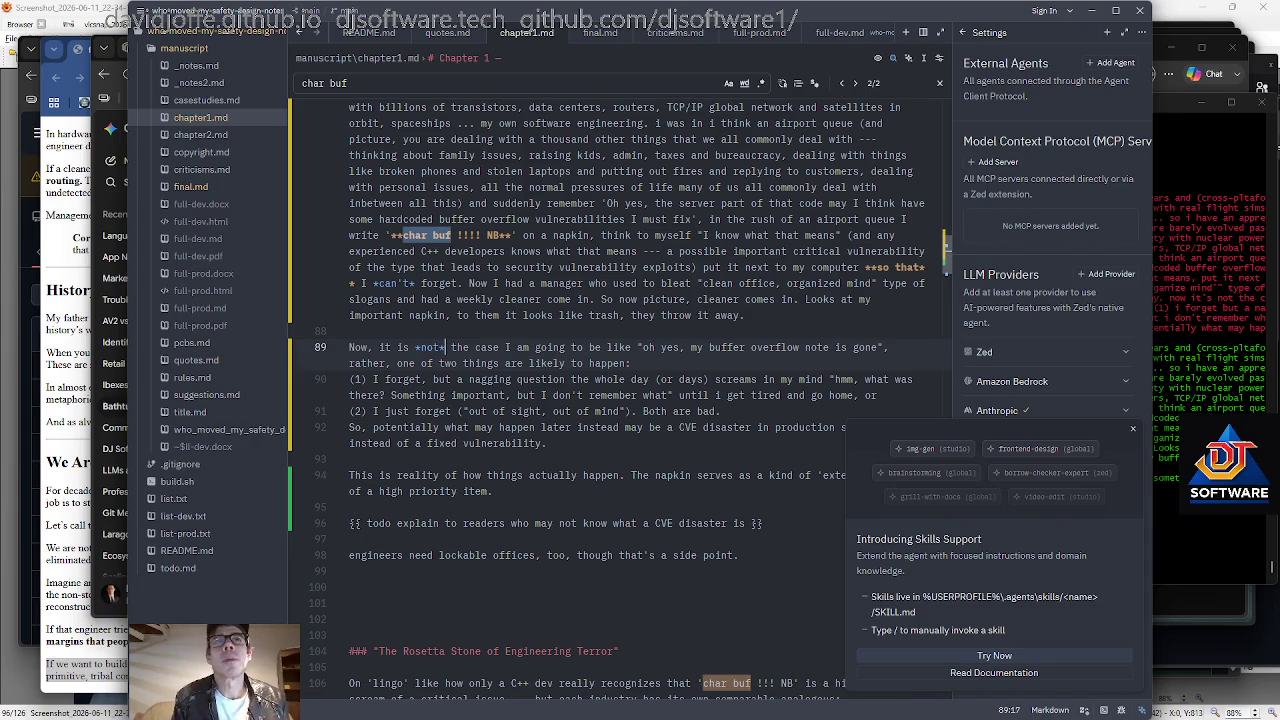
Insert 'reminder' before 'note' to make it the reminder note.
{"action": "key", "text": "ctrl+Right"}
{"action": "key", "text": "ctrl+Right"}
{"action": "key", "text": "ctrl+Right"}
{"action": "key", "text": "ctrl+Right"}
{"action": "key", "text": "ctrl+Right"}
{"action": "key", "text": "ctrl+Right"}
{"action": "key", "text": "ctrl+Right"}
{"action": "key", "text": "ctrl+Right"}
{"action": "key", "text": "ctrl+Right"}
{"action": "key", "text": "ctrl+Right"}
{"action": "key", "text": "ctrl+Right"}
{"action": "type", "text": "reminder"}
{"action": "key", "text": "End"}
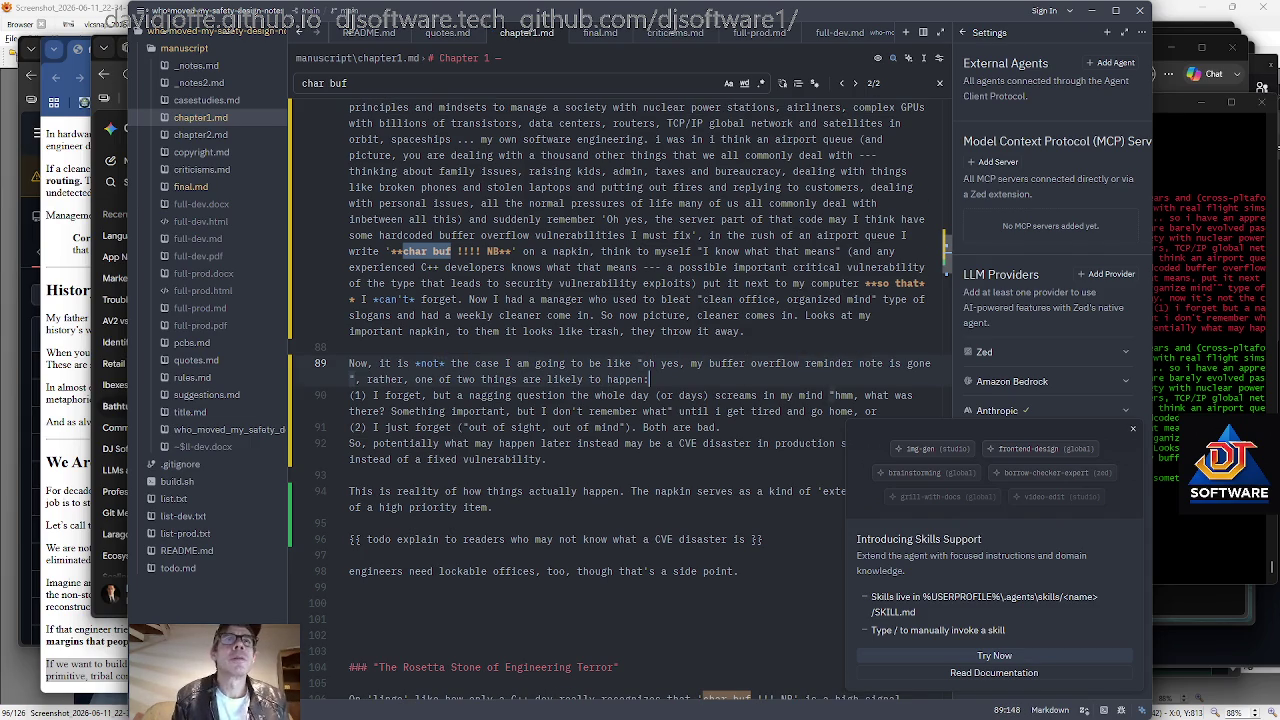
{"action": "key", "text": "ctrl+Left"}
{"action": "key", "text": "ctrl+Left"}
{"action": "key", "text": "ctrl+Left"}
{"action": "key", "text": "ctrl+Right"}
{"action": "key", "text": "ctrl+Right"}
{"action": "key", "text": "ctrl+Right"}
{"action": "key", "text": "ctrl+Right"}
Capitalise the quoted 'hmm' to 'Hmm' in the first numbered point.
{"action": "key", "text": "End"}
{"action": "key", "text": "Down"}
{"action": "key", "text": "ctrl+Left"}
{"action": "key", "text": "ctrl+Left"}
{"action": "key", "text": "ctrl+Left"}
{"action": "key", "text": "ctrl+Left"}
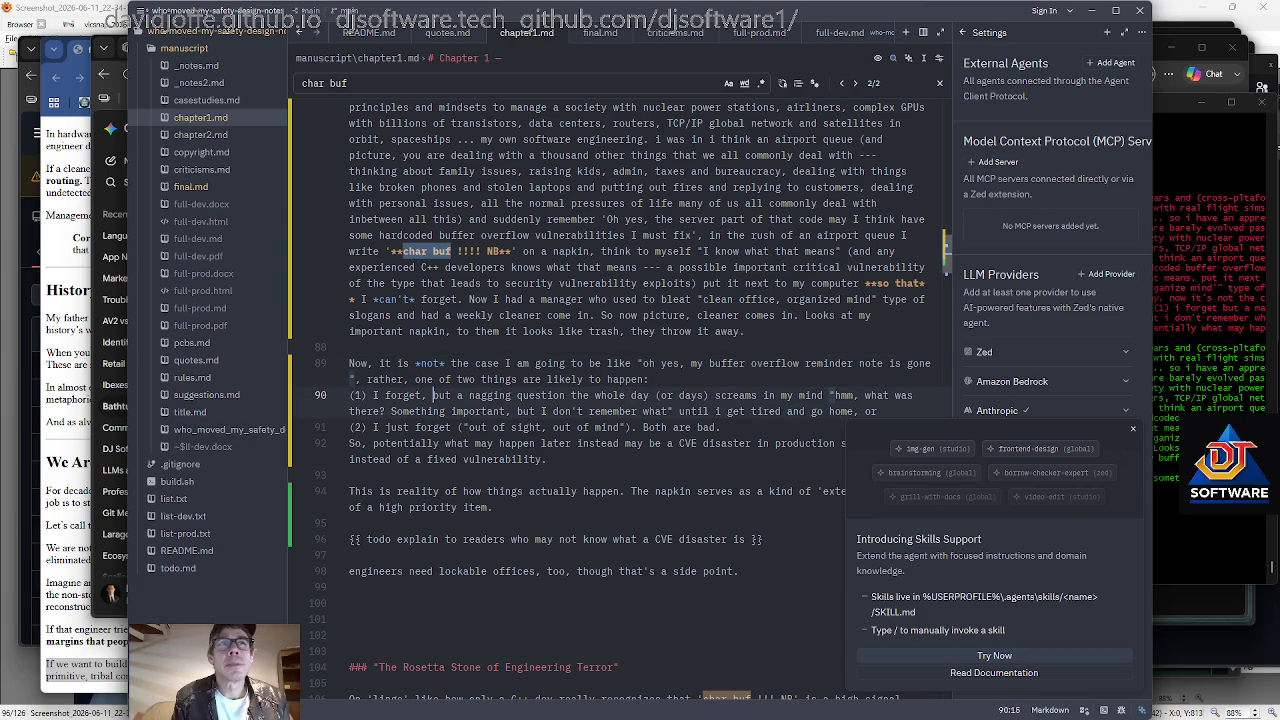
{"action": "key", "text": "ctrl+Right"}
{"action": "key", "text": "ctrl+Right"}
{"action": "key", "text": "ctrl+Right"}
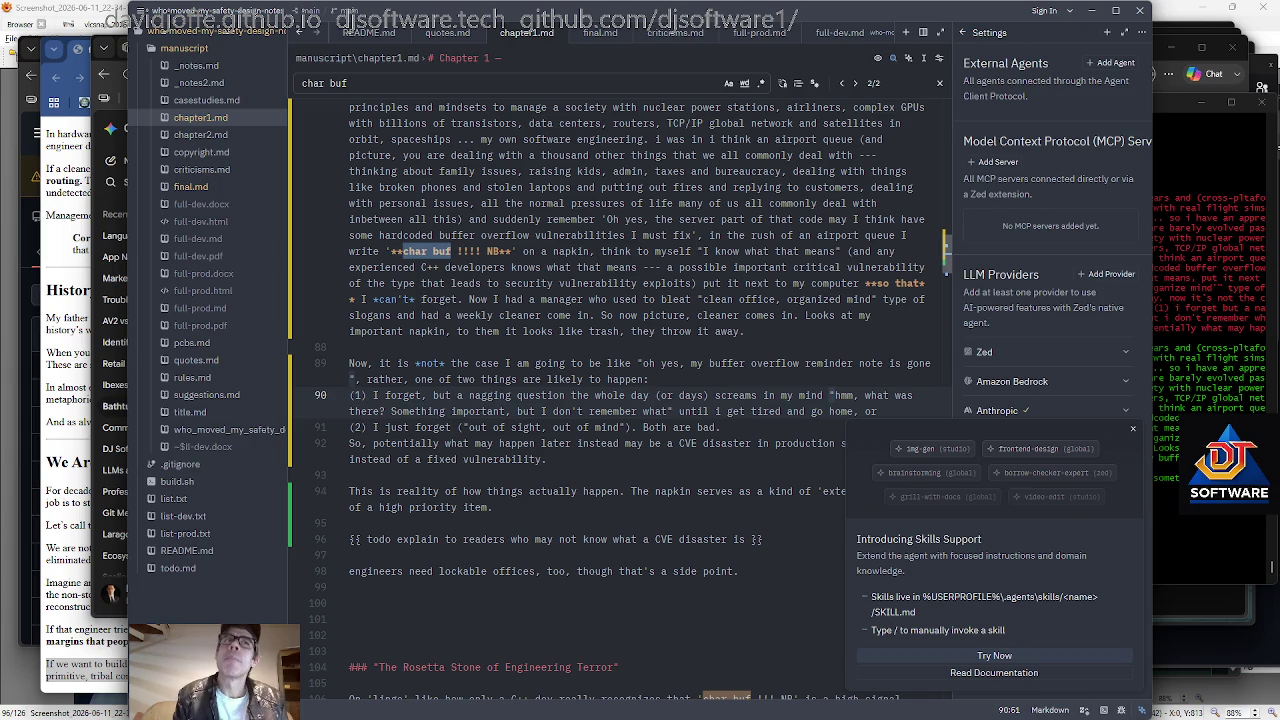
{"action": "key", "text": "ctrl+Right"}
{"action": "key", "text": "ctrl+Right"}
{"action": "key", "text": "ctrl+Right"}
{"action": "key", "text": "ctrl+Right"}
{"action": "key", "text": "Right"}
{"action": "key", "text": "Right"}
{"action": "key", "text": "Right"}
{"action": "key", "text": "shift+Left"}
{"action": "key", "text": "shift+Left"}
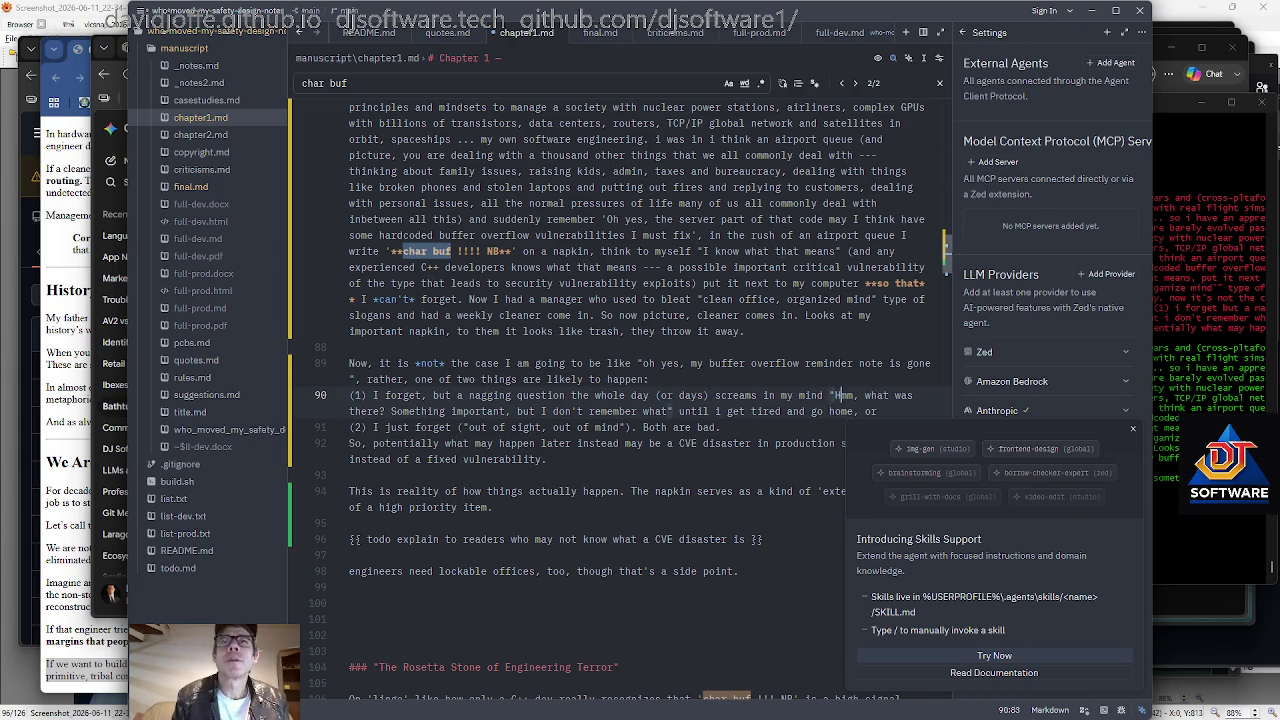
{"action": "type", "text": "\"H"}
{"action": "scroll", "coordinate": [619, 400], "scroll_direction": "down", "scroll_amount": 1}
{"action": "left_click", "coordinate": [642, 379]}
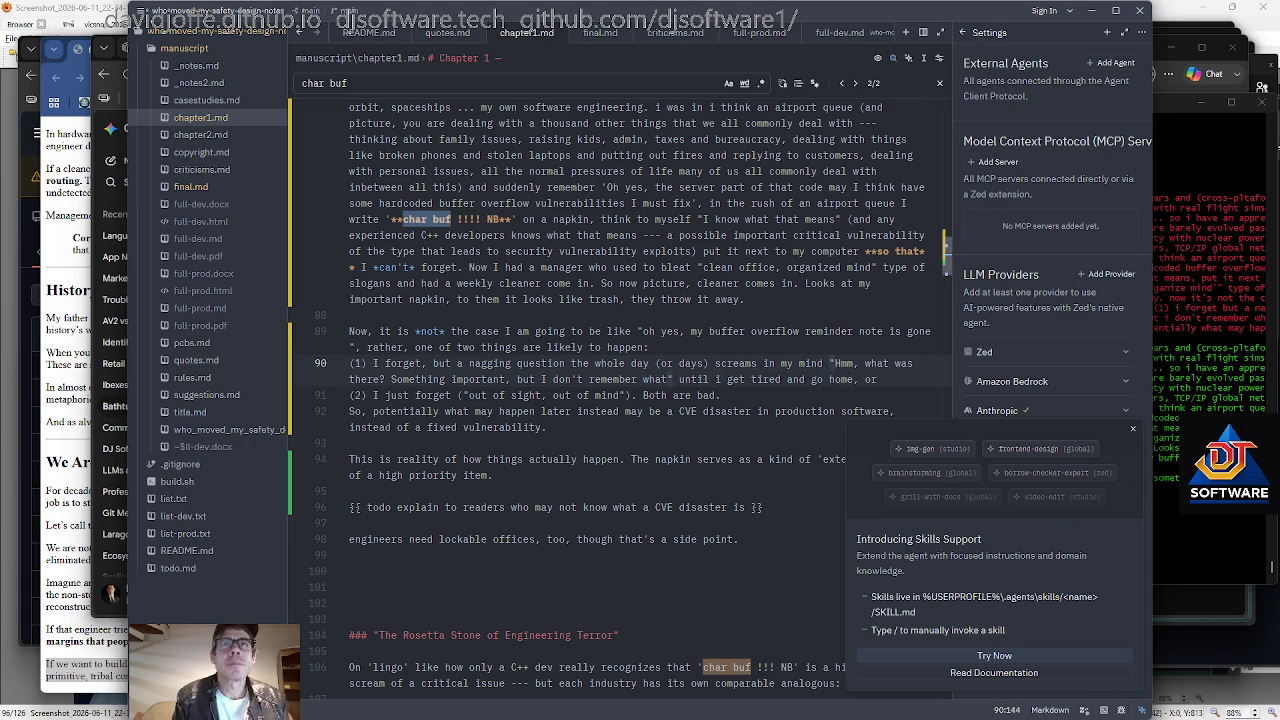
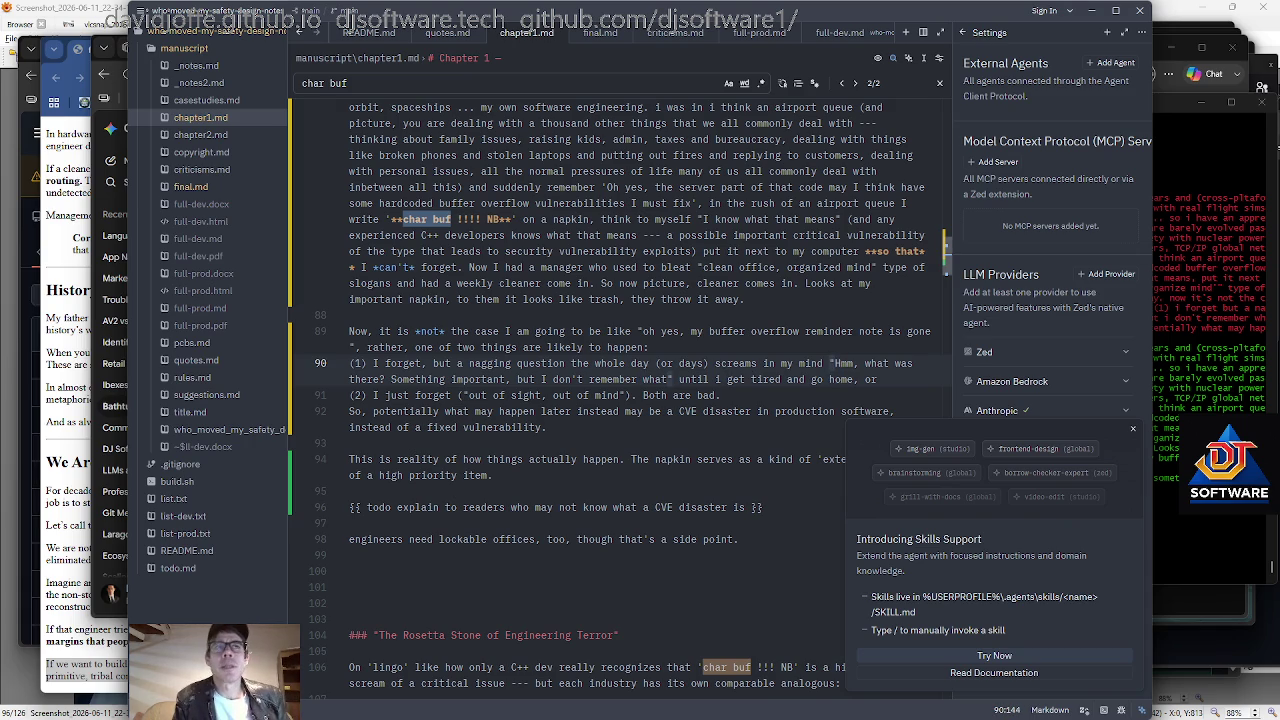
Insert "security exploit" after CVE on line 92 and reread the line.
{"action": "left_click", "coordinate": [627, 411]}
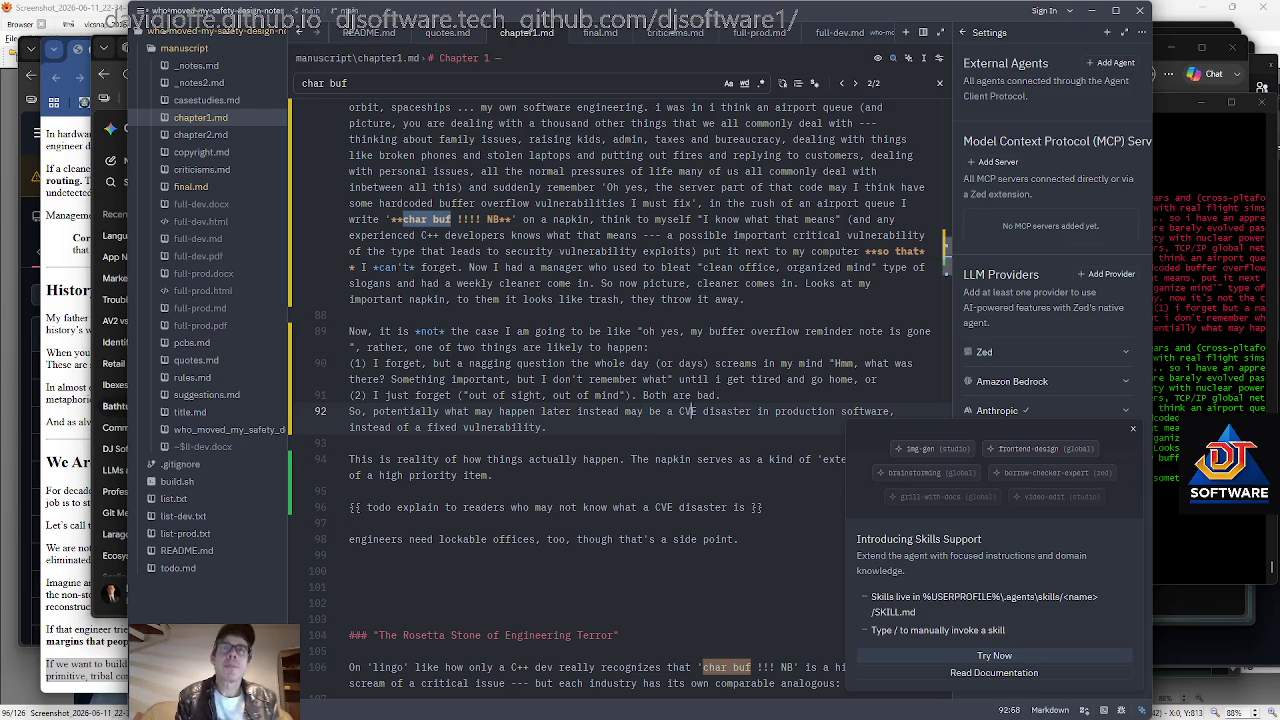
{"action": "key", "text": "Right"}
{"action": "key", "text": "Right"}
{"action": "type", "text": "exploit"}
{"action": "key", "text": "ctrl+Left"}
{"action": "type", "text": "security"}
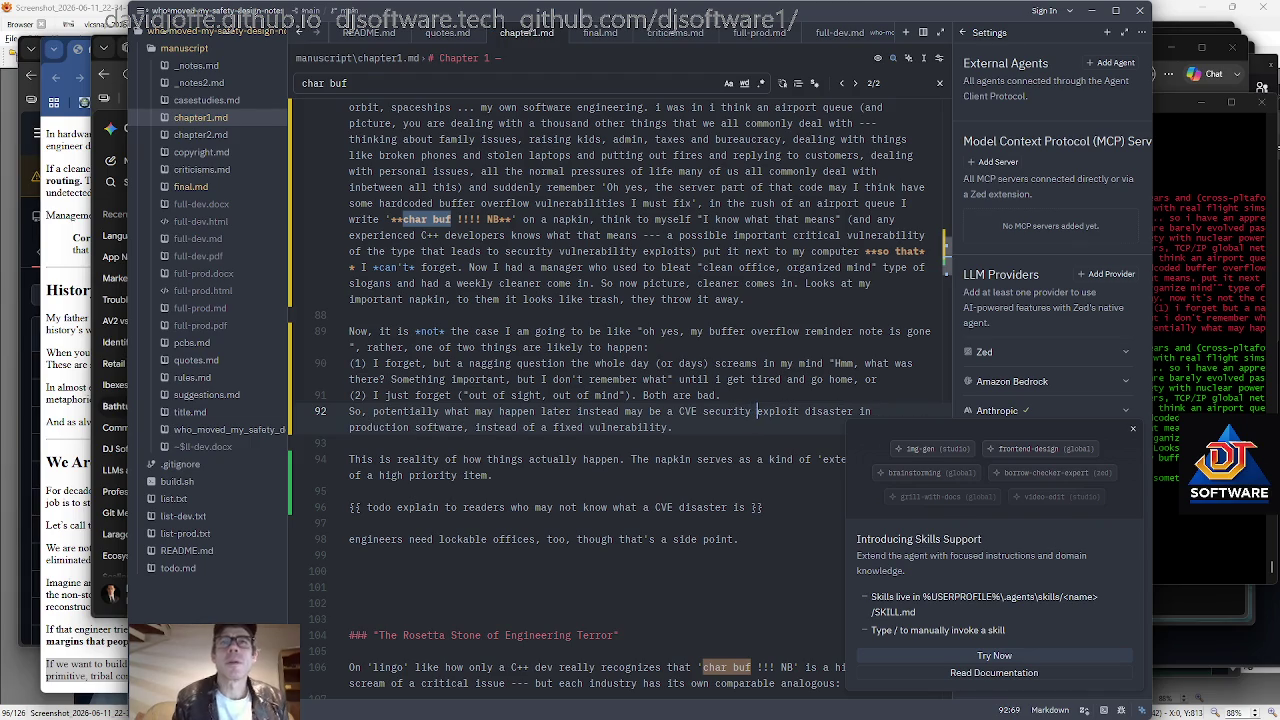
{"action": "scroll", "coordinate": [606, 396], "scroll_direction": "down", "scroll_amount": 1}
{"action": "scroll", "coordinate": [606, 396], "scroll_direction": "down", "scroll_amount": 1}
{"action": "scroll", "coordinate": [606, 396], "scroll_direction": "down", "scroll_amount": 1}
{"action": "key", "text": "Home"}
{"action": "key", "text": "ctrl+Right"}
{"action": "key", "text": "ctrl+Right"}
{"action": "key", "text": "ctrl+Right"}
{"action": "key", "text": "ctrl+Right"}
{"action": "key", "text": "ctrl+Right"}
{"action": "key", "text": "ctrl+Right"}
{"action": "key", "text": "End"}
{"action": "key", "text": "ctrl+Left"}
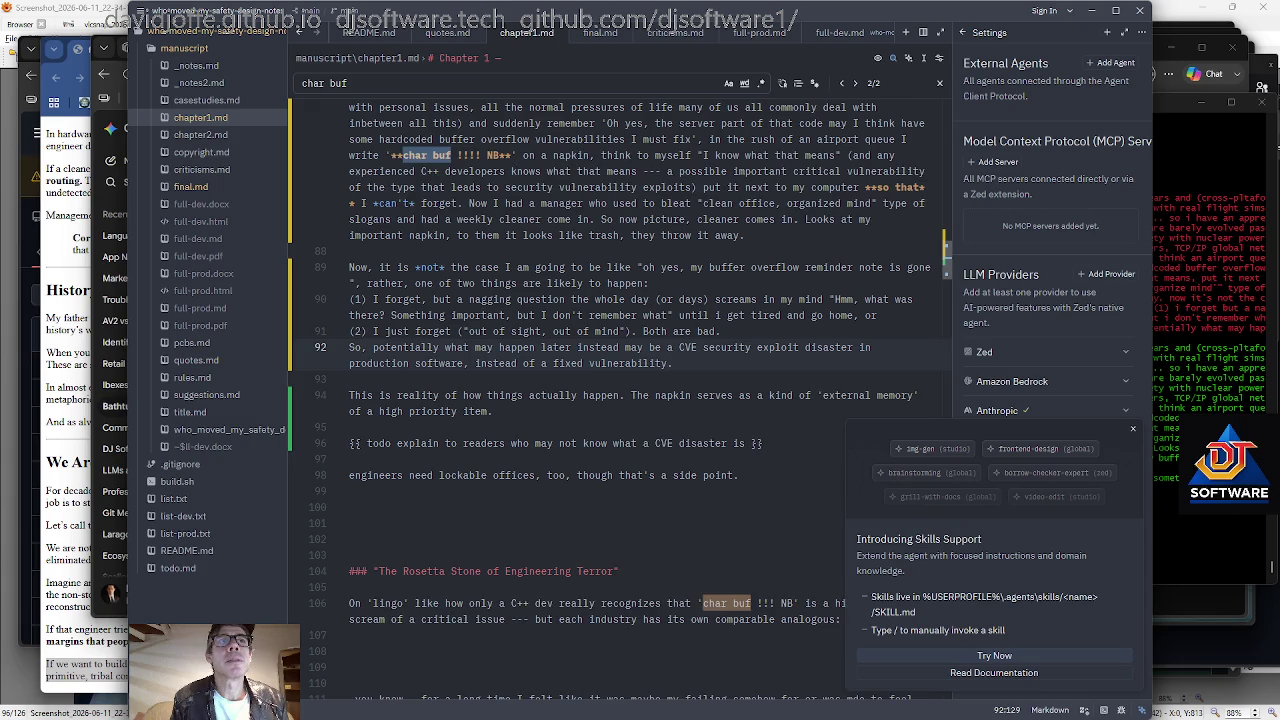
{"action": "key", "text": "End"}
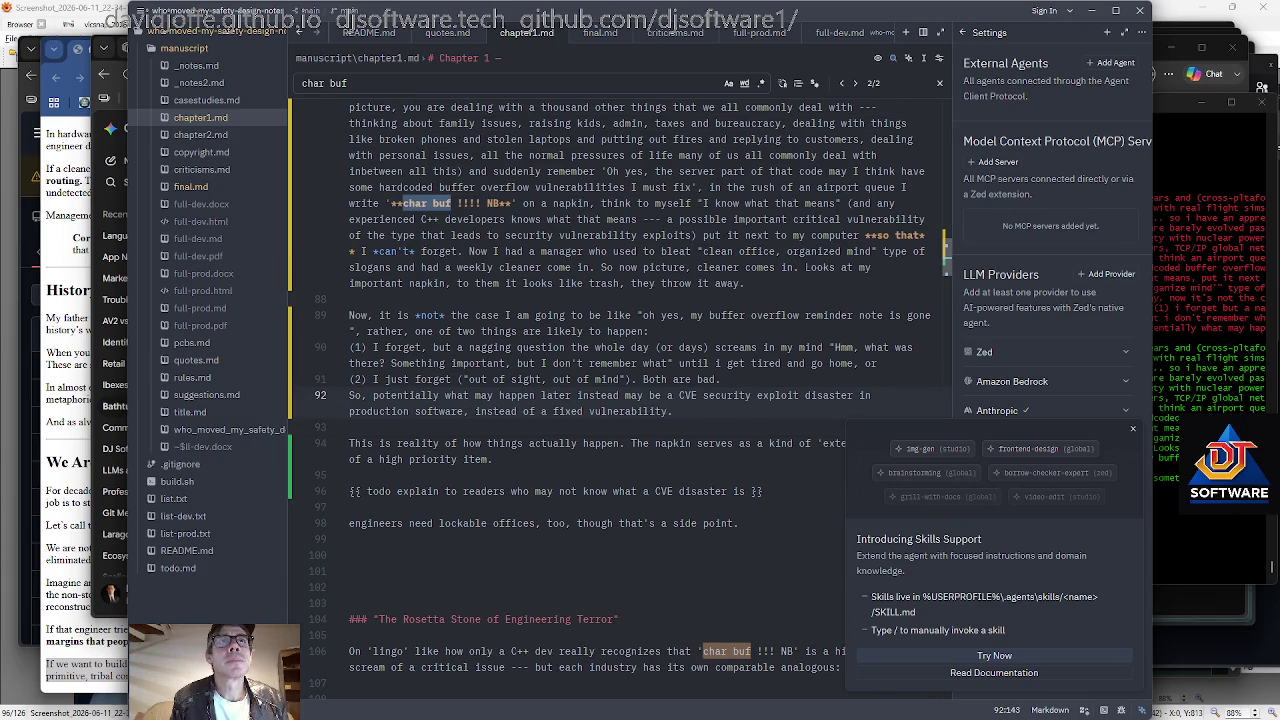
On line 99, begin "It is a neat fiction in a sense that every single issue can immediately be written".
{"action": "scroll", "coordinate": [606, 388], "scroll_direction": "down", "scroll_amount": 1}
{"action": "scroll", "coordinate": [606, 388], "scroll_direction": "down", "scroll_amount": 1}
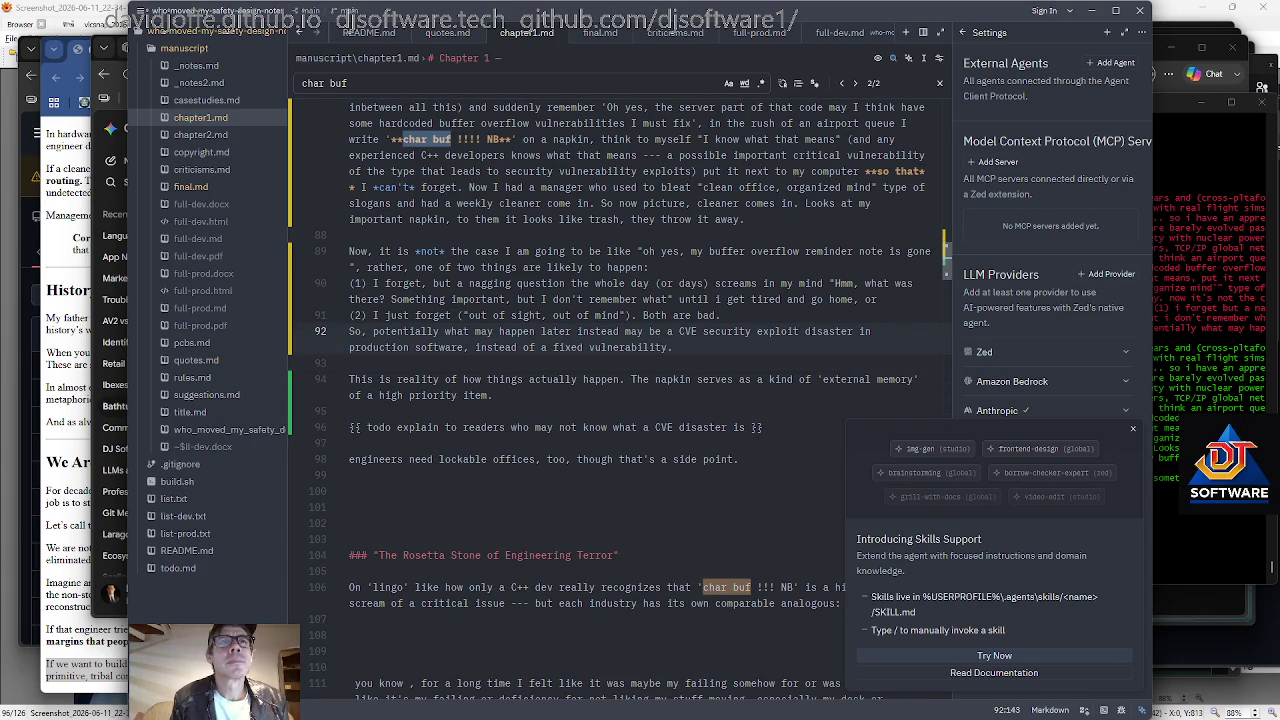
{"action": "key", "text": "Down"}
{"action": "key", "text": "Down"}
{"action": "key", "text": "Down"}
{"action": "key", "text": "Down"}
{"action": "key", "text": "Left"}
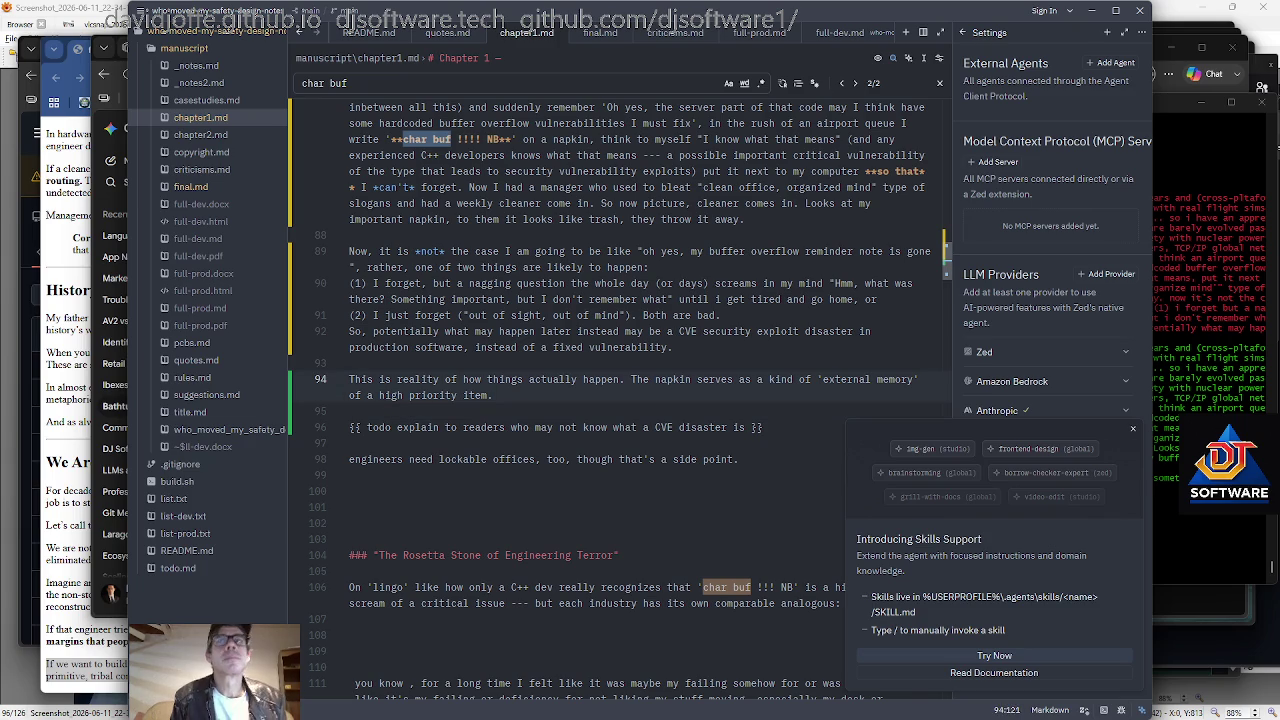
{"action": "scroll", "coordinate": [606, 400], "scroll_direction": "up", "scroll_amount": 1}
{"action": "scroll", "coordinate": [606, 400], "scroll_direction": "up", "scroll_amount": 1}
{"action": "scroll", "coordinate": [606, 400], "scroll_direction": "down", "scroll_amount": 1}
{"action": "scroll", "coordinate": [606, 400], "scroll_direction": "down", "scroll_amount": 1}
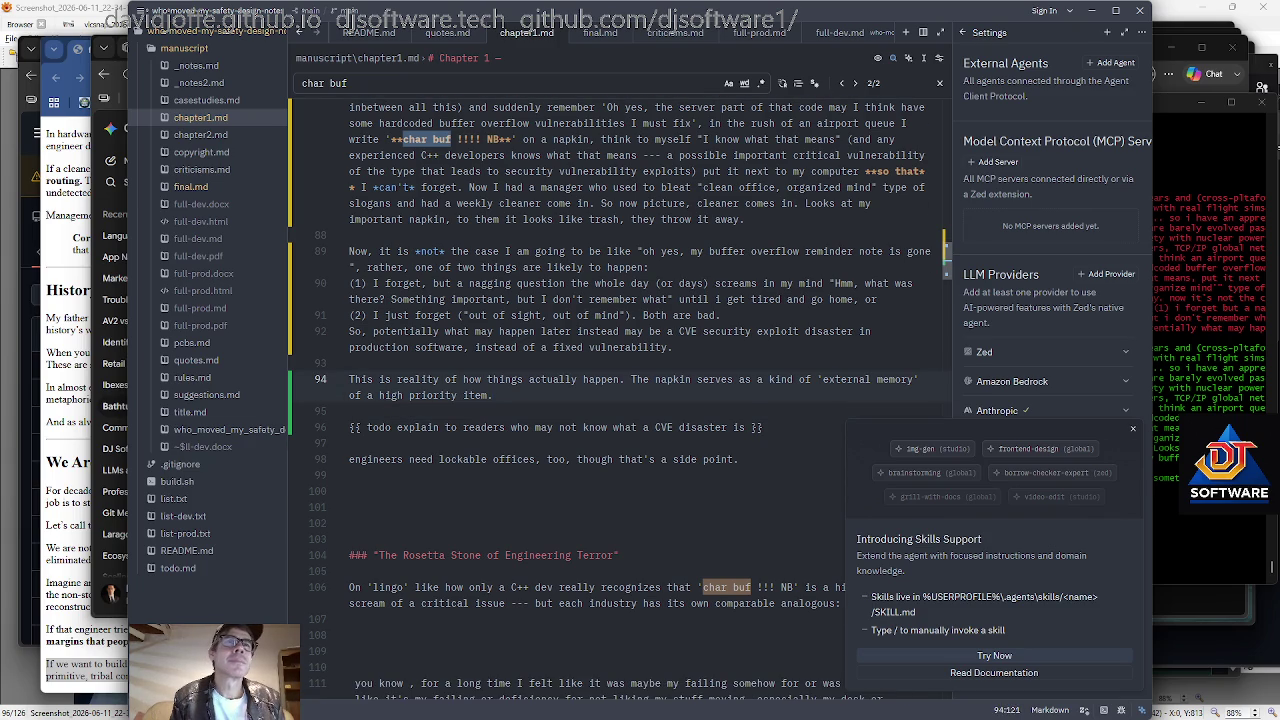
{"action": "key", "text": "Down"}
{"action": "key", "text": "Down"}
{"action": "key", "text": "Down"}
{"action": "key", "text": "Down"}
{"action": "key", "text": "Up"}
{"action": "key", "text": "Up"}
{"action": "type", "text": "It is a neat fiction in a sense that every single issuec"}
{"action": "key", "text": "BackSpace"}
{"action": "key", "text": "BackSpace"}
{"action": "type", "text": "can immediately be written"}
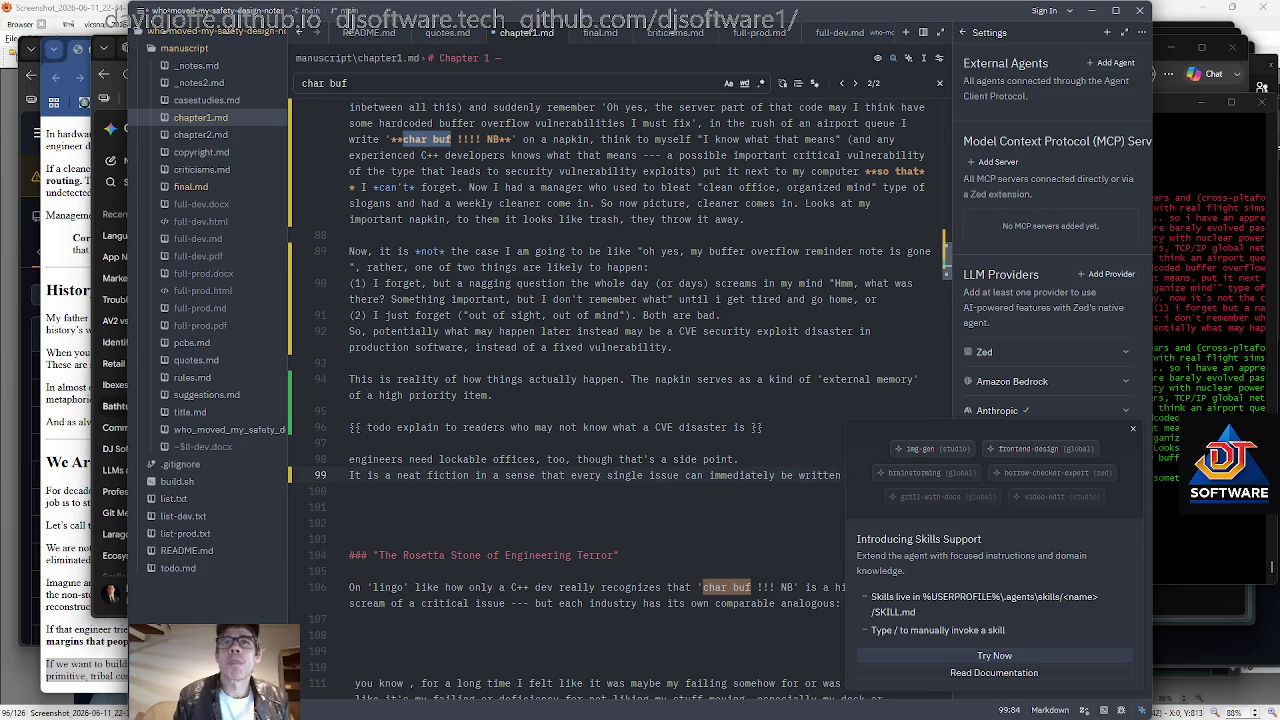
Finish the sentence with "up into formal issue logging systems in reality." and add a blank line above it.
{"action": "scroll", "coordinate": [606, 400], "scroll_direction": "down", "scroll_amount": 2}
{"action": "type", "text": "up into i"}
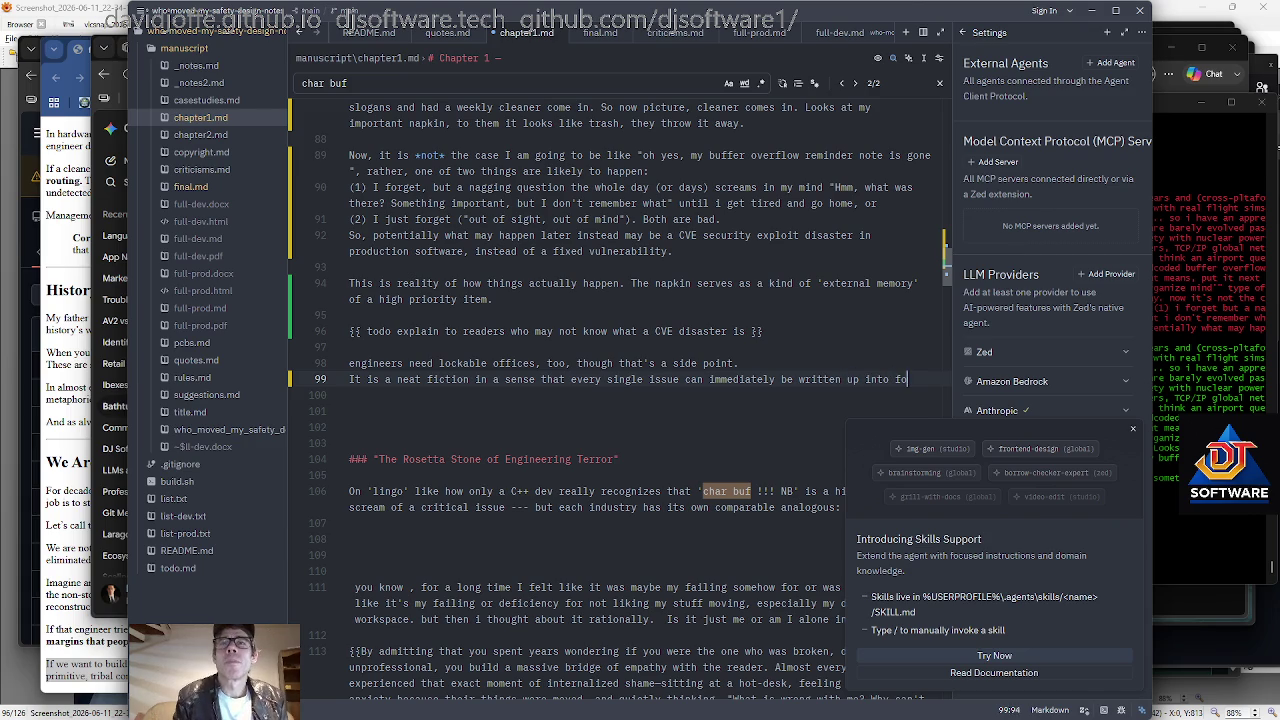
{"action": "type", "text": "ormal "}
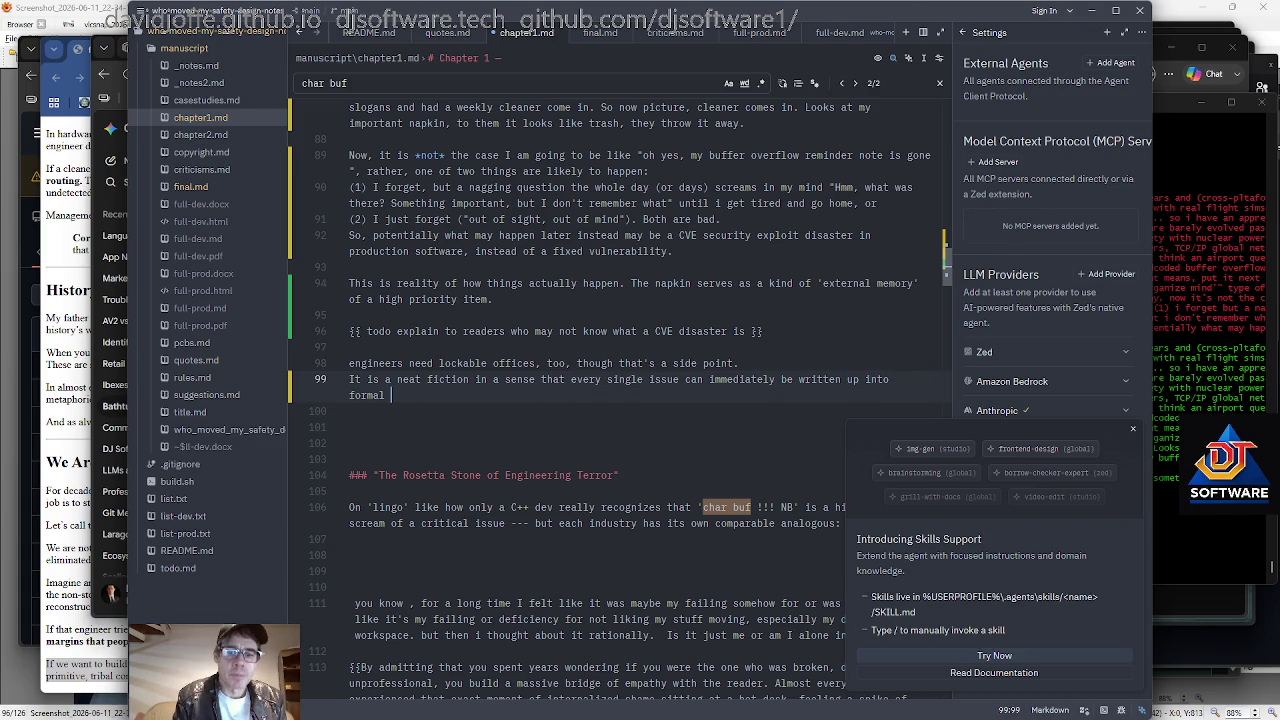
{"action": "type", "text": "issue logging systems."}
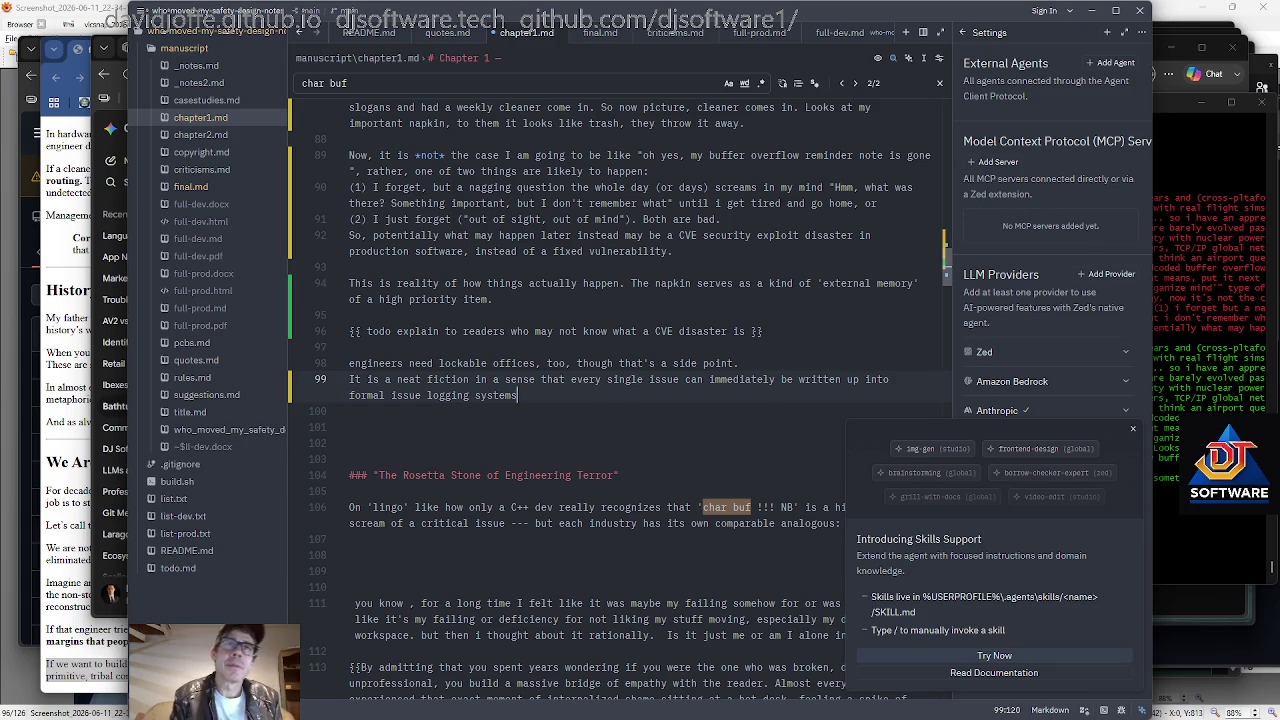
{"action": "key", "text": "Home"}
{"action": "key", "text": "Return"}
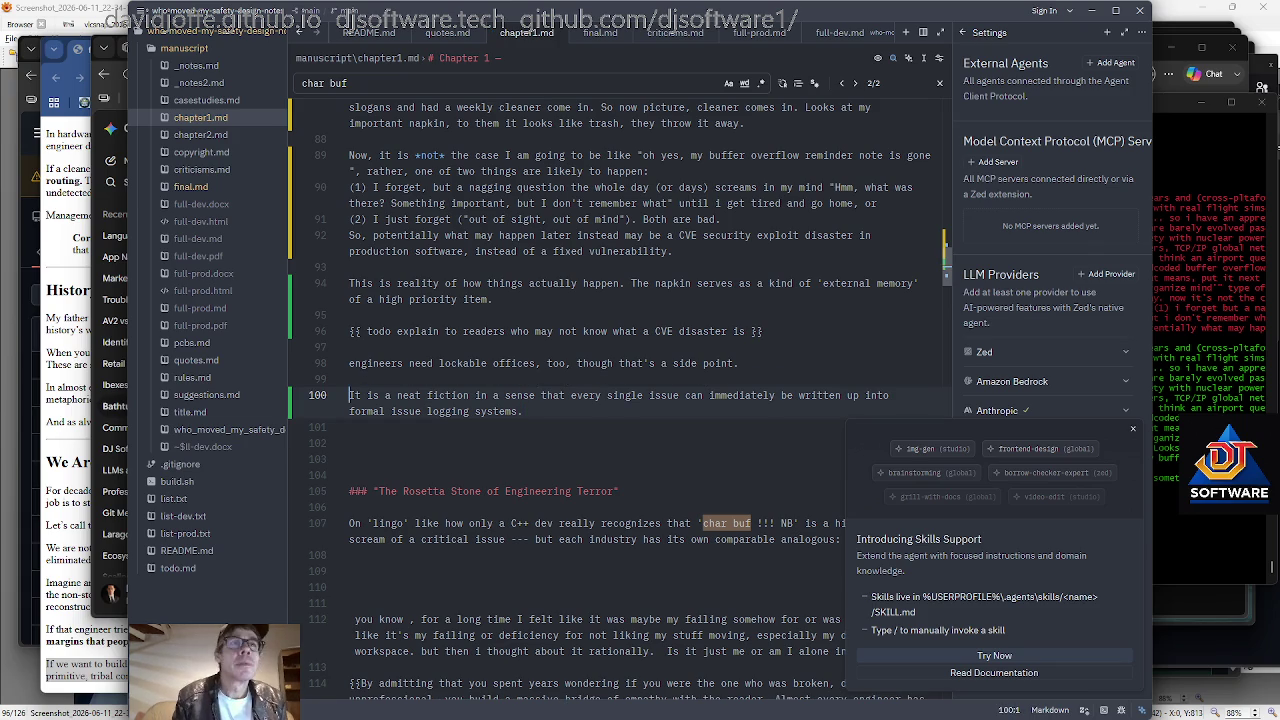
{"action": "scroll", "coordinate": [620, 400], "scroll_direction": "down", "scroll_amount": 2}
{"action": "key", "text": "Down"}
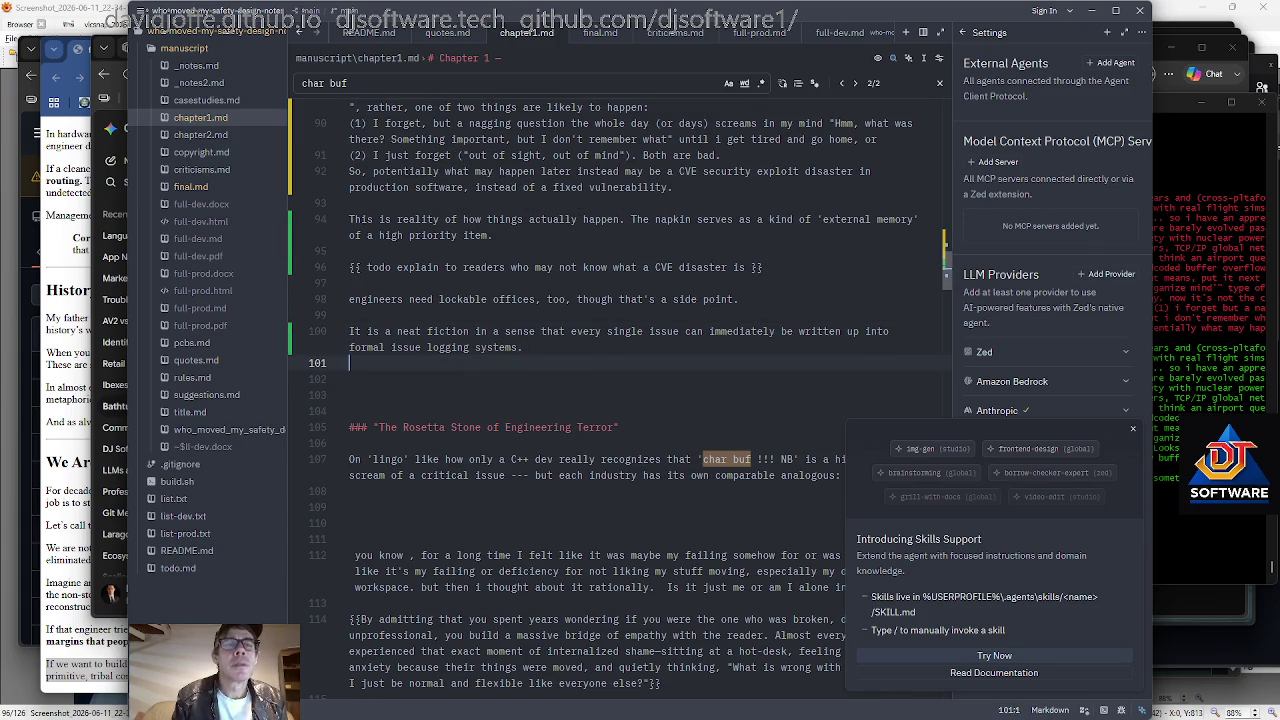
{"action": "key", "text": "BackSpace"}
{"action": "key", "text": "BackSpace"}
{"action": "type", "text": "in reality."}
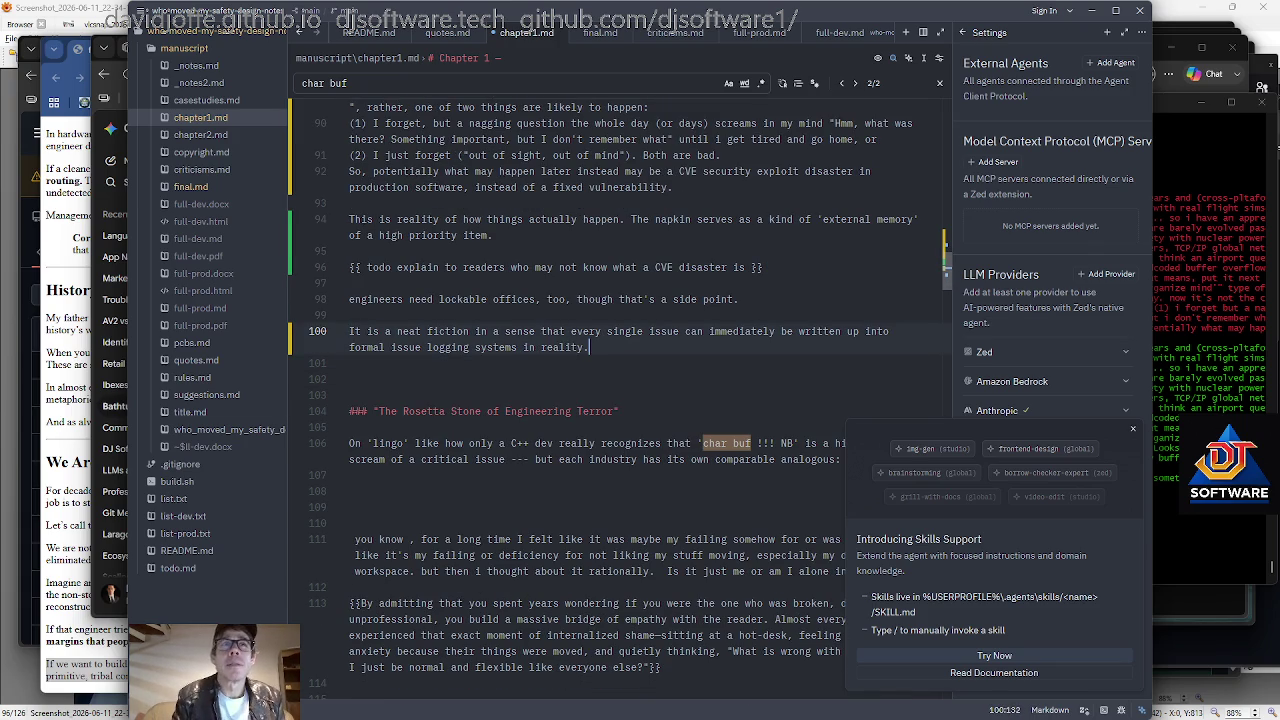
Try starting a follow-up sentence ("Many of us"), then delete it.
{"action": "scroll", "coordinate": [602, 400], "scroll_direction": "down", "scroll_amount": 1}
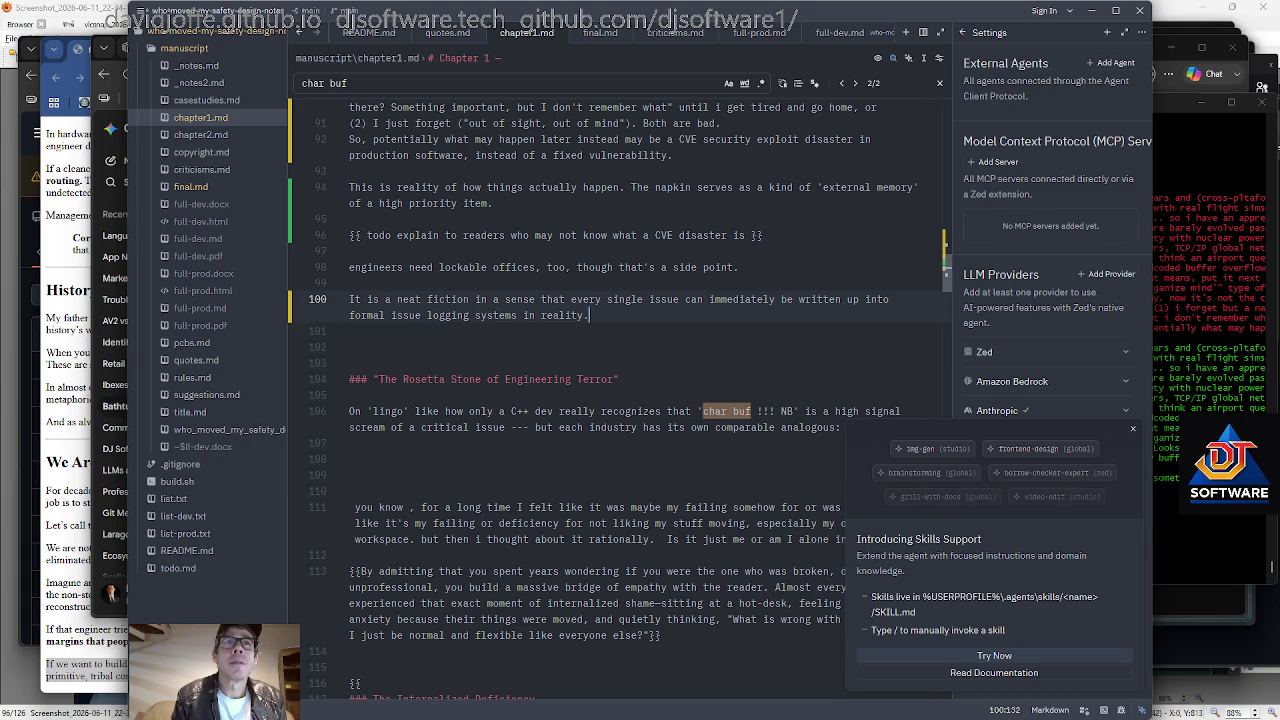
{"action": "type", "text": "mAY"}
{"action": "key", "text": "BackSpace"}
{"action": "key", "text": "BackSpace"}
{"action": "key", "text": "BackSpace"}
{"action": "type", "text": "an"}
{"action": "key", "text": "BackSpace"}
{"action": "key", "text": "BackSpace"}
{"action": "key", "text": "BackSpace"}
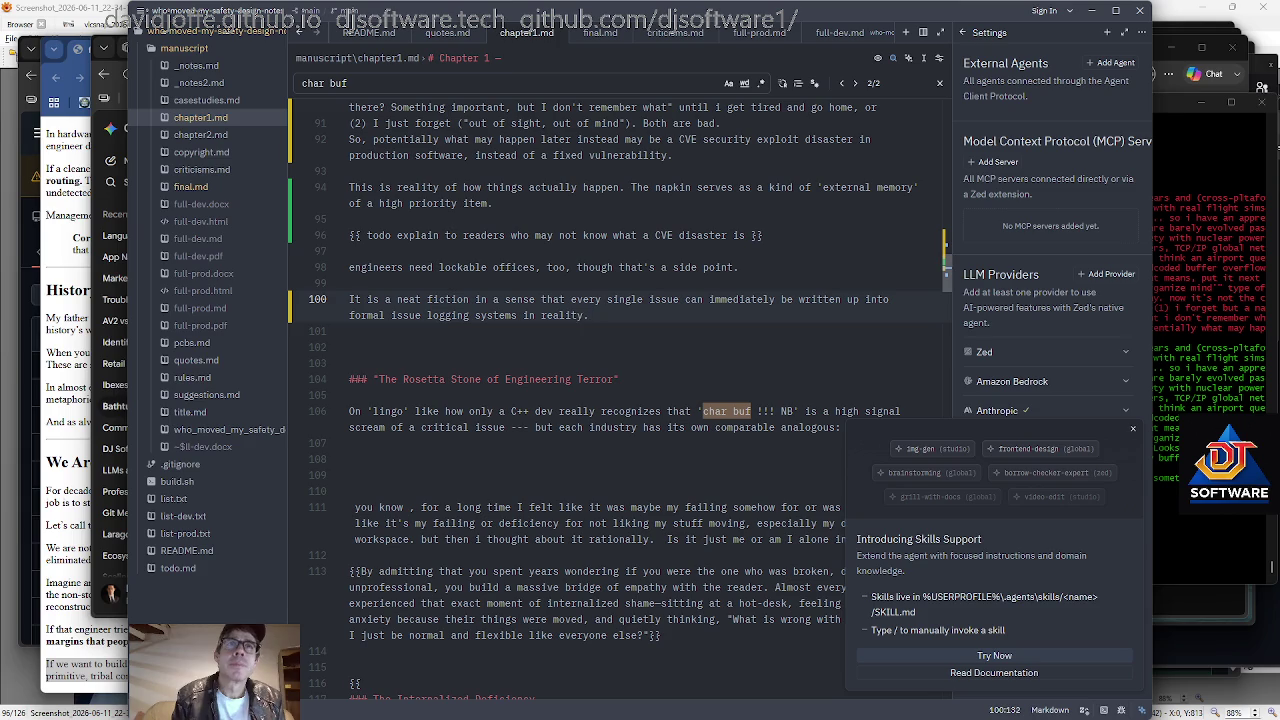
{"action": "type", "text": "Many of us"}
{"action": "key", "text": "BackSpace"}
{"action": "key", "text": "BackSpace"}
{"action": "key", "text": "BackSpace"}
{"action": "key", "text": "BackSpace"}
{"action": "key", "text": "BackSpace"}
{"action": "key", "text": "BackSpace"}
{"action": "key", "text": "BackSpace"}
{"action": "key", "text": "BackSpace"}
{"action": "key", "text": "BackSpace"}
Write about driving, grocery queues or waking at night, and capturing it "in some rushed way".
{"action": "type", "text": "You kn"}
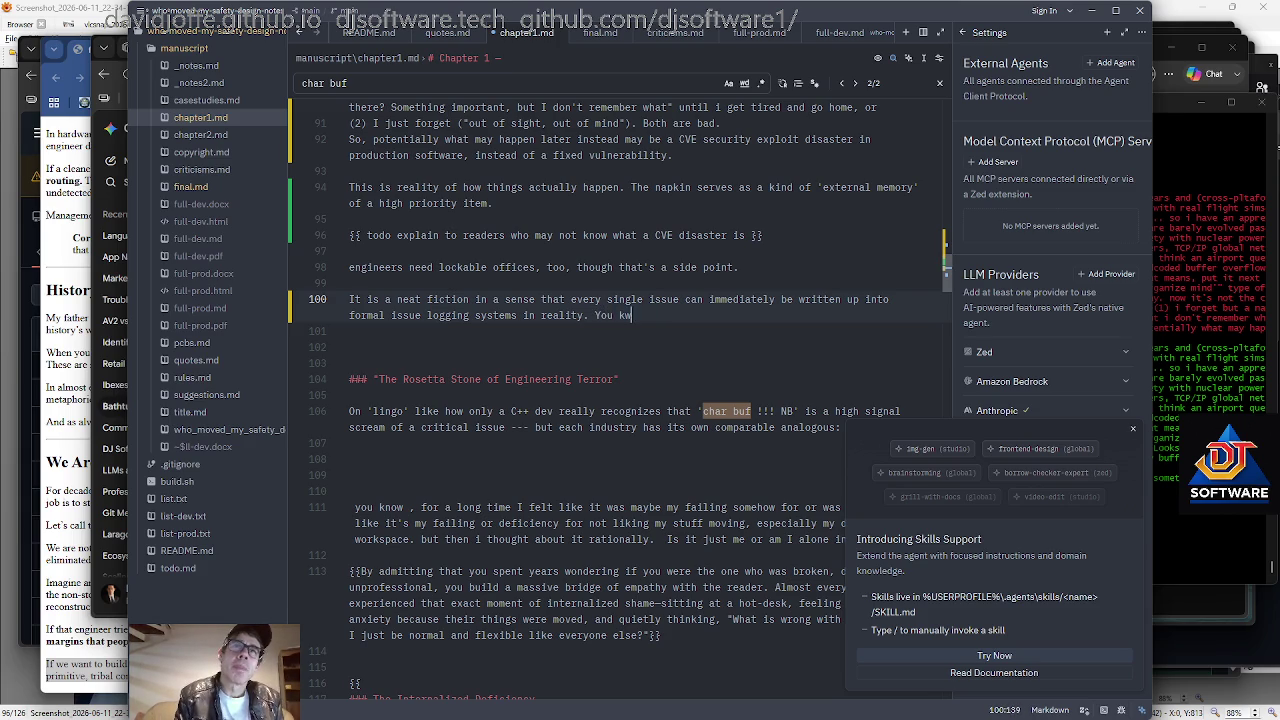
{"action": "type", "text": "ow, maybe you'll be di"}
{"action": "type", "text": "riving or "}
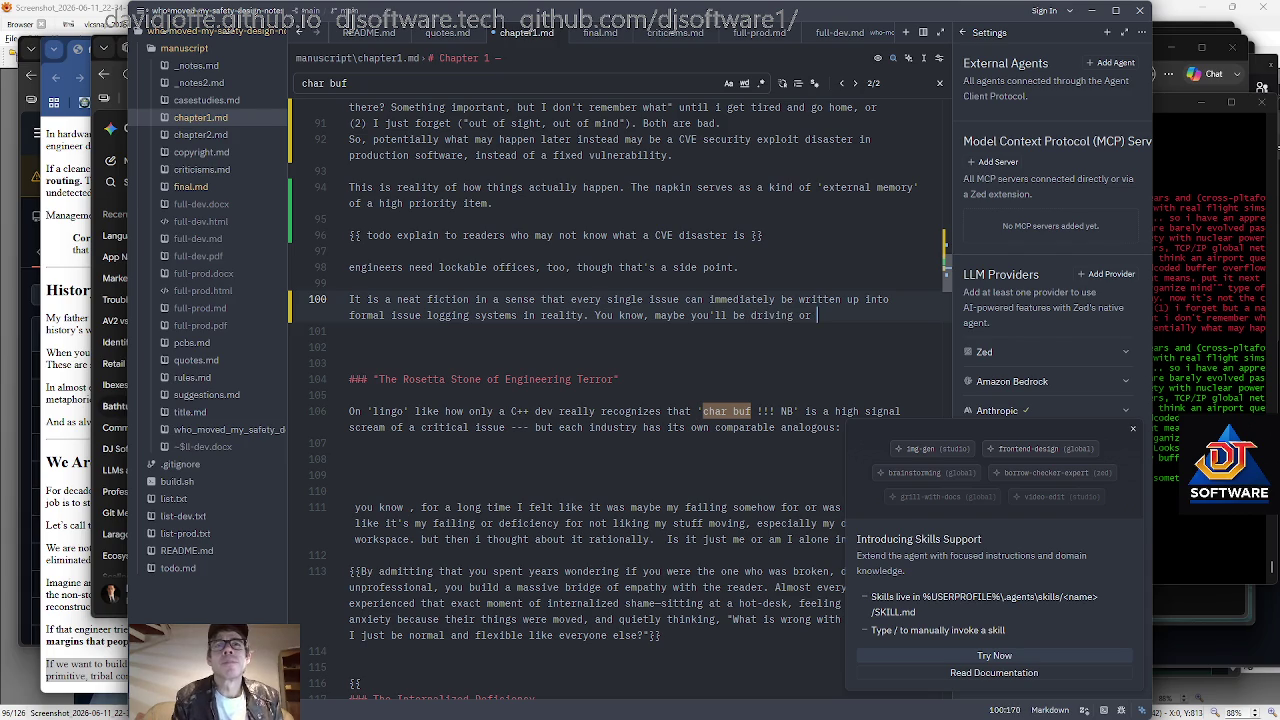
{"action": "type", "text": "in a grocery queue or wake up at night to go the bathroom and remember something about your work, "}
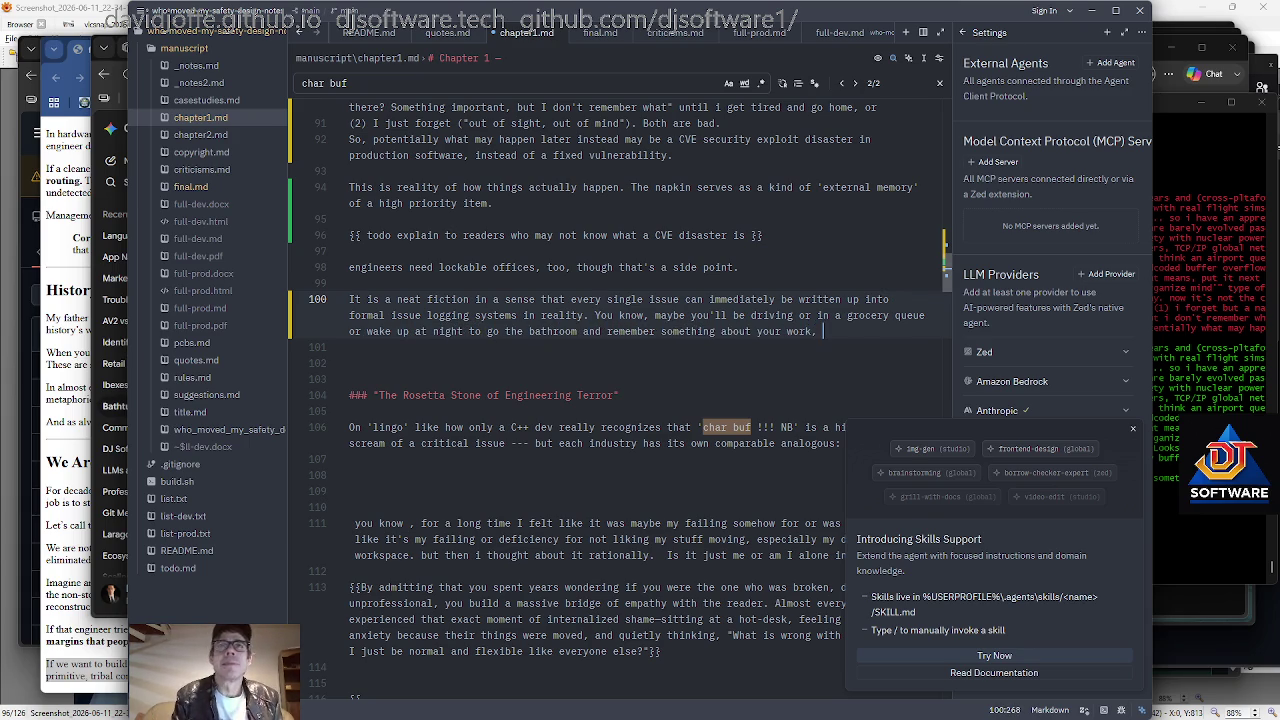
{"action": "type", "text": "jot it down before"}
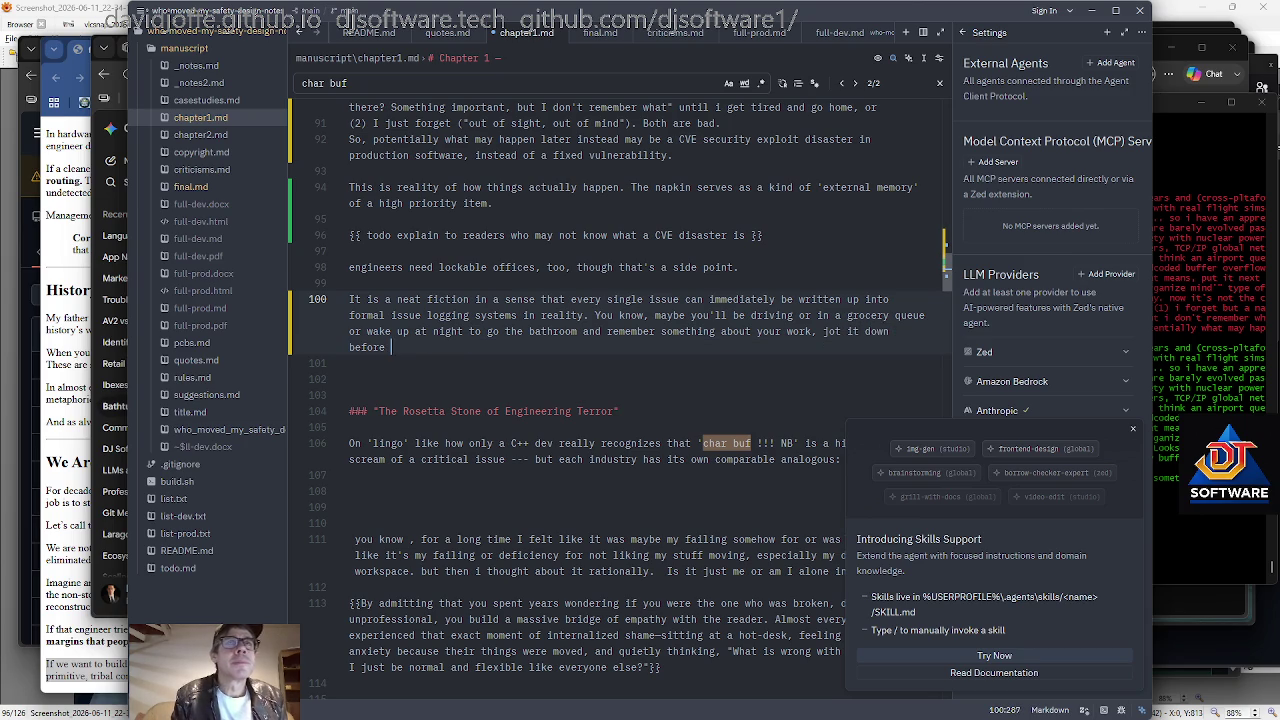
{"action": "key", "text": "ctrl+Left"}
{"action": "type", "text": "in a hurry"}
{"action": "key", "text": "ctrl+shift+Left"}
{"action": "key", "text": "ctrl+shift+Left"}
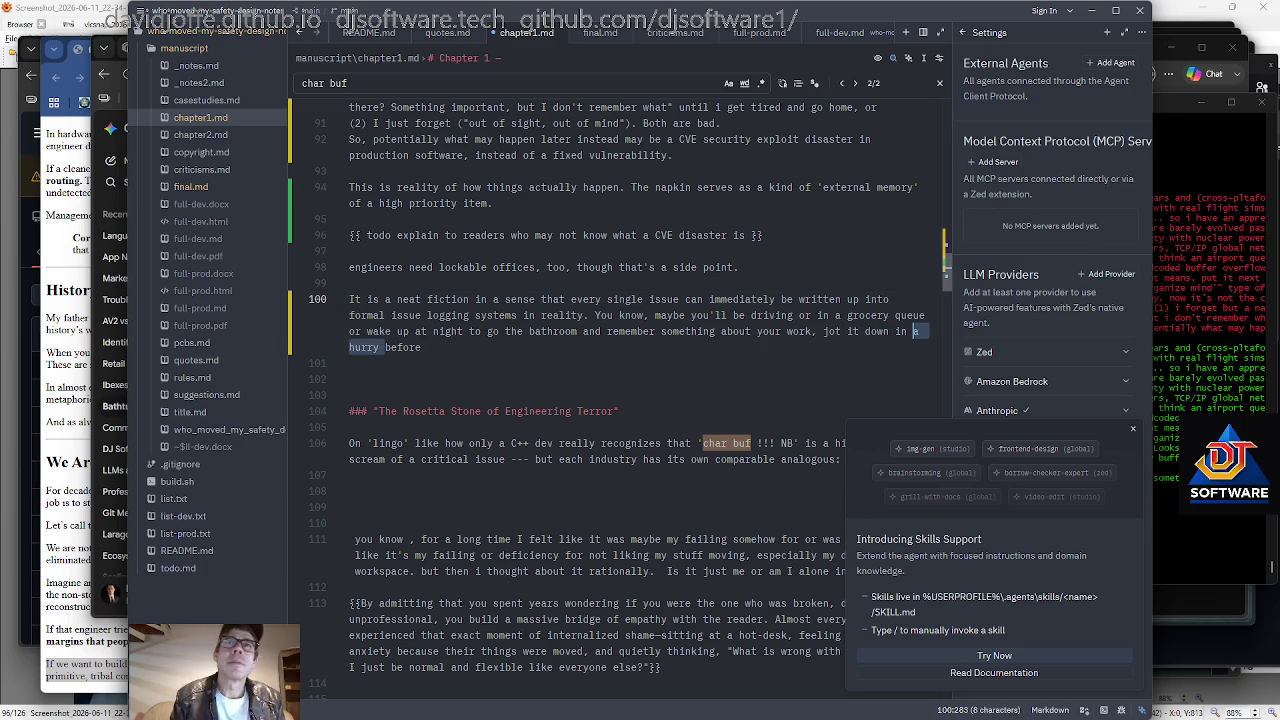
{"action": "type", "text": "some rushed way to just capture it before"}
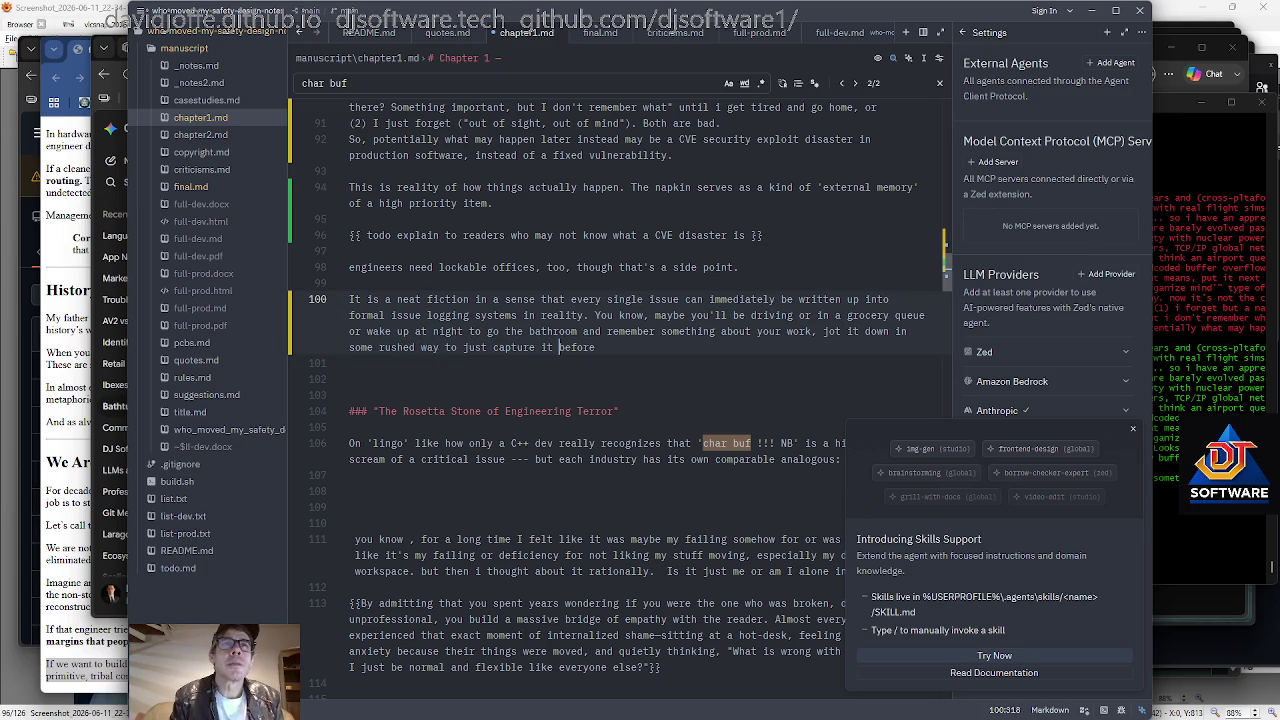
{"action": "type", "text": " the other demands of life"}
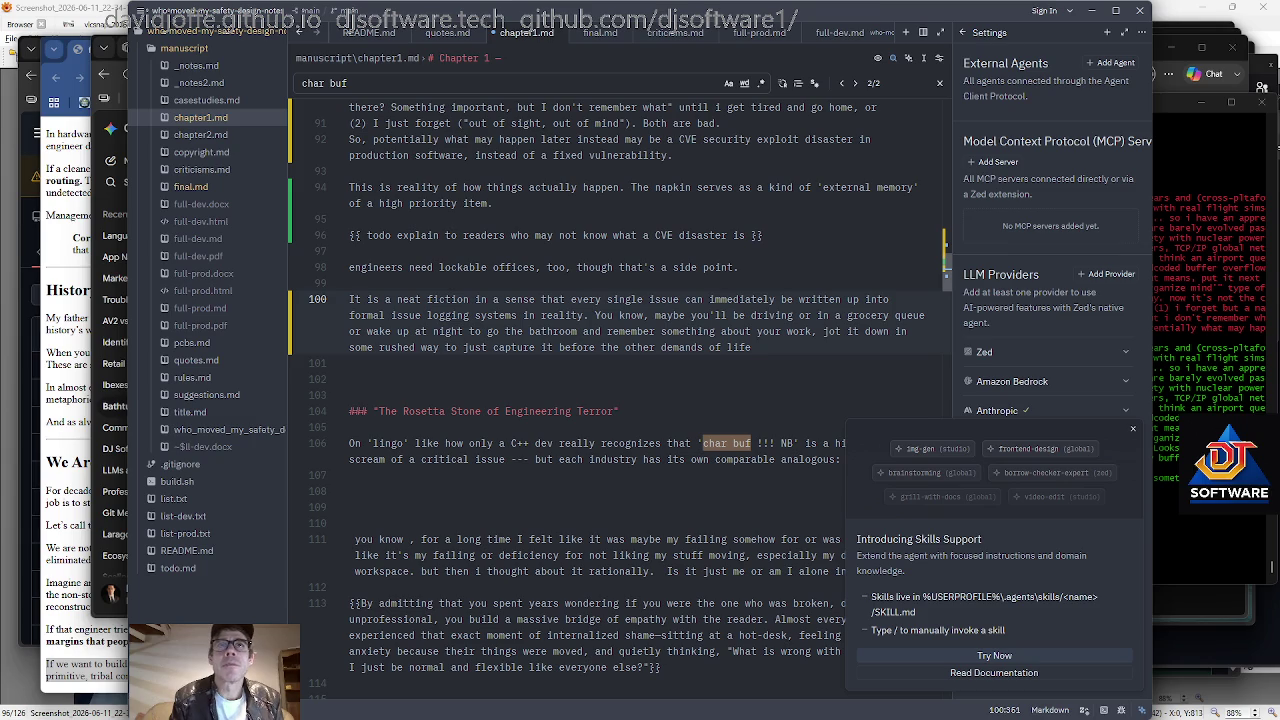
Tidy the blank lines and end the paragraph with "lead you to possibly forget.".
{"action": "key", "text": "Delete"}
{"action": "key", "text": "Delete"}
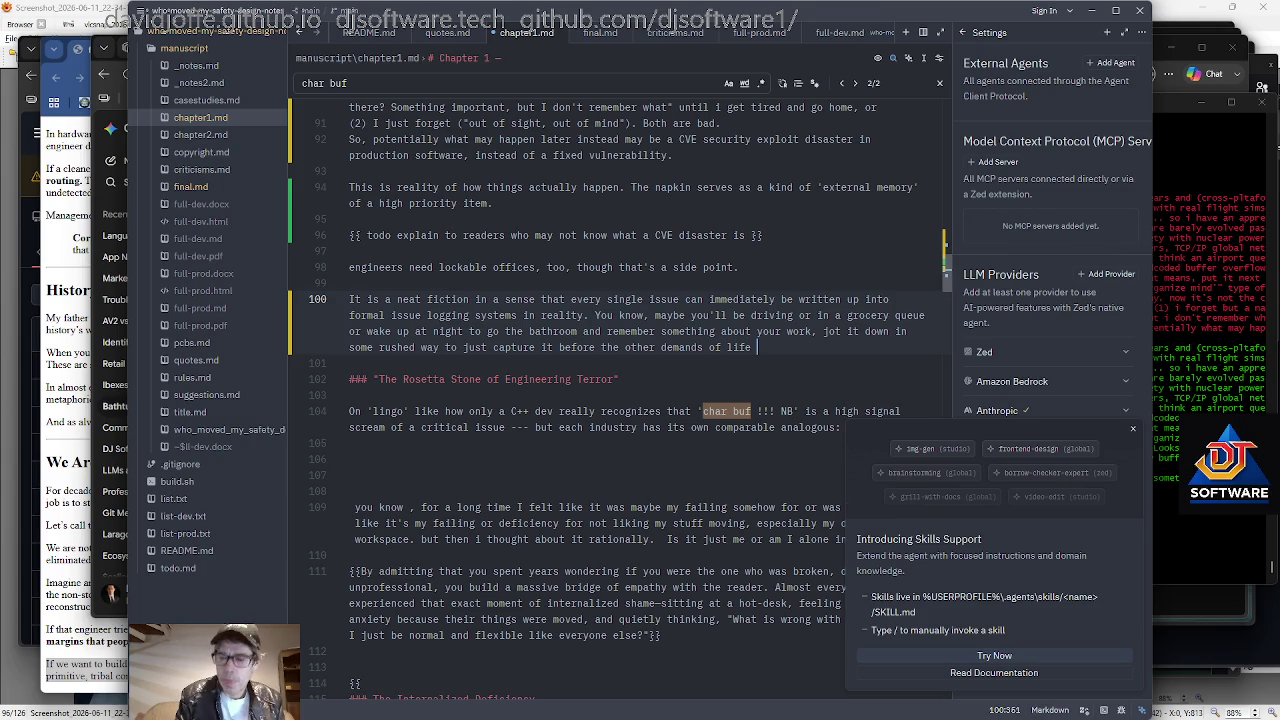
{"action": "key", "text": "ctrl+z"}
{"action": "type", "text": "lead you to g"}
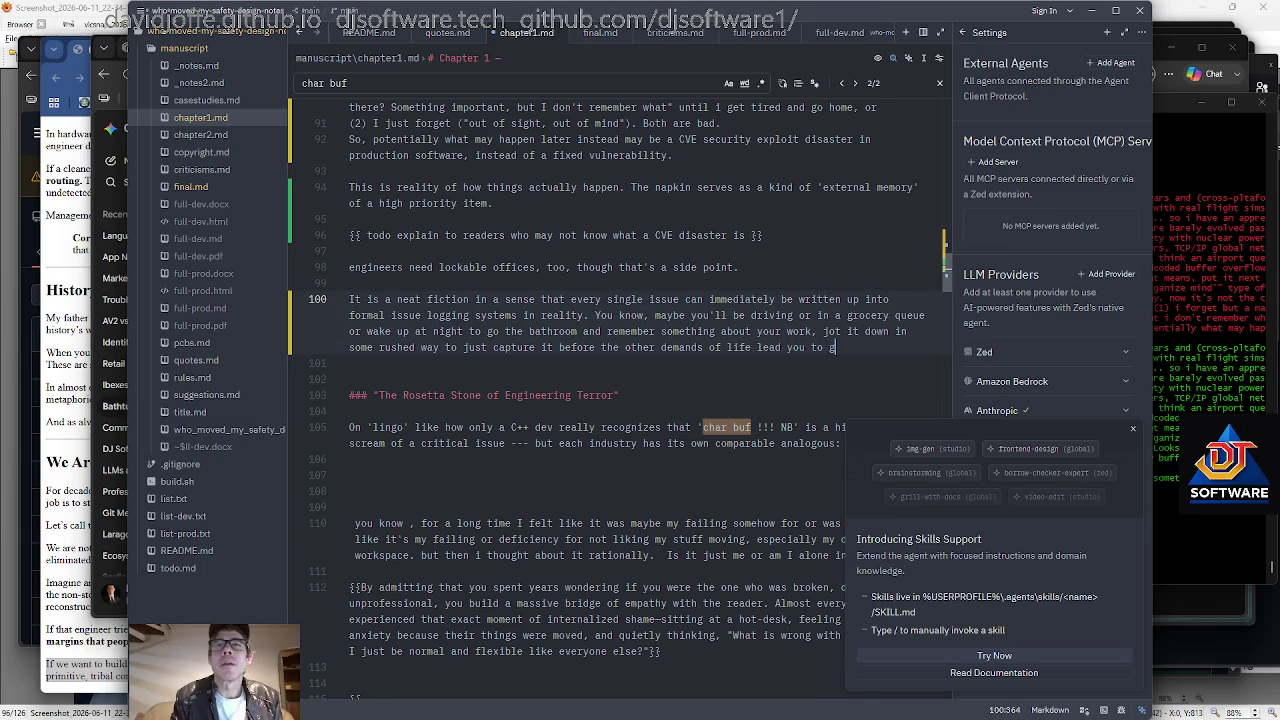
{"action": "key", "text": "BackSpace"}
{"action": "type", "text": "possibly forget."}
{"action": "scroll", "coordinate": [606, 388], "scroll_direction": "up", "scroll_amount": 1}
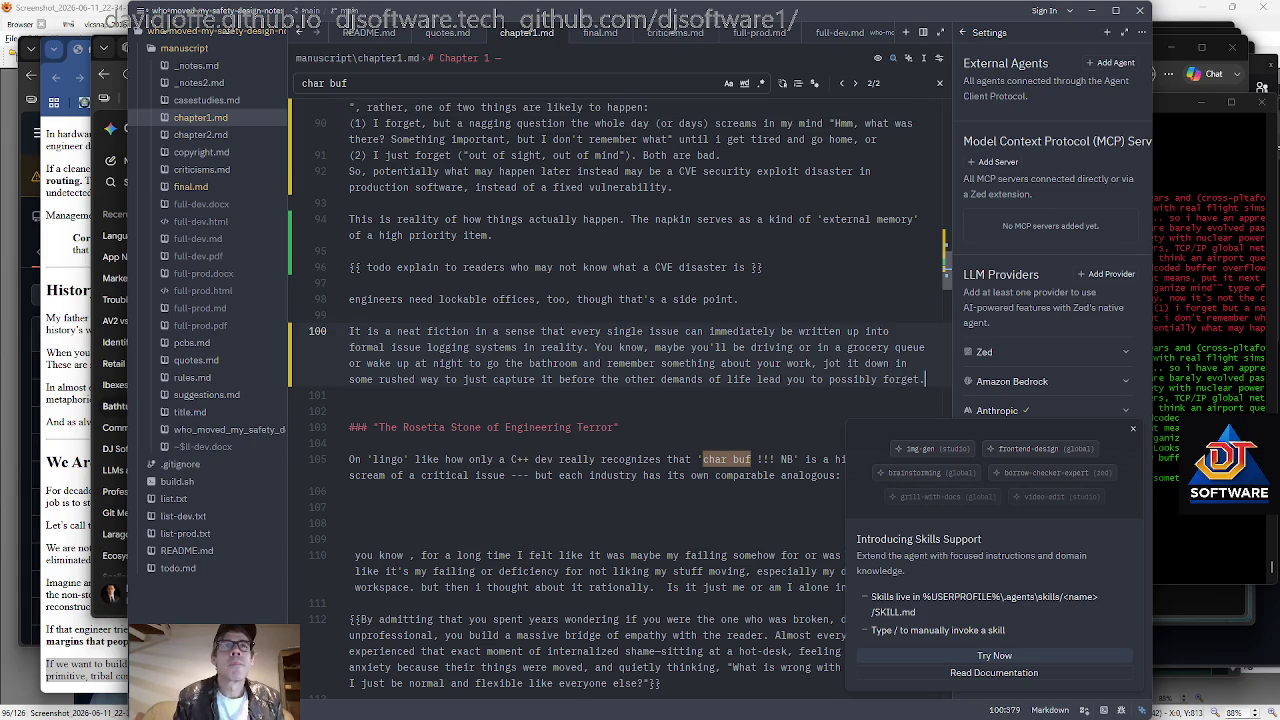
{"action": "scroll", "coordinate": [606, 396], "scroll_direction": "down", "scroll_amount": 2}
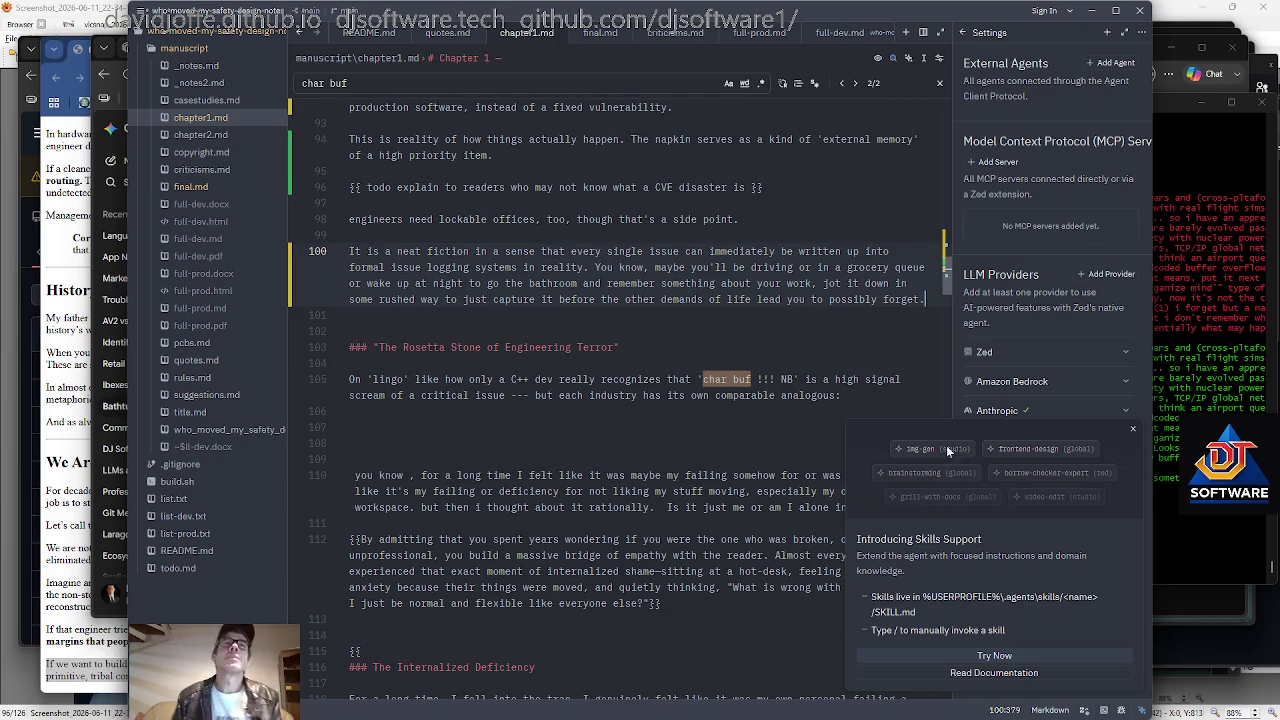
{"action": "key", "text": "alt+Tab"}
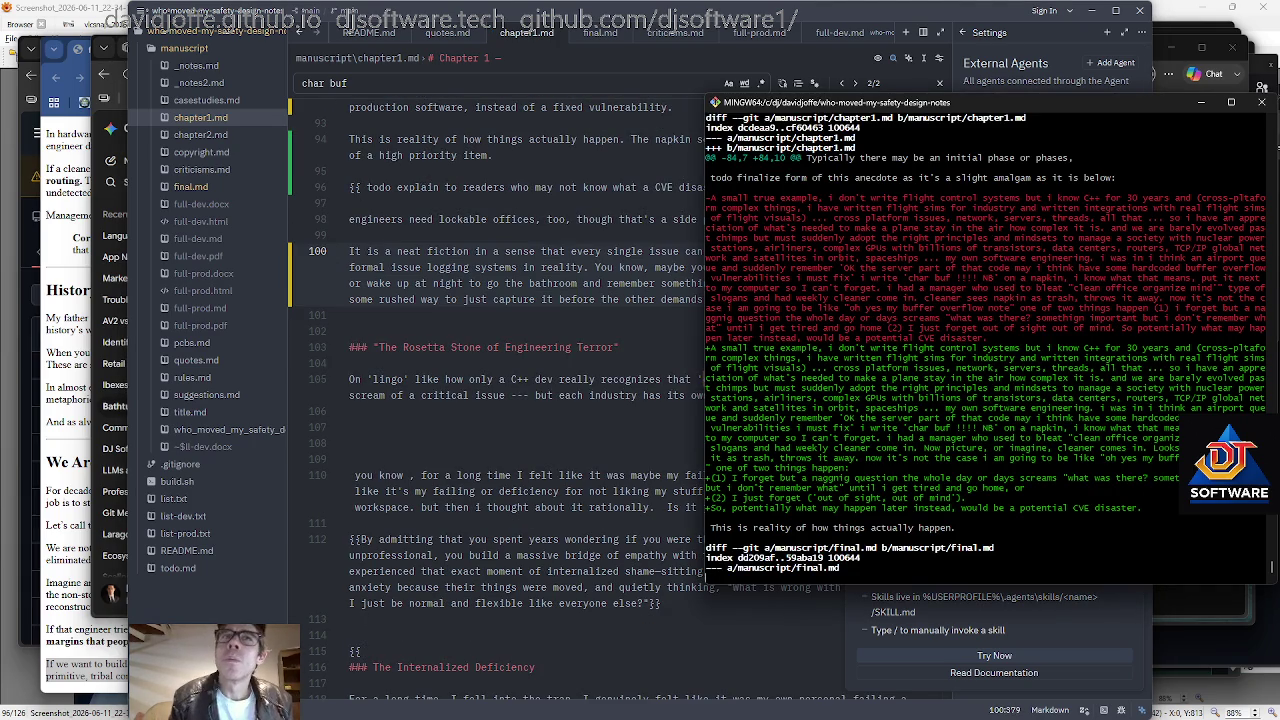
Review the latest git diff, then commit and push the changes with acp "neat fiction".
{"action": "key", "text": "q"}
{"action": "key", "text": "Up"}
{"action": "key", "text": "Return"}
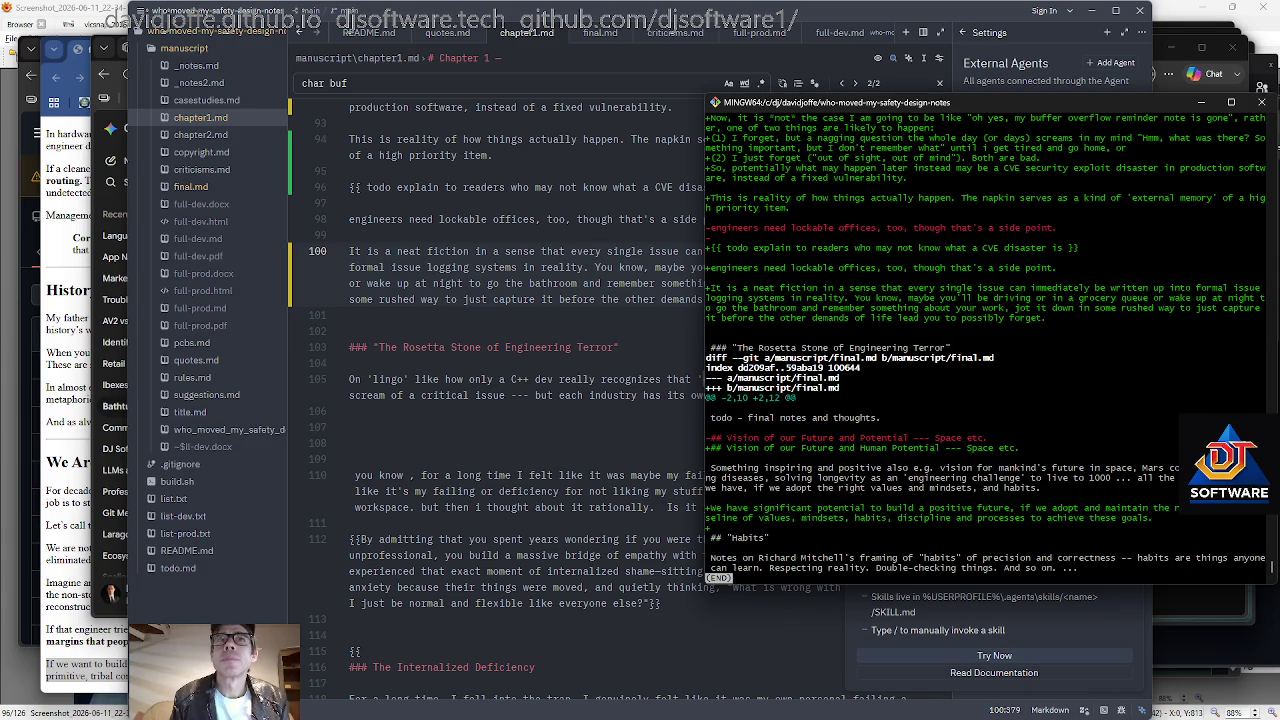
{"action": "key", "text": "q"}
{"action": "type", "text": "acp \"neat"}
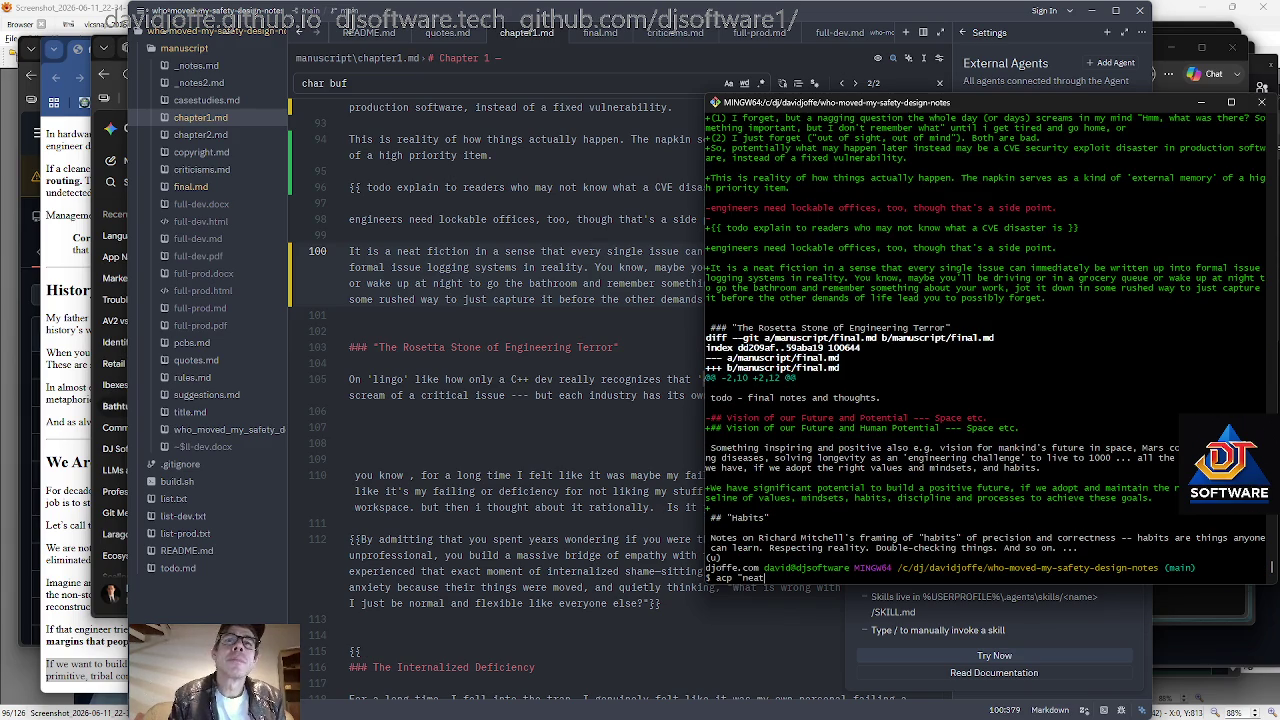
{"action": "type", "text": "fiction\""}
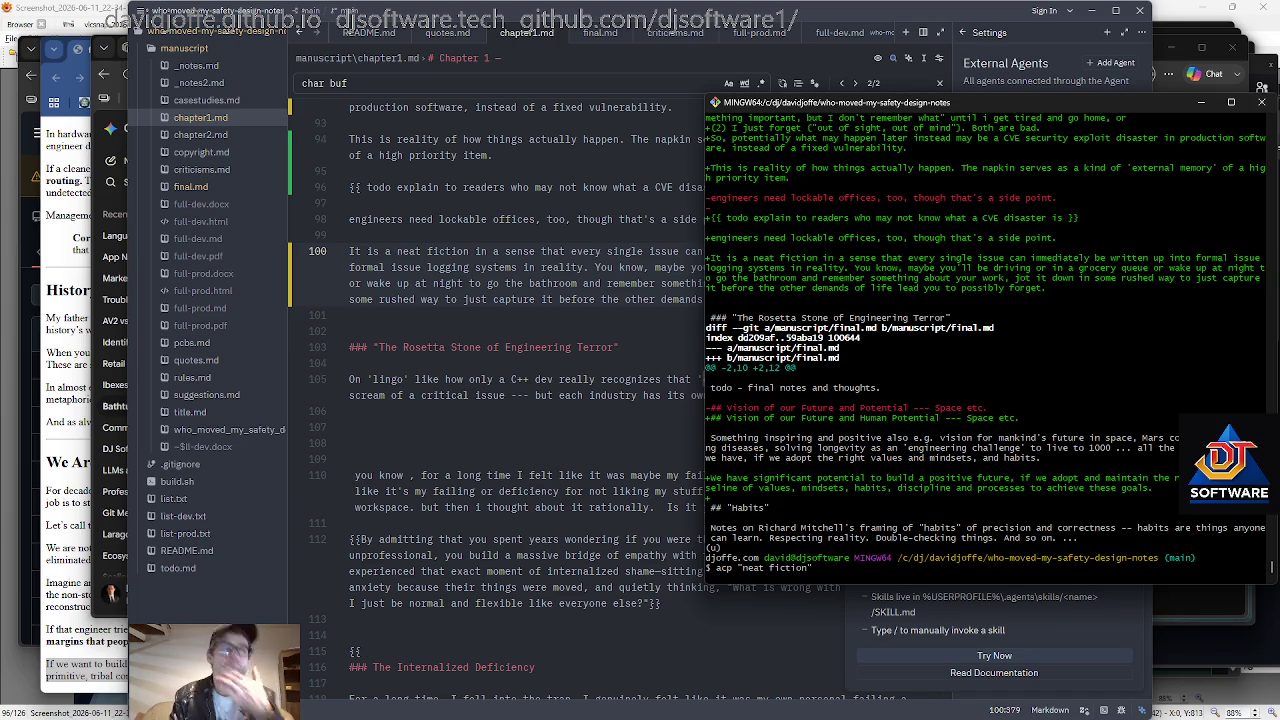
{"action": "key", "text": "Return"}
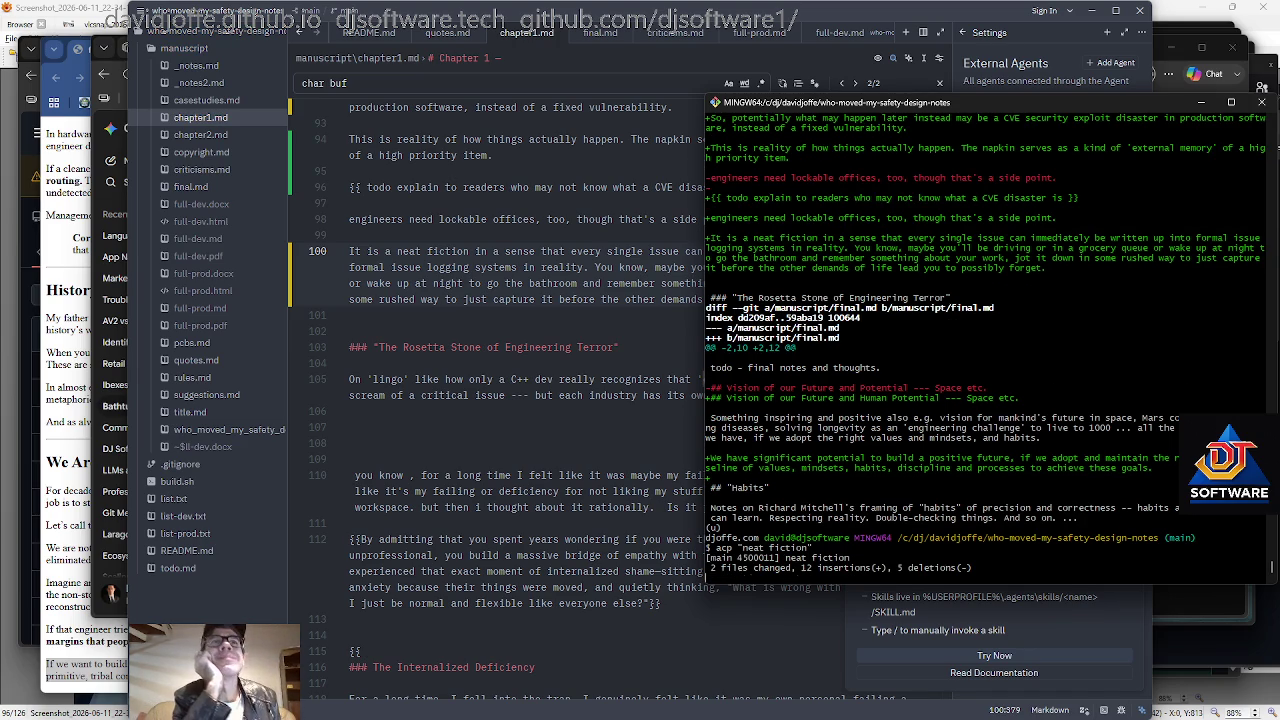
{"action": "key", "text": "alt+Tab"}
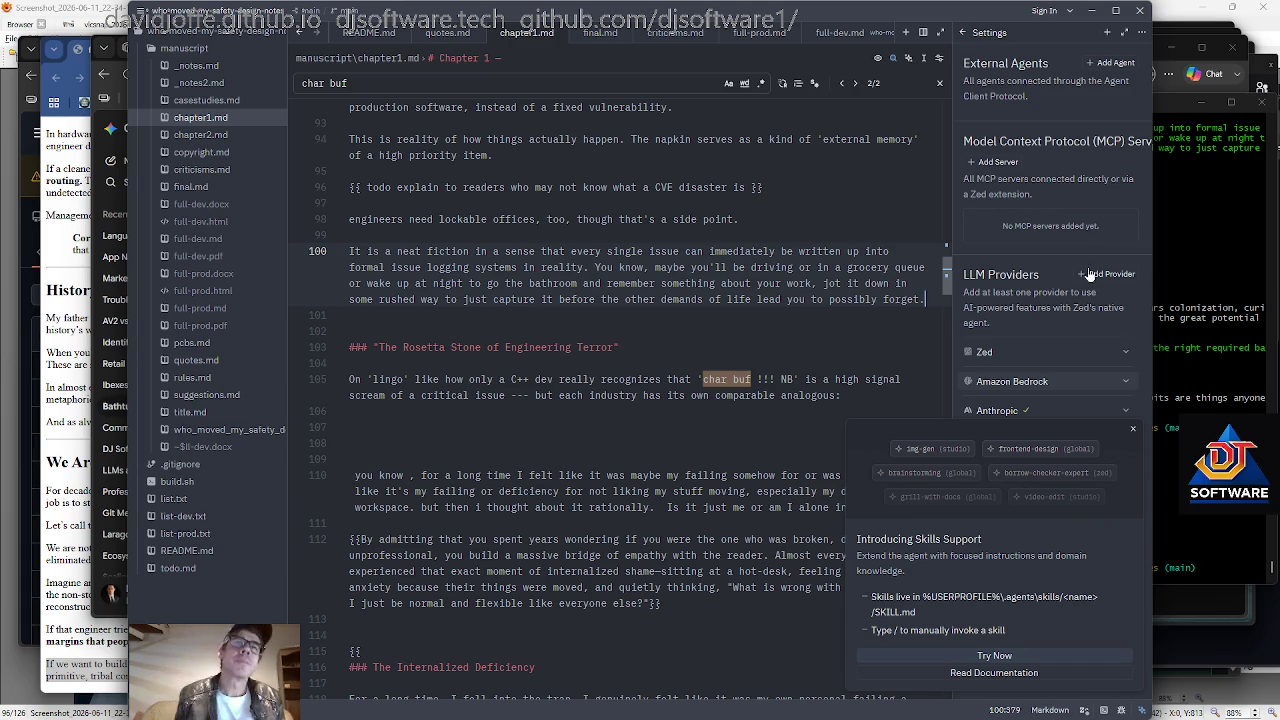
{"action": "scroll", "coordinate": [620, 400], "scroll_direction": "up", "scroll_amount": 3}
{"action": "scroll", "coordinate": [610, 400], "scroll_direction": "up", "scroll_amount": 1}
Start the airport-queue paragraph: you typically don't have Internet on the plane, and often...
{"action": "key", "text": "Down"}
{"action": "scroll", "coordinate": [620, 400], "scroll_direction": "down", "scroll_amount": 1}
{"action": "scroll", "coordinate": [620, 400], "scroll_direction": "down", "scroll_amount": 4}
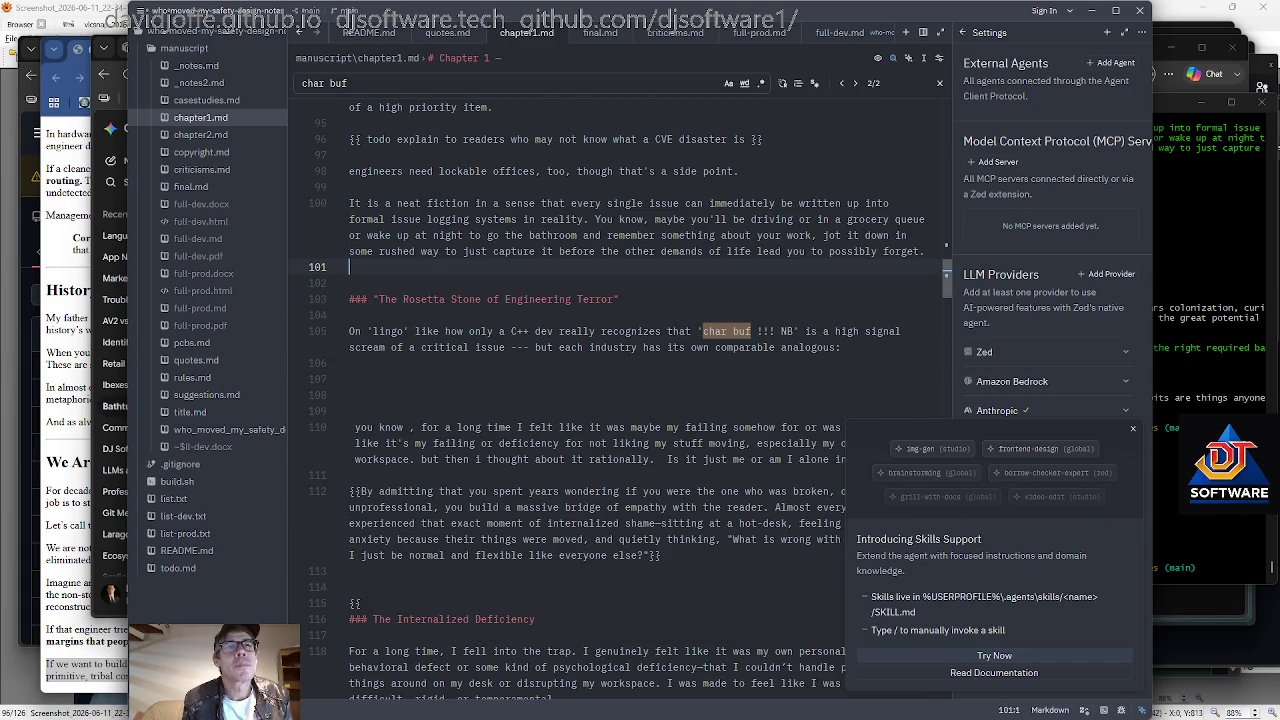
{"action": "key", "text": "Return"}
{"action": "type", "text": "In an airport queue (which is aa real example) you know you "}
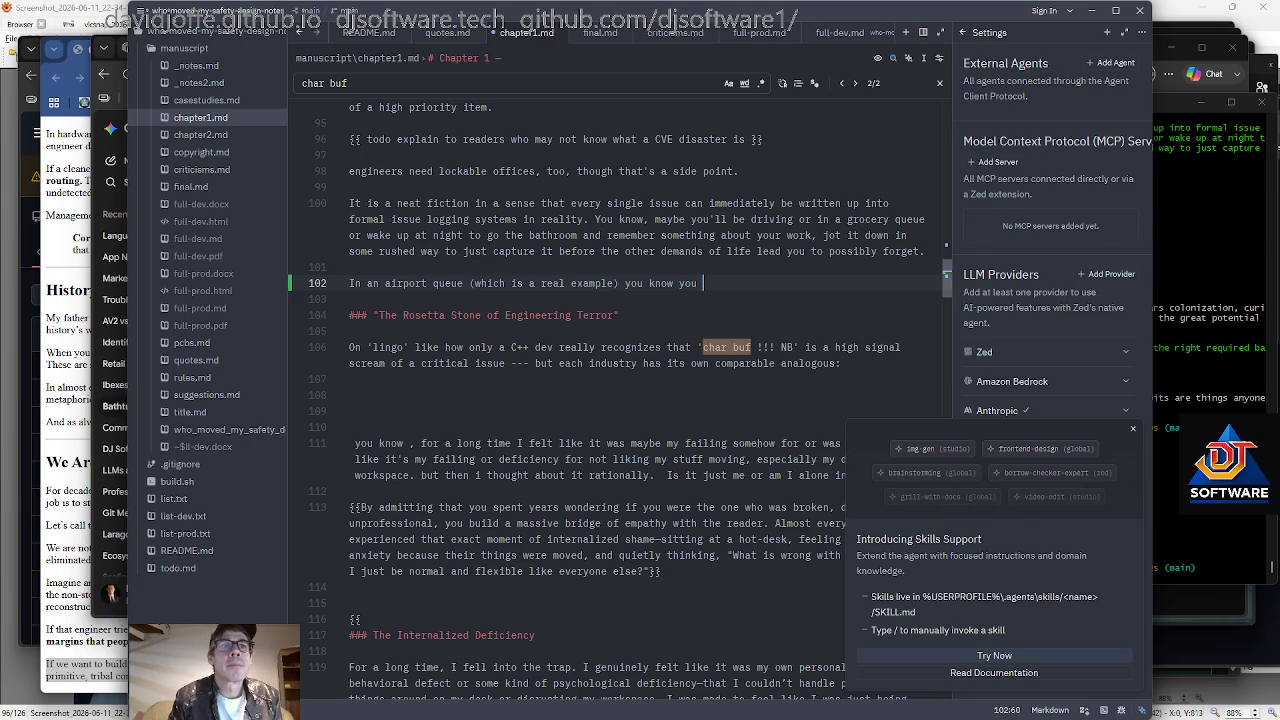
{"action": "type", "text": "don't even havee to"}
{"action": "key", "text": "BackSpace"}
{"action": "key", "text": "BackSpace"}
{"action": "key", "text": "BackSpace"}
{"action": "key", "text": "BackSpace"}
{"action": "key", "text": "BackSpace"}
{"action": "key", "text": "BackSpace"}
{"action": "key", "text": "BackSpace"}
{"action": "key", "text": "BackSpace"}
{"action": "type", "text": "typeically"}
{"action": "key", "text": "BackSpace"}
{"action": "key", "text": "BackSpace"}
{"action": "key", "text": "BackSpace"}
{"action": "key", "text": "BackSpace"}
{"action": "key", "text": "BackSpace"}
{"action": "key", "text": "BackSpace"}
{"action": "type", "text": "ically don't have Internet on the plane, and often"}
{"action": "key", "text": "Return"}
Add "can't suddenly pull out your laptop in the middle of dealing with customs", dropping the working-laptop clause.
{"action": "key", "text": "Left"}
{"action": "type", "text": "can't suddenly p"}
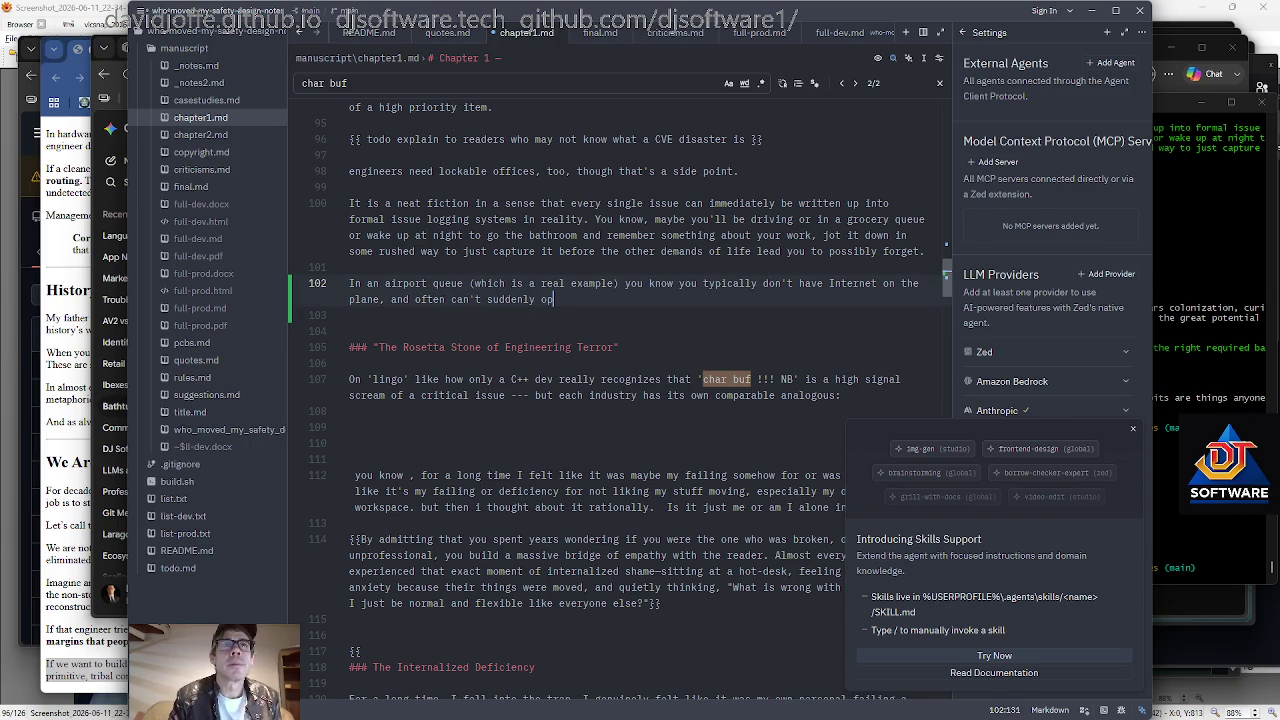
{"action": "type", "text": "ull out your laptop in the middle of dealing with custome"}
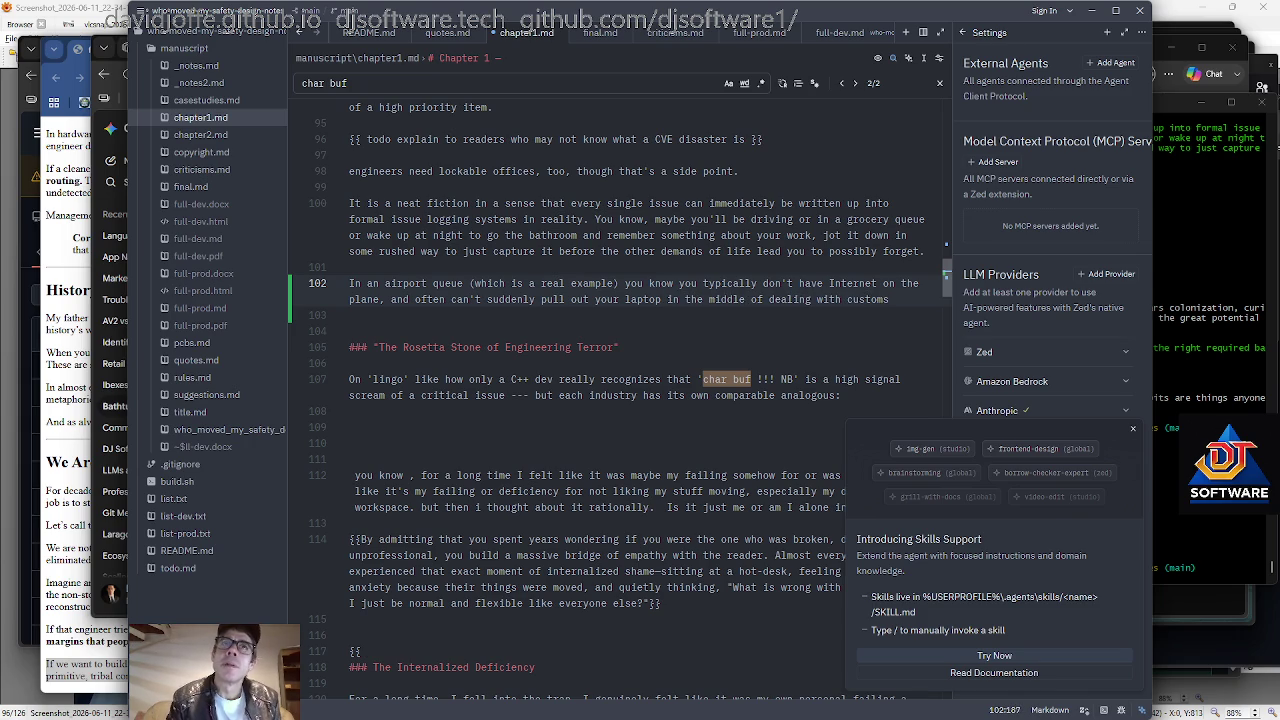
{"action": "type", "text": ", even if you have a working laptop and Itnernet"}
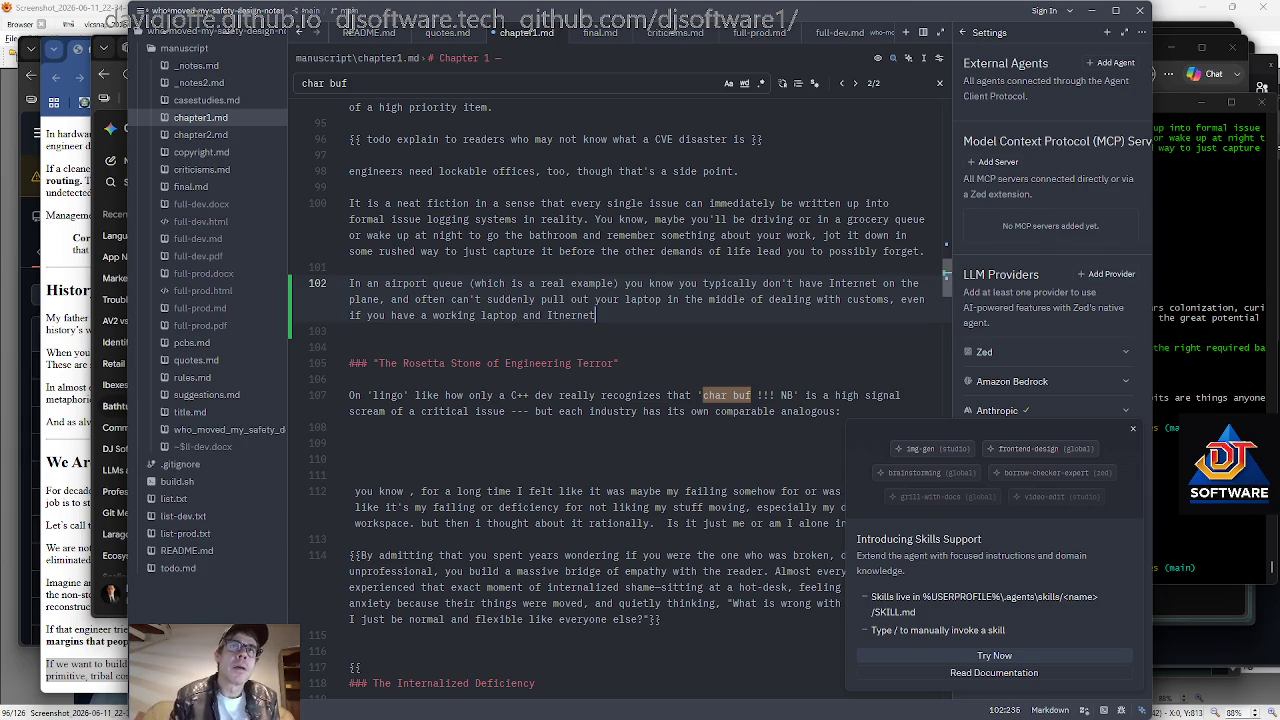
{"action": "key", "text": "ctrl+Left"}
{"action": "key", "text": "ctrl+Left"}
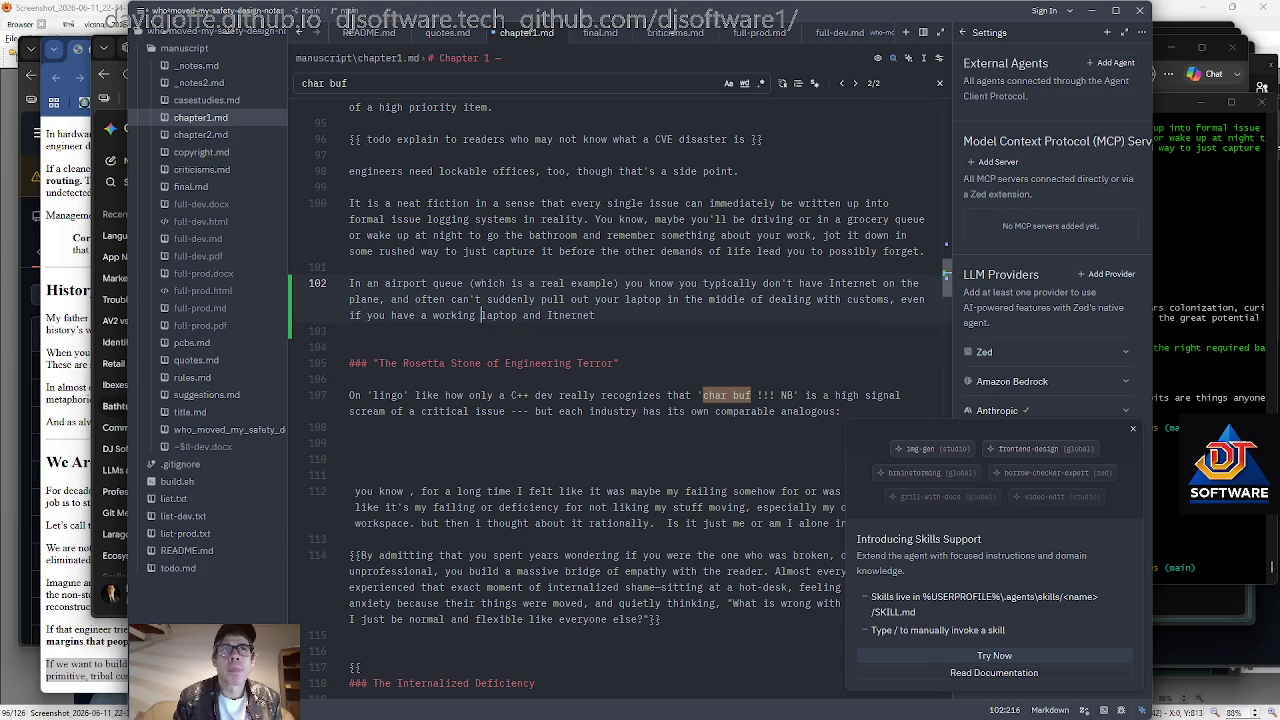
{"action": "key", "text": "ctrl+Right"}
{"action": "key", "text": "shift+End"}
{"action": "key", "text": "Delete"}
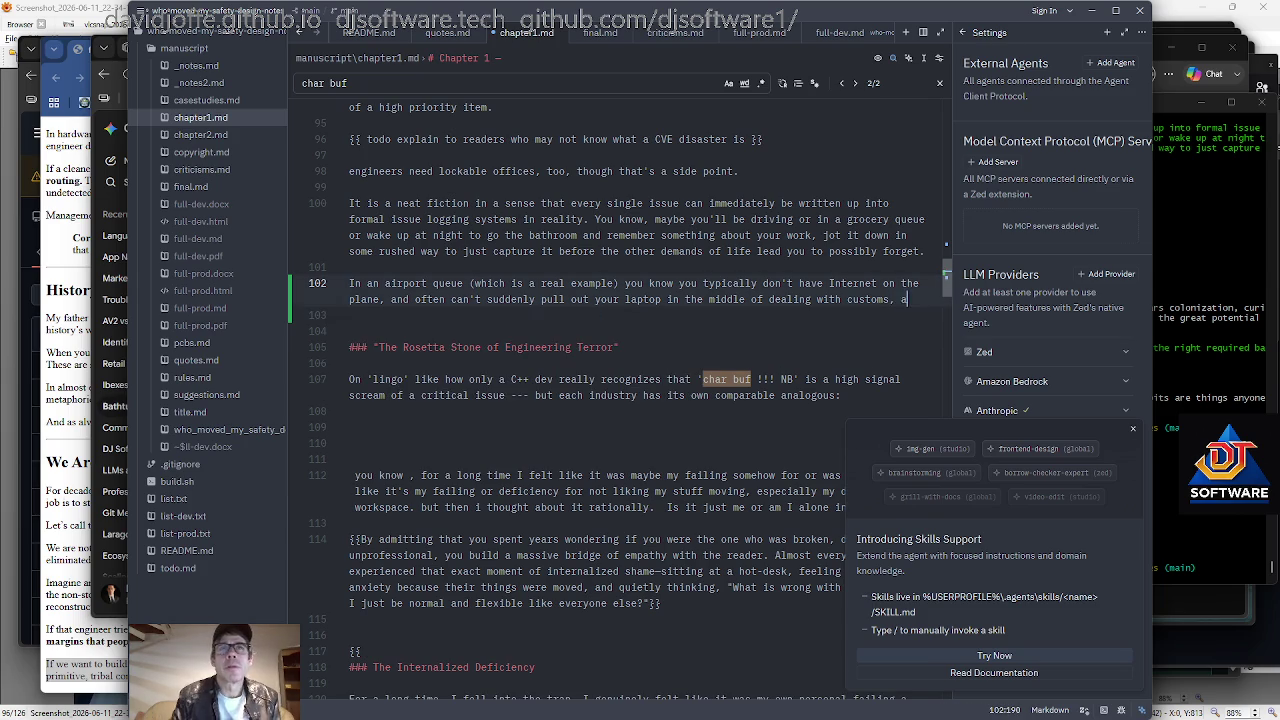
End the paragraph with "or may not have Internet etc." and review it.
{"action": "type", "text": "assumi"}
{"action": "key", "text": "ctrl+BackSpace"}
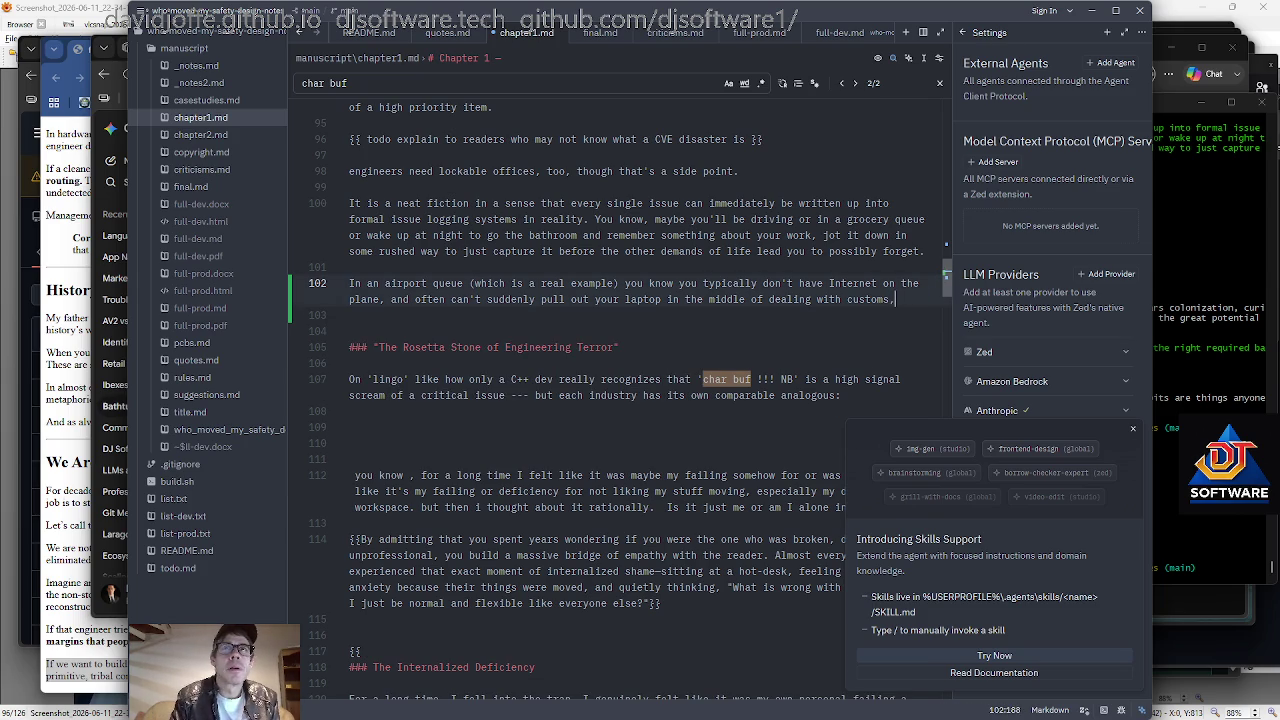
{"action": "type", "text": "or may "}
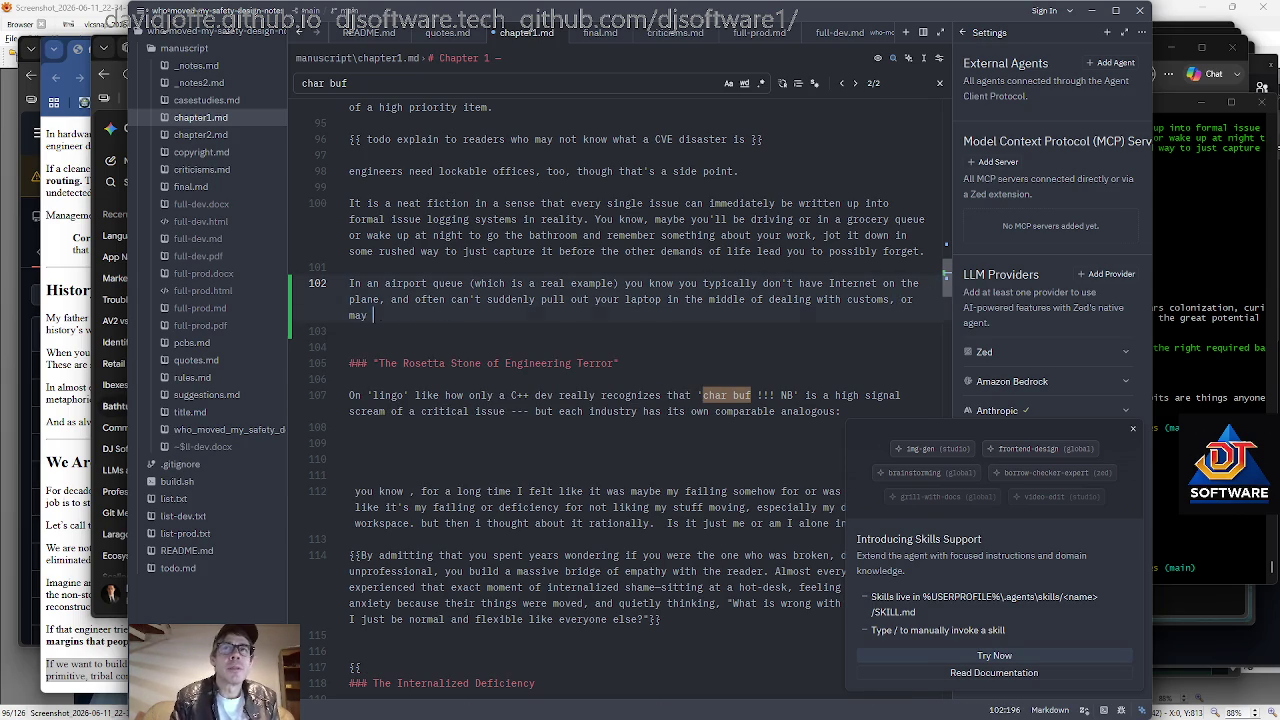
{"action": "type", "text": "not have Internet."}
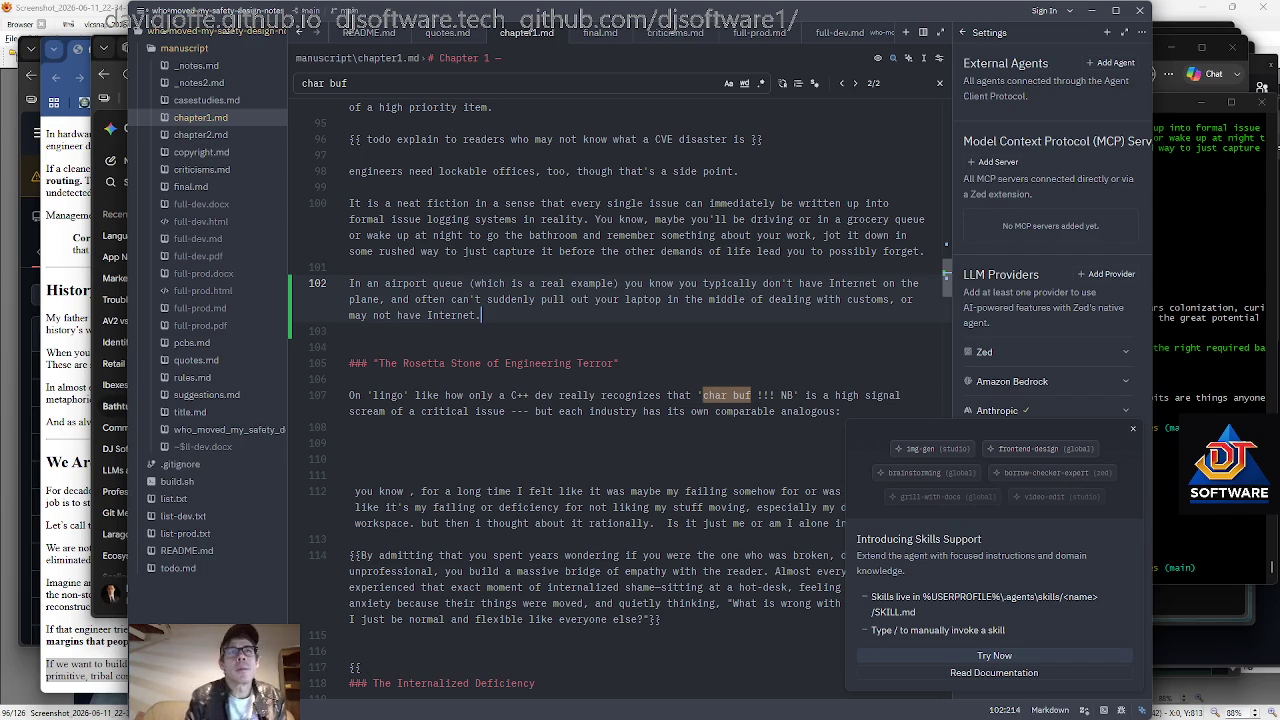
{"action": "key", "text": "Left"}
{"action": "type", "text": "etc"}
{"action": "scroll", "coordinate": [607, 395], "scroll_direction": "up", "scroll_amount": 1}
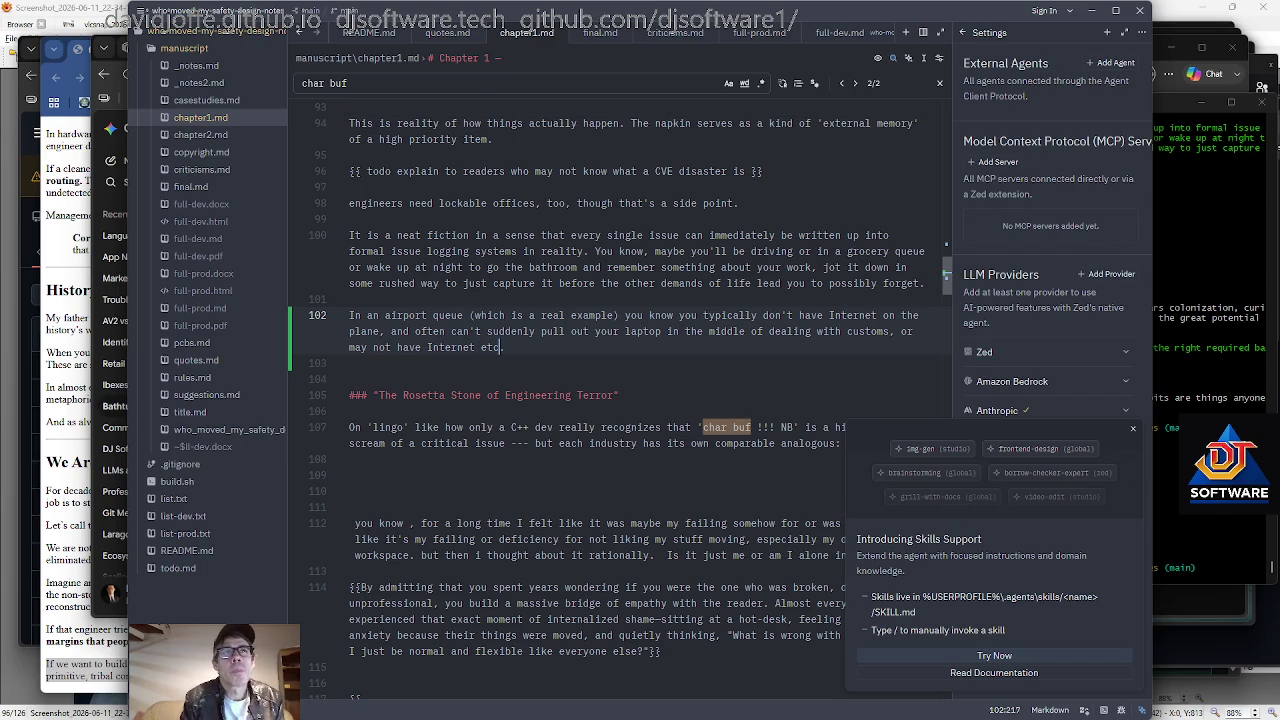
{"action": "scroll", "coordinate": [607, 395], "scroll_direction": "down", "scroll_amount": 1}
{"action": "key", "text": "Down"}
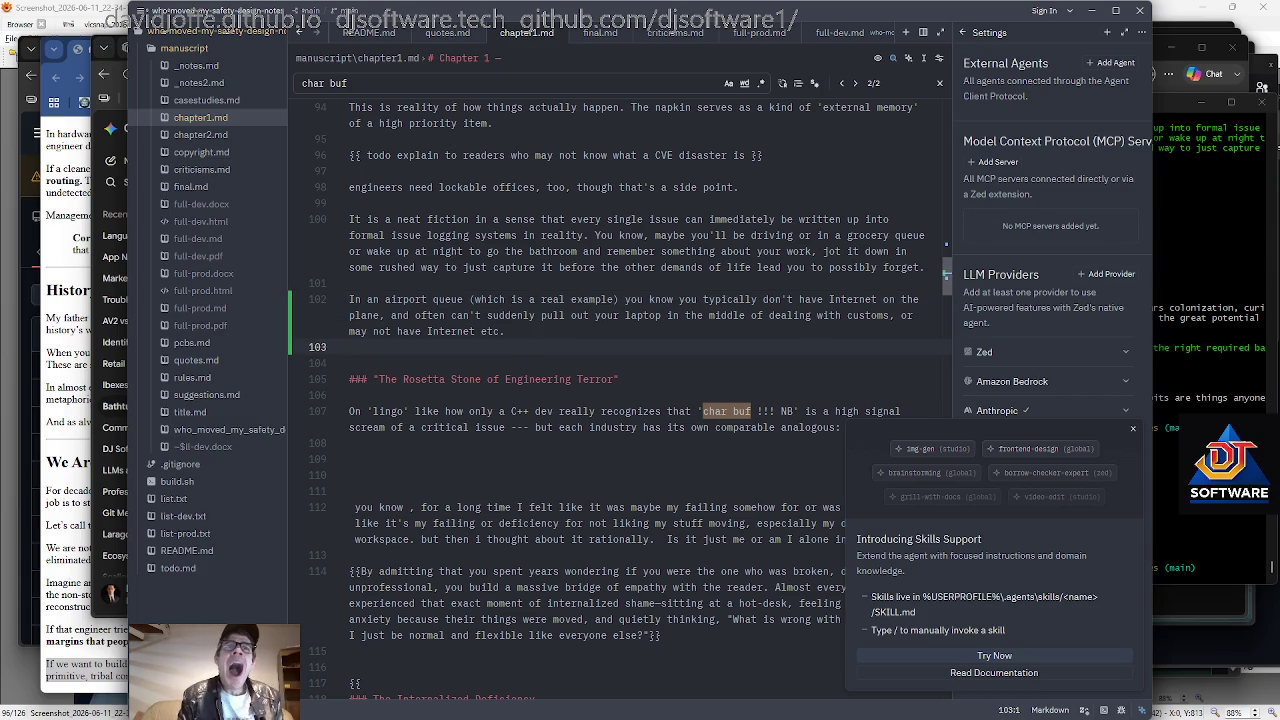
{"action": "scroll", "coordinate": [607, 395], "scroll_direction": "up", "scroll_amount": 2}
{"action": "scroll", "coordinate": [607, 395], "scroll_direction": "up", "scroll_amount": 1}
{"action": "scroll", "coordinate": [607, 395], "scroll_direction": "up", "scroll_amount": 1}
{"action": "scroll", "coordinate": [607, 395], "scroll_direction": "up", "scroll_amount": 1}
{"action": "scroll", "coordinate": [607, 395], "scroll_direction": "down", "scroll_amount": 1}
{"action": "key", "text": "Down"}
{"action": "key", "text": "Down"}
{"action": "key", "text": "Down"}
{"action": "key", "text": "Down"}
{"action": "key", "text": "Down"}
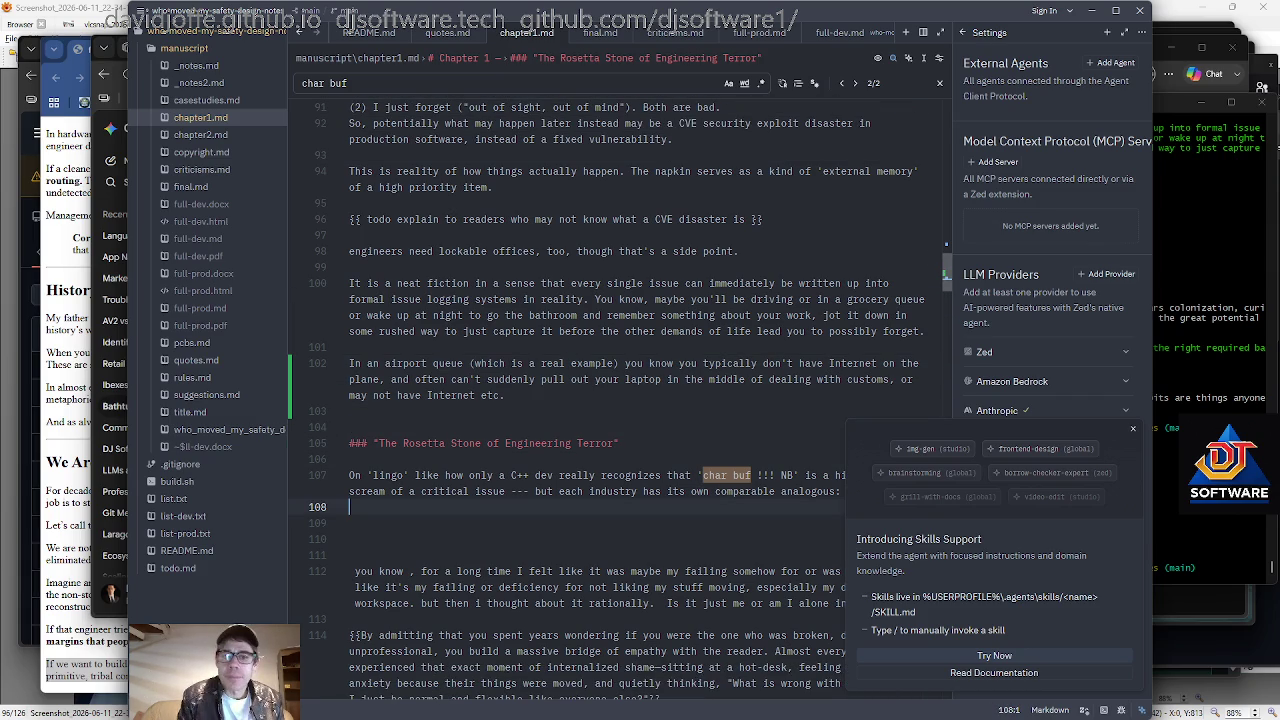
{"action": "scroll", "coordinate": [607, 395], "scroll_direction": "down", "scroll_amount": 1}
{"action": "scroll", "coordinate": [607, 395], "scroll_direction": "down", "scroll_amount": 1}
{"action": "key", "text": "Up"}
{"action": "key", "text": "Up"}
{"action": "key", "text": "Up"}
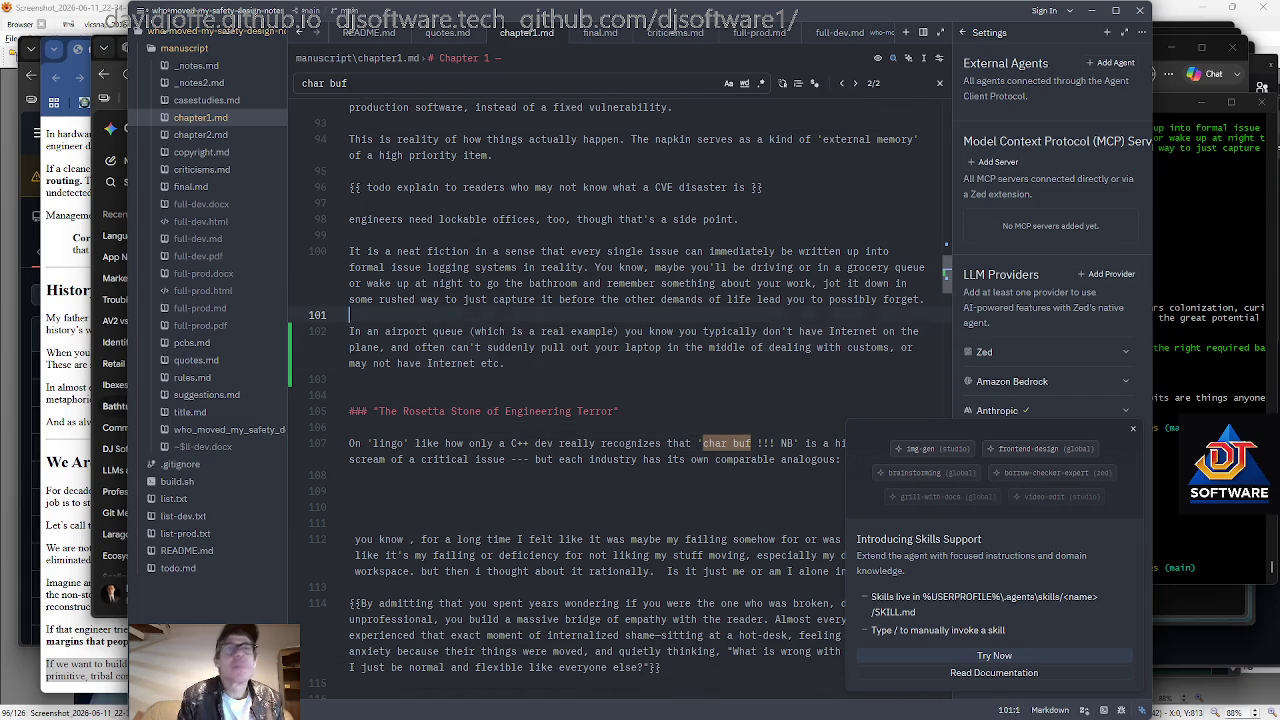
{"action": "scroll", "coordinate": [607, 395], "scroll_direction": "down", "scroll_amount": 1}
{"action": "key", "text": "Down"}
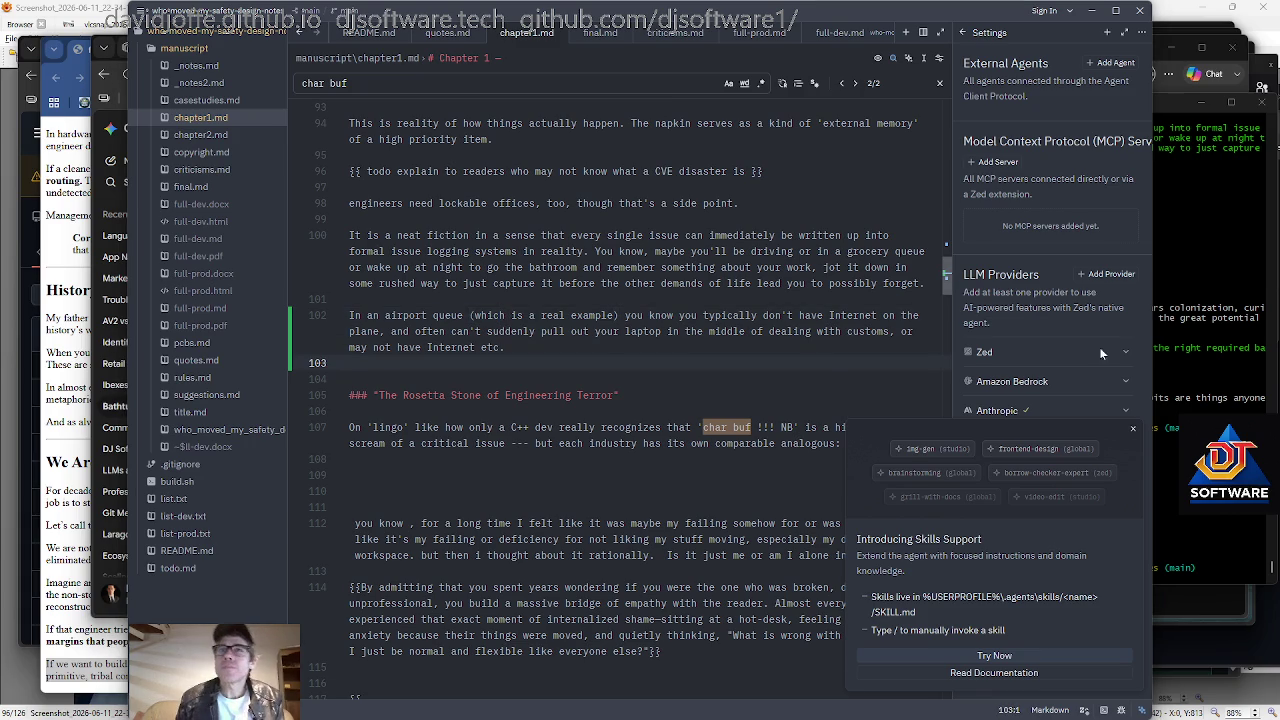
{"action": "key", "text": "alt+Tab"}
Commit and push the airport paragraph with acp edit.
{"action": "type", "text": "acp e"}
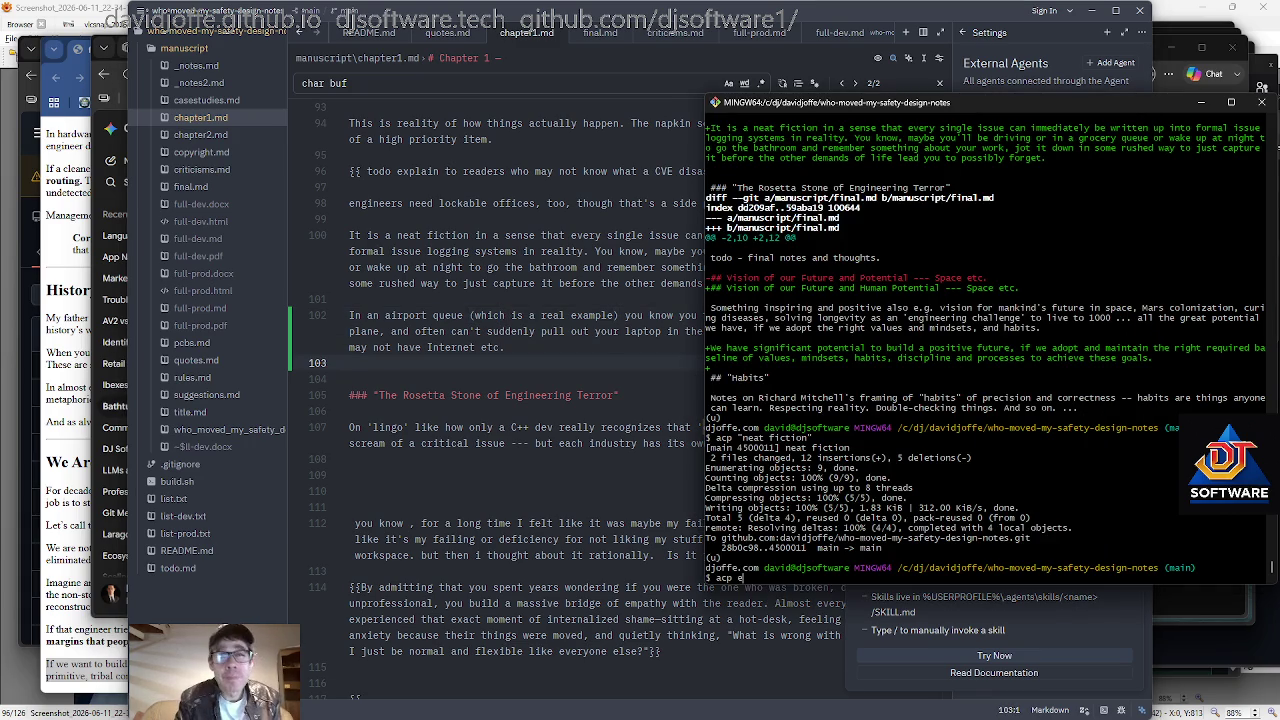
{"action": "key", "text": "Return"}
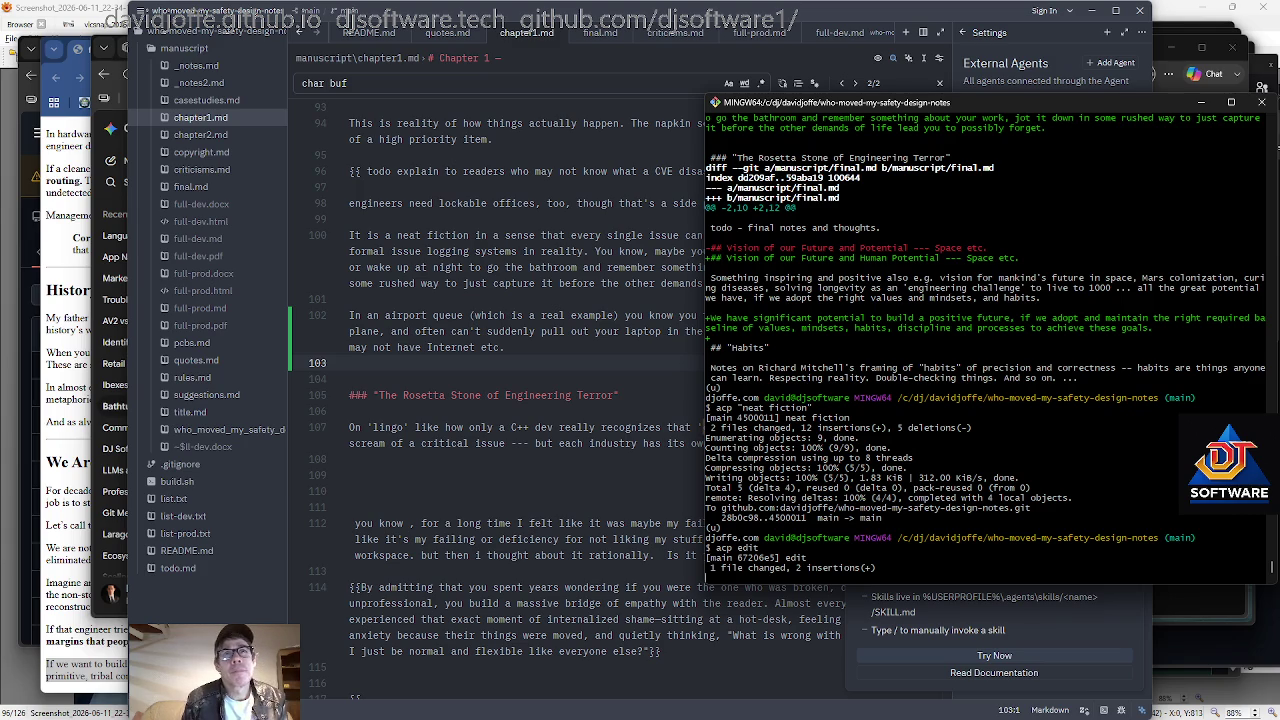
{"action": "scroll", "coordinate": [985, 340], "scroll_direction": "up", "scroll_amount": 2}
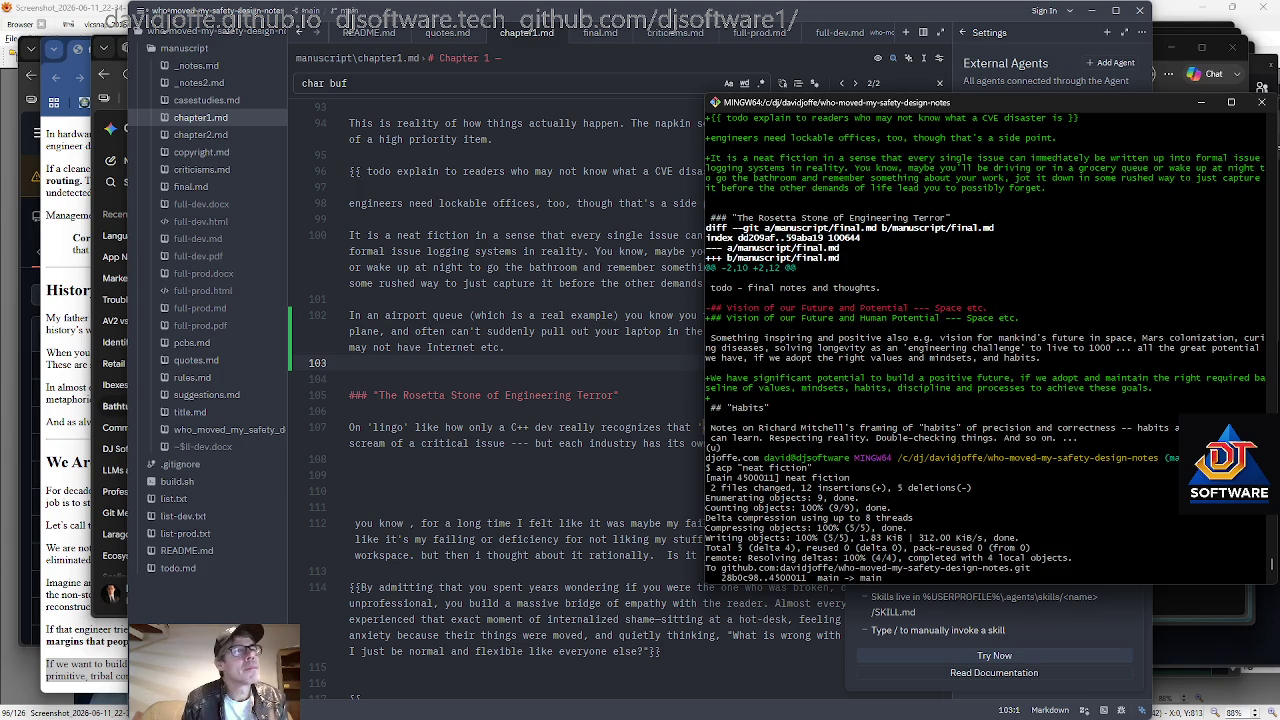
{"action": "scroll", "coordinate": [985, 340], "scroll_direction": "down", "scroll_amount": 5}
{"action": "type", "text": "acp edit"}
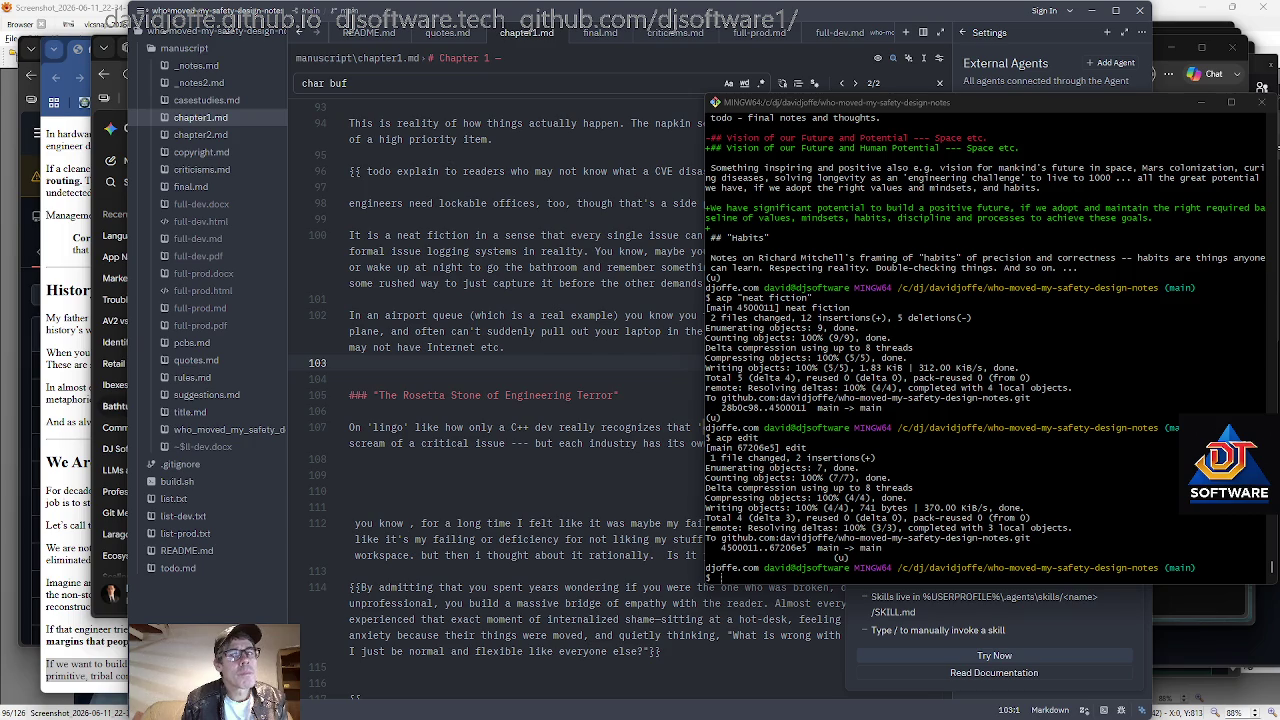
{"action": "key", "text": "alt+Tab"}
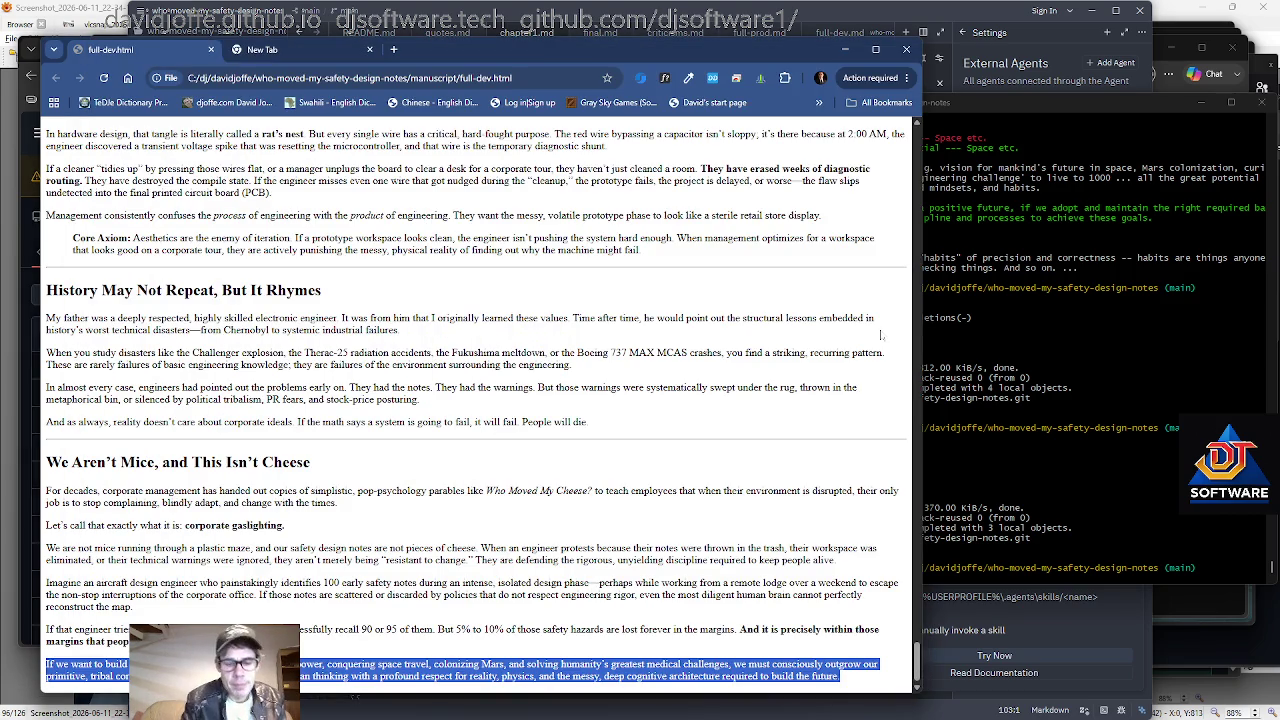
Load djsoftware.tech in a new window, open three project pages, and view the Sokoban page.
{"action": "key", "text": "ctrl+n"}
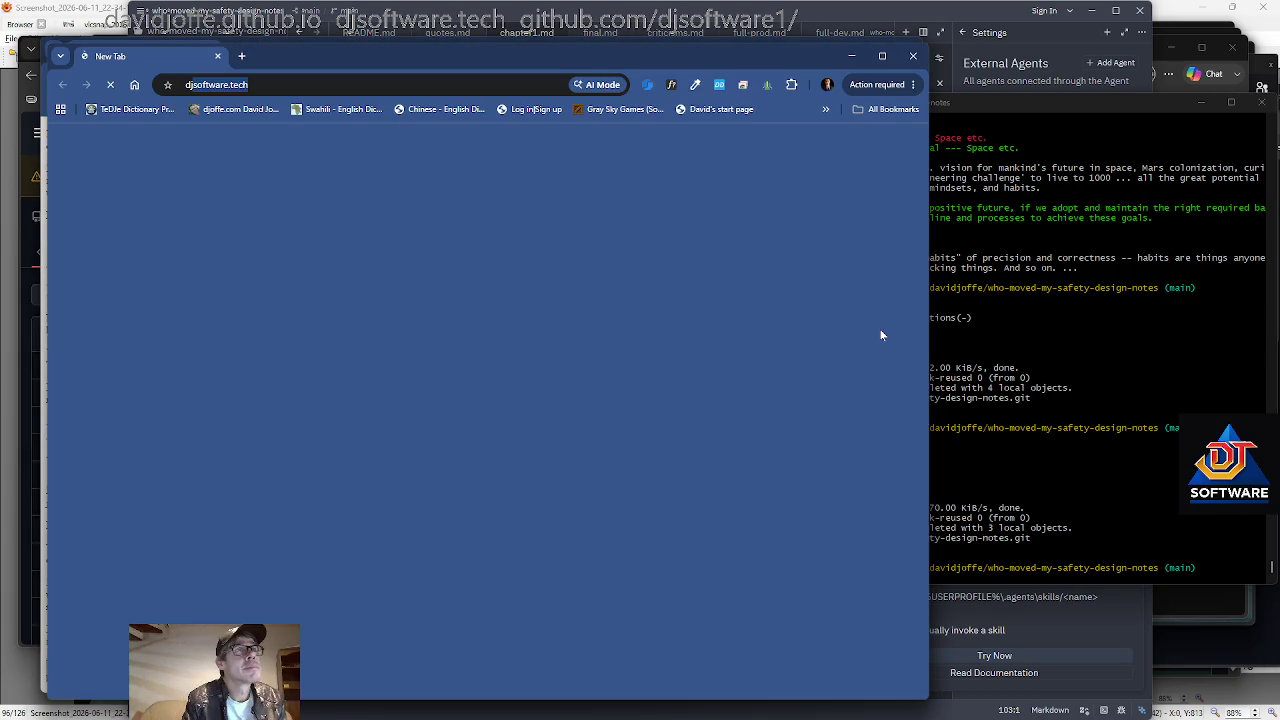
{"action": "key", "text": "Return"}
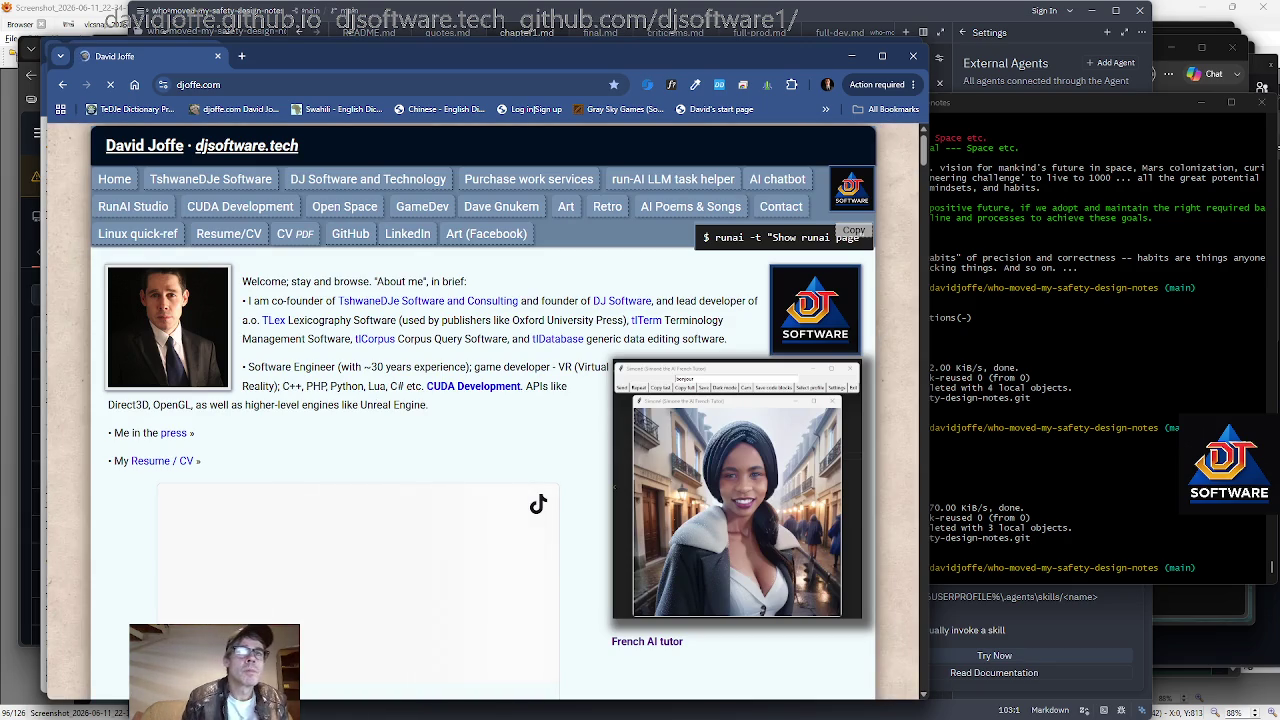
{"action": "scroll", "coordinate": [326, 538], "scroll_direction": "down", "scroll_amount": 2}
{"action": "scroll", "coordinate": [348, 523], "scroll_direction": "down", "scroll_amount": 3}
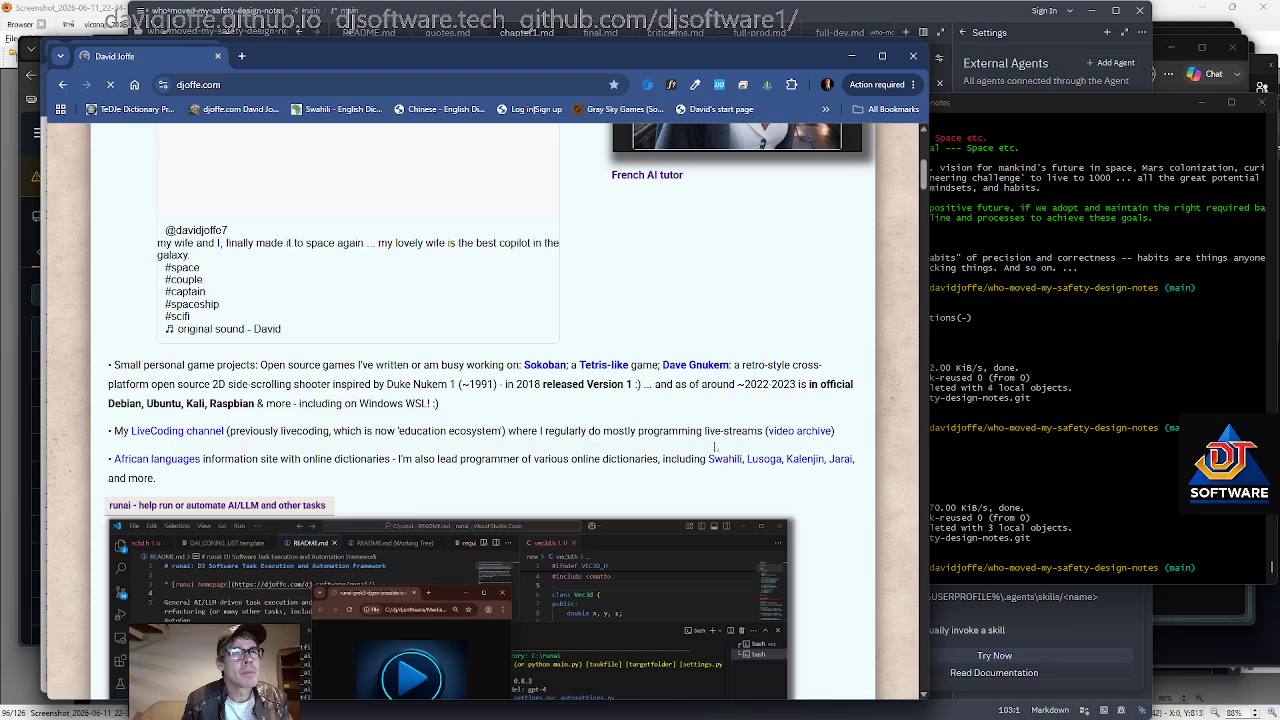
{"action": "middle_click", "coordinate": [545, 365]}
{"action": "middle_click", "coordinate": [603, 365]}
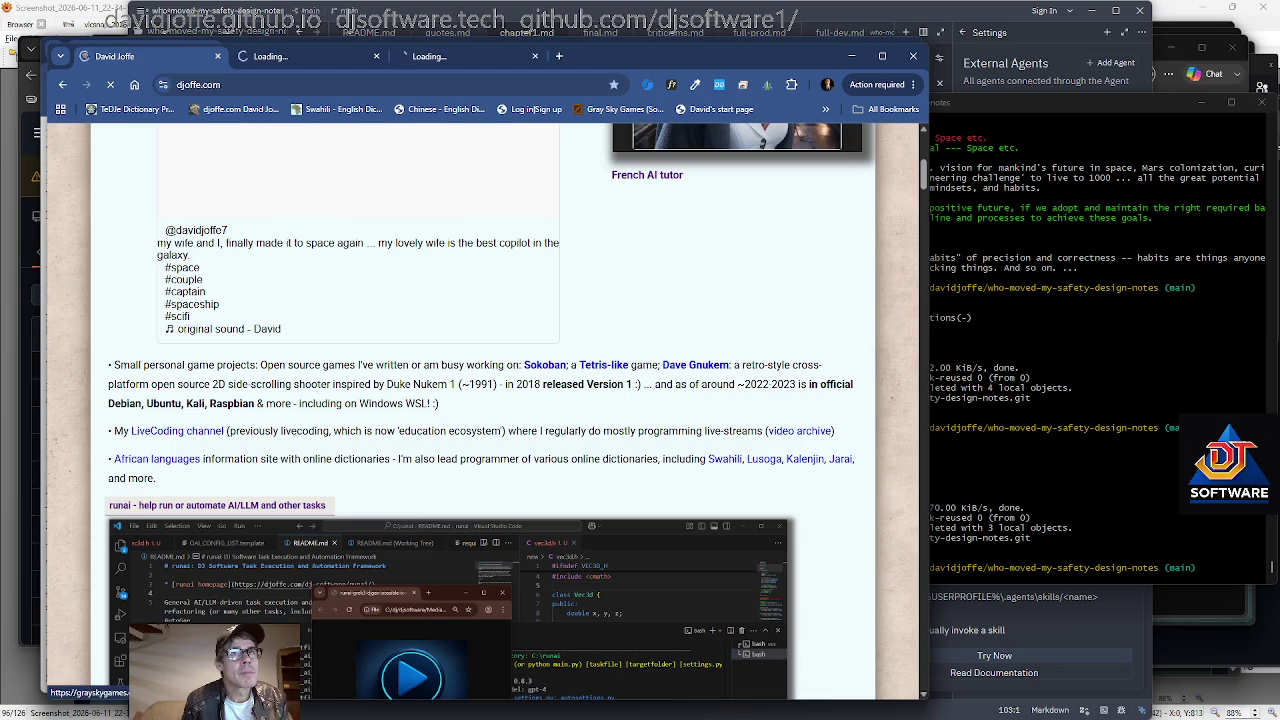
{"action": "middle_click", "coordinate": [700, 366]}
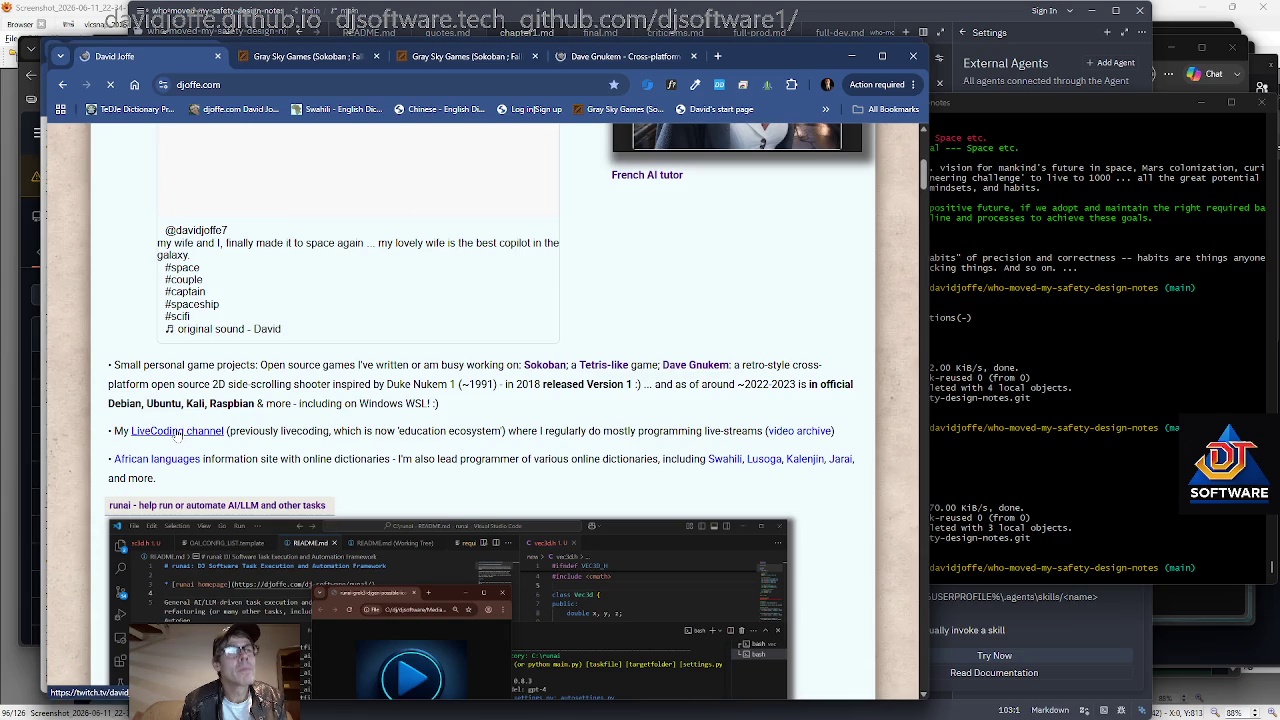
{"action": "key", "text": "ctrl+Tab"}
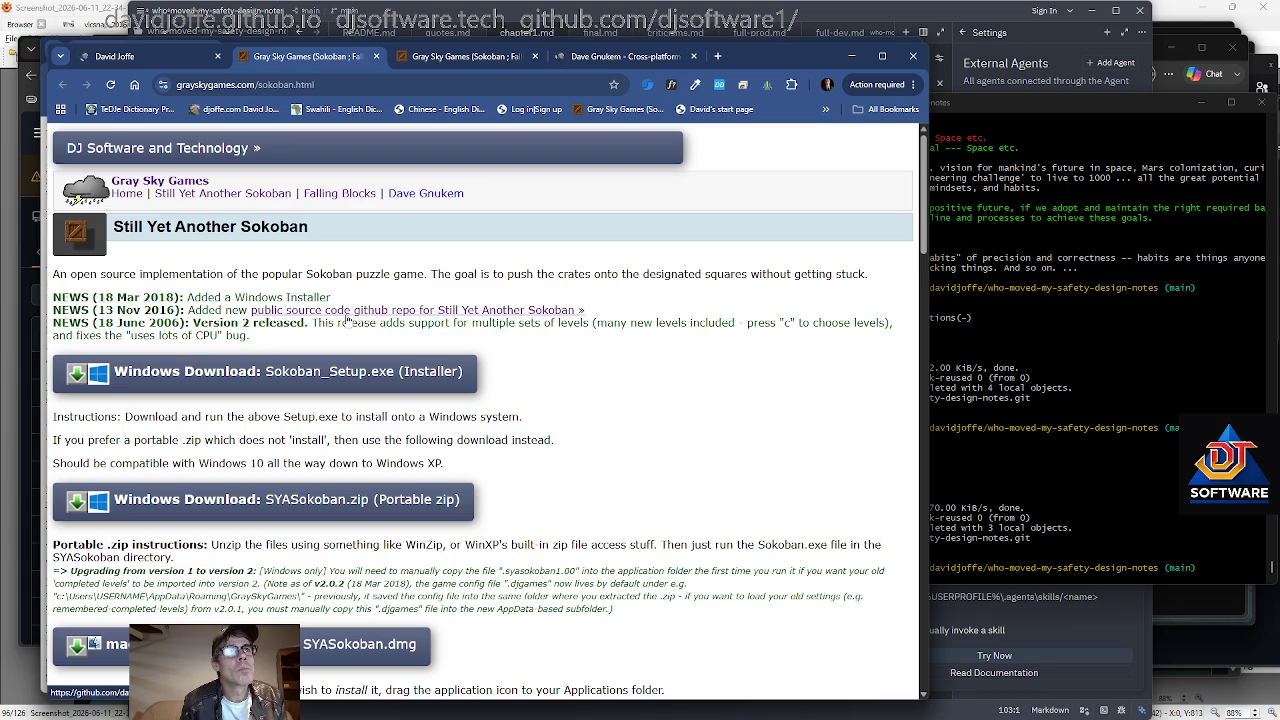
Switch to the Dave Gnukem tab and scroll down to its Features list.
{"action": "key", "text": "ctrl+Tab"}
{"action": "key", "text": "ctrl+Tab"}
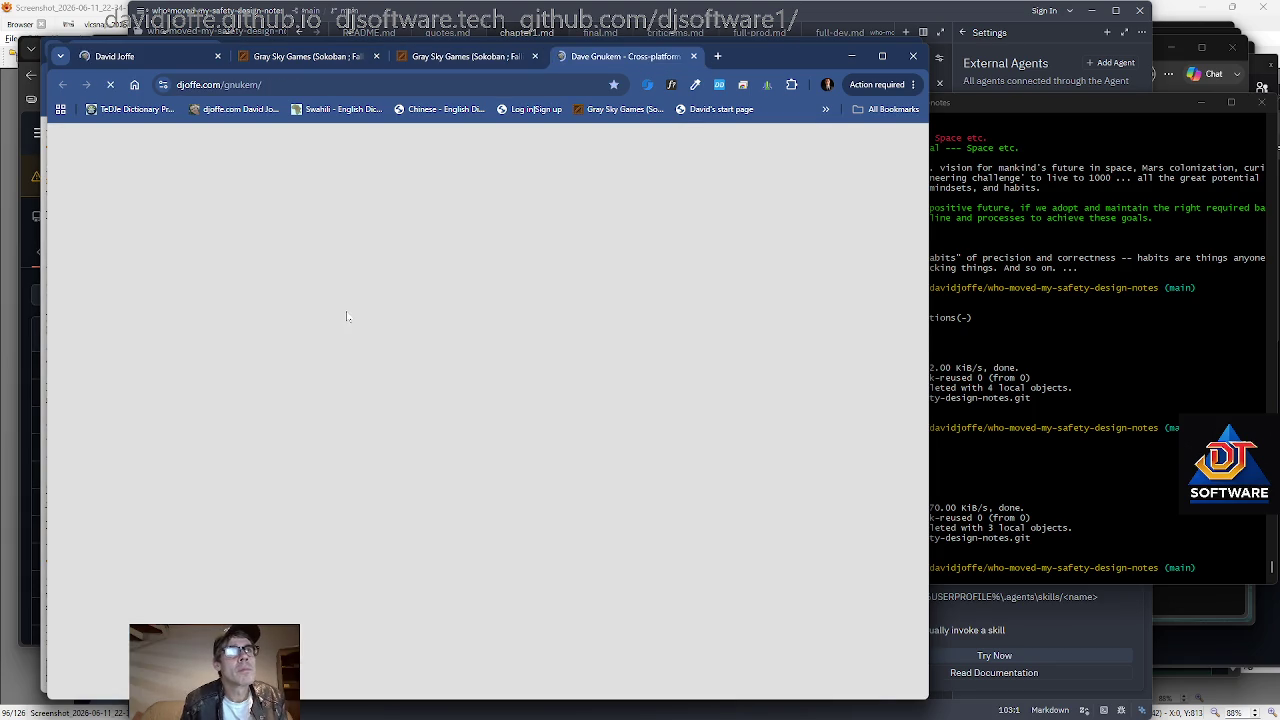
{"action": "scroll", "coordinate": [366, 285], "scroll_direction": "down", "scroll_amount": 4}
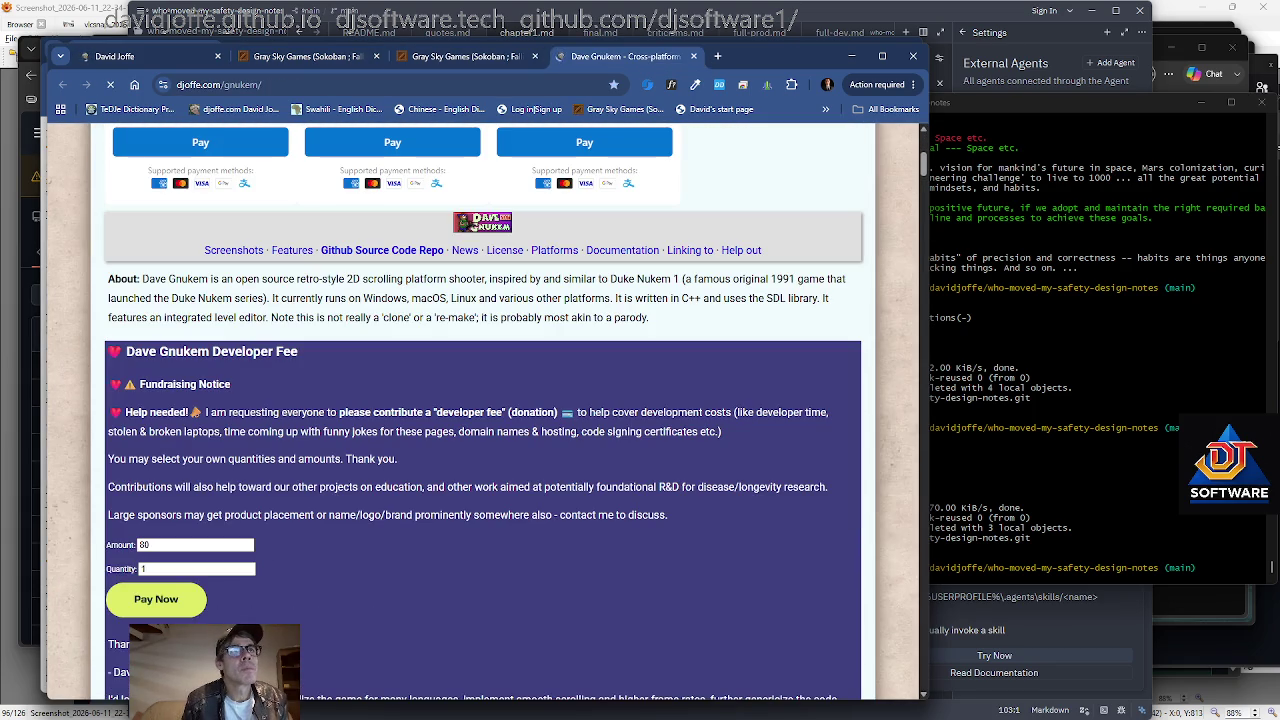
{"action": "scroll", "coordinate": [366, 284], "scroll_direction": "down", "scroll_amount": 3}
{"action": "scroll", "coordinate": [366, 285], "scroll_direction": "down", "scroll_amount": 2}
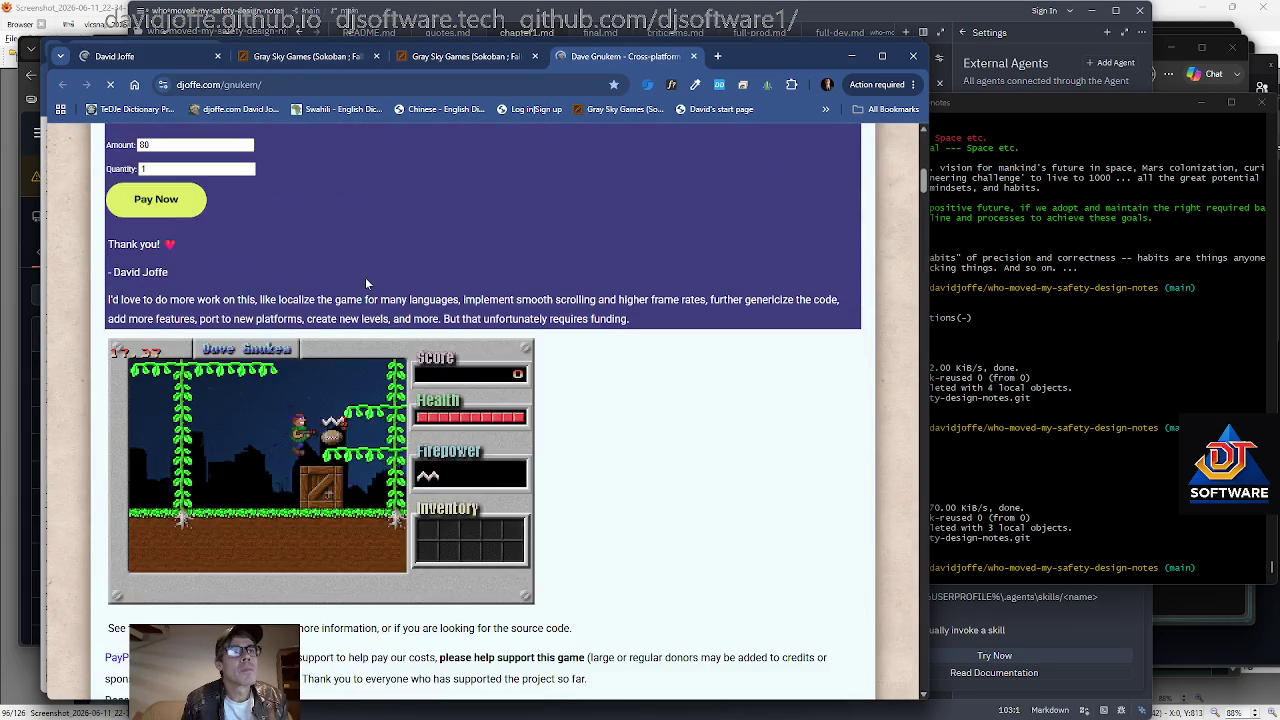
{"action": "scroll", "coordinate": [366, 285], "scroll_direction": "down", "scroll_amount": 1}
{"action": "scroll", "coordinate": [366, 285], "scroll_direction": "down", "scroll_amount": 5}
{"action": "scroll", "coordinate": [366, 285], "scroll_direction": "down", "scroll_amount": 1}
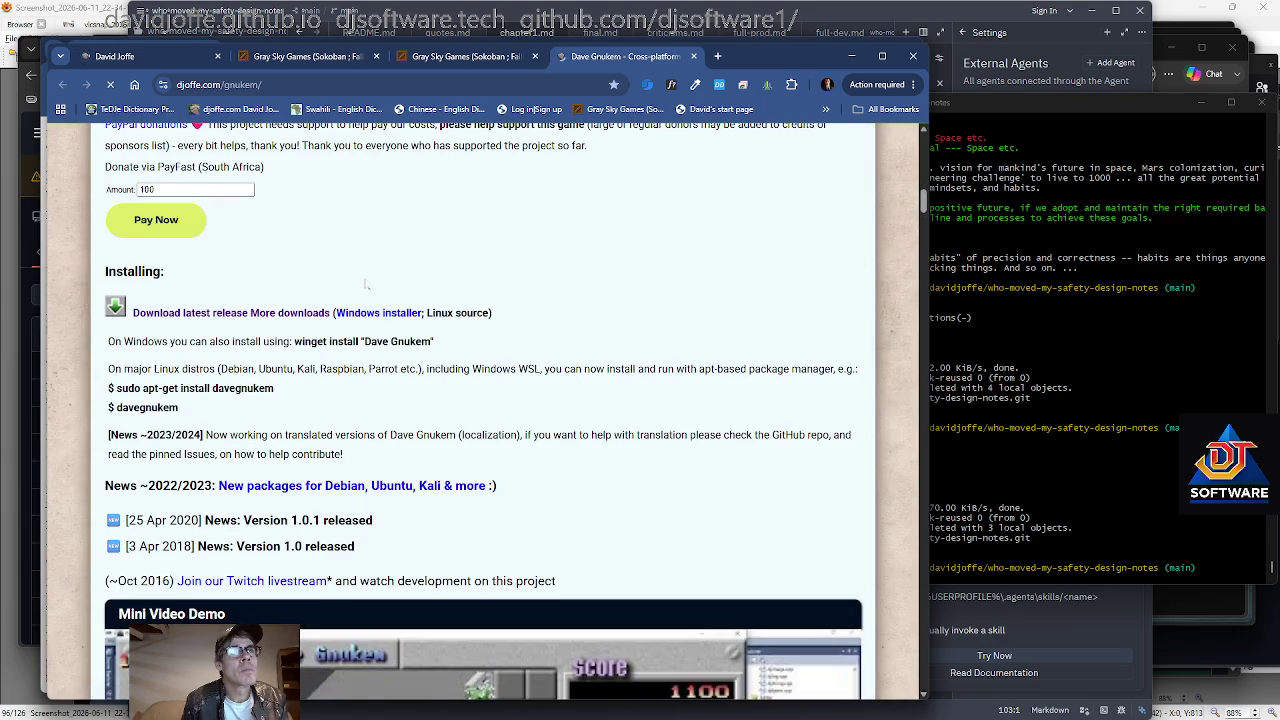
{"action": "scroll", "coordinate": [366, 285], "scroll_direction": "down", "scroll_amount": 1}
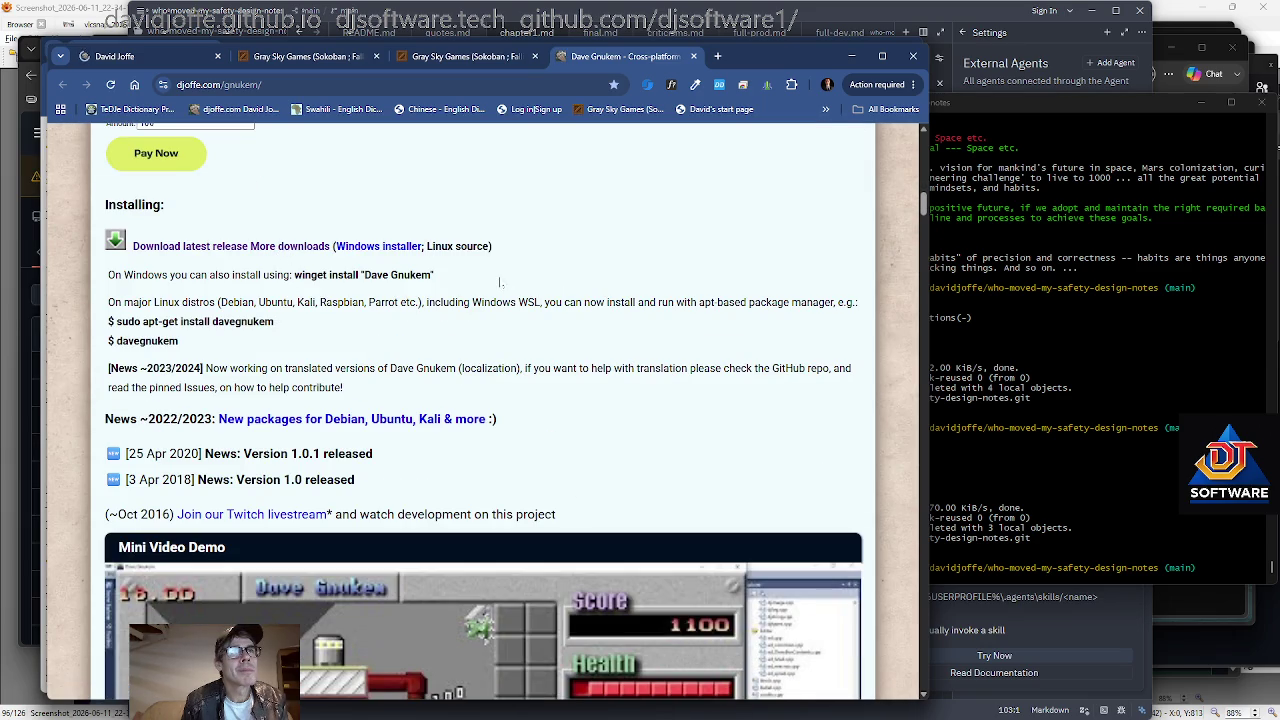
{"action": "scroll", "coordinate": [499, 276], "scroll_direction": "down", "scroll_amount": 4}
{"action": "scroll", "coordinate": [499, 276], "scroll_direction": "down", "scroll_amount": 4}
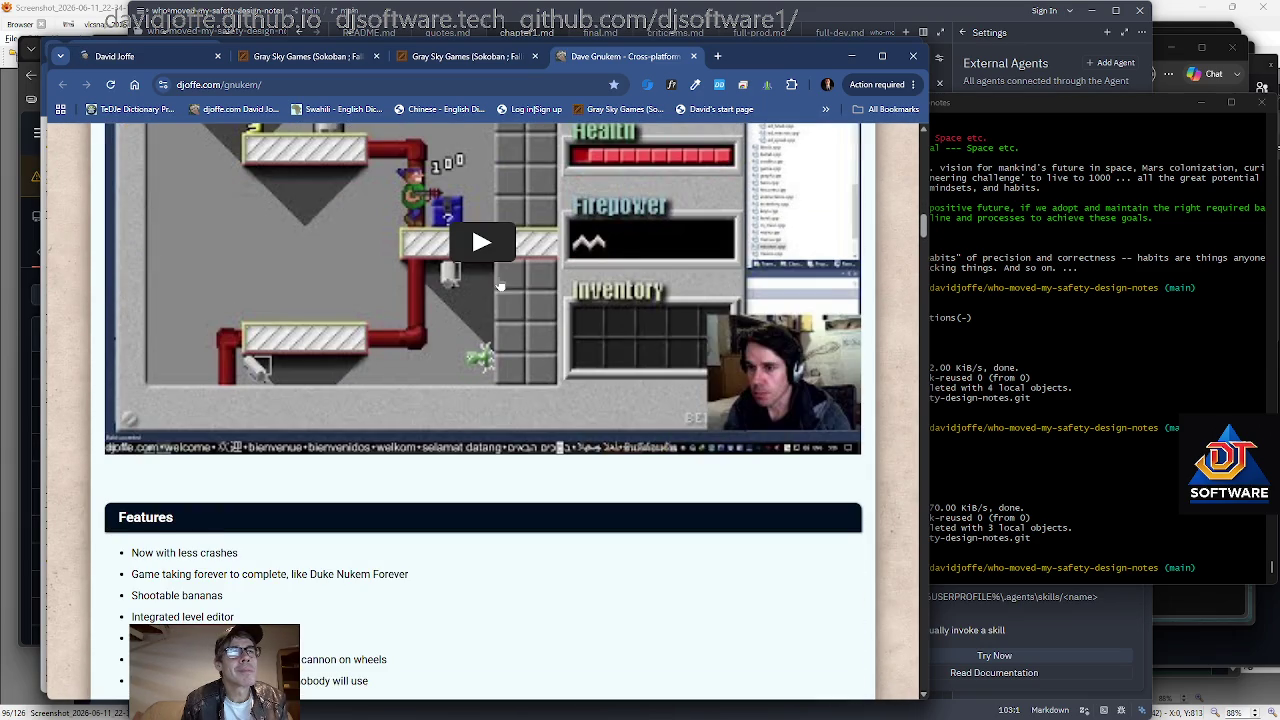
{"action": "scroll", "coordinate": [500, 287], "scroll_direction": "down", "scroll_amount": 2}
{"action": "scroll", "coordinate": [500, 282], "scroll_direction": "down", "scroll_amount": 1}
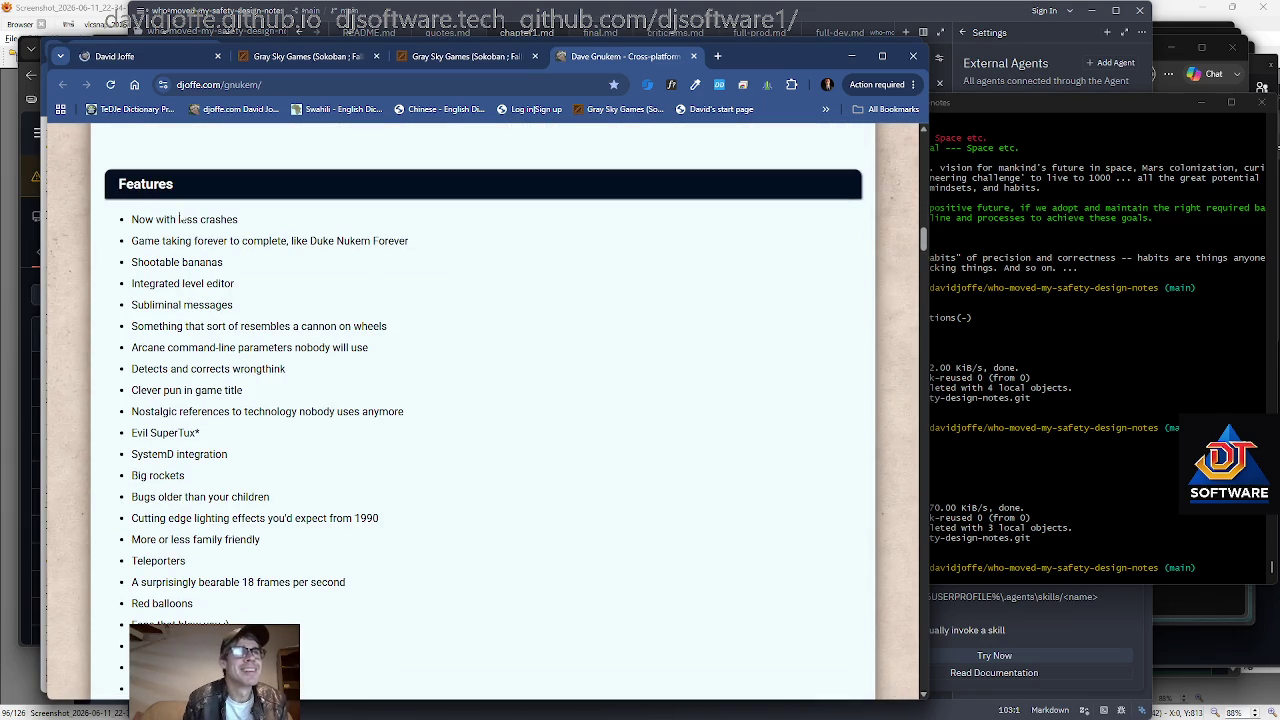
{"action": "left_click_drag", "start_coordinate": [238, 219], "coordinate": [118, 184]}
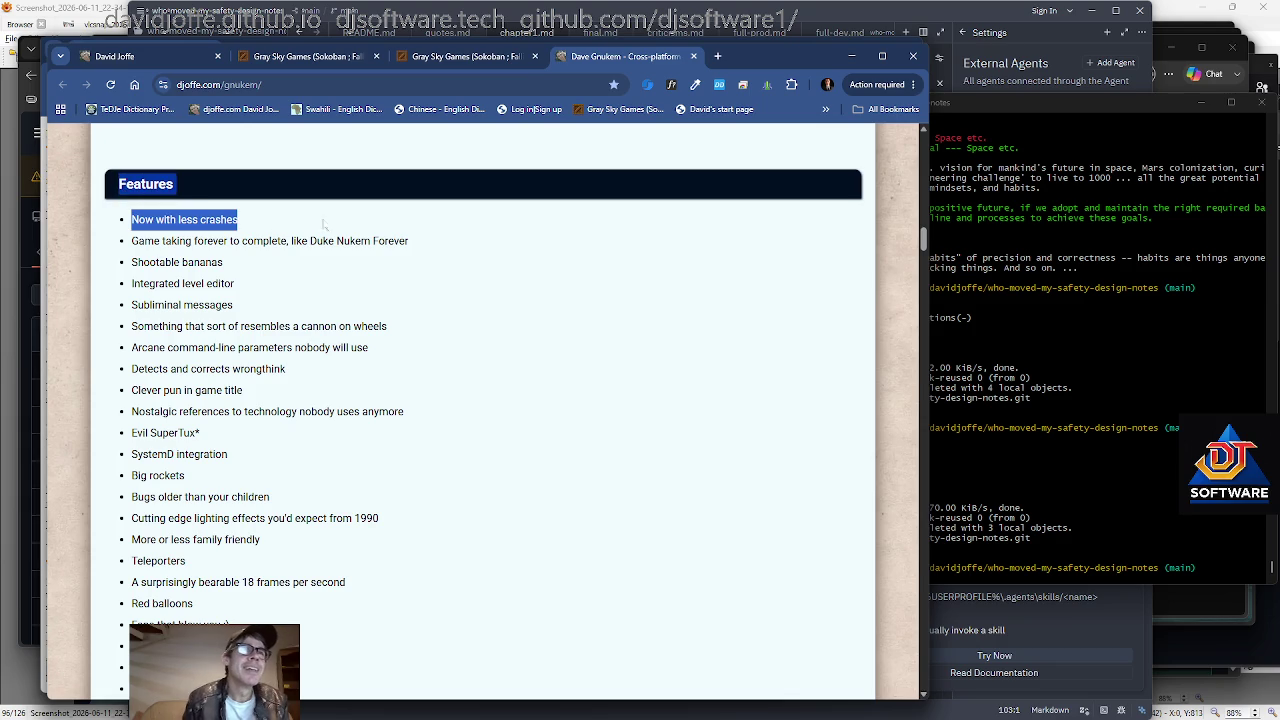
Copy the Features heading and its first two bullet lines.
{"action": "left_click", "coordinate": [443, 424]}
{"action": "scroll", "coordinate": [443, 424], "scroll_direction": "up", "scroll_amount": 1}
{"action": "scroll", "coordinate": [443, 424], "scroll_direction": "up", "scroll_amount": 1}
{"action": "scroll", "coordinate": [443, 424], "scroll_direction": "up", "scroll_amount": 1}
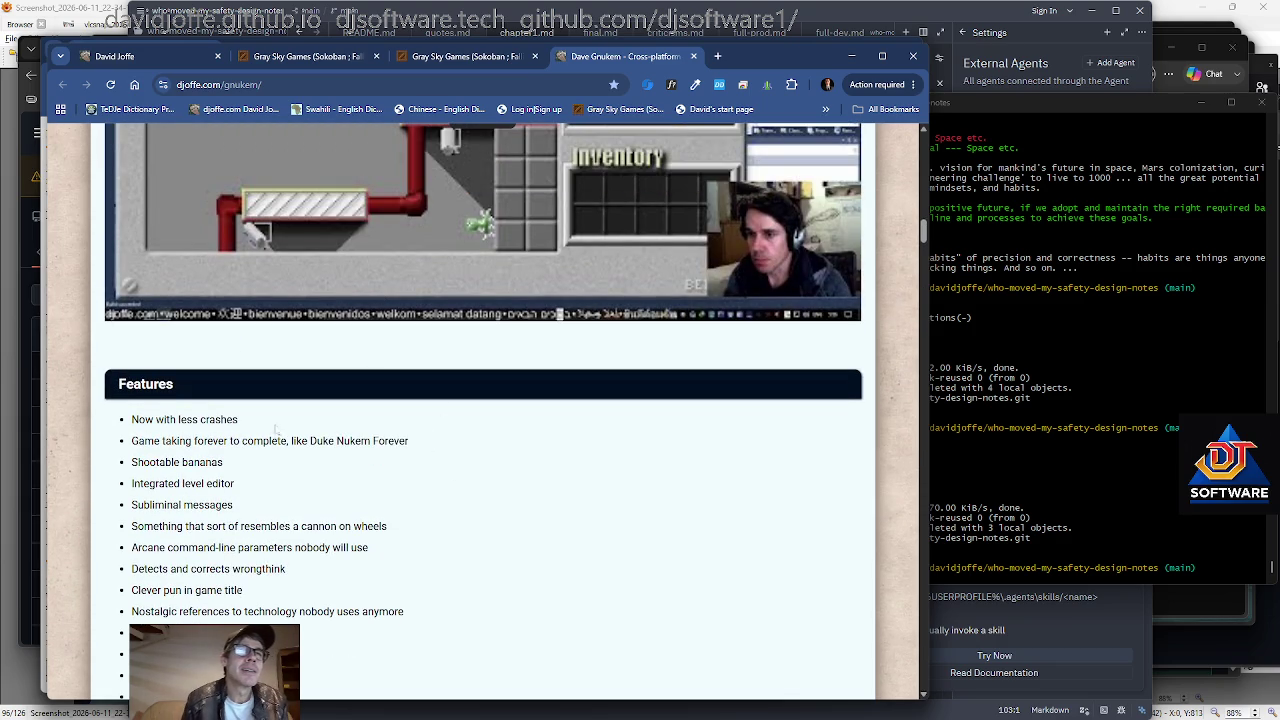
{"action": "left_click_drag", "start_coordinate": [131, 393], "coordinate": [238, 420]}
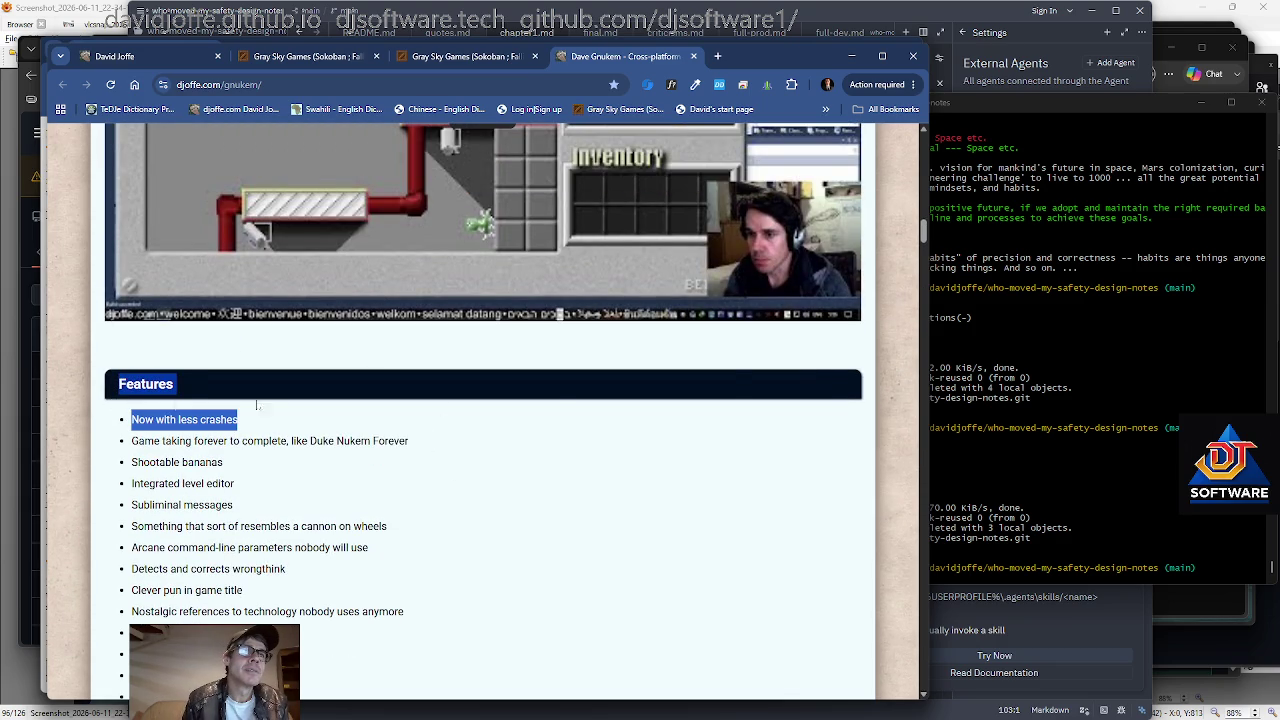
{"action": "scroll", "coordinate": [271, 404], "scroll_direction": "up", "scroll_amount": 1}
{"action": "right_click", "coordinate": [338, 448]}
{"action": "left_click", "coordinate": [320, 450]}
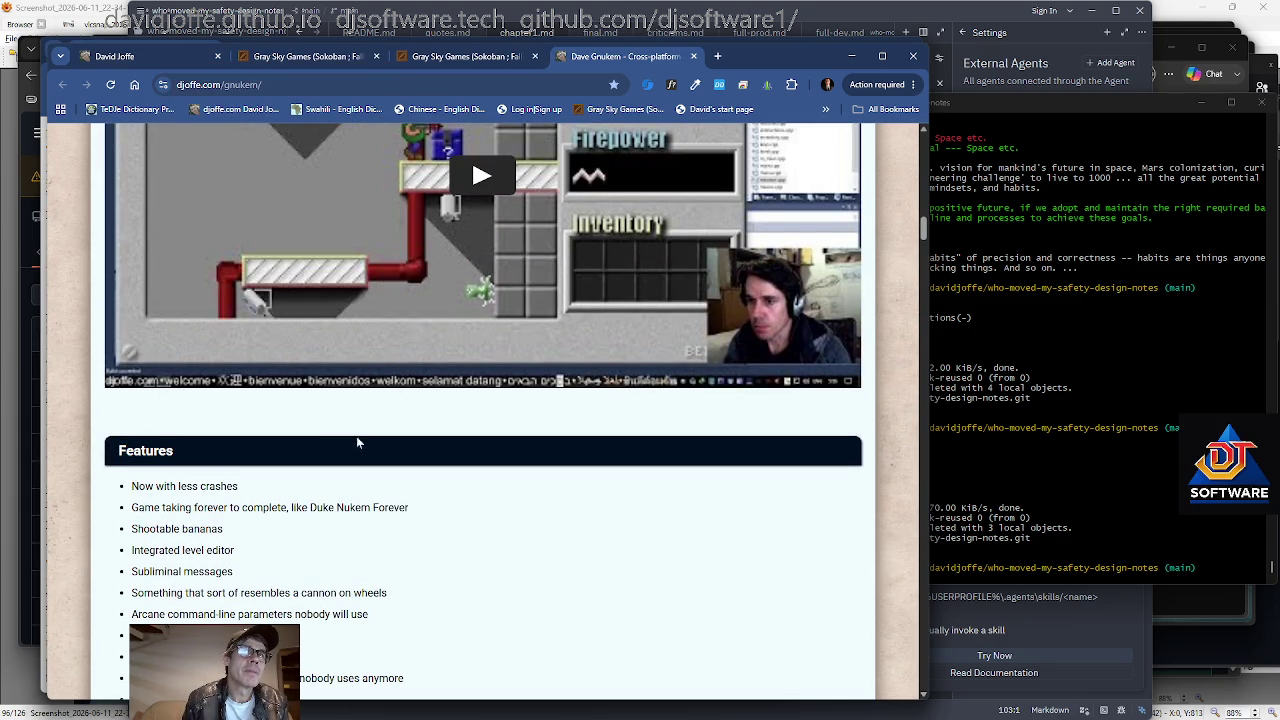
{"action": "left_click_drag", "start_coordinate": [478, 515], "coordinate": [70, 462]}
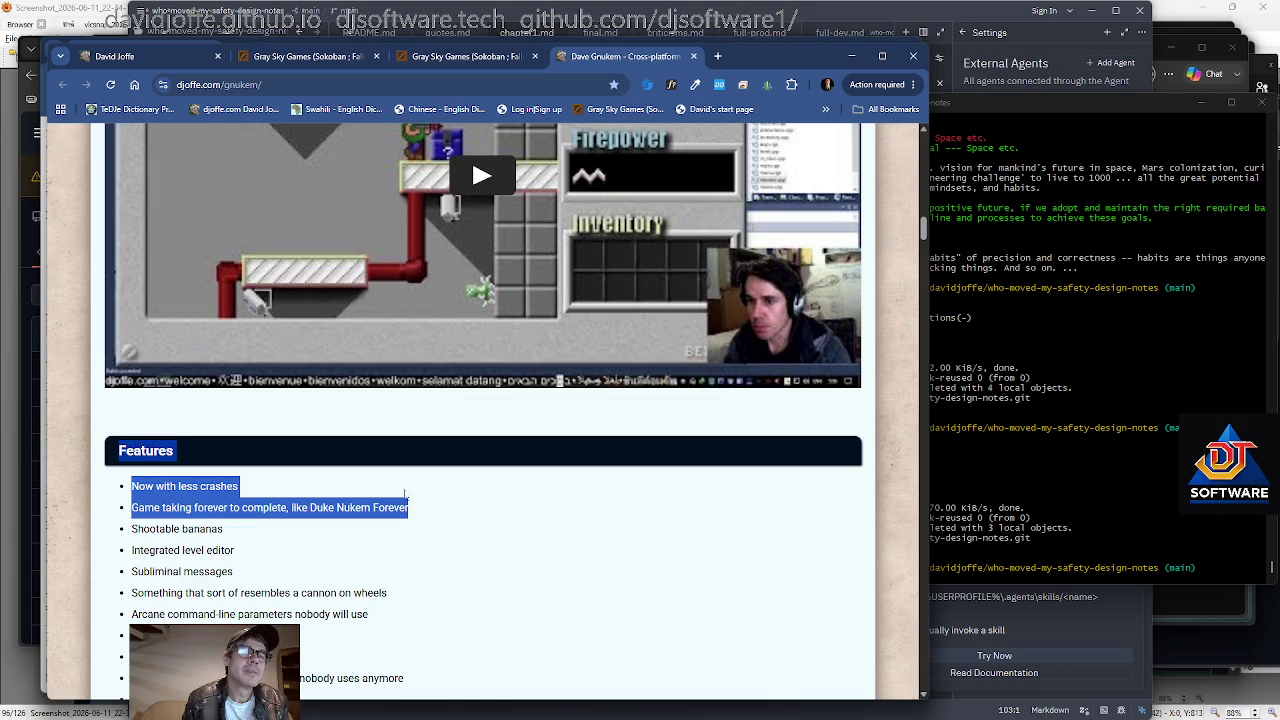
{"action": "right_click", "coordinate": [301, 502]}
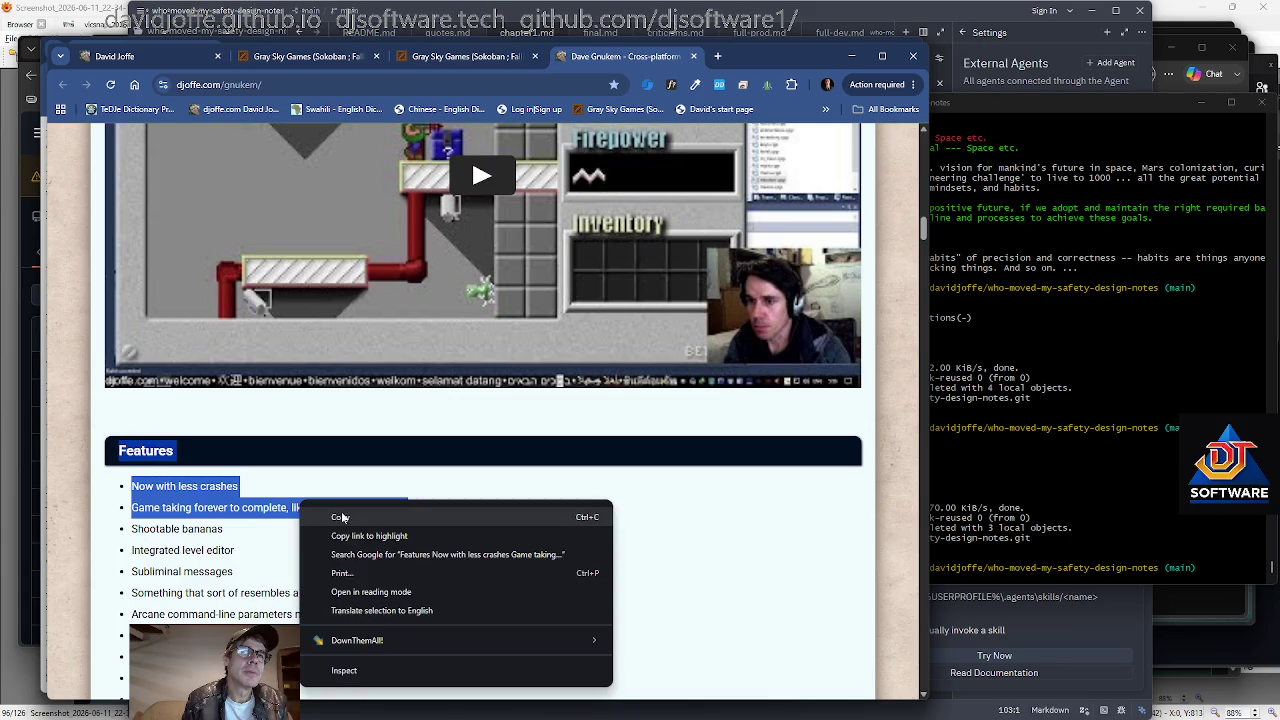
{"action": "left_click", "coordinate": [341, 517]}
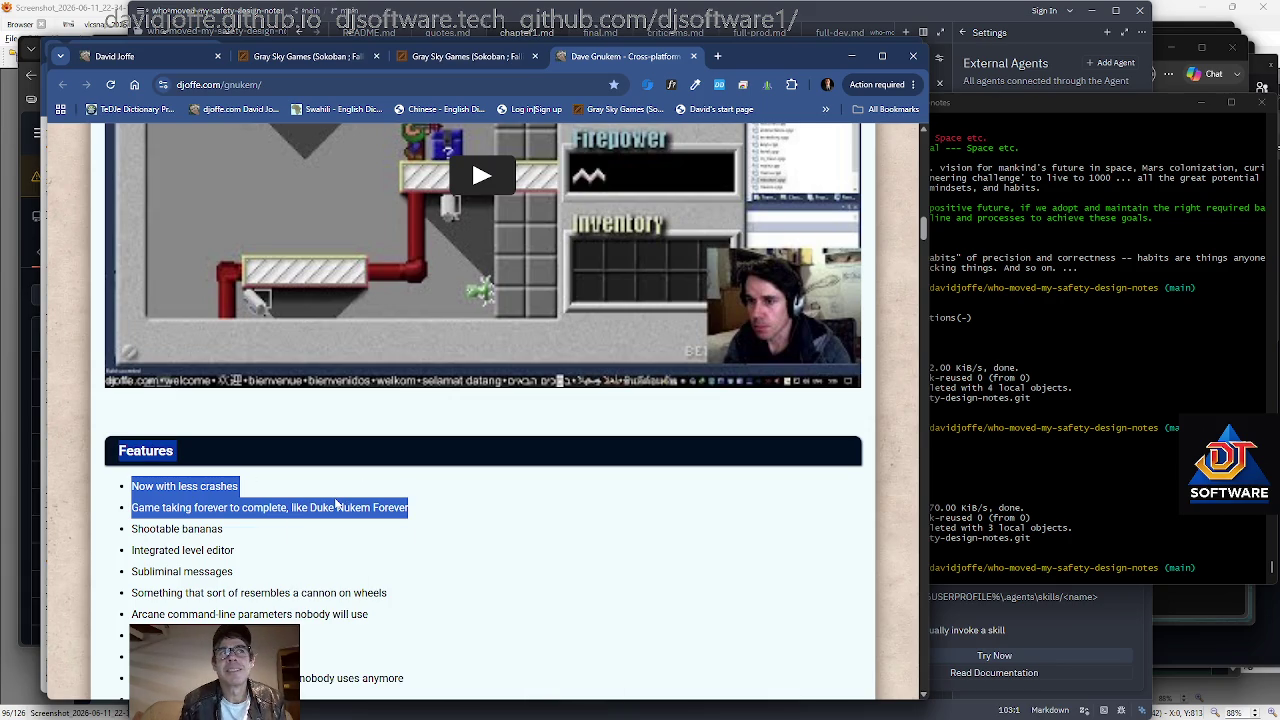
Copy a link highlighting 'Duke Nukem Forever', then search Google for that title.
{"action": "left_click", "coordinate": [421, 528]}
{"action": "left_click_drag", "start_coordinate": [310, 507], "coordinate": [408, 507]}
{"action": "right_click", "coordinate": [388, 505]}
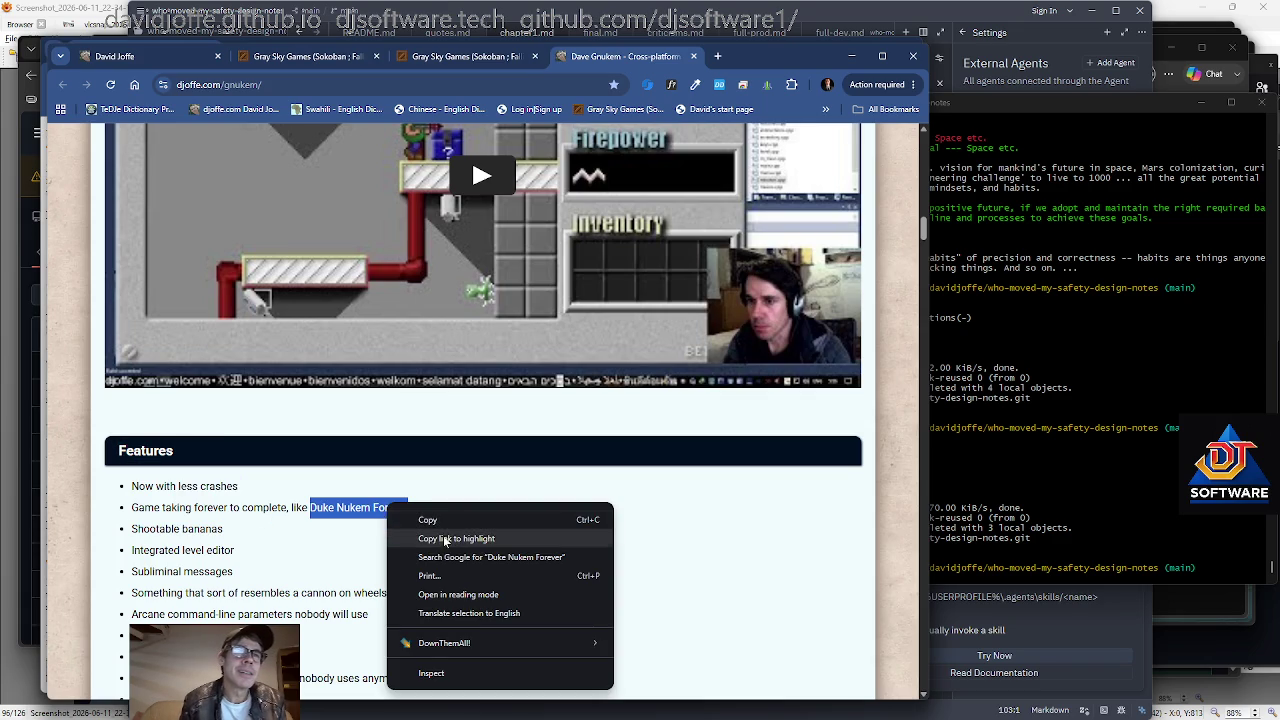
{"action": "left_click", "coordinate": [447, 545]}
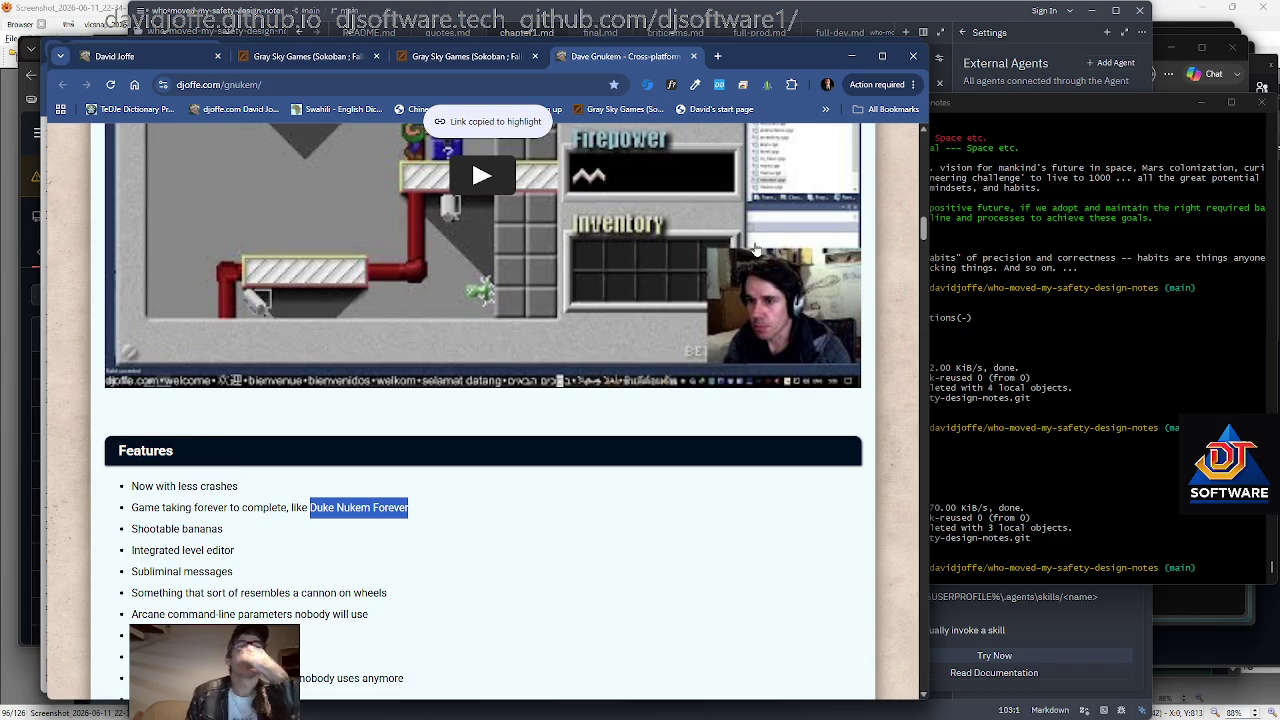
{"action": "right_click", "coordinate": [392, 507]}
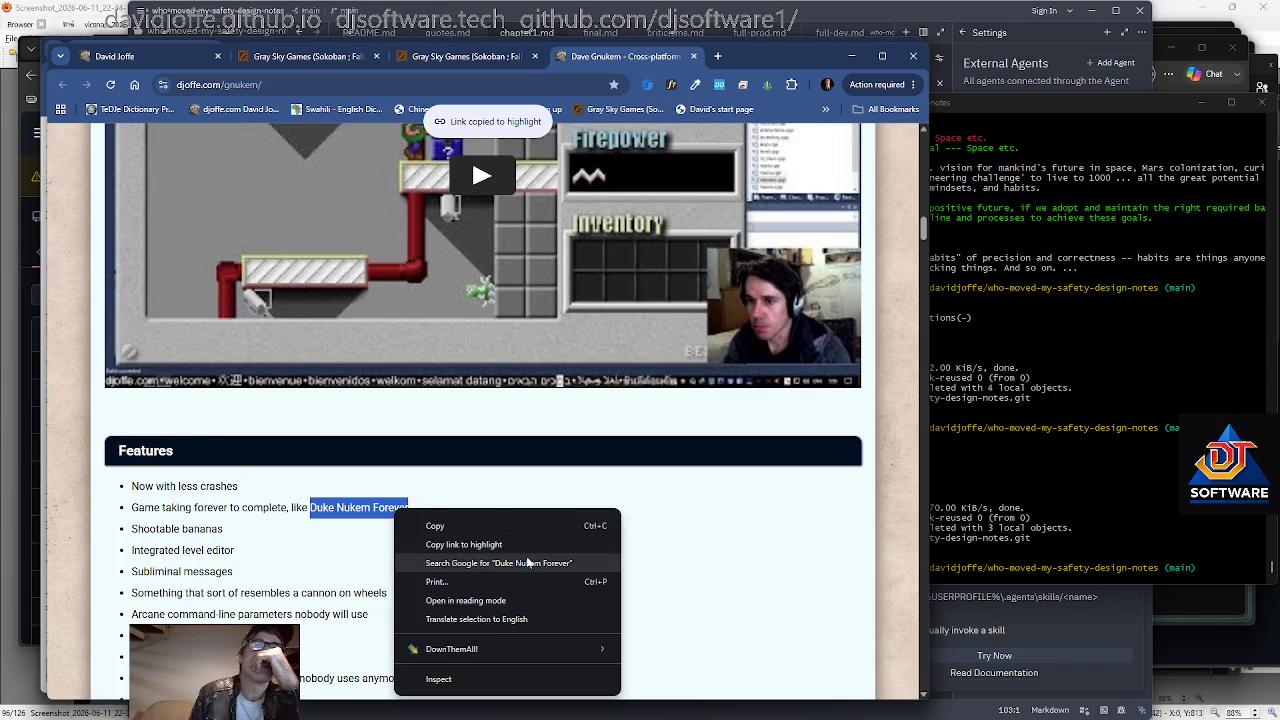
{"action": "key", "text": "Escape"}
{"action": "right_click", "coordinate": [380, 507]}
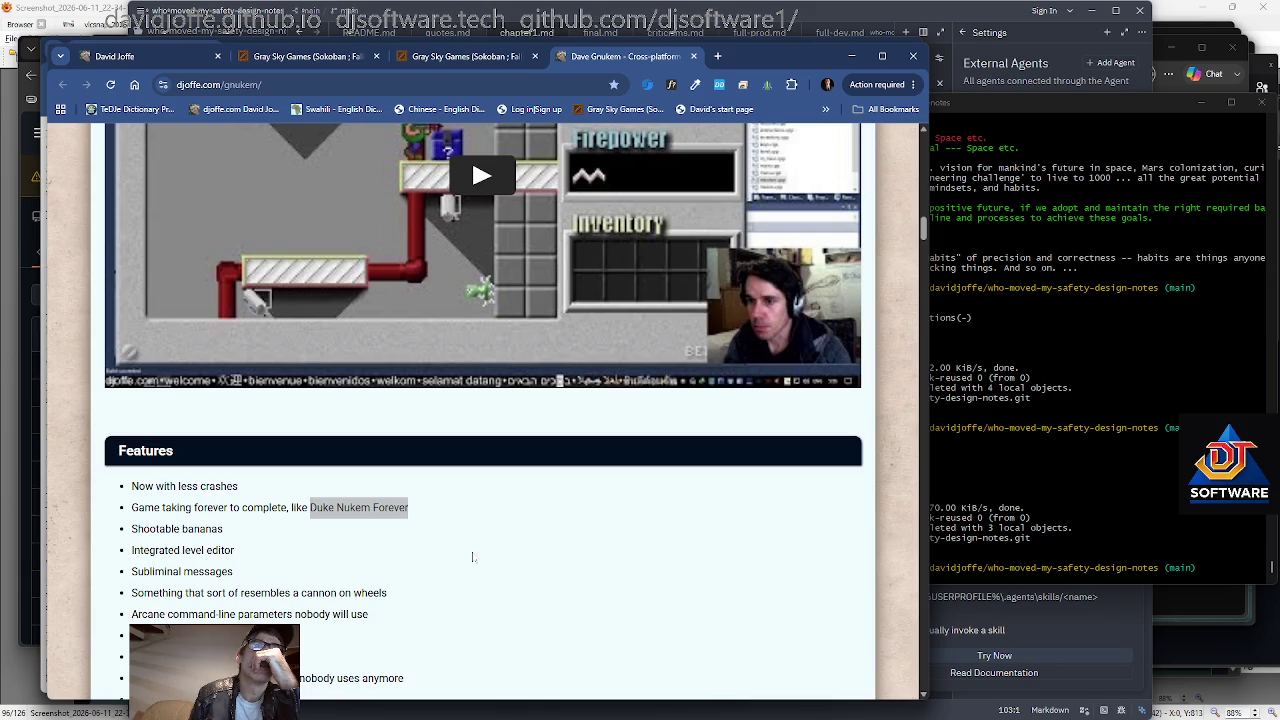
{"action": "left_click", "coordinate": [470, 556]}
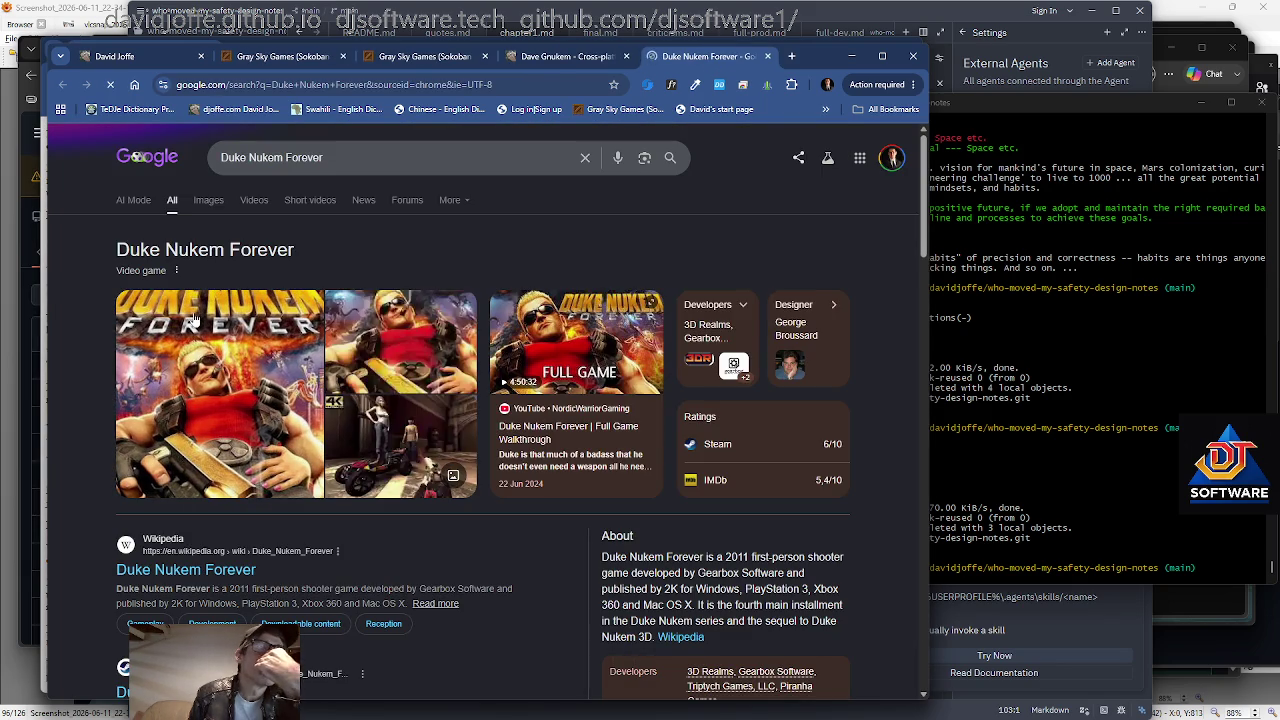
Scroll the Duke Nukem Forever article and right-click its 'protracted development' link.
{"action": "scroll", "coordinate": [228, 568], "scroll_direction": "down", "scroll_amount": 2}
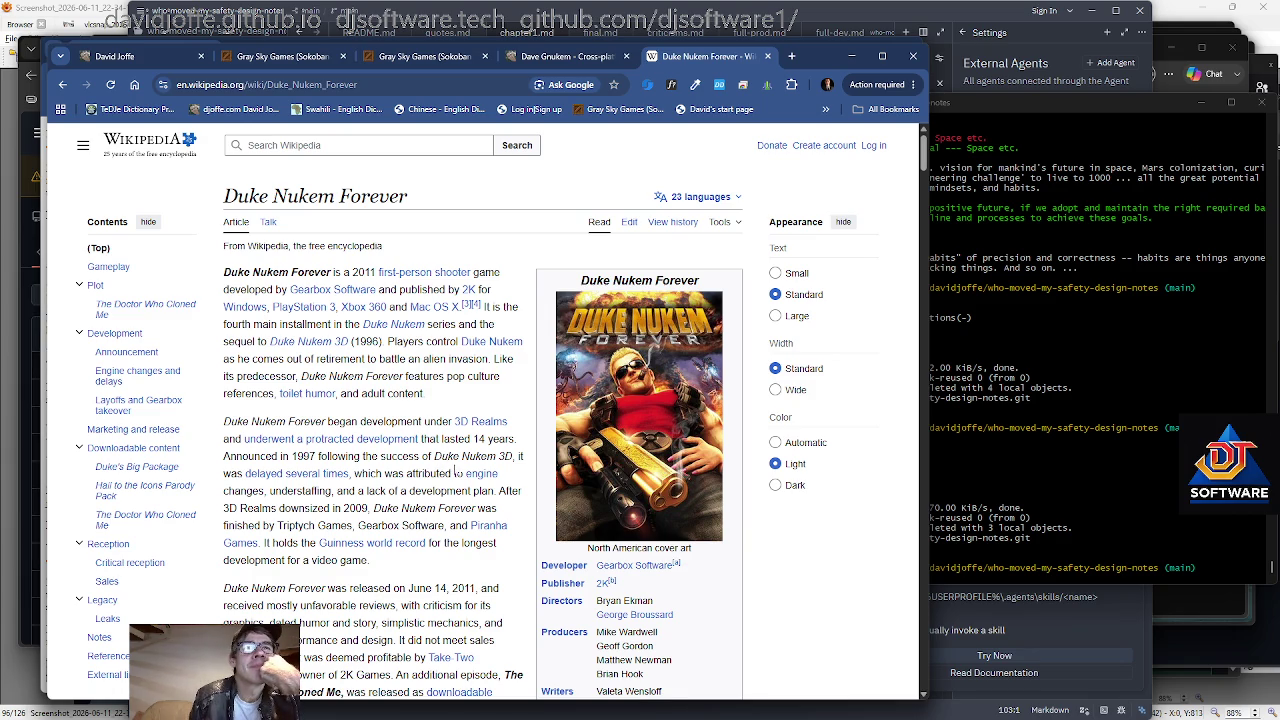
{"action": "right_click", "coordinate": [370, 440]}
Open 'protracted development' in a new tab and switch to the Development of Duke Nukem Forever article.
{"action": "key", "text": "Escape"}
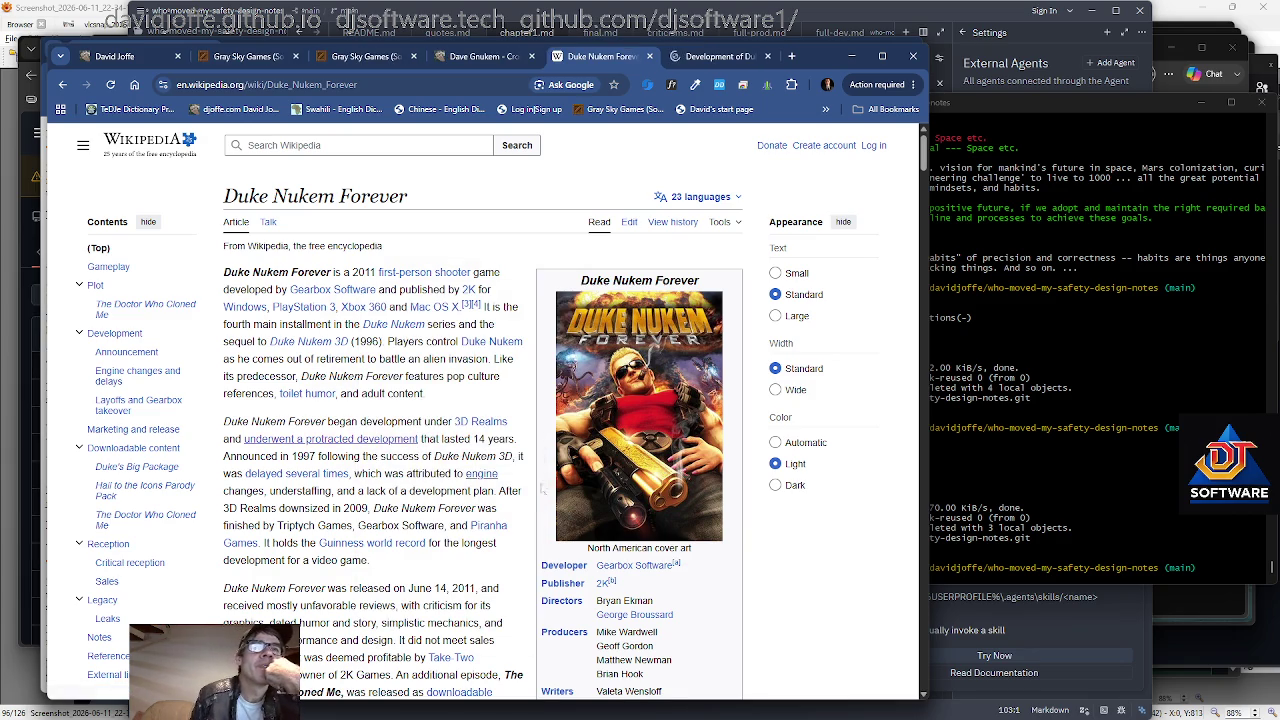
{"action": "left_click", "coordinate": [718, 56]}
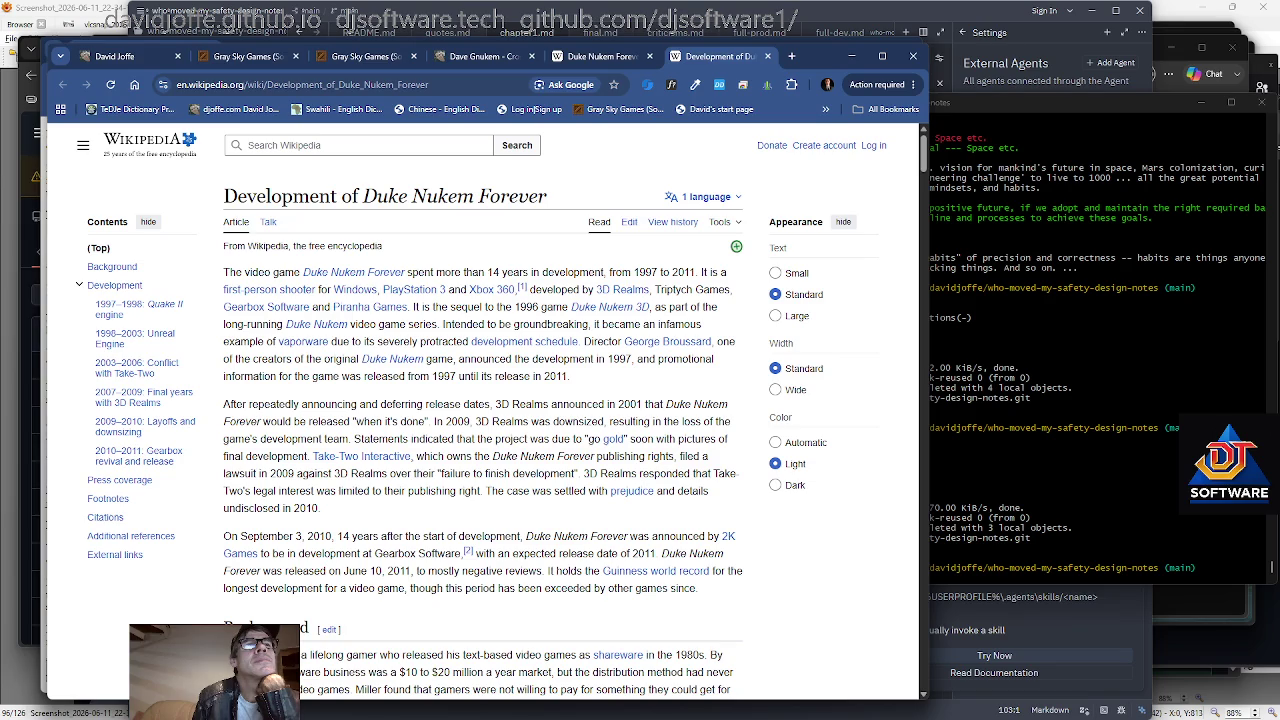
Scroll the development article and open its 'Guinness world record' link in a new tab.
{"action": "scroll", "coordinate": [244, 407], "scroll_direction": "down", "scroll_amount": 1}
{"action": "mouse_move", "coordinate": [244, 407]}
{"action": "left_mouse_down"}
{"action": "mouse_move", "coordinate": [641, 407]}
{"action": "mouse_move", "coordinate": [579, 407]}
{"action": "left_mouse_up"}
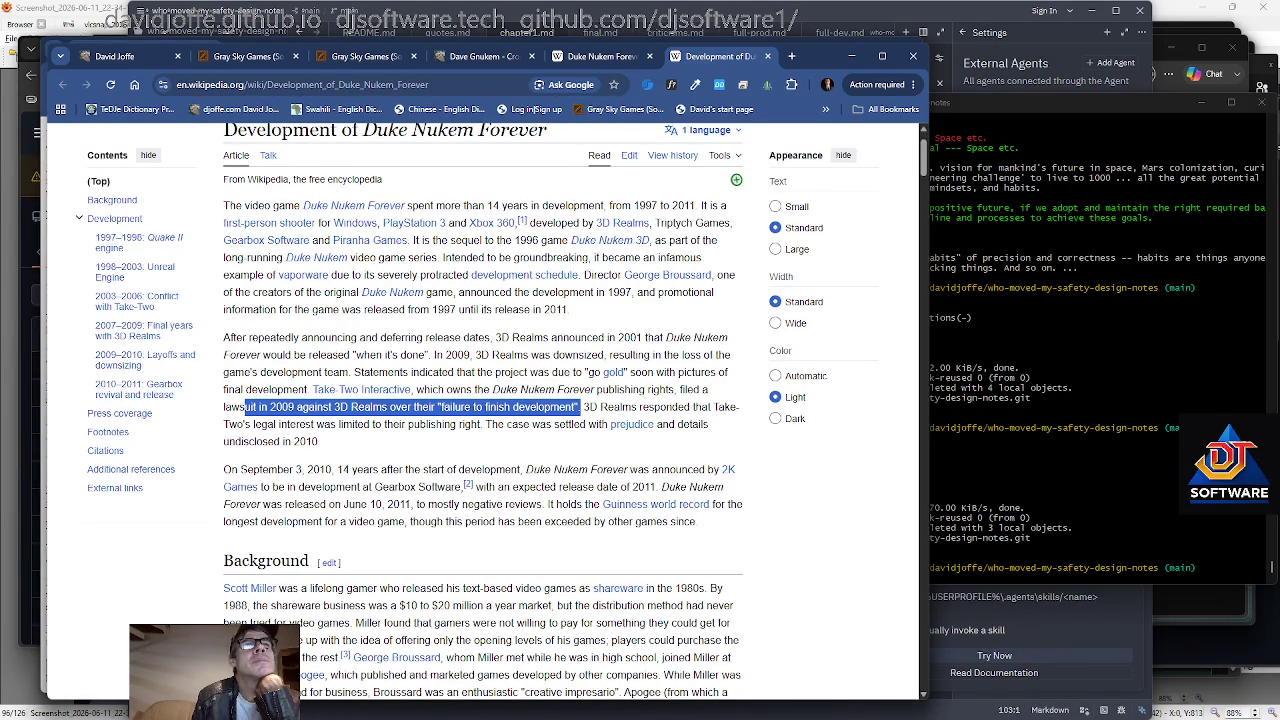
{"action": "left_click", "coordinate": [464, 449]}
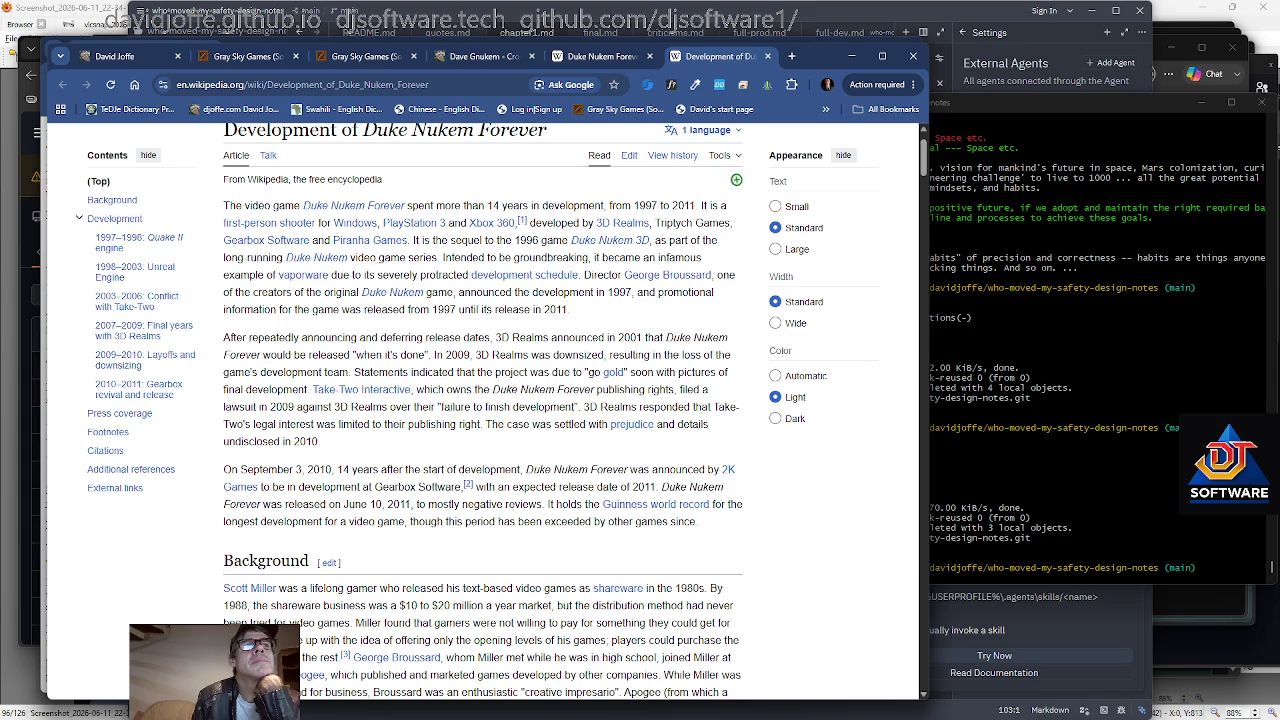
{"action": "scroll", "coordinate": [418, 424], "scroll_direction": "down", "scroll_amount": 2}
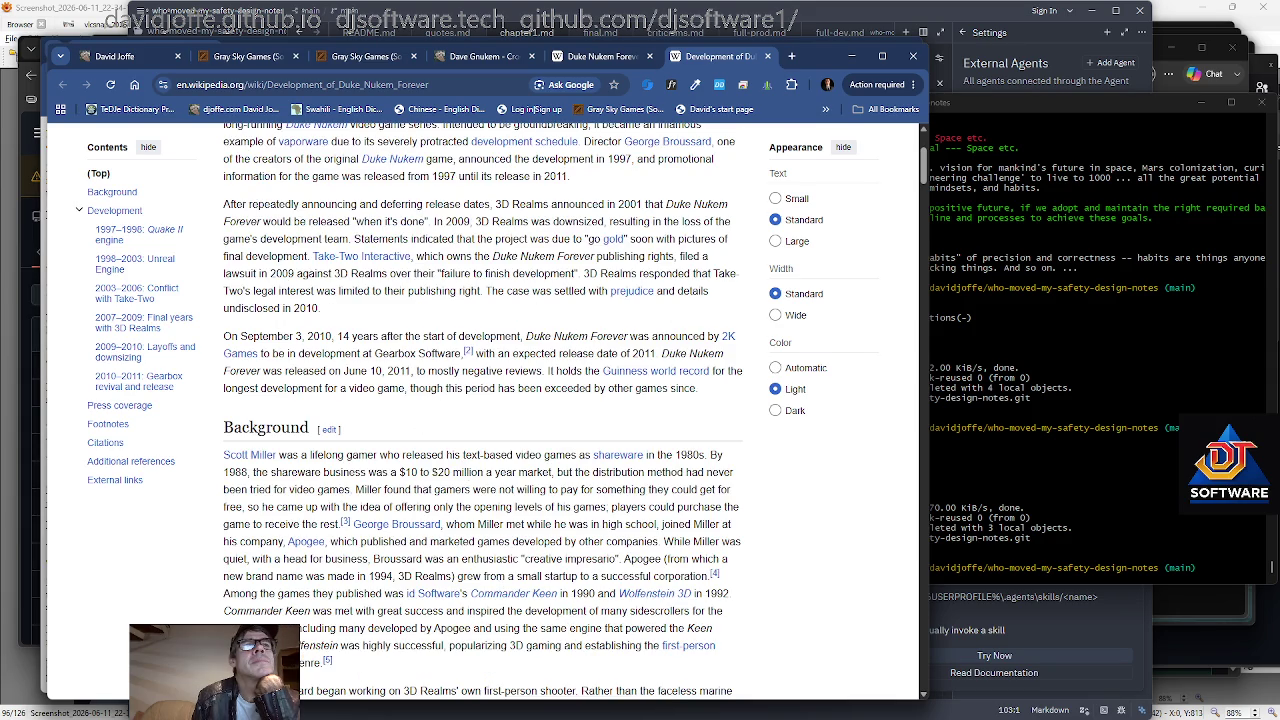
{"action": "scroll", "coordinate": [427, 401], "scroll_direction": "down", "scroll_amount": 2}
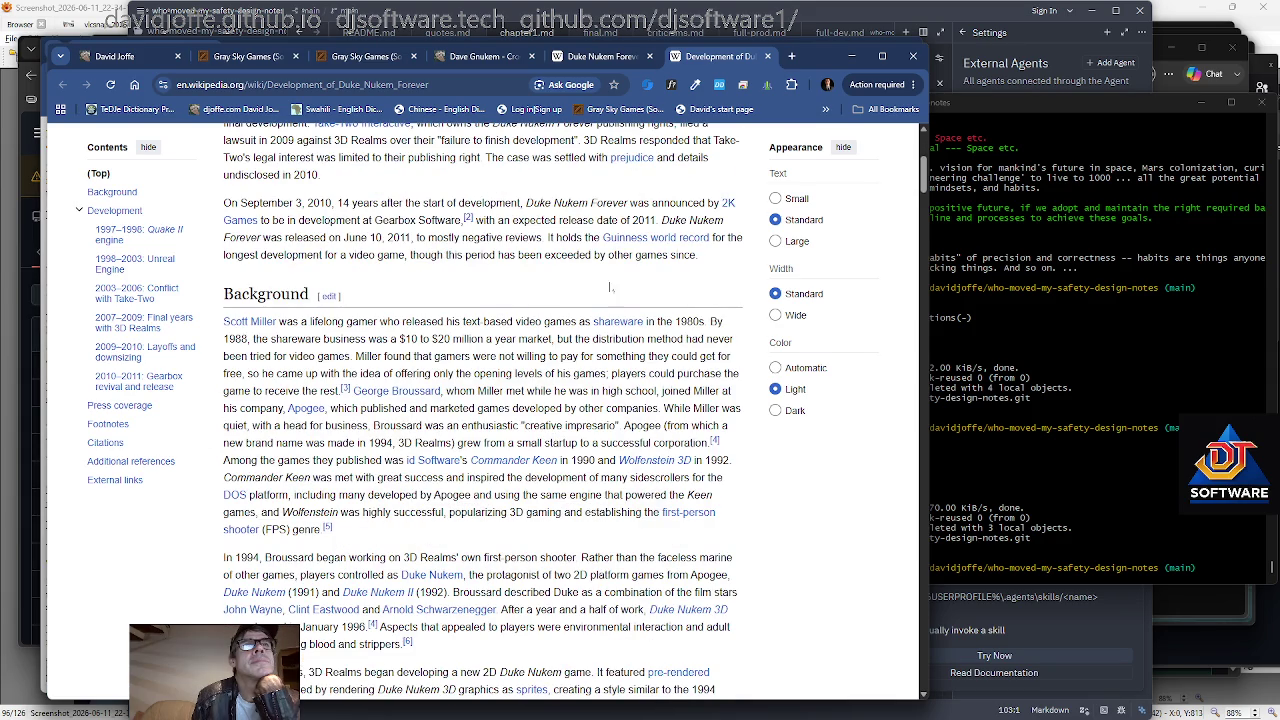
{"action": "right_click", "coordinate": [812, 250]}
{"action": "left_click", "coordinate": [850, 258]}
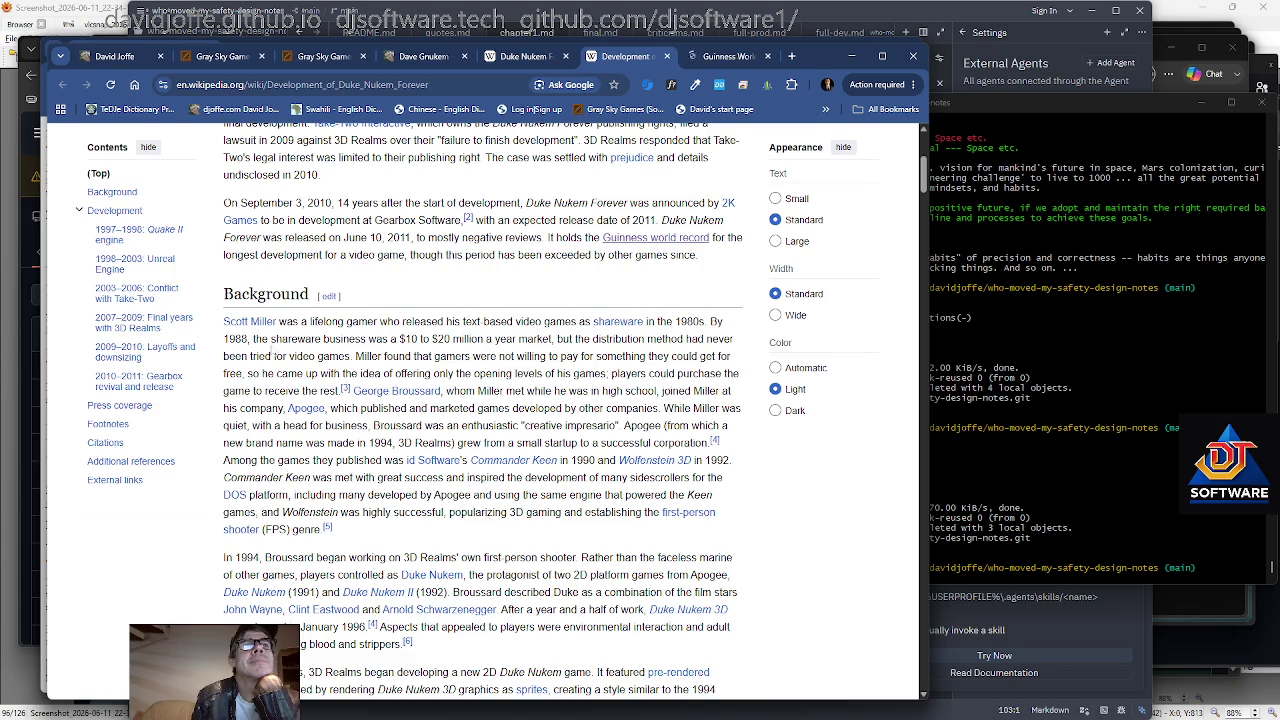
Read down the Development of Duke Nukem Forever article to the 2009–2010 Layoffs and downsizing section.
{"action": "scroll", "coordinate": [273, 355], "scroll_direction": "down", "scroll_amount": 3}
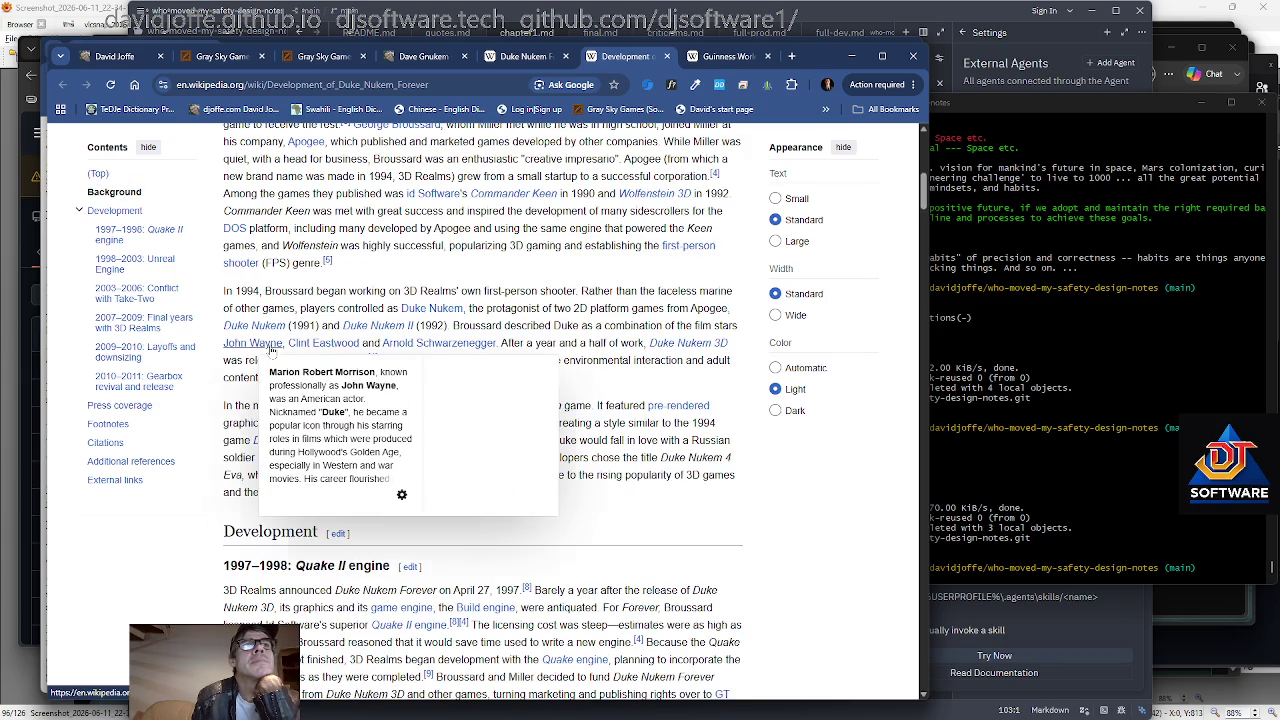
{"action": "scroll", "coordinate": [270, 348], "scroll_direction": "down", "scroll_amount": 1}
{"action": "scroll", "coordinate": [270, 348], "scroll_direction": "down", "scroll_amount": 2}
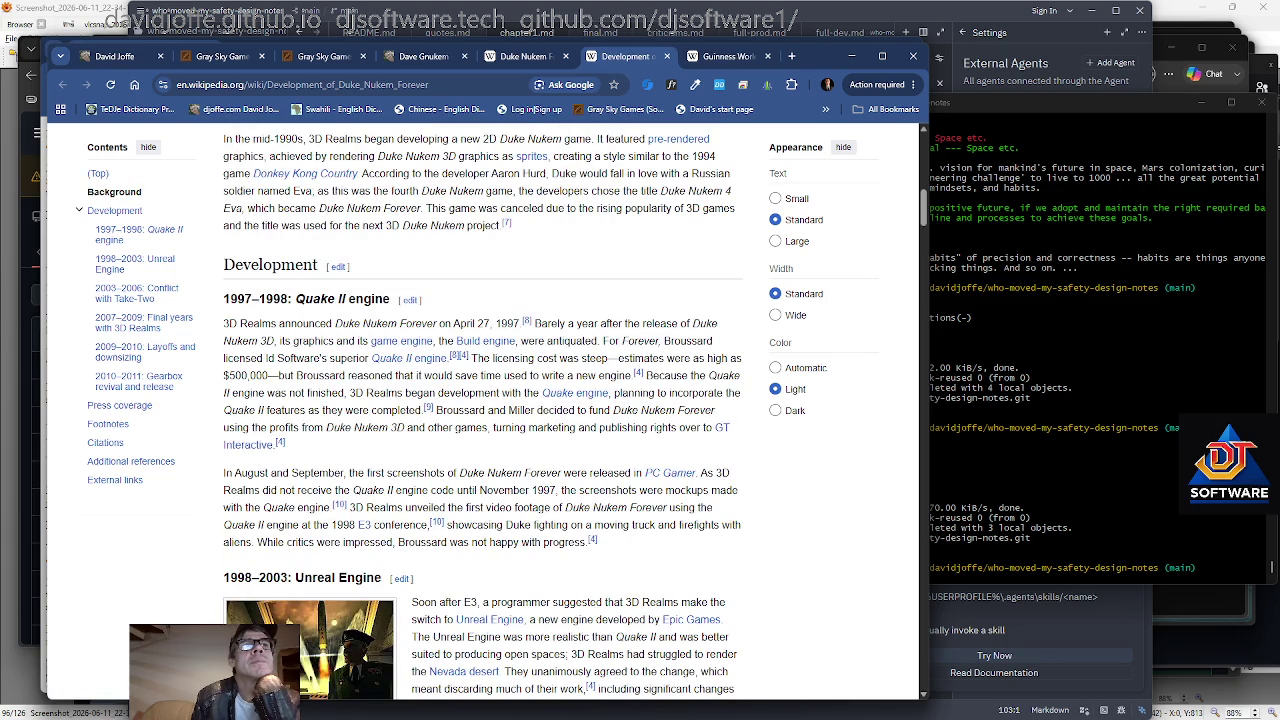
{"action": "scroll", "coordinate": [866, 270], "scroll_direction": "down", "scroll_amount": 5}
{"action": "scroll", "coordinate": [866, 270], "scroll_direction": "down", "scroll_amount": 1}
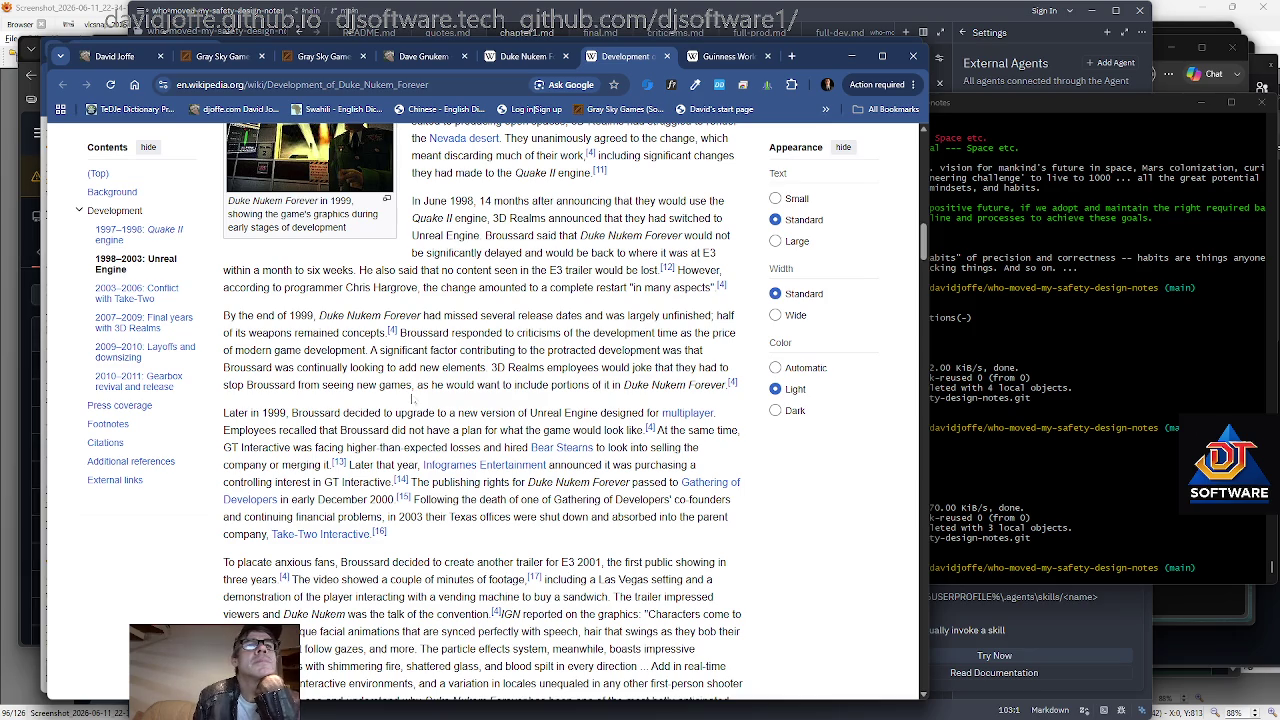
{"action": "scroll", "coordinate": [411, 398], "scroll_direction": "down", "scroll_amount": 3}
{"action": "scroll", "coordinate": [411, 398], "scroll_direction": "down", "scroll_amount": 6}
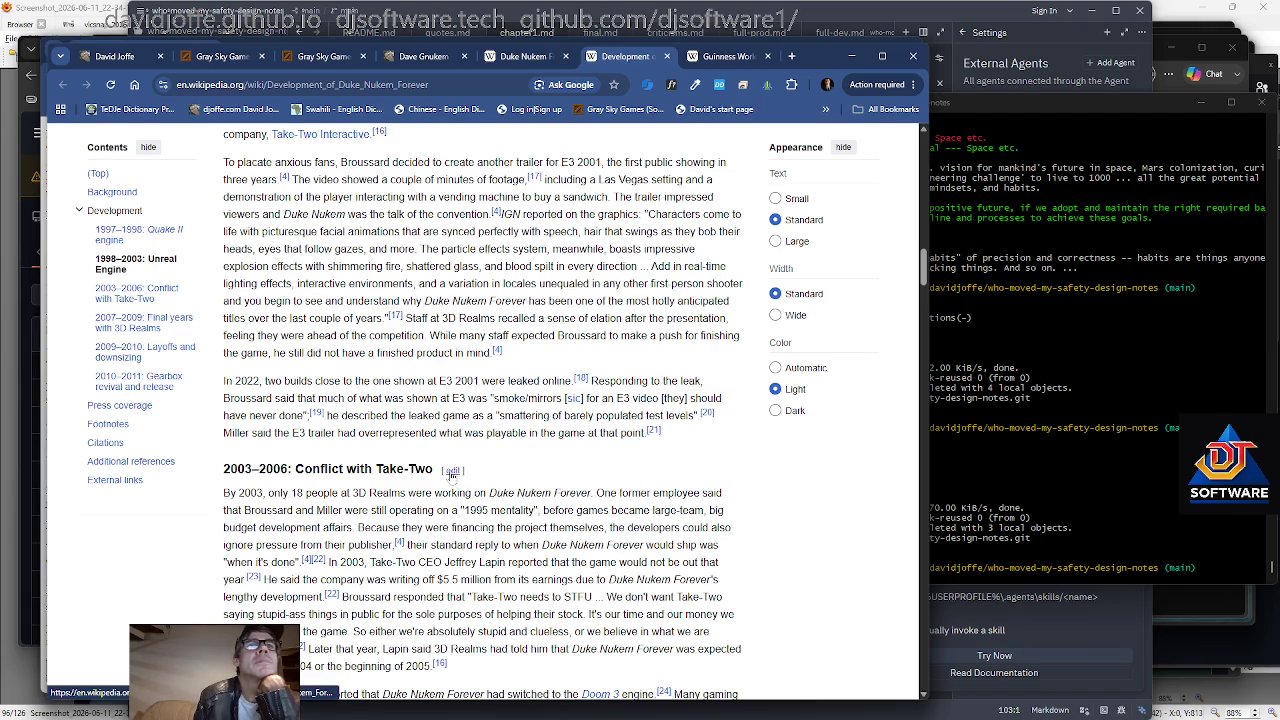
{"action": "scroll", "coordinate": [452, 478], "scroll_direction": "down", "scroll_amount": 1}
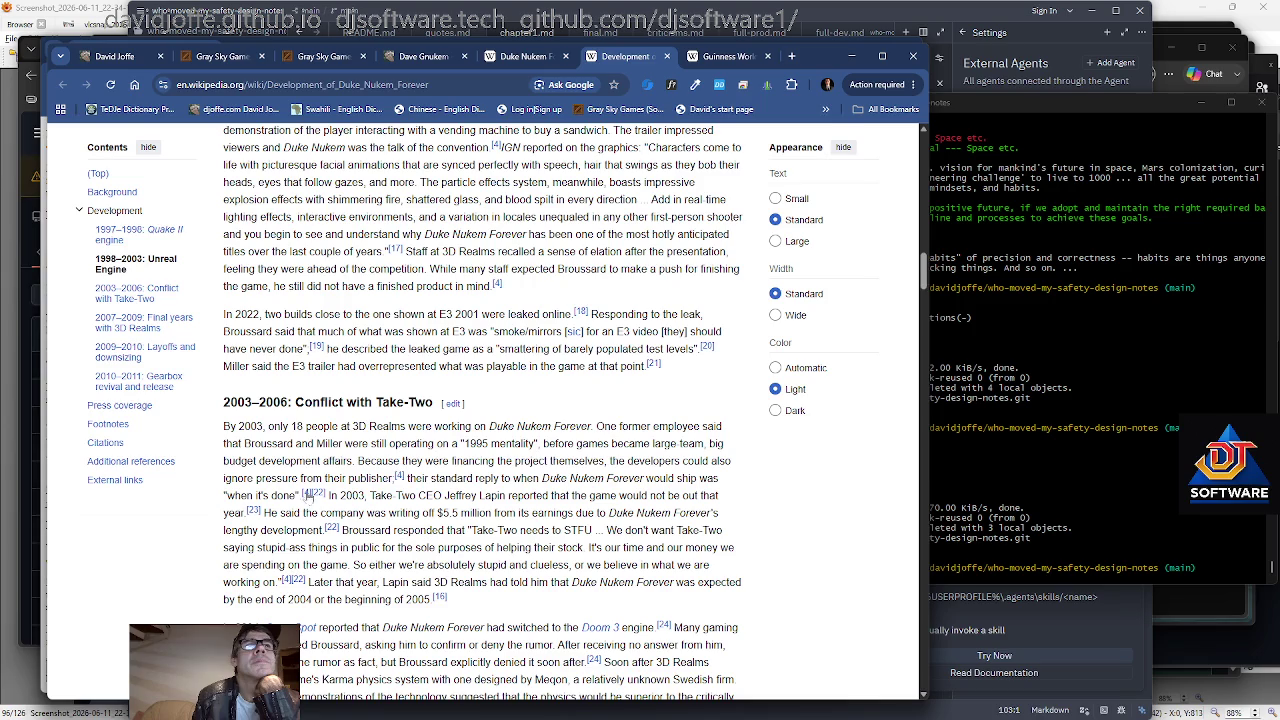
{"action": "left_click_drag", "start_coordinate": [467, 495], "coordinate": [432, 495]}
{"action": "left_click", "coordinate": [432, 495]}
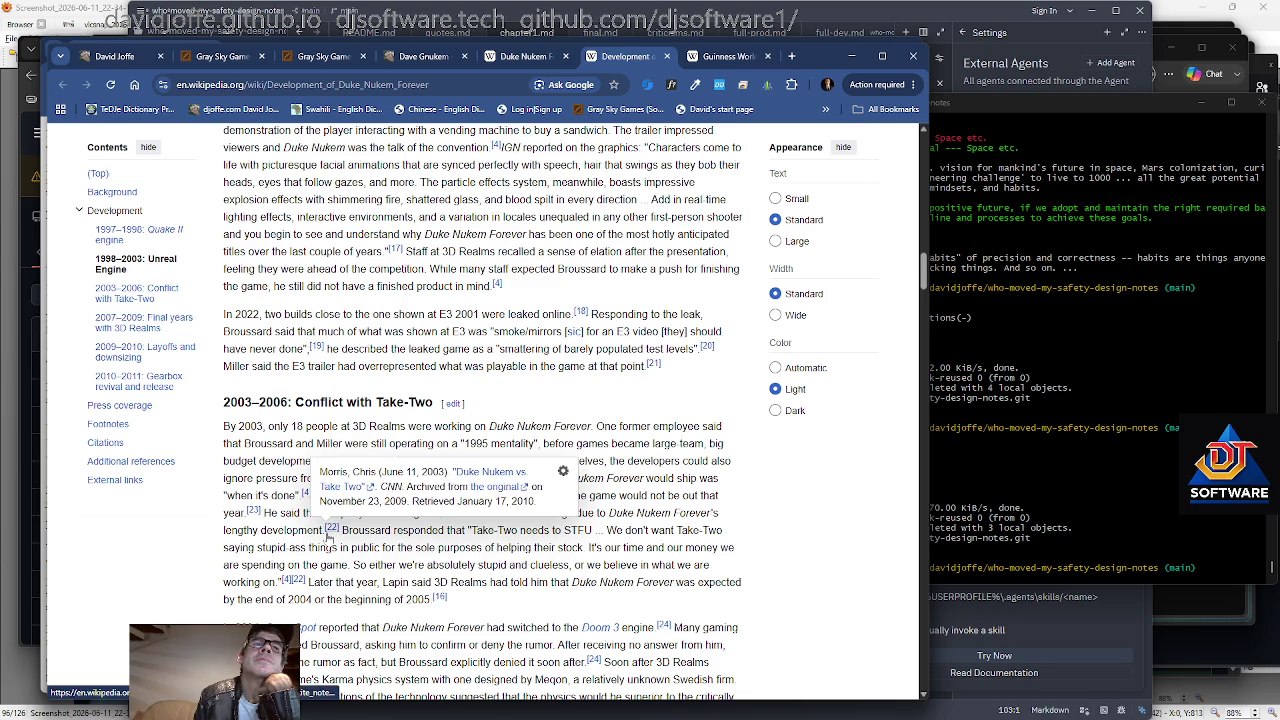
{"action": "scroll", "coordinate": [328, 540], "scroll_direction": "down", "scroll_amount": 3}
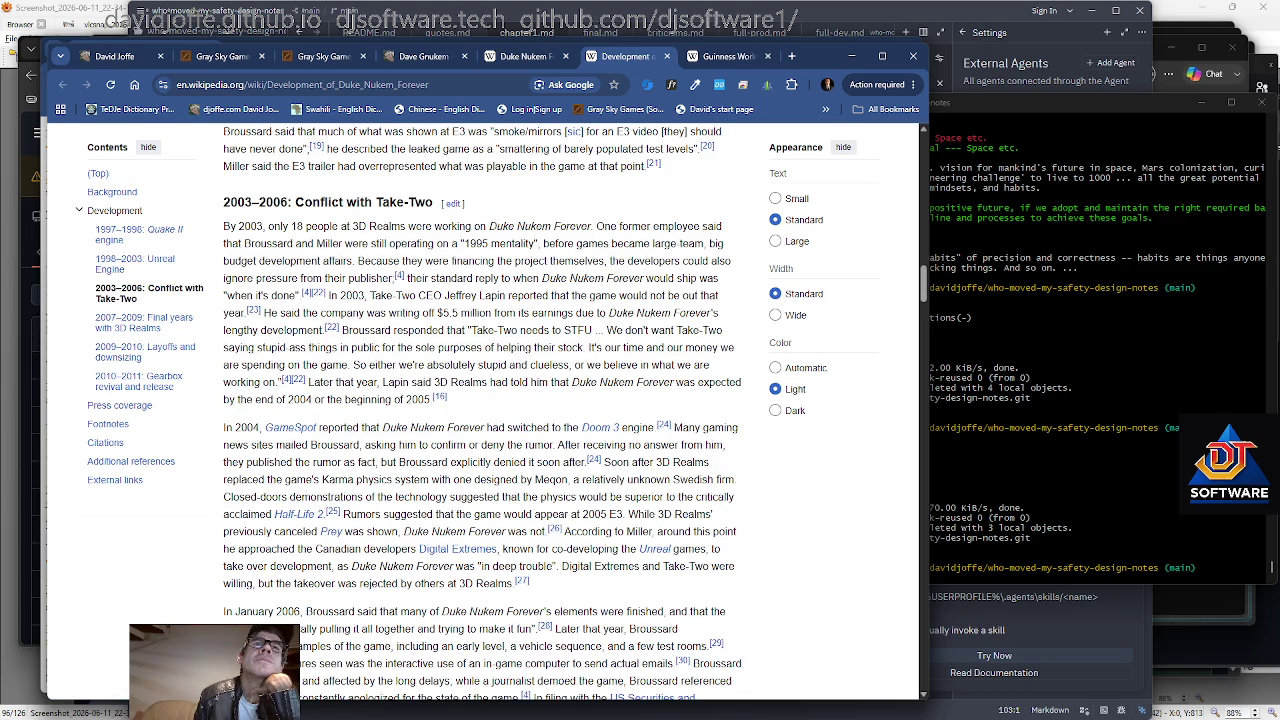
{"action": "left_click_drag", "start_coordinate": [310, 444], "coordinate": [442, 444]}
{"action": "scroll", "coordinate": [784, 488], "scroll_direction": "down", "scroll_amount": 4}
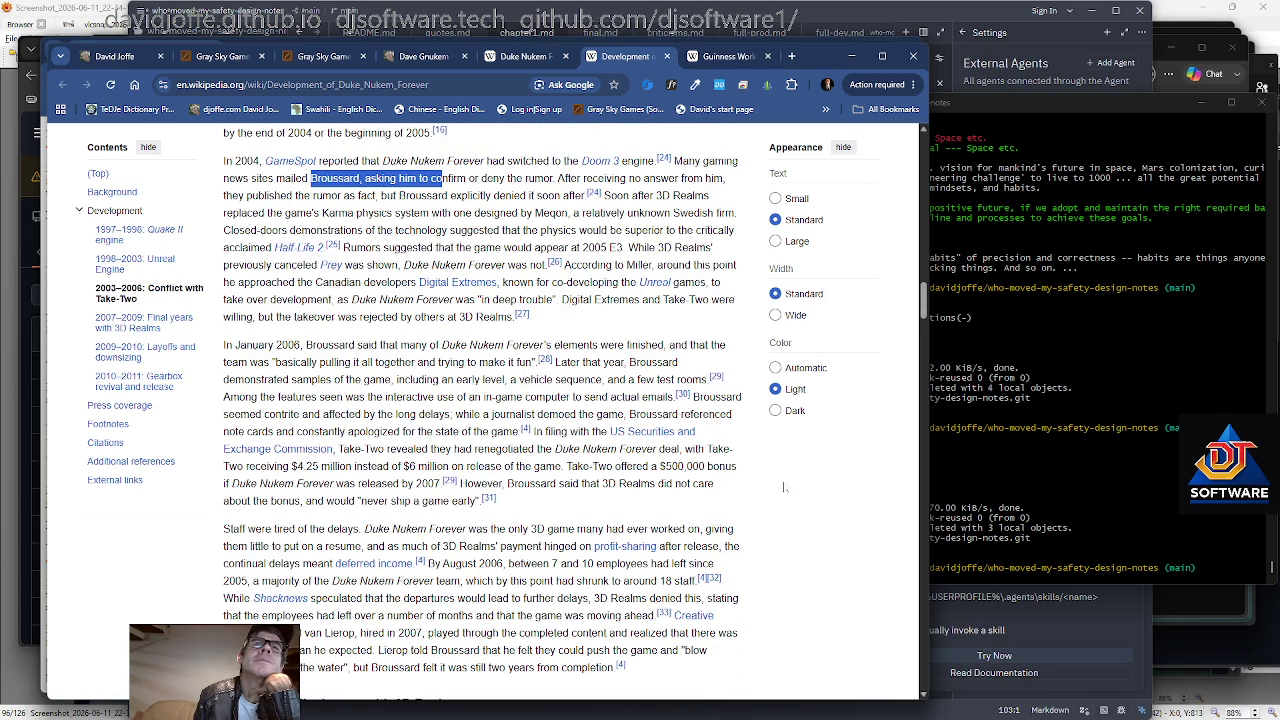
{"action": "mouse_move", "coordinate": [924, 305]}
{"action": "left_mouse_down"}
{"action": "mouse_move", "coordinate": [922, 378]}
{"action": "mouse_move", "coordinate": [936, 335]}
{"action": "mouse_move", "coordinate": [906, 86]}
{"action": "left_mouse_up"}
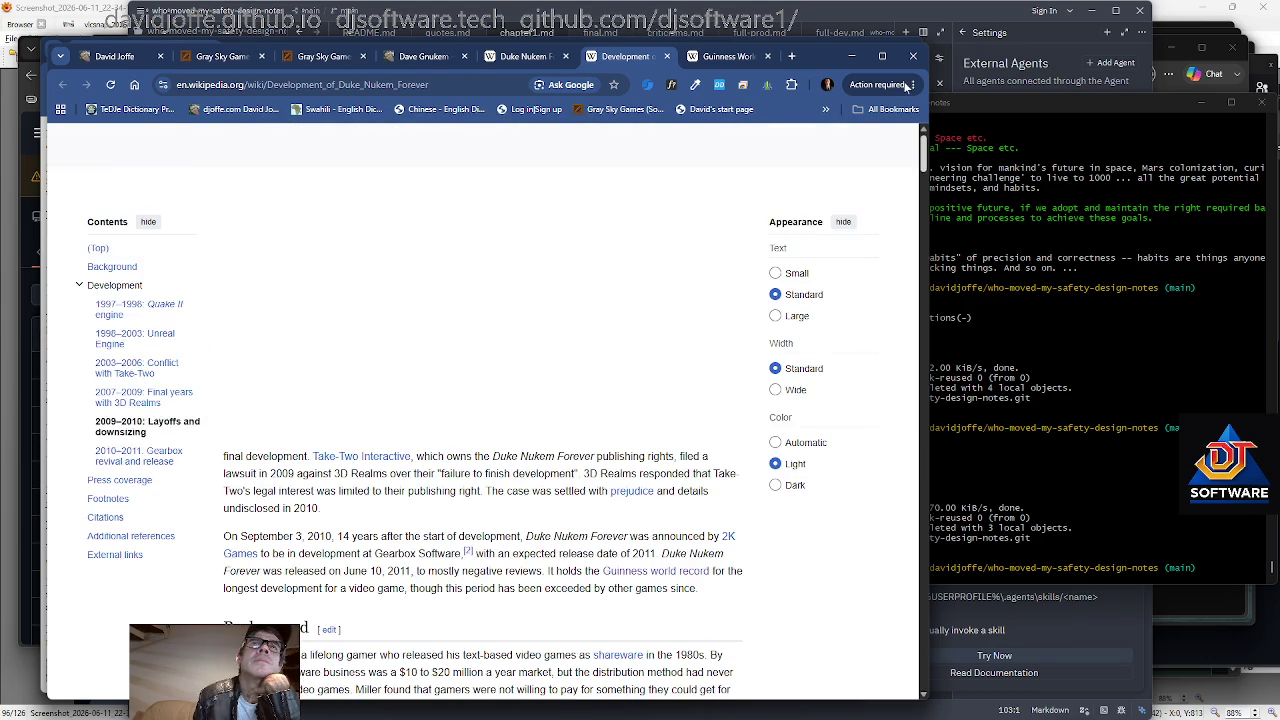
Scroll the Duke Nukem Forever article to its Gameplay section, then return to the Dave Gnukem tab.
{"action": "left_click", "coordinate": [525, 55]}
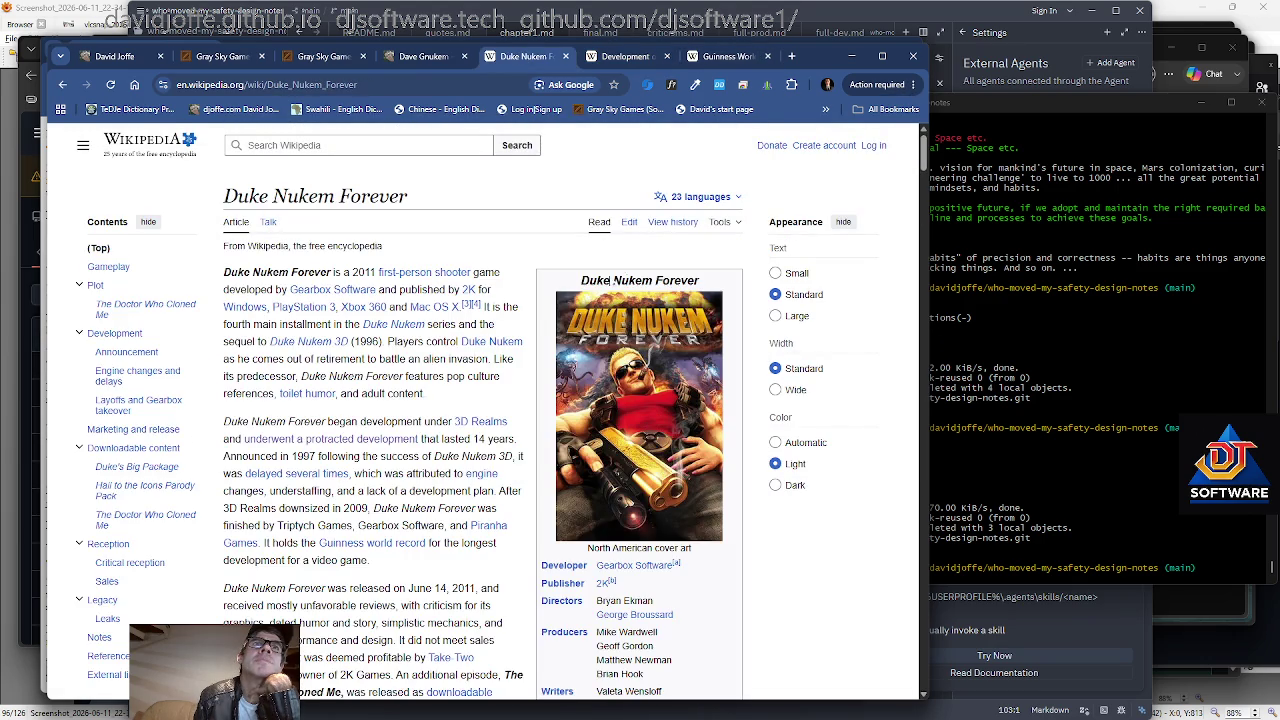
{"action": "scroll", "coordinate": [198, 388], "scroll_direction": "down", "scroll_amount": 3}
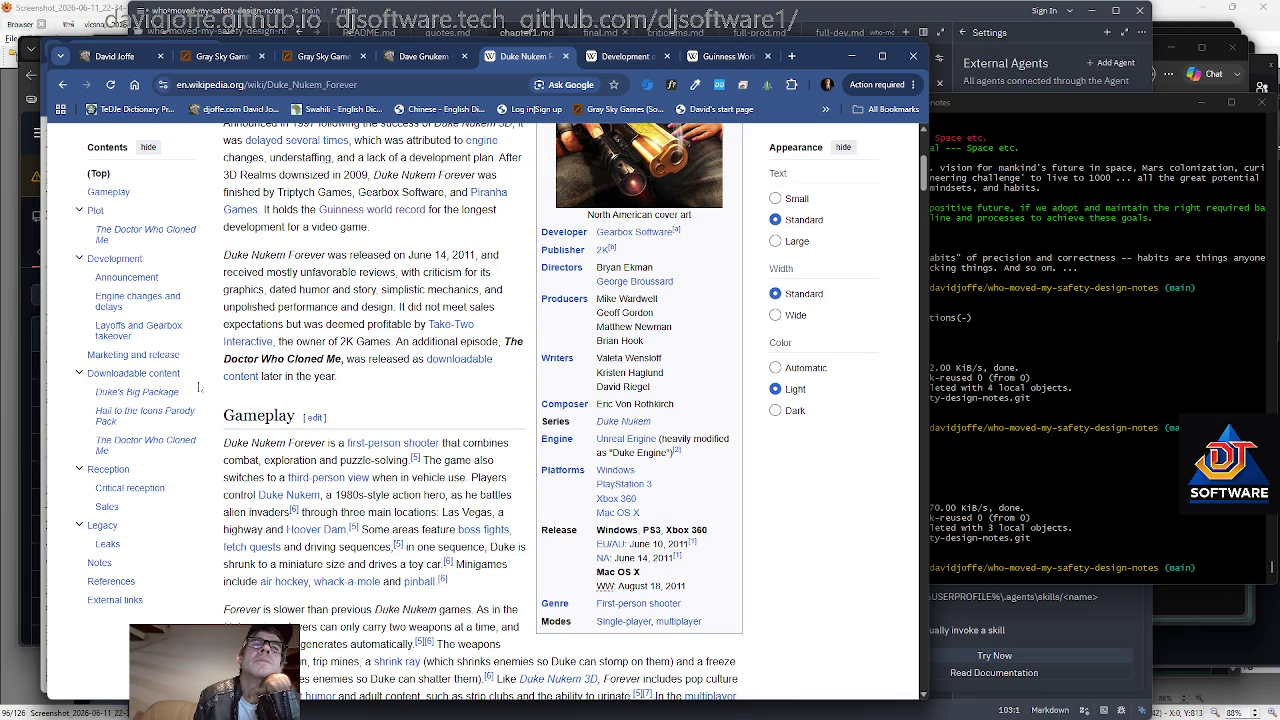
{"action": "scroll", "coordinate": [300, 590], "scroll_direction": "down", "scroll_amount": 1}
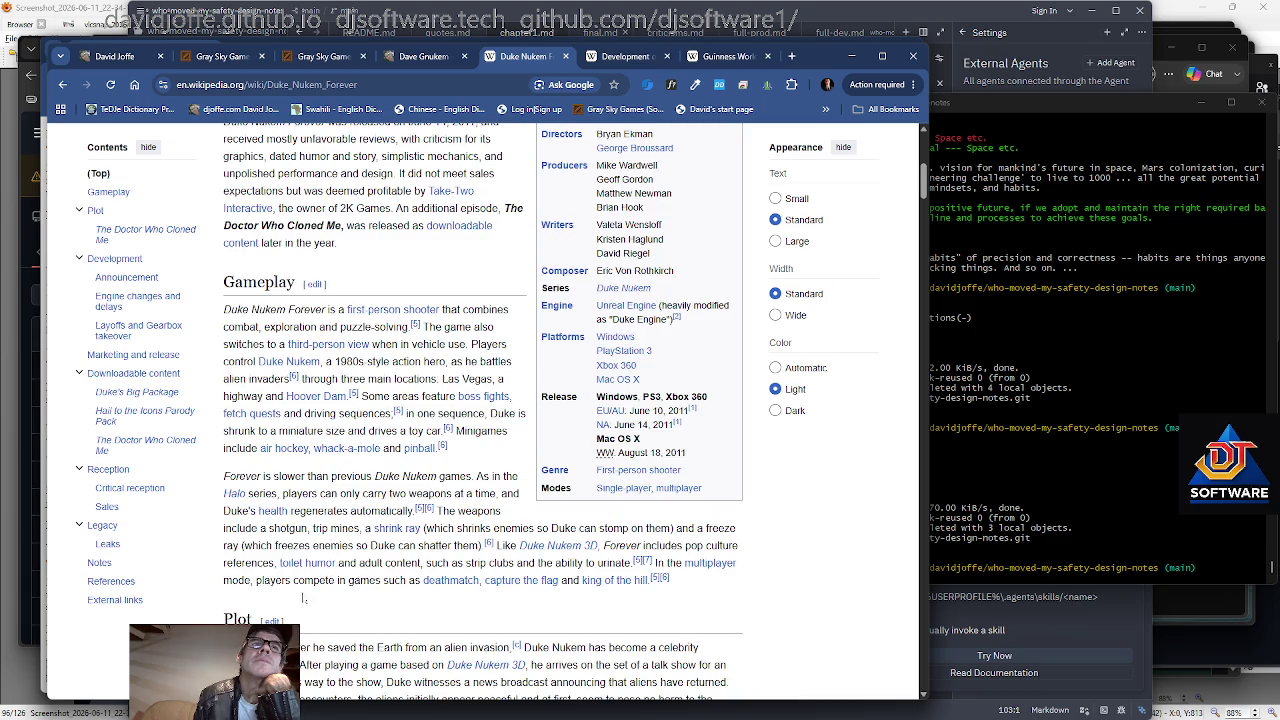
{"action": "left_click", "coordinate": [405, 57]}
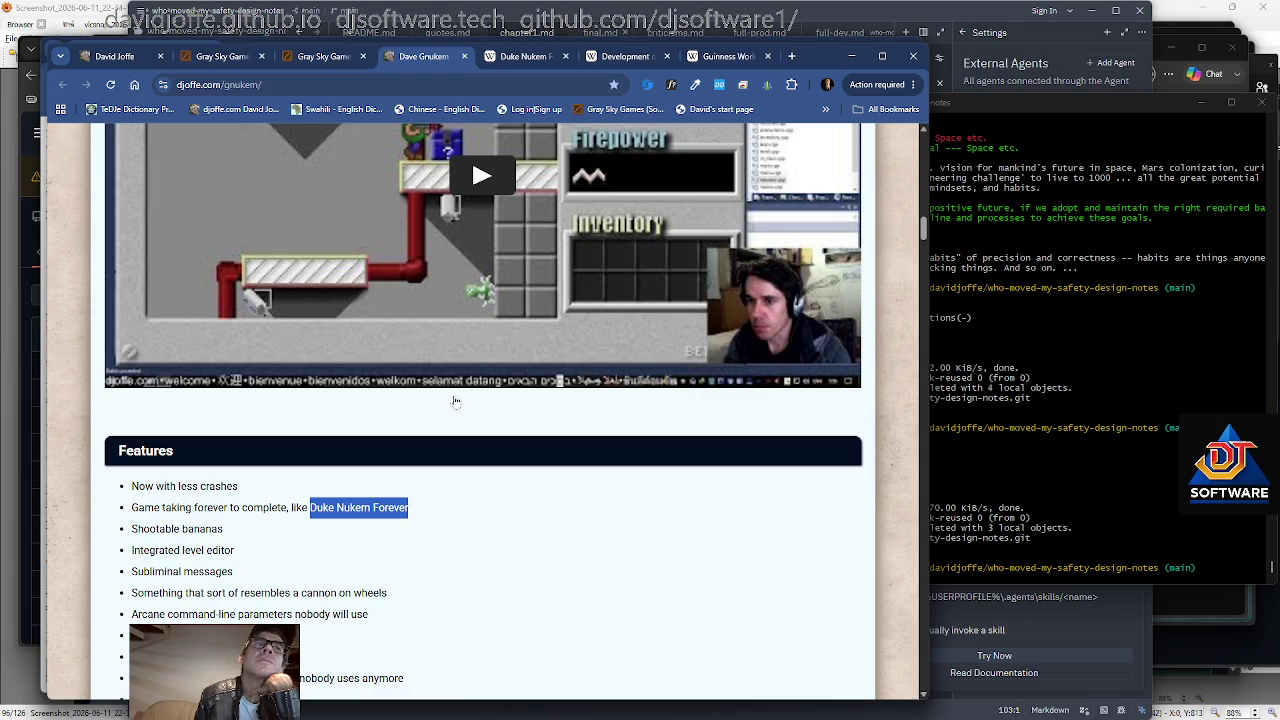
Copy the Dave Gnukem Features heading and first list items, then Alt+Tab to the MINGW64 terminal.
{"action": "left_click", "coordinate": [416, 500]}
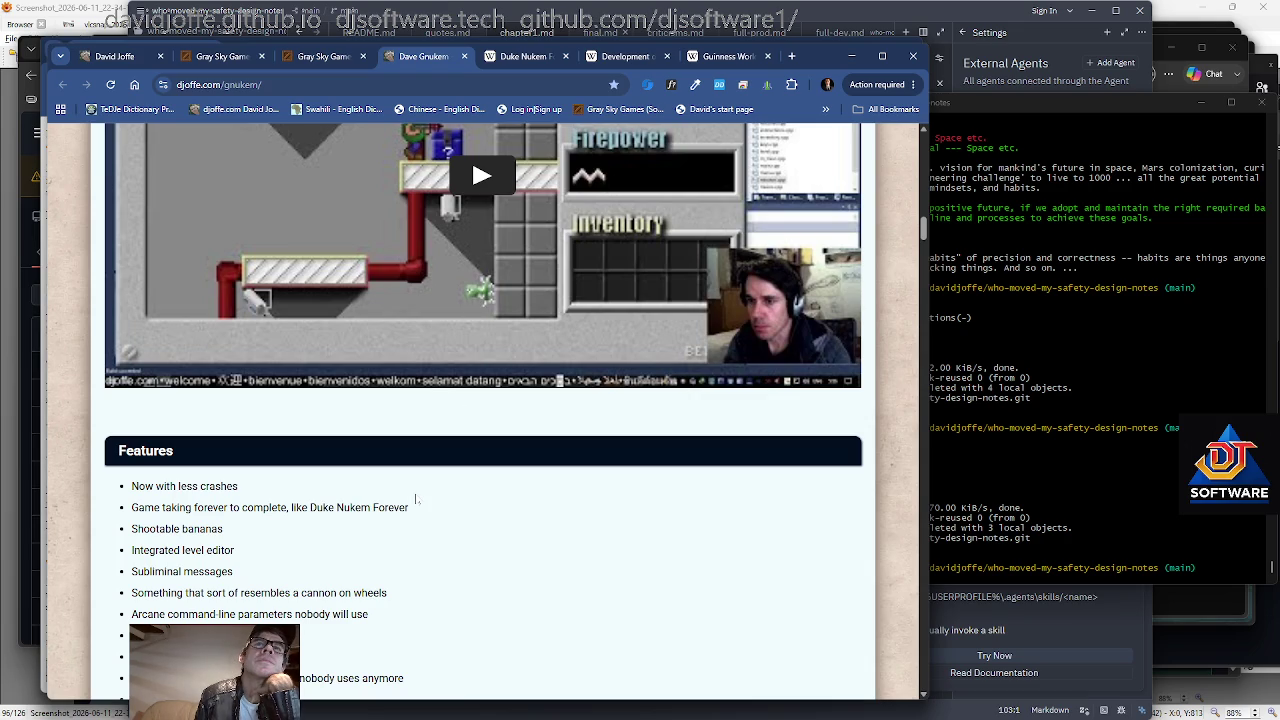
{"action": "scroll", "coordinate": [416, 500], "scroll_direction": "up", "scroll_amount": 1}
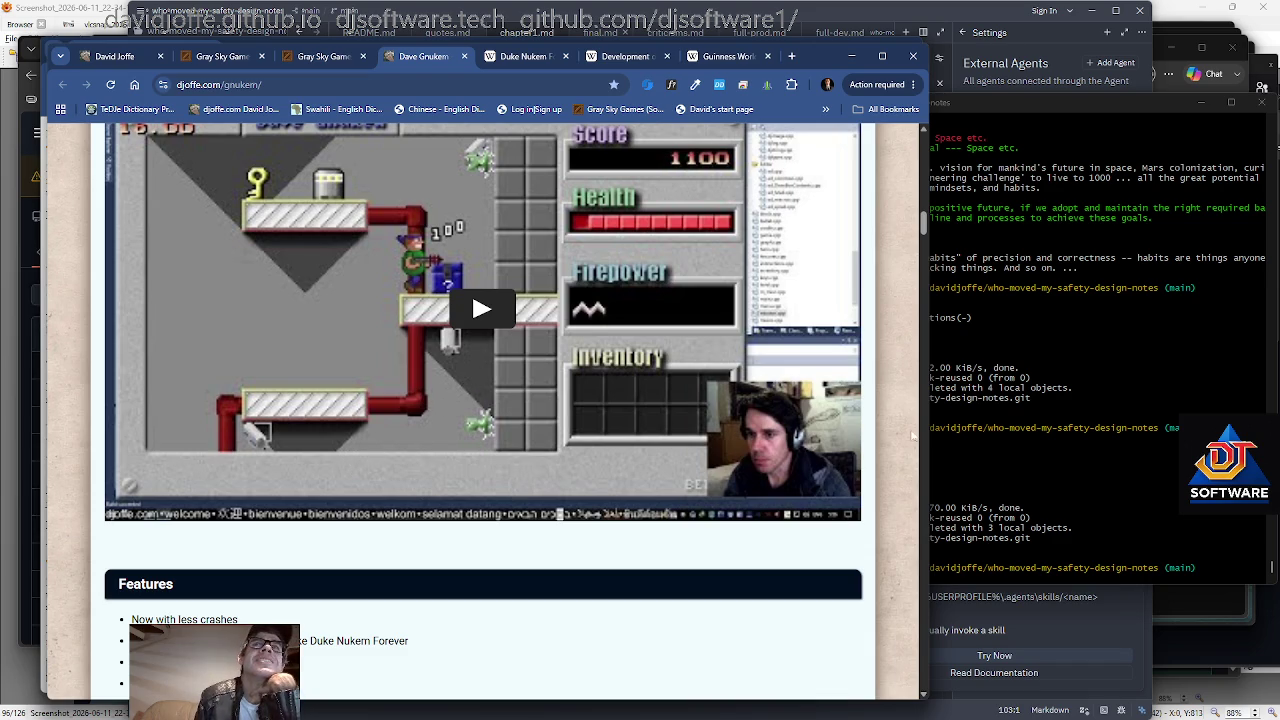
{"action": "left_click", "coordinate": [945, 440]}
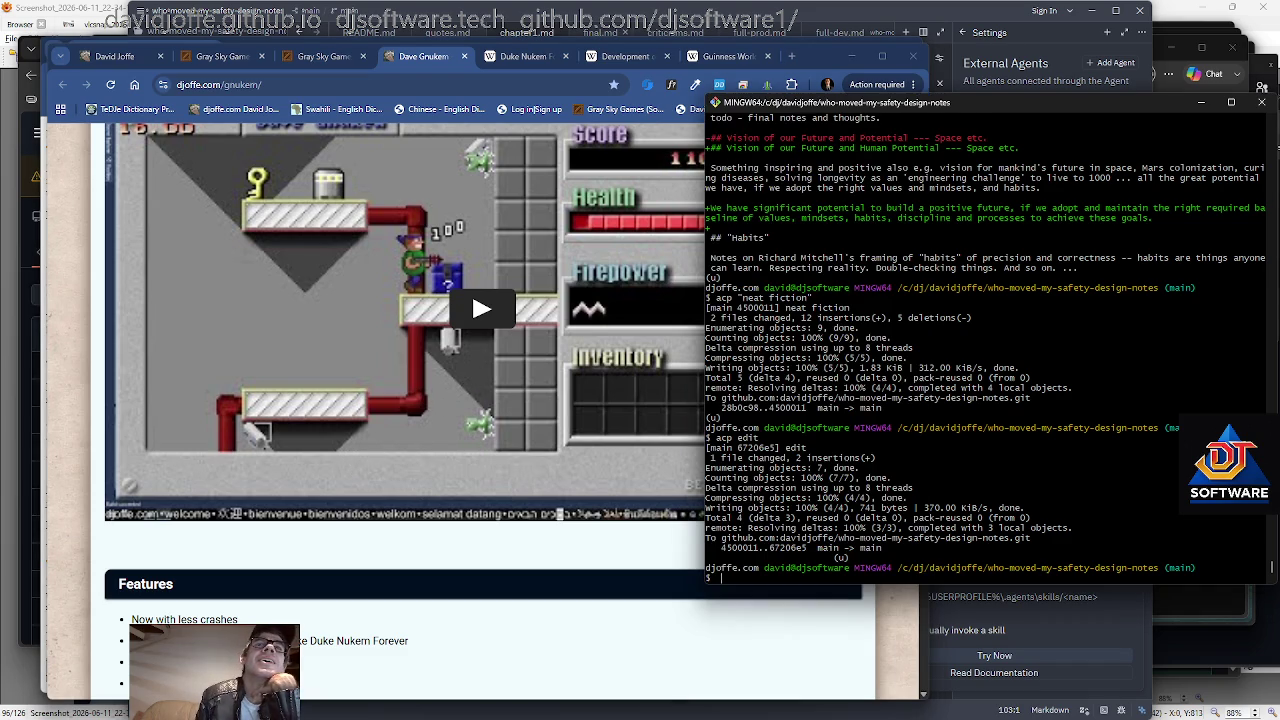
{"action": "left_click", "coordinate": [461, 575]}
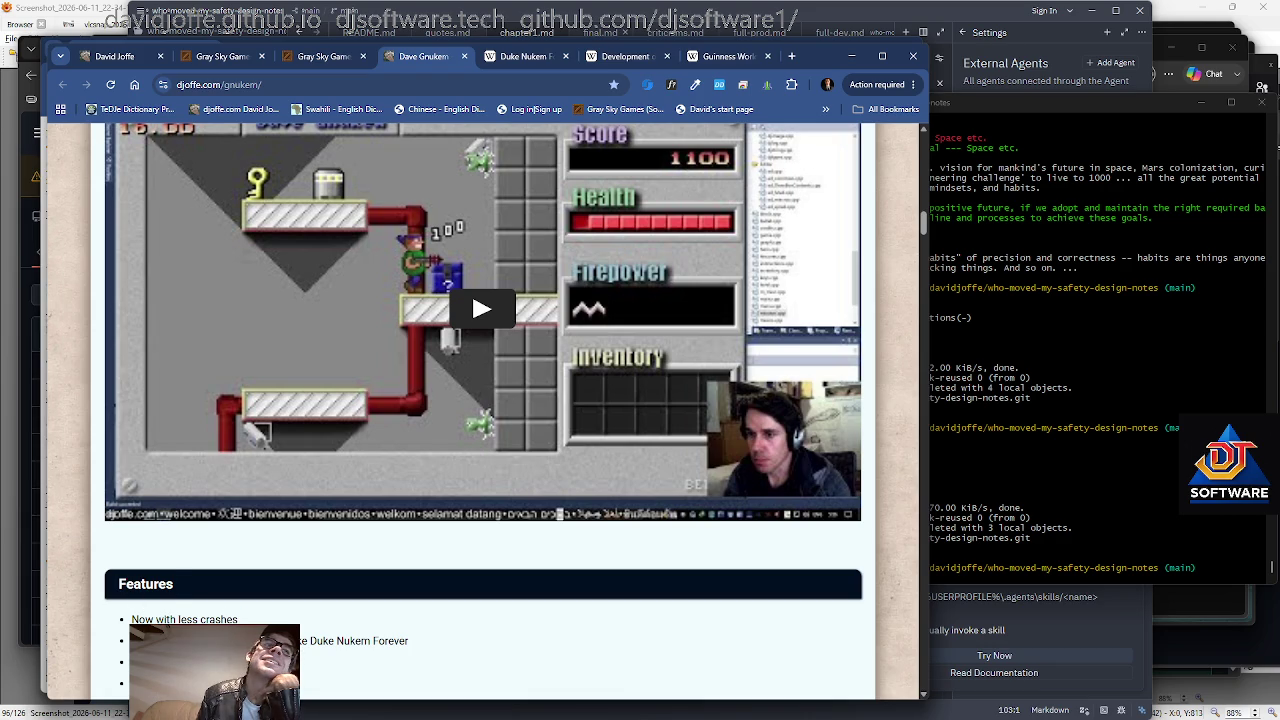
{"action": "left_click_drag", "start_coordinate": [132, 619], "coordinate": [406, 641]}
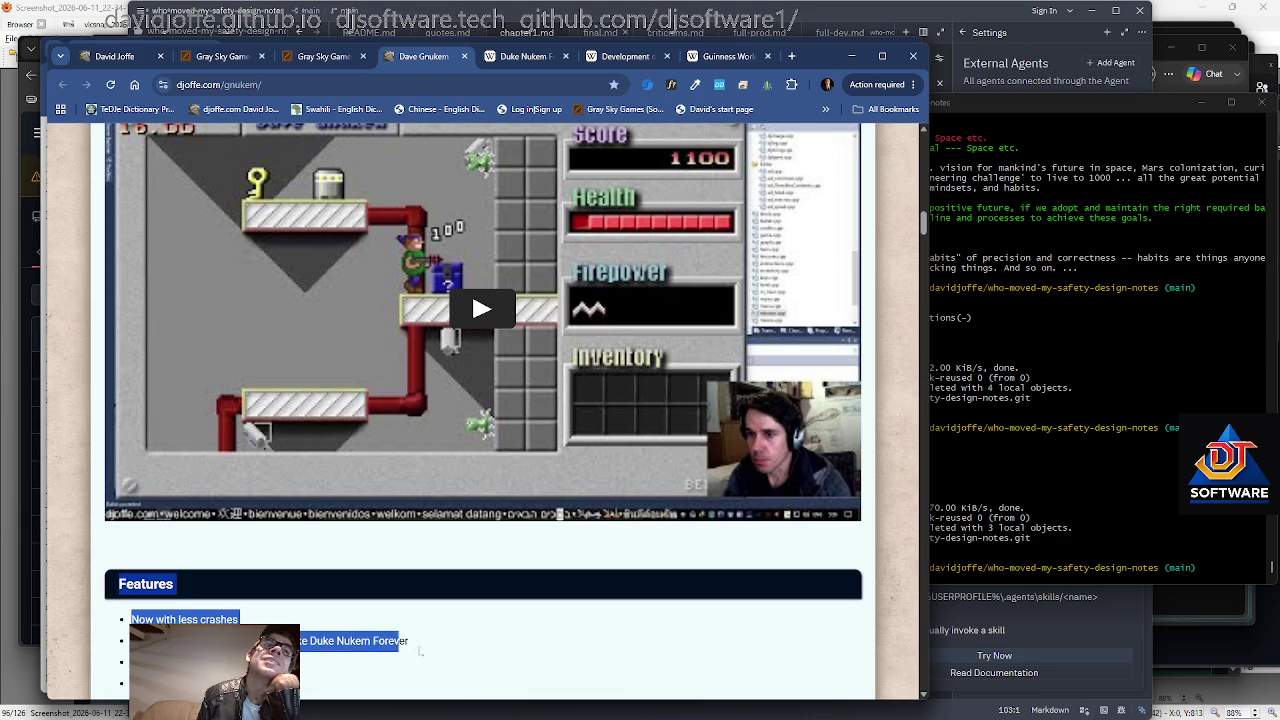
{"action": "right_click", "coordinate": [333, 641]}
{"action": "left_click", "coordinate": [360, 447]}
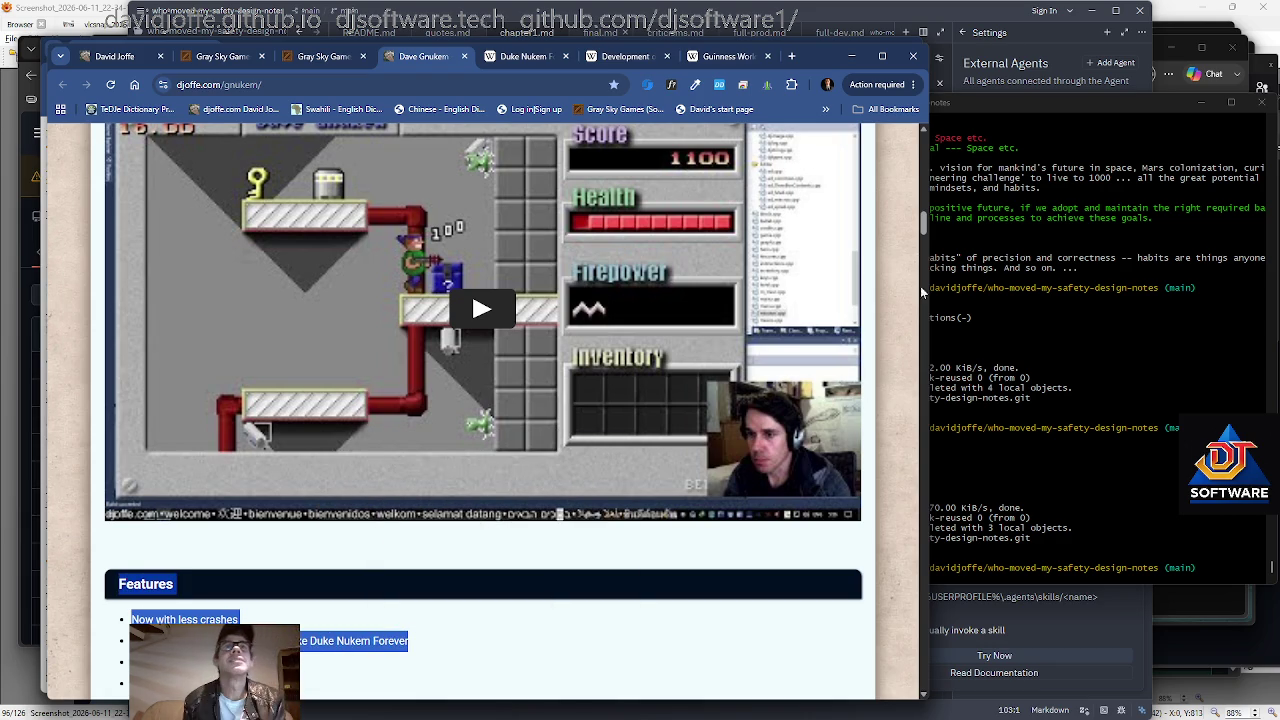
{"action": "left_click", "coordinate": [1069, 664]}
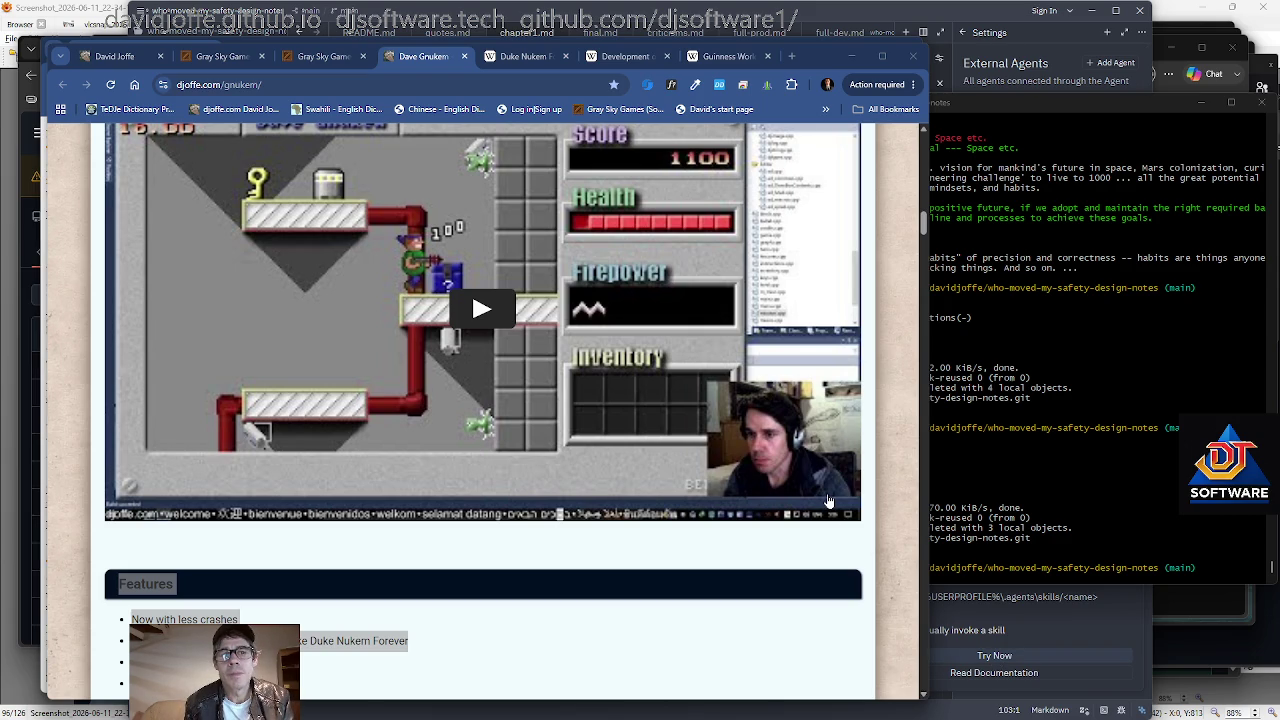
{"action": "key", "text": "alt+Tab"}
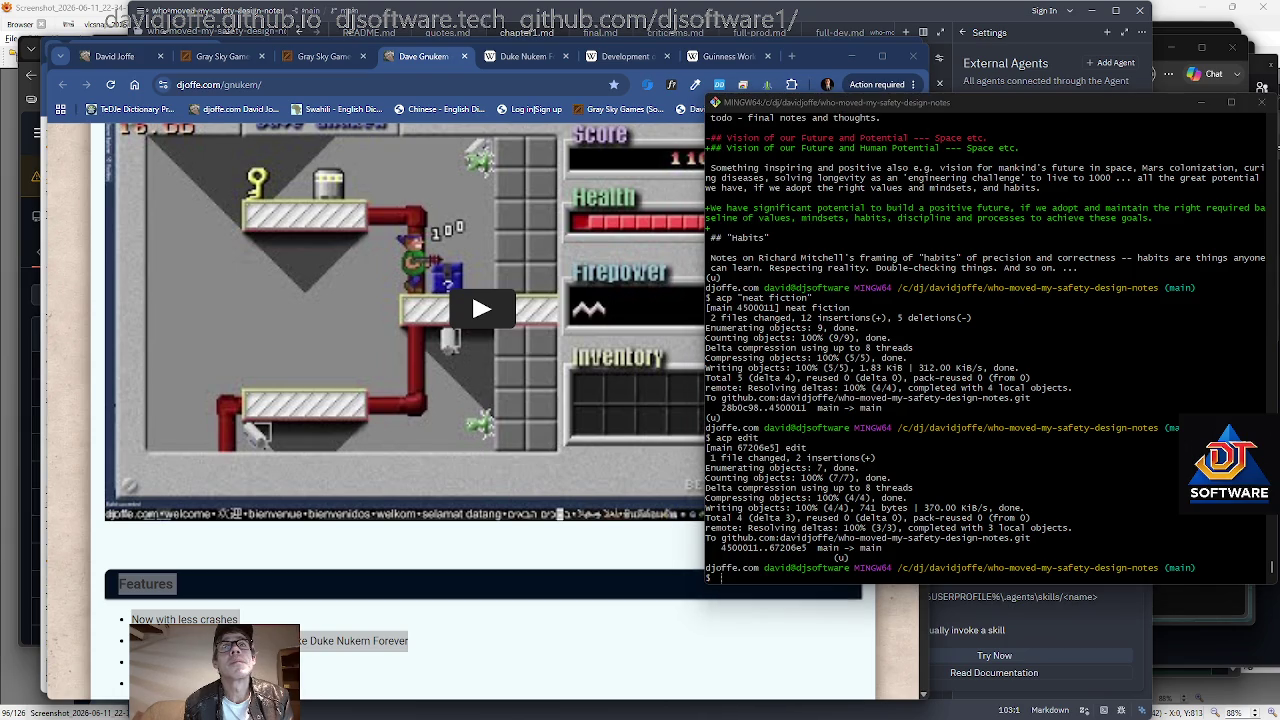
Close the Task Manager window from Task View and return to the desktop.
{"action": "key", "text": "super+Tab"}
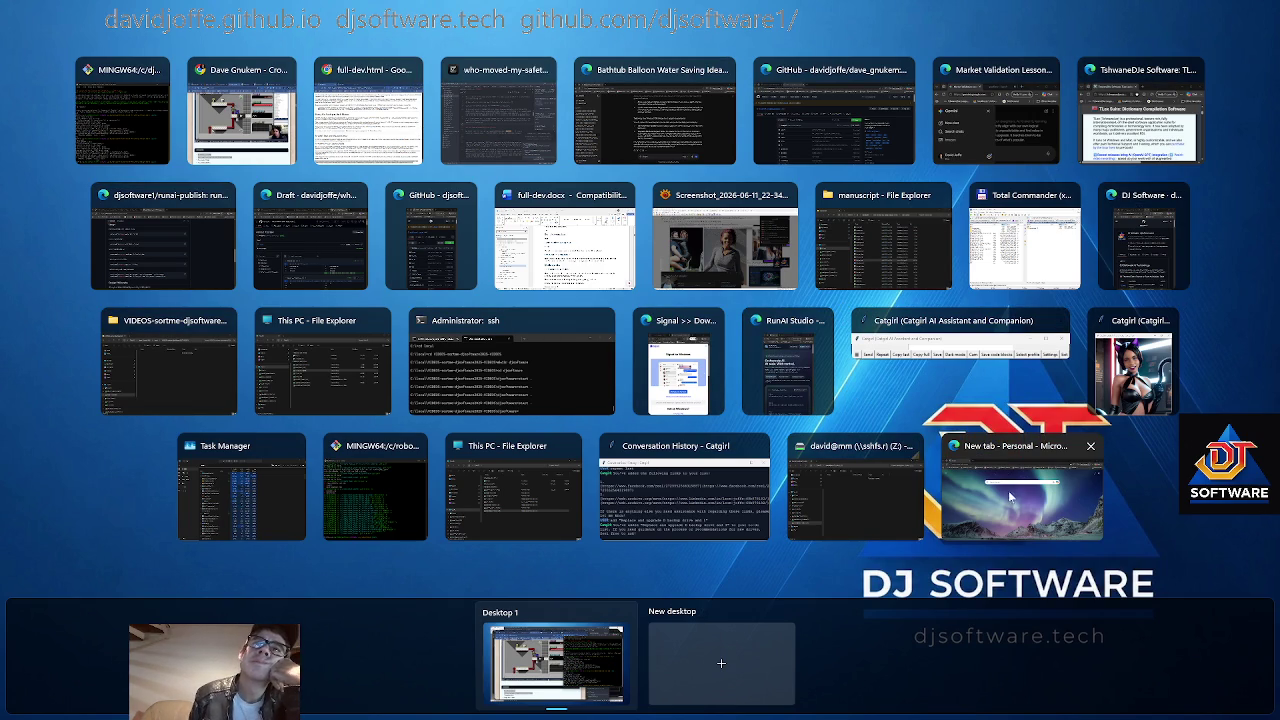
{"action": "mouse_move", "coordinate": [375, 488]}
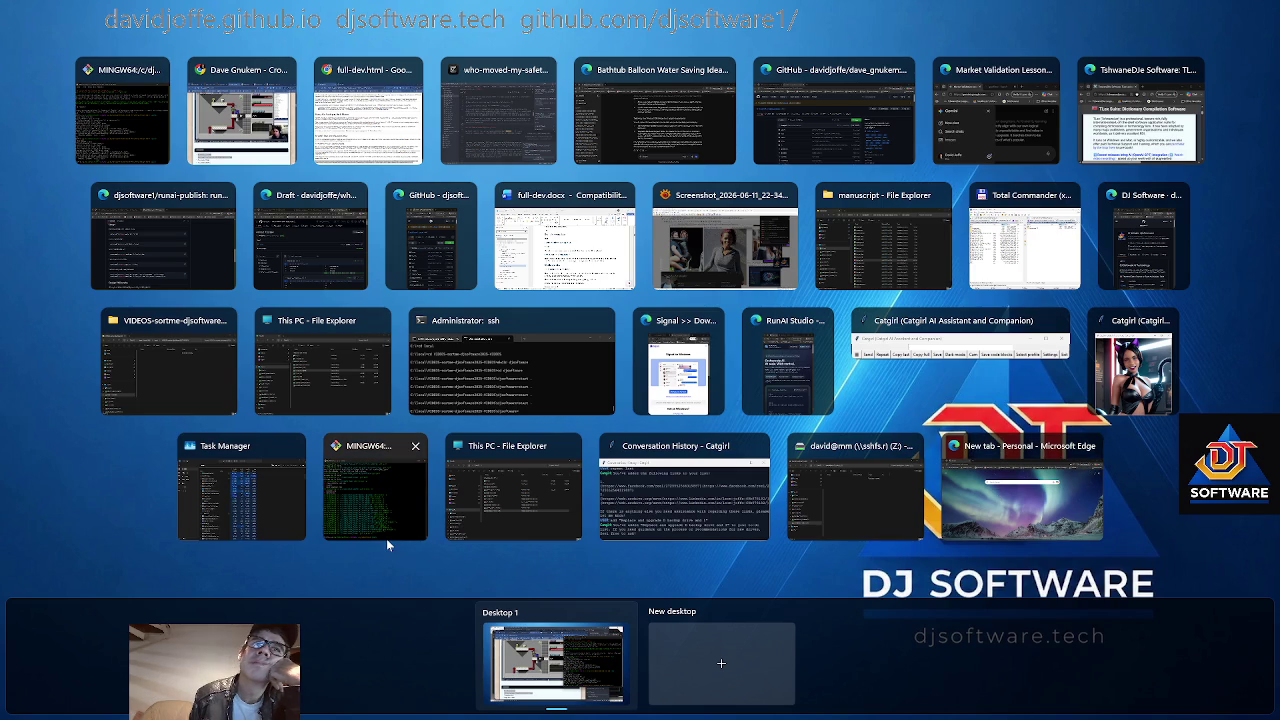
{"action": "left_click", "coordinate": [293, 446]}
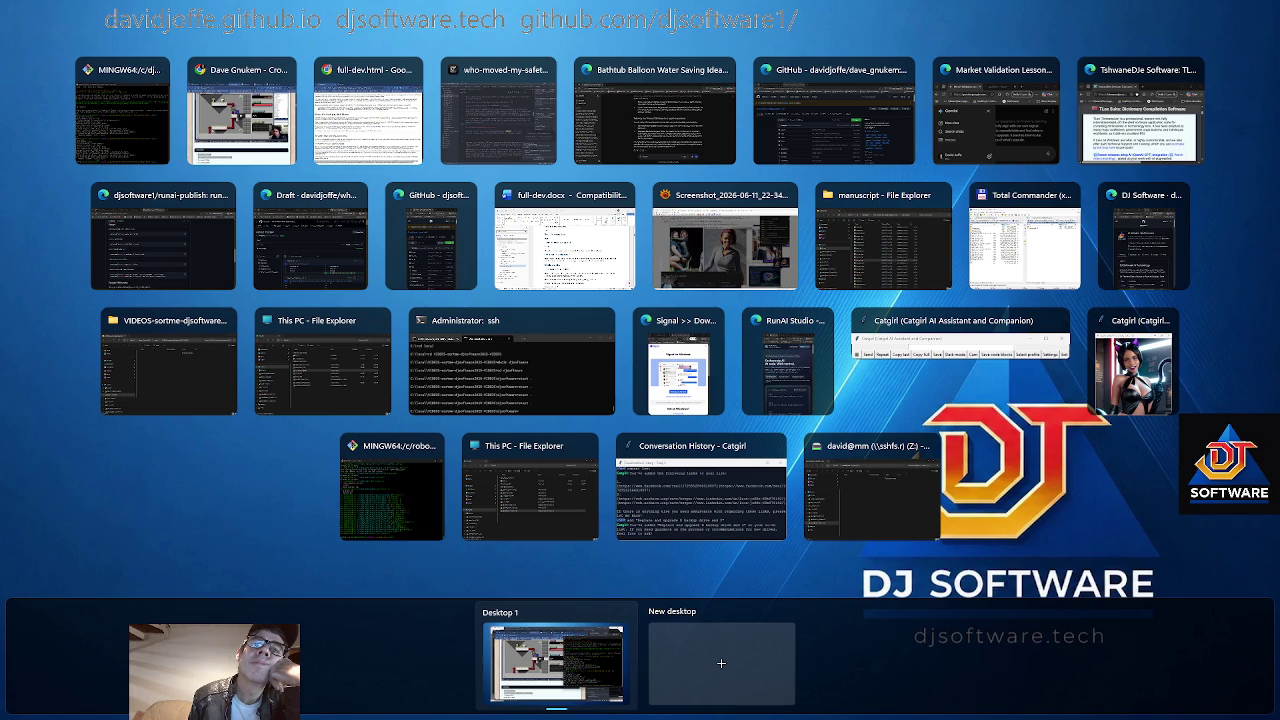
{"action": "key", "text": "Escape"}
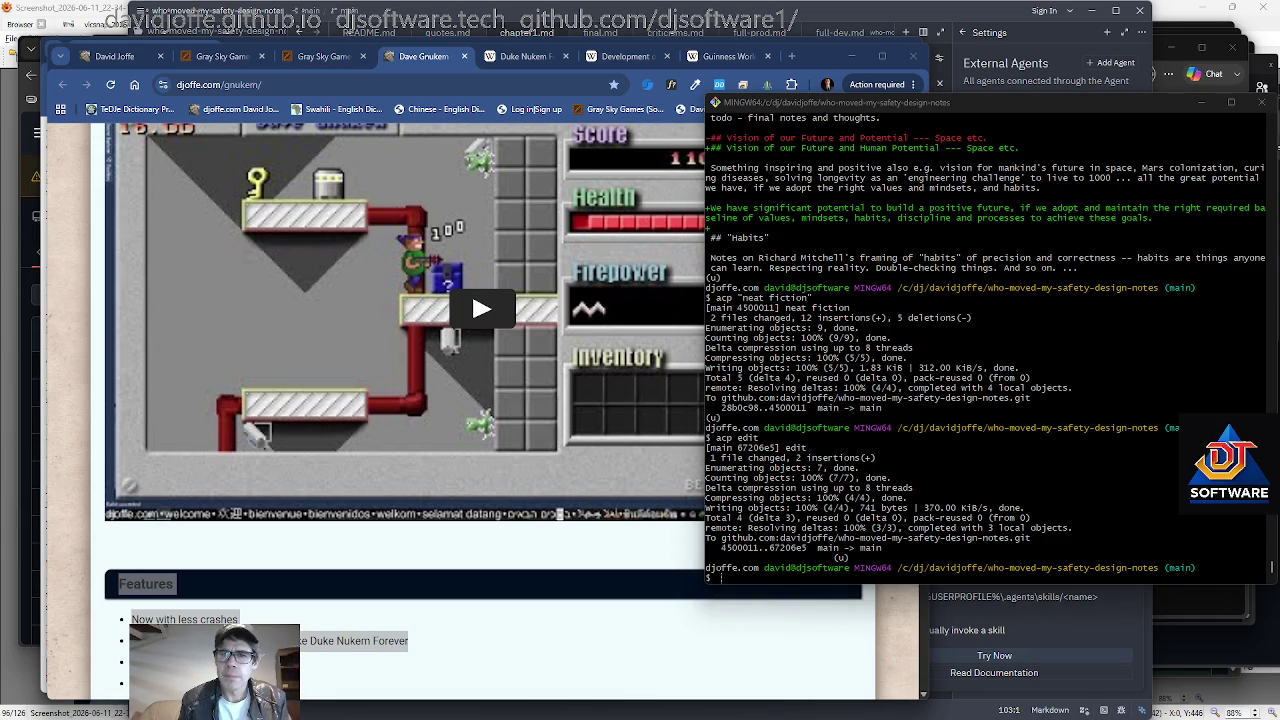
Add a 'Notes:' line below README.md's chapter list and paste the Gemini conversation link under it.
{"action": "key", "text": "alt+Tab"}
{"action": "left_click", "coordinate": [188, 551]}
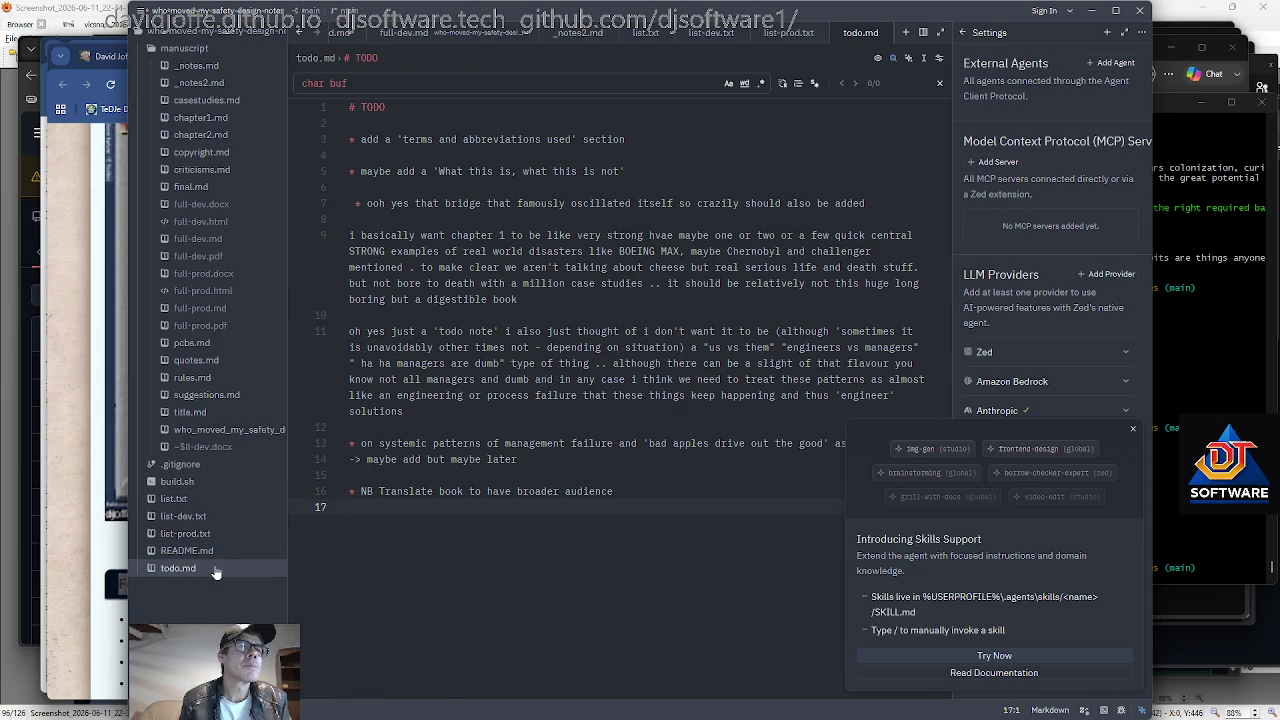
{"action": "left_click", "coordinate": [208, 557]}
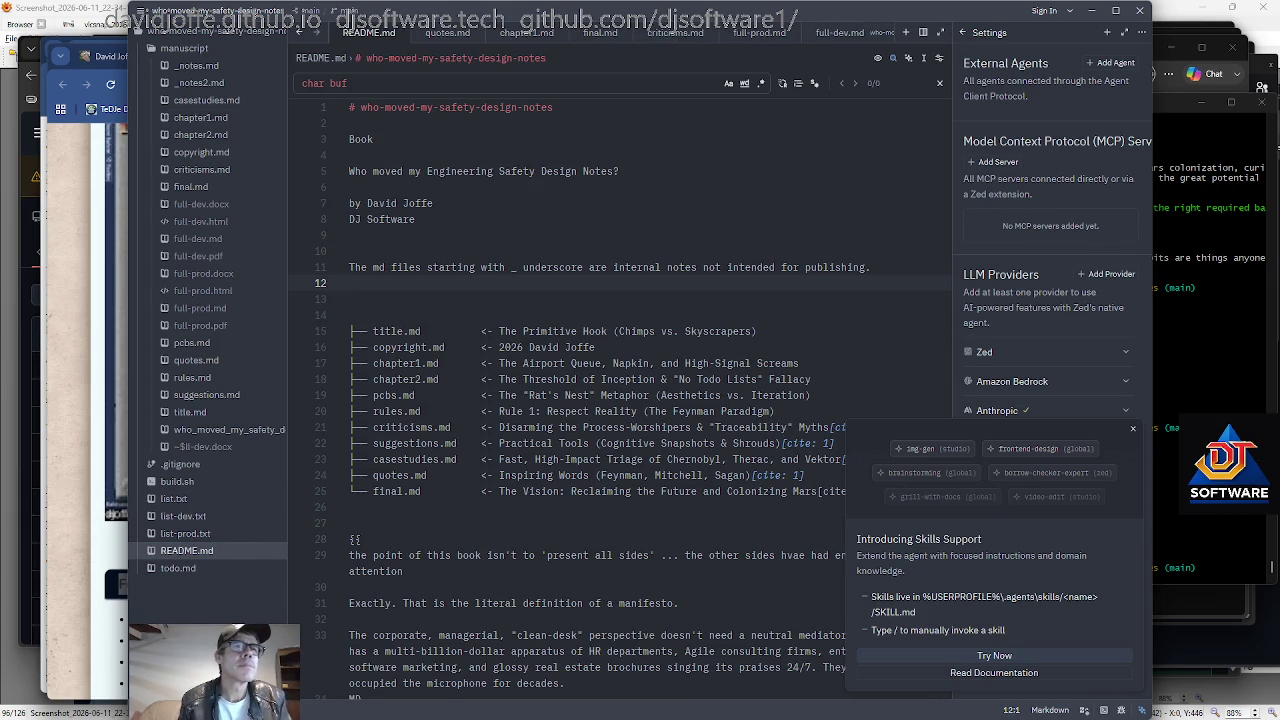
{"action": "scroll", "coordinate": [600, 400], "scroll_direction": "down", "scroll_amount": 1}
{"action": "left_click", "coordinate": [360, 459]}
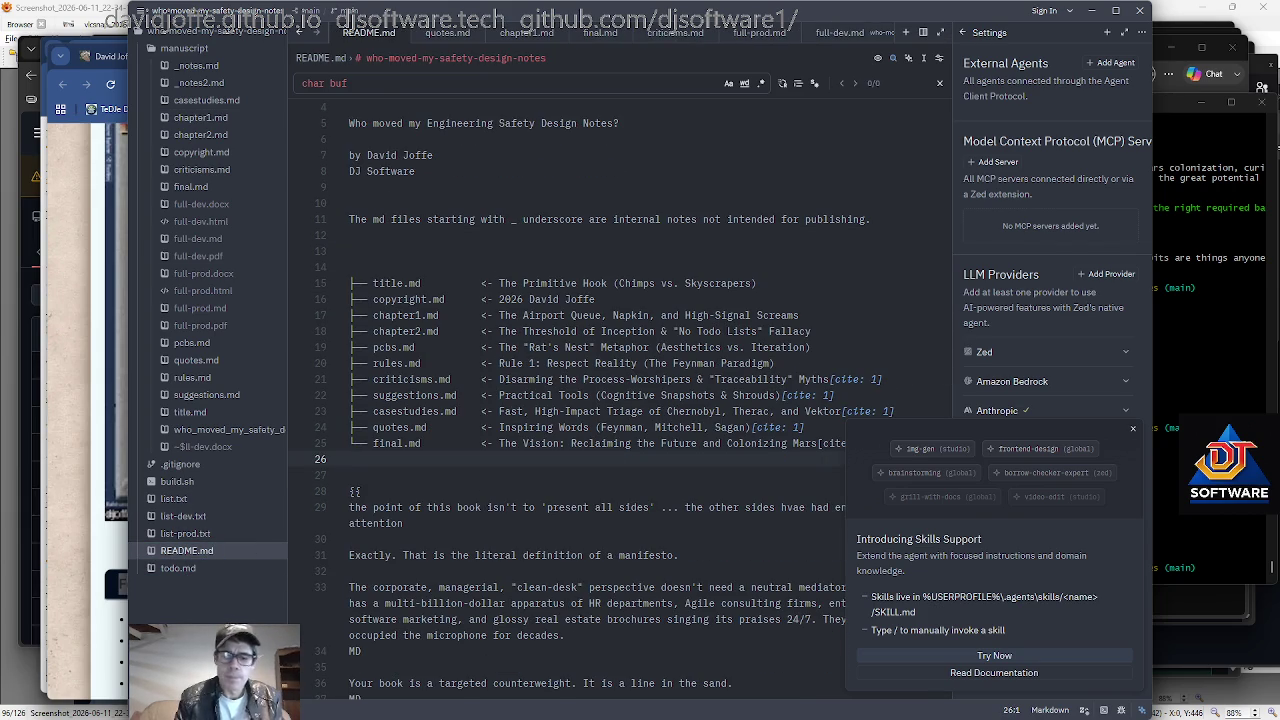
{"action": "key", "text": "Return"}
{"action": "type", "text": "Notes:"}
{"action": "key", "text": "Return"}
{"action": "key", "text": "ctrl+v"}
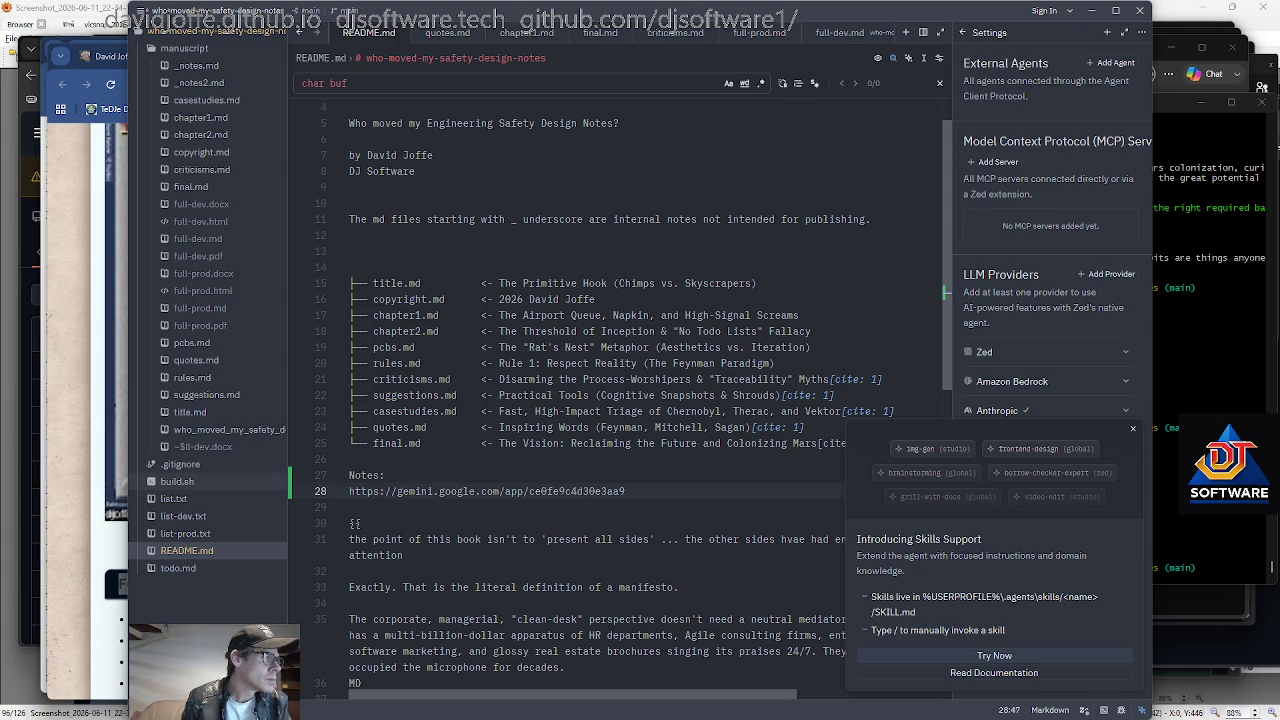
Show inline git blame for the README's title.md line and launch a new browser window.
{"action": "left_click", "coordinate": [790, 379]}
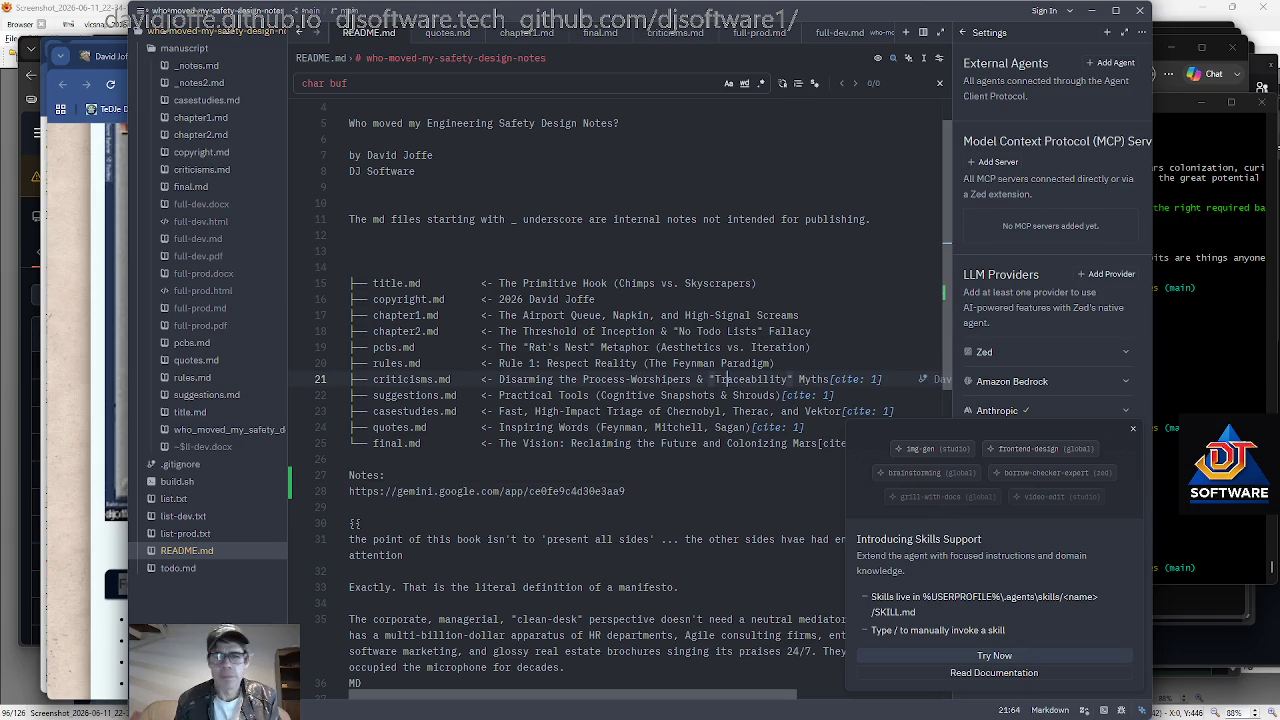
{"action": "left_click", "coordinate": [758, 283]}
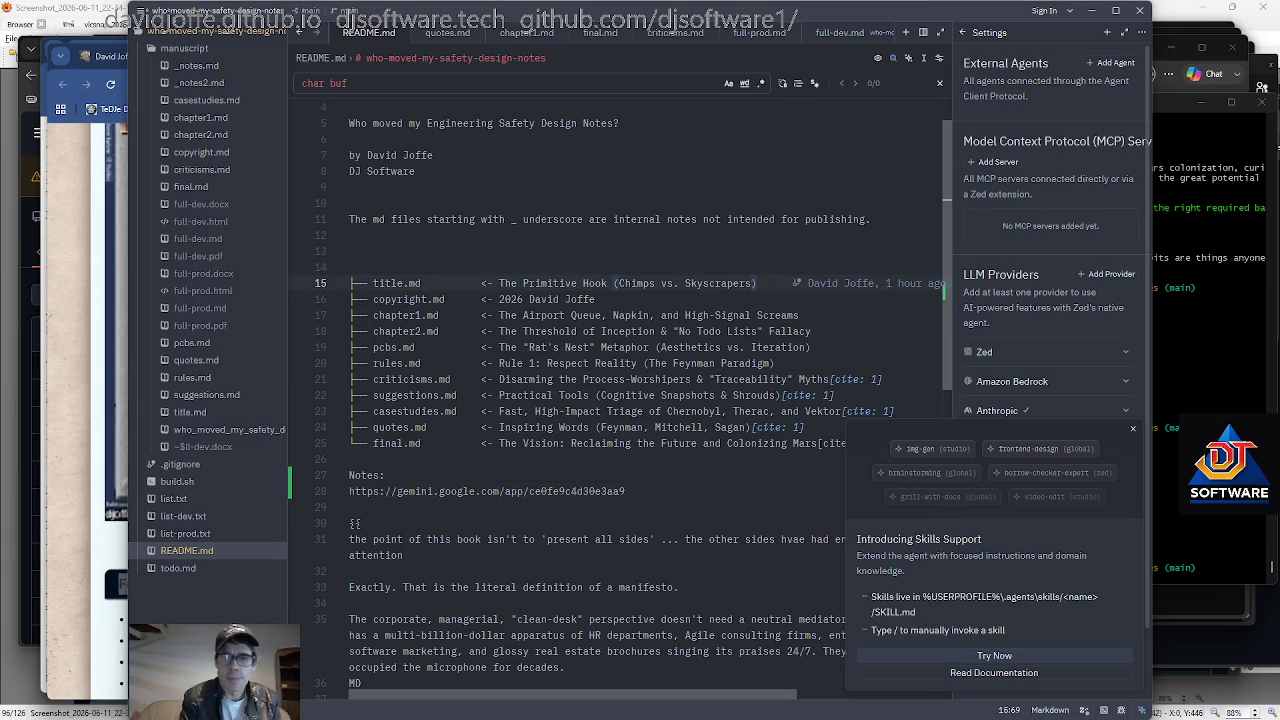
{"action": "left_click", "coordinate": [841, 283]}
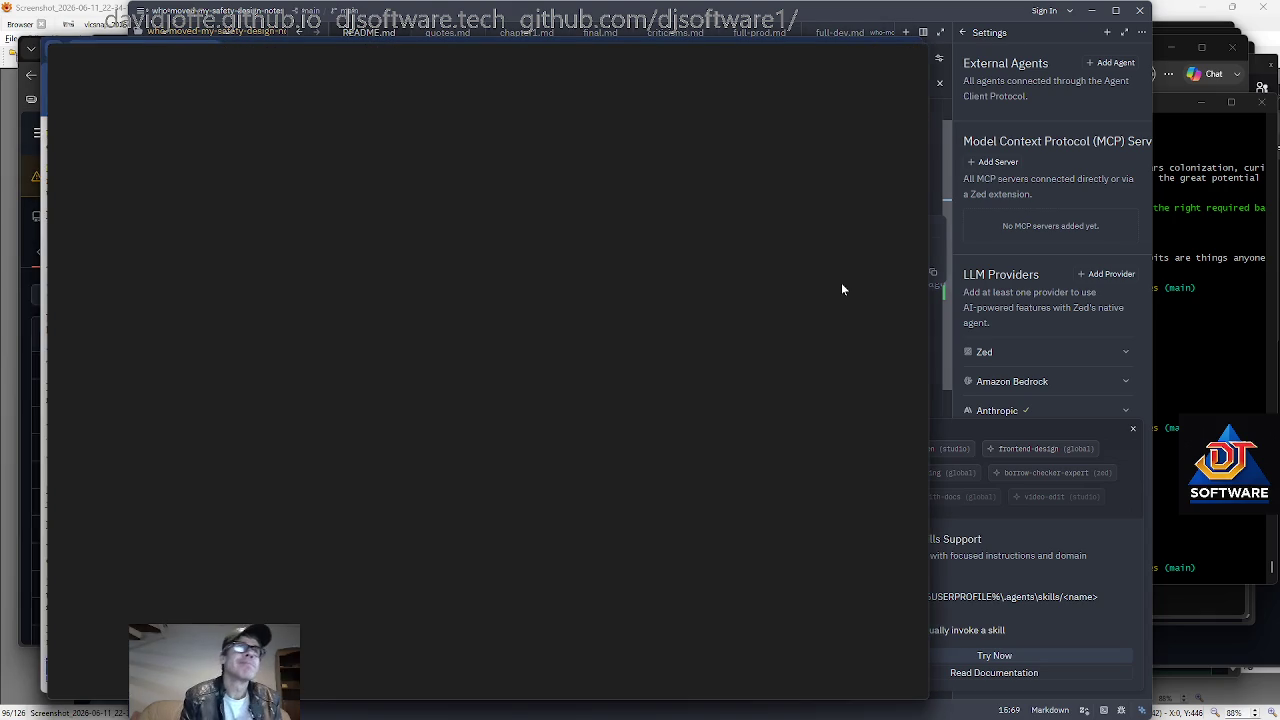
Open dashboard.stripe.com, sign in with saved credentials, and drag the window right to reveal full-dev.html.
{"action": "type", "text": "dashboard.stripe.com"}
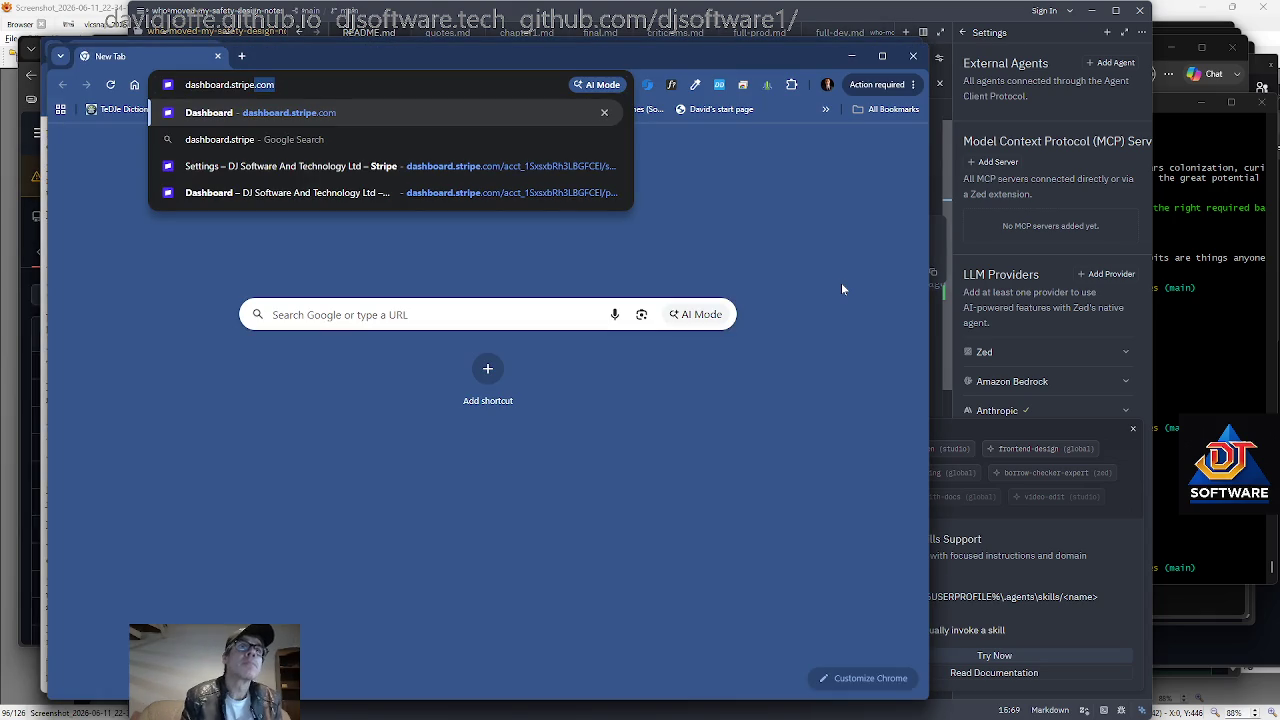
{"action": "key", "text": "Return"}
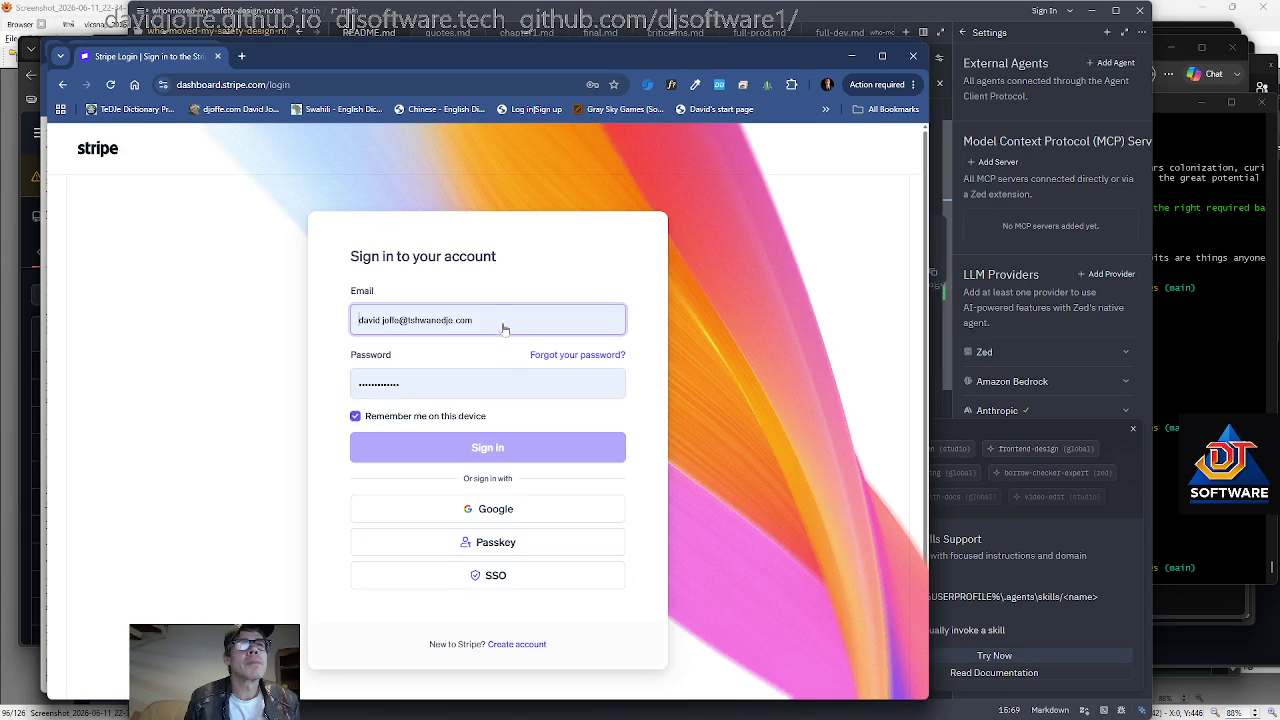
{"action": "left_click", "coordinate": [500, 456]}
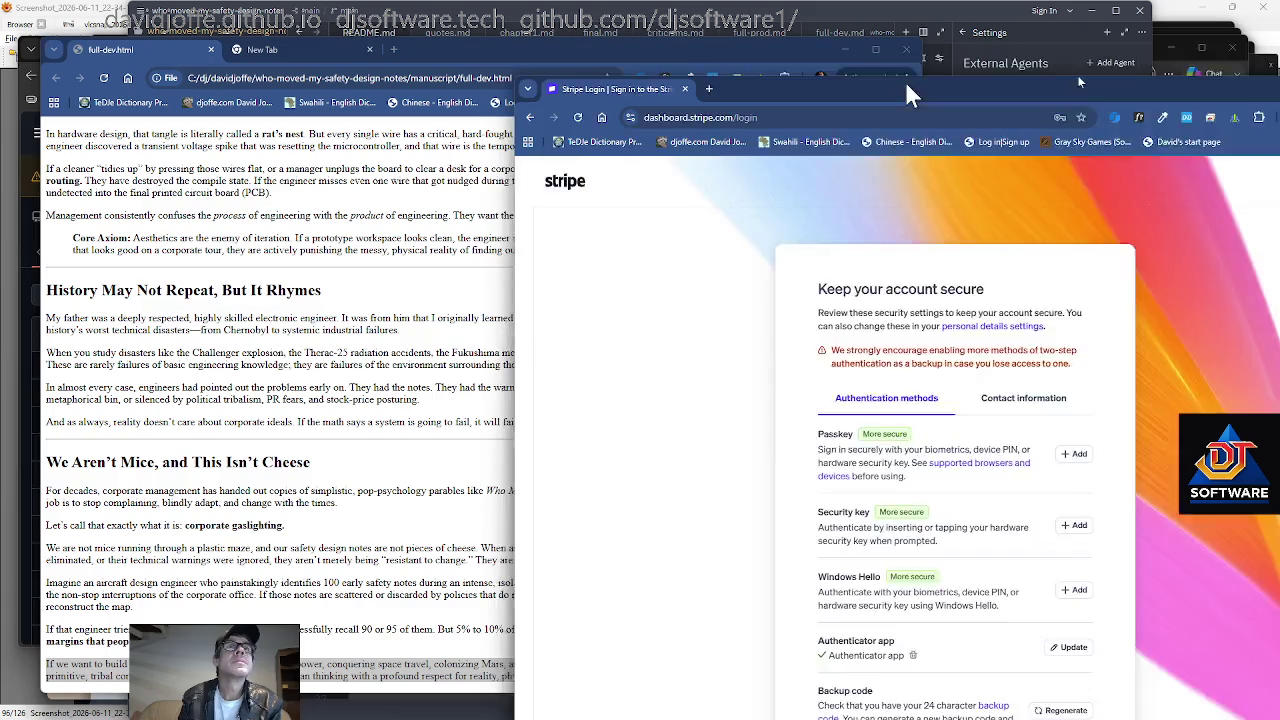
{"action": "left_click_drag", "start_coordinate": [407, 56], "coordinate": [1279, 60]}
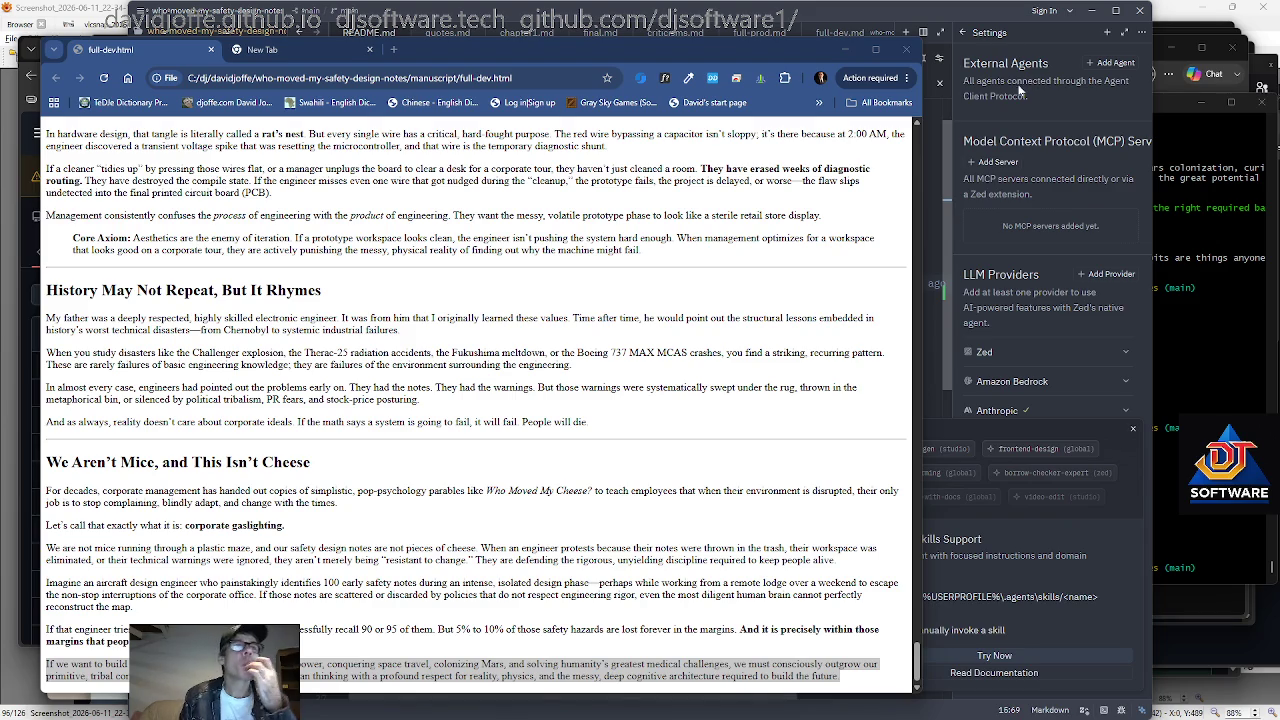
Check full-dev.html's file path in Chrome's address bar, then enter ./build.sh at the Git Bash prompt.
{"action": "left_click", "coordinate": [487, 366]}
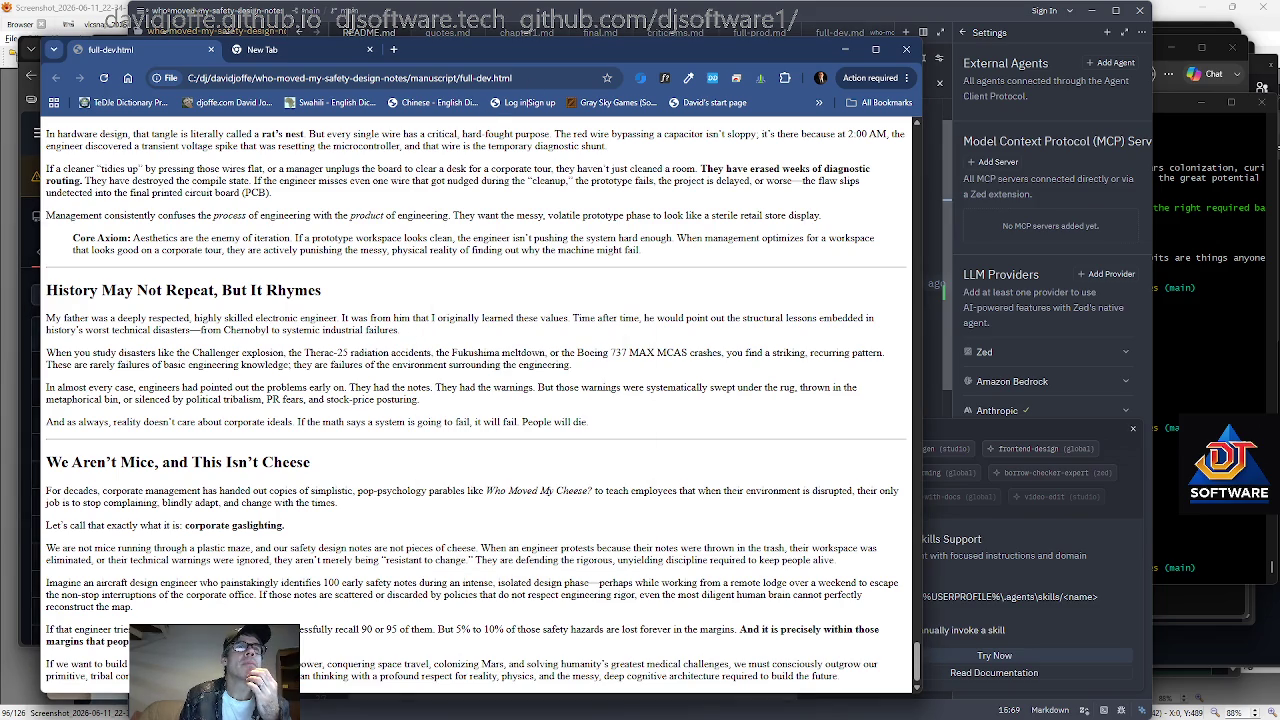
{"action": "key", "text": "ctrl+l"}
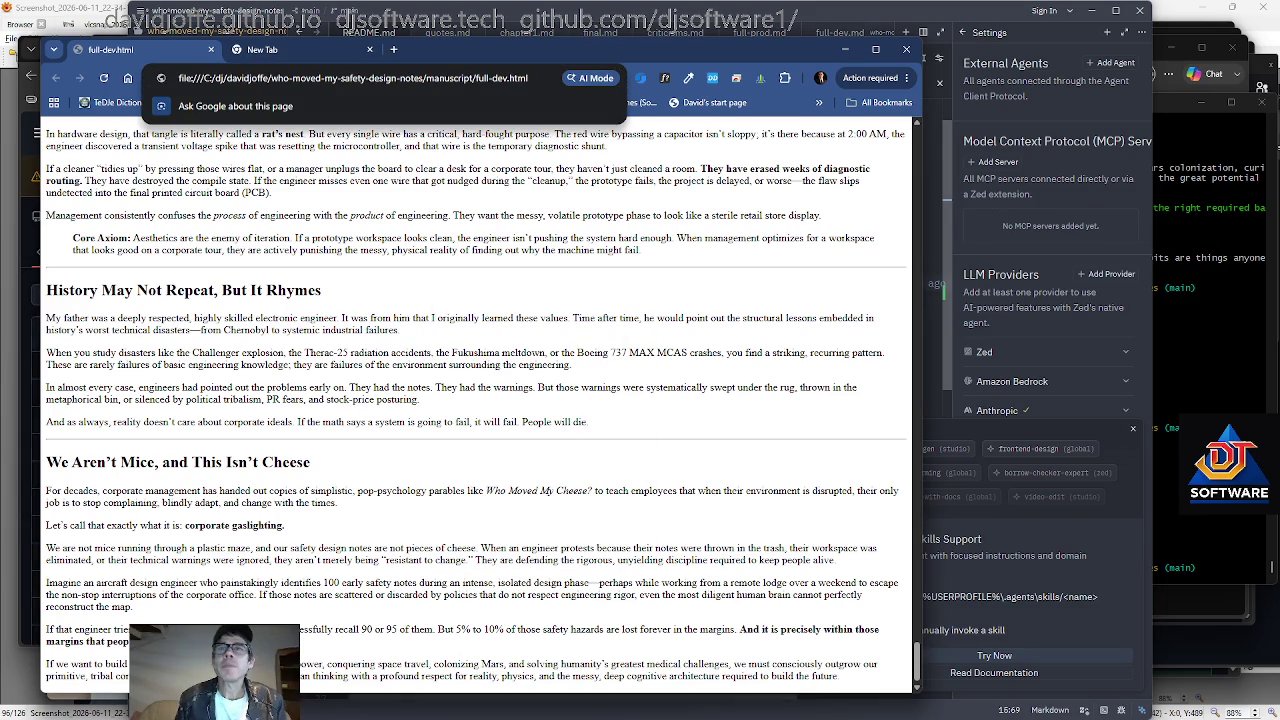
{"action": "key", "text": "Escape"}
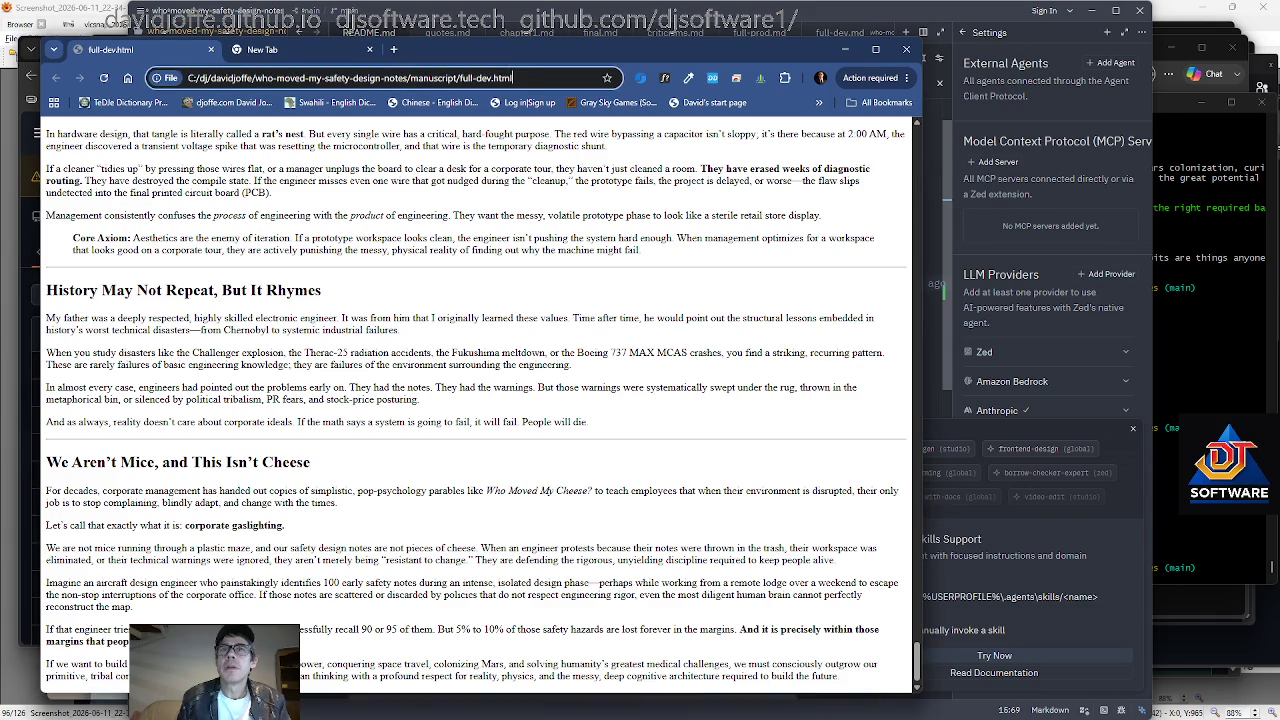
{"action": "key", "text": "alt+Tab"}
{"action": "type", "text": "./build.sh"}
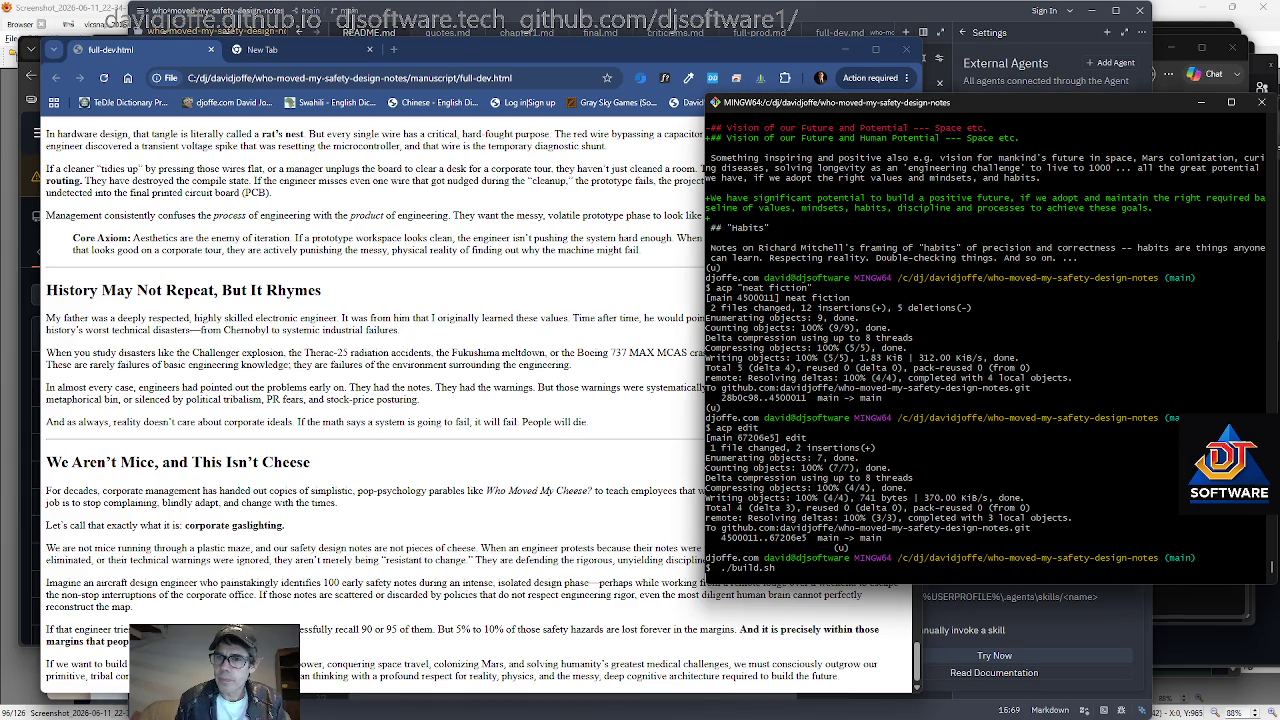
Run ./build.sh to build full-prod HTML, PDF and DOCX, then open Task View.
{"action": "left_click", "coordinate": [565, 435]}
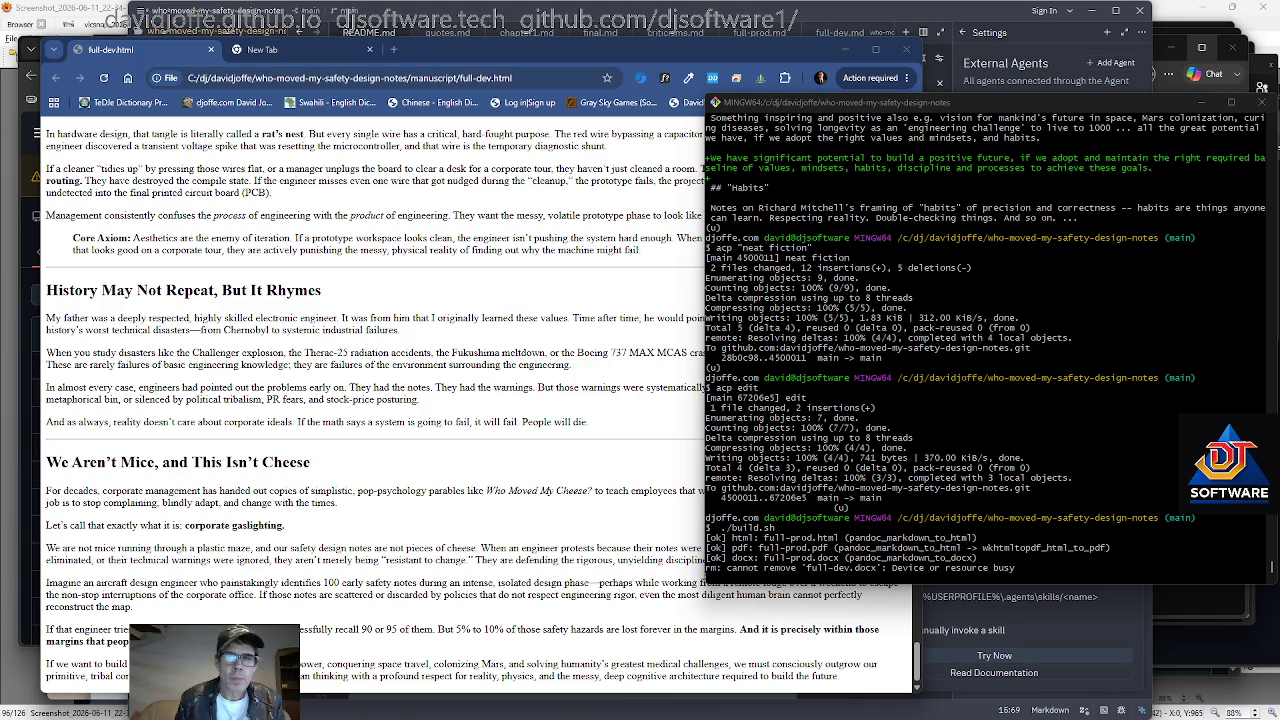
{"action": "key", "text": "super+Tab"}
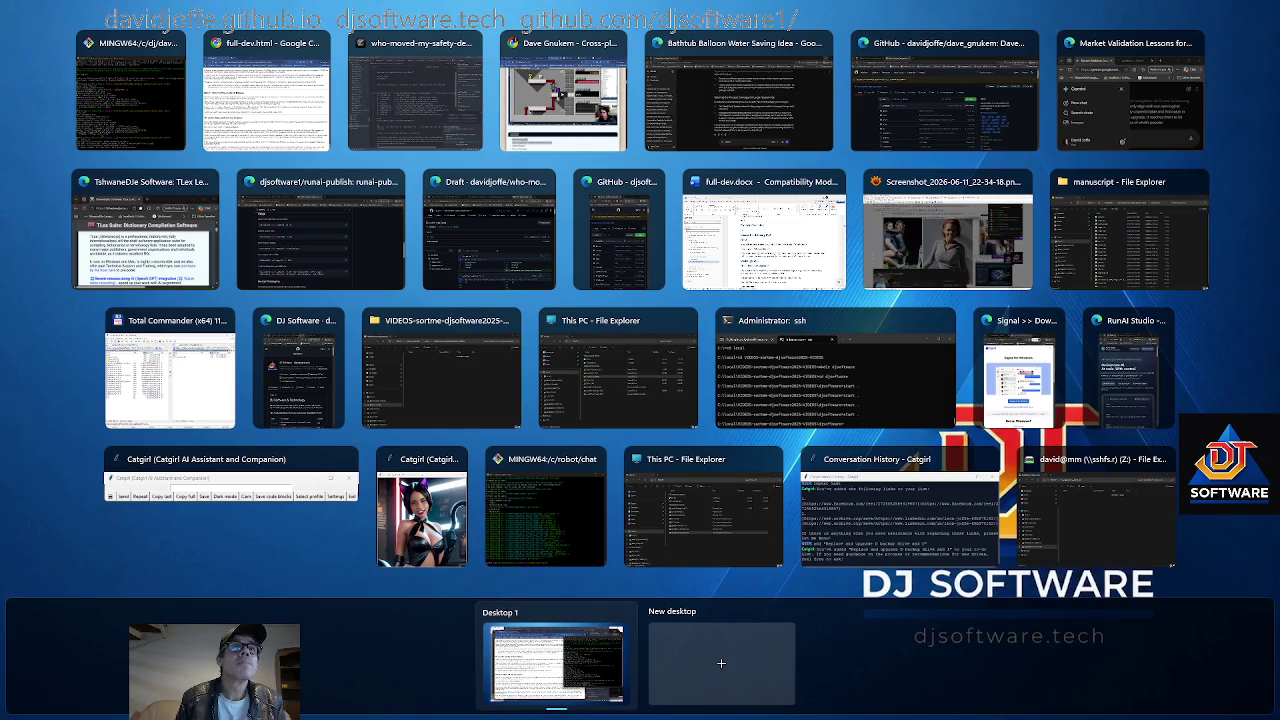
Close Task View to see the Git Bash build output on the desktop.
{"action": "key", "text": "Escape"}
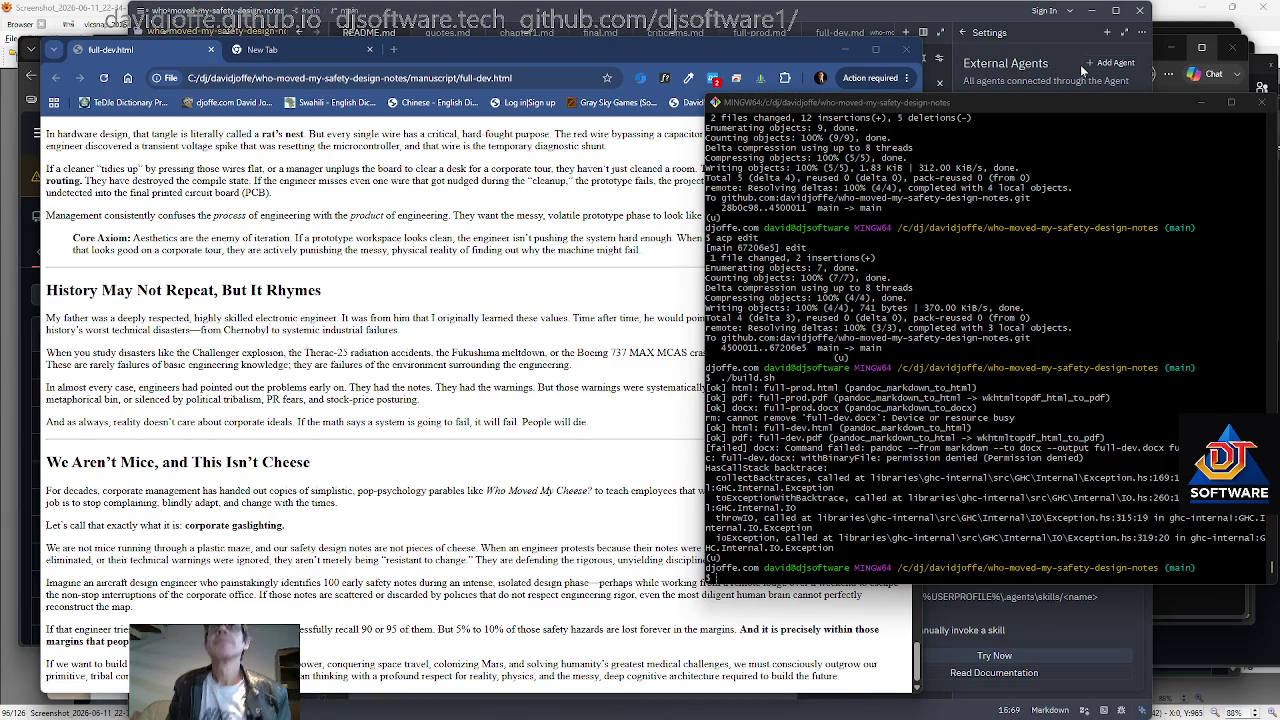
Move the terminal aside and post in Stream Chat that the streamer is writing a book.
{"action": "left_click_drag", "start_coordinate": [1054, 106], "coordinate": [959, 160]}
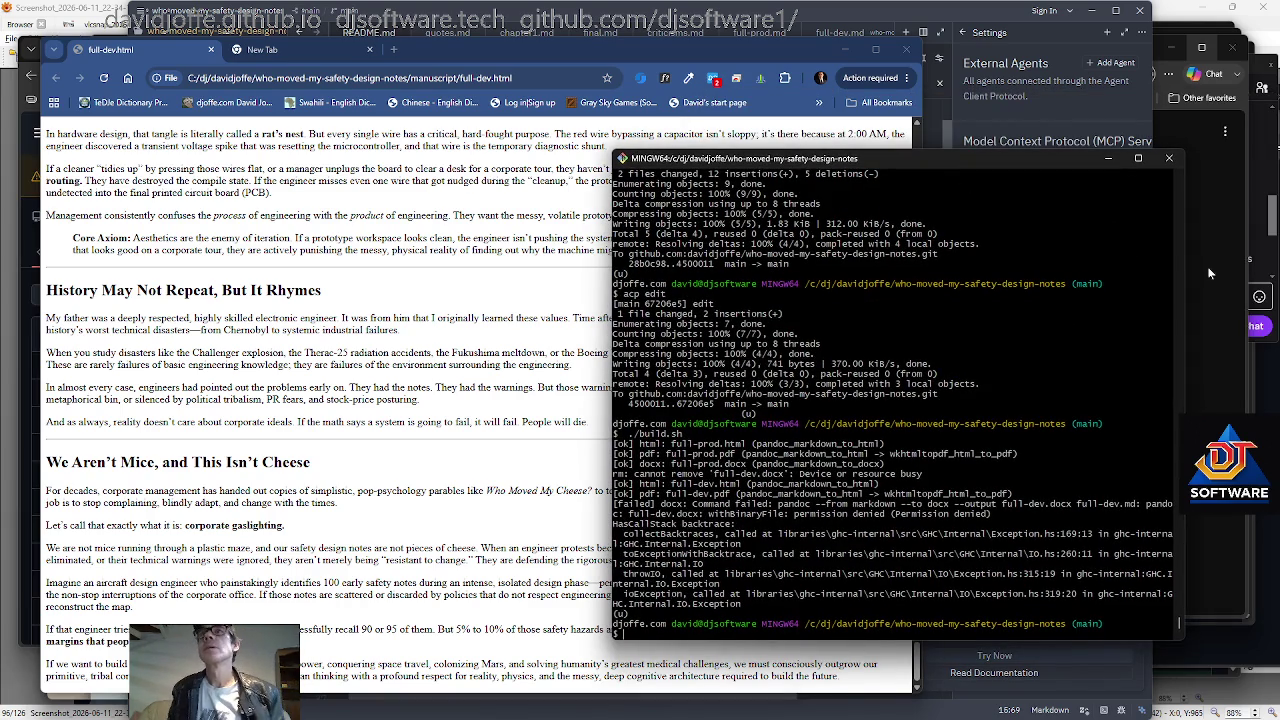
{"action": "left_click", "coordinate": [1267, 265]}
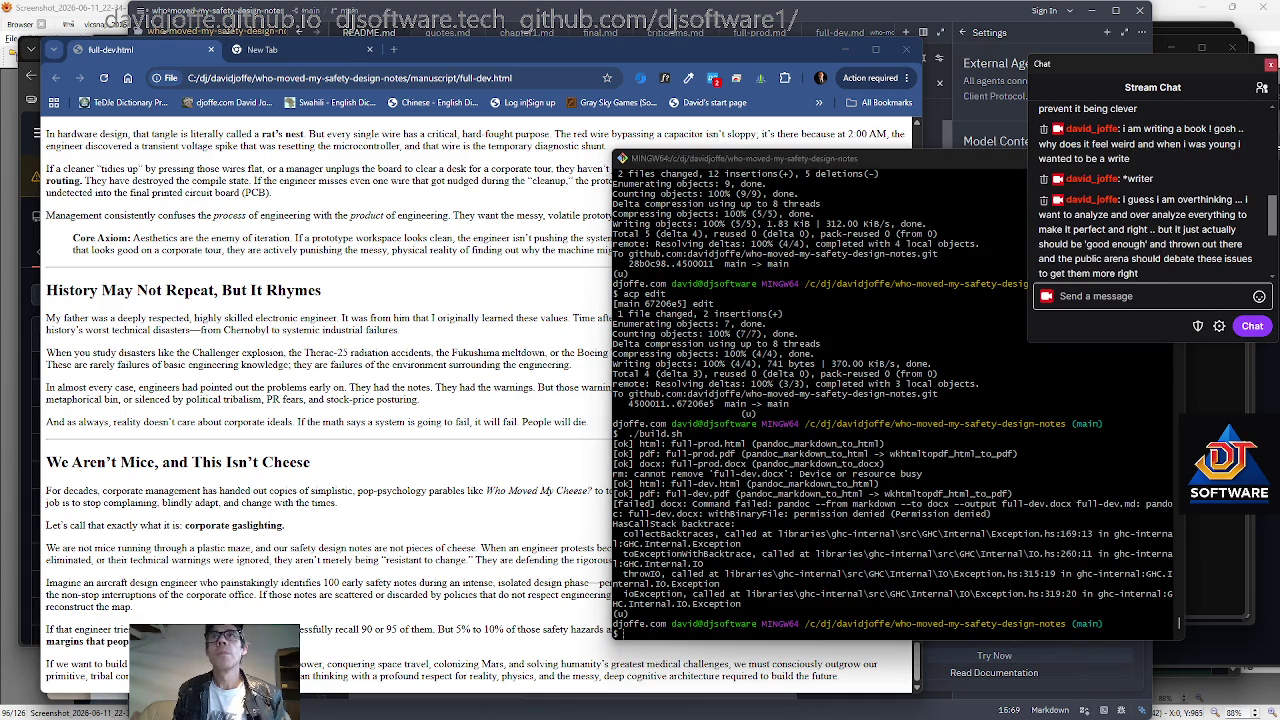
{"action": "left_click", "coordinate": [1086, 296]}
{"action": "type", "text": "David's"}
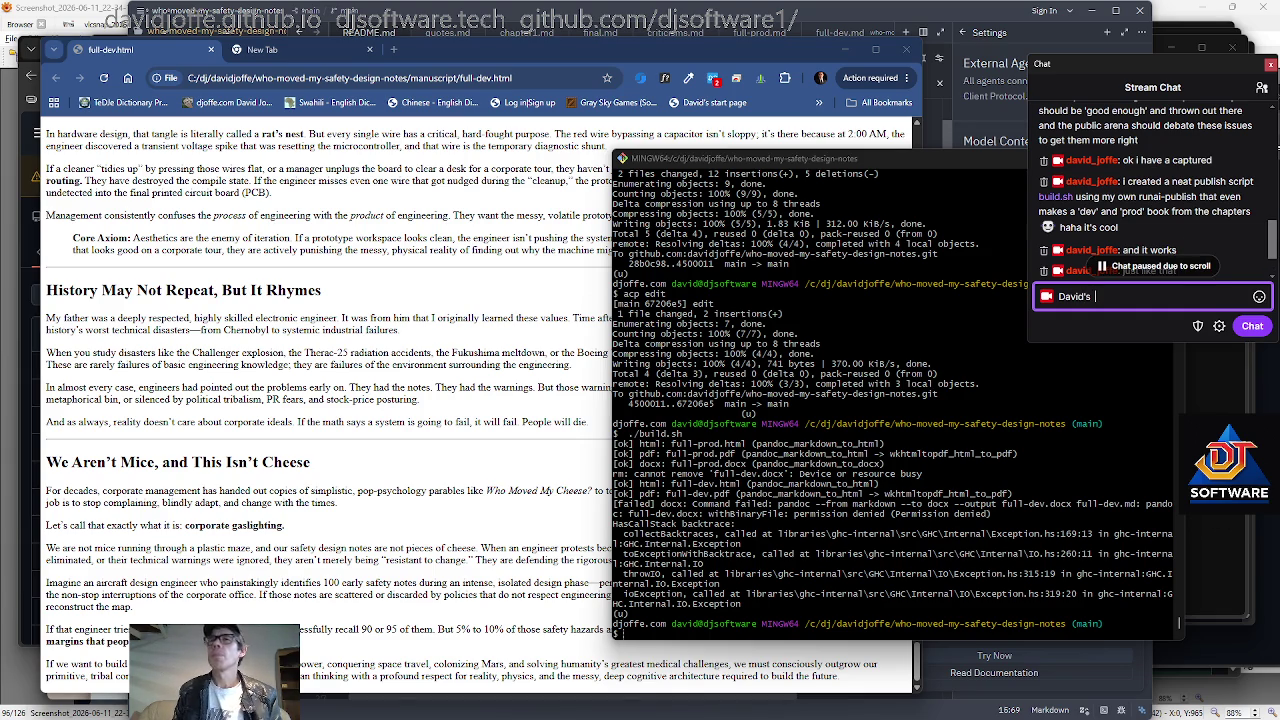
{"action": "type", "text": " writing a book"}
{"action": "key", "text": "Return"}
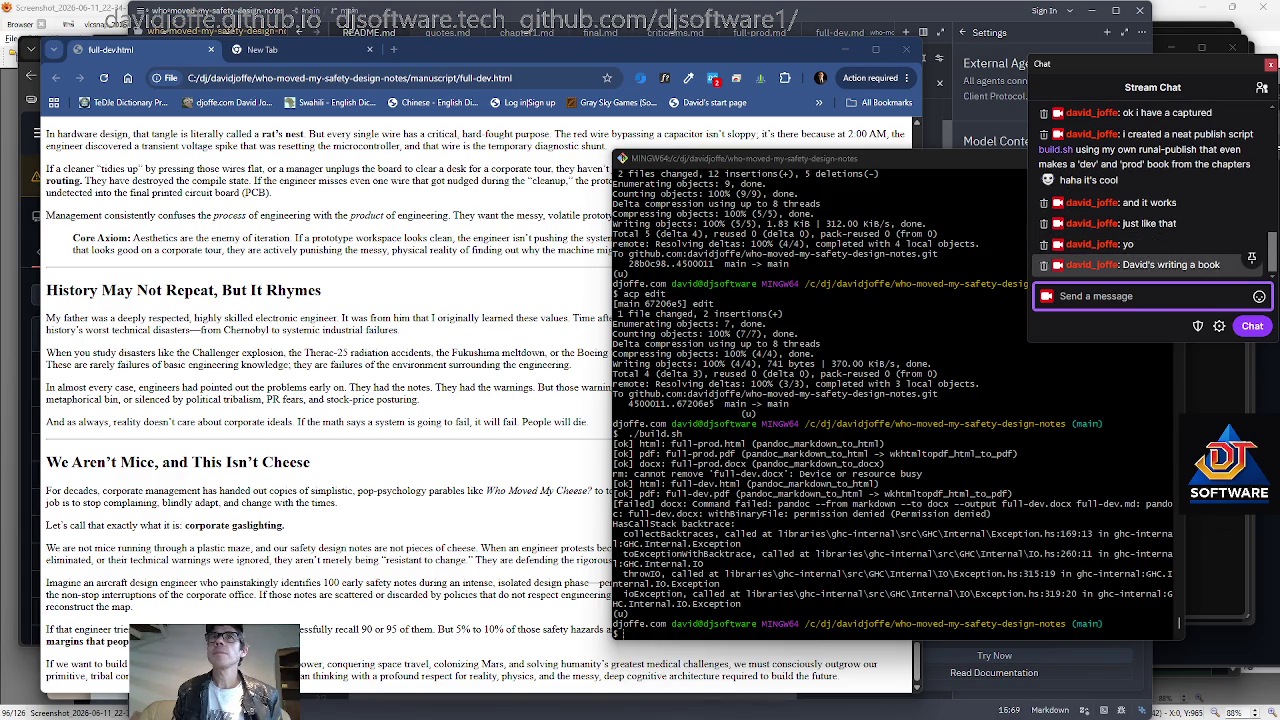
Post the joke tip about using Google Drive for driving on Android, then 'that's a joke'.
{"action": "type", "text": "David's software tips: "}
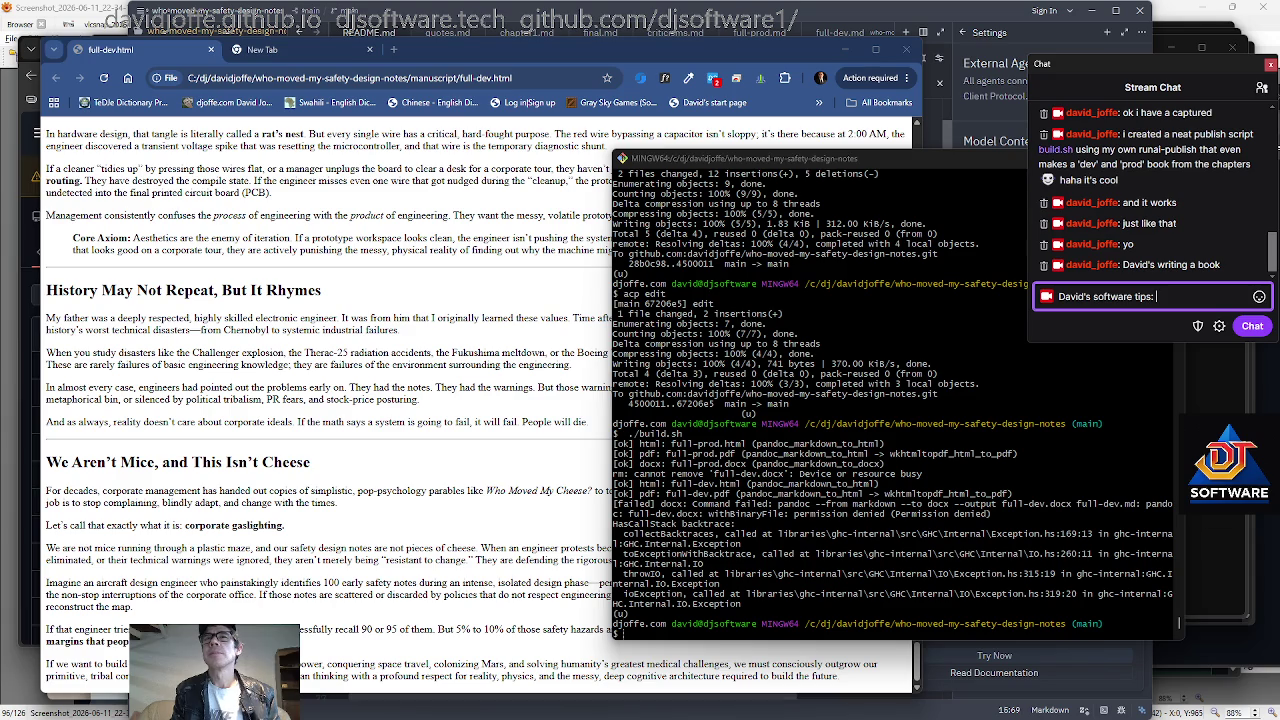
{"action": "type", "text": "Remember, "}
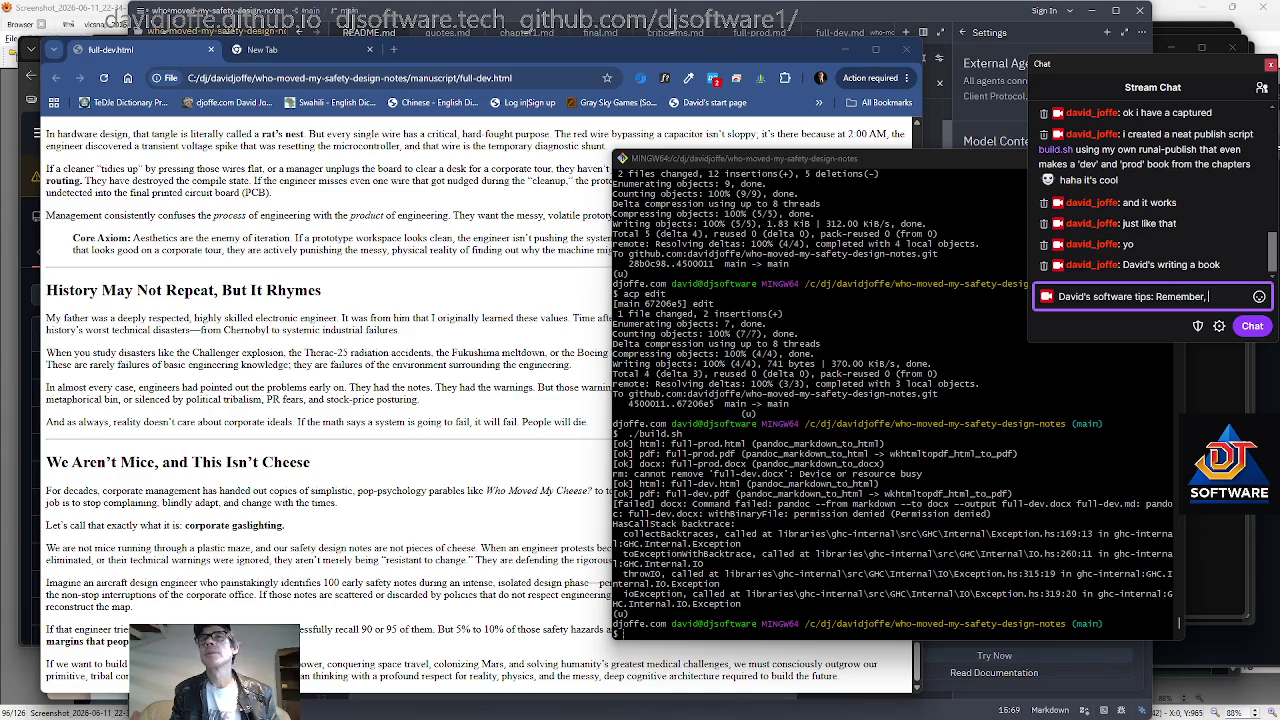
{"action": "type", "text": "on Android, if you want to"}
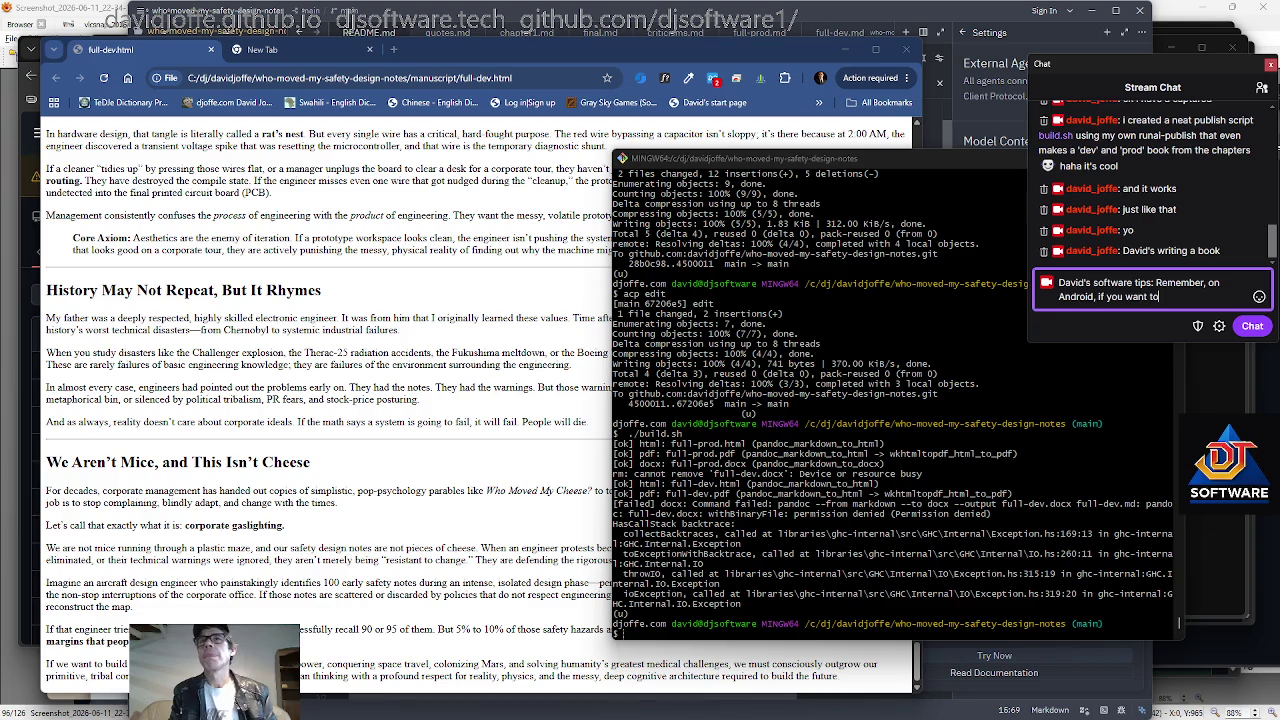
{"action": "type", "text": " dr"}
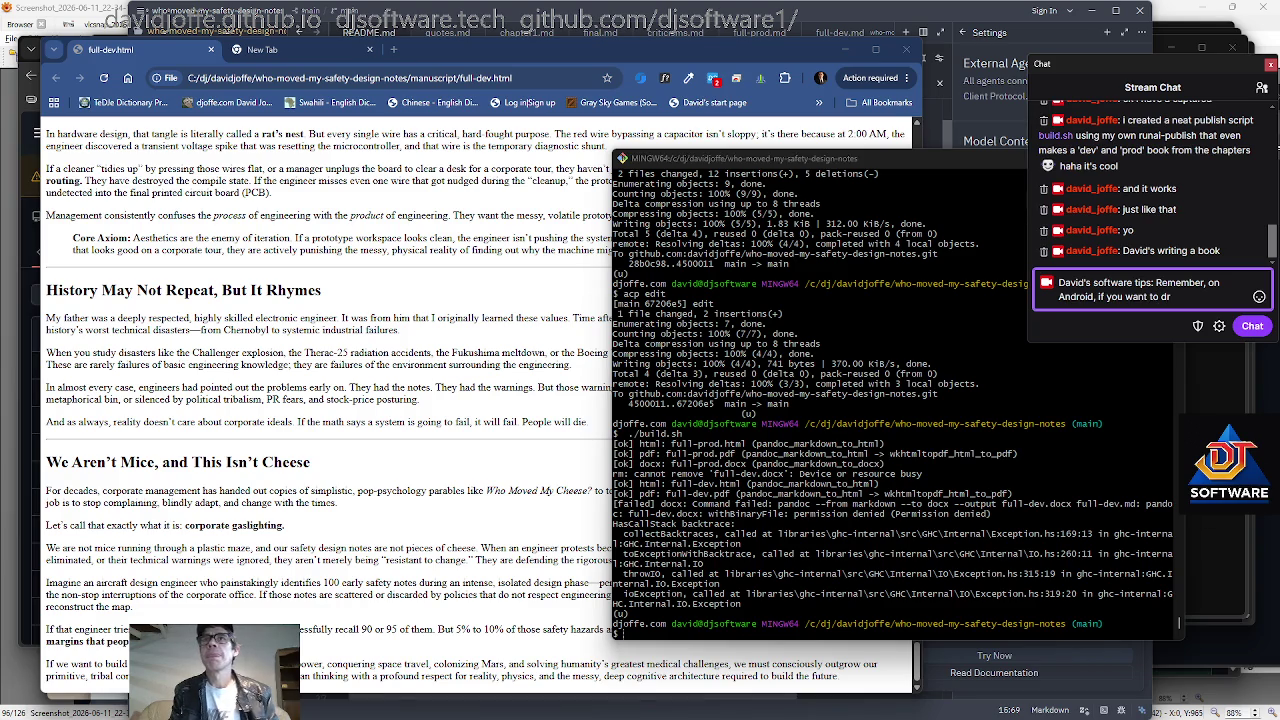
{"action": "type", "text": "ive"}
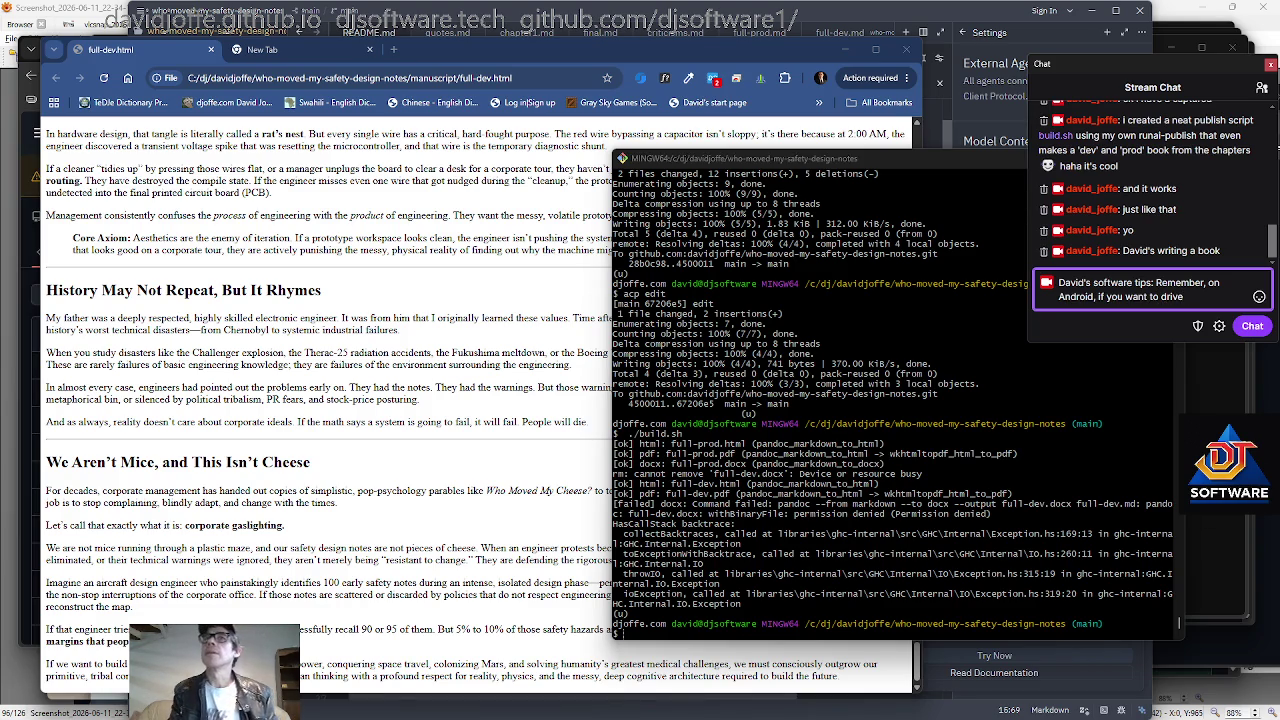
{"action": "type", "text": ", use Googl"}
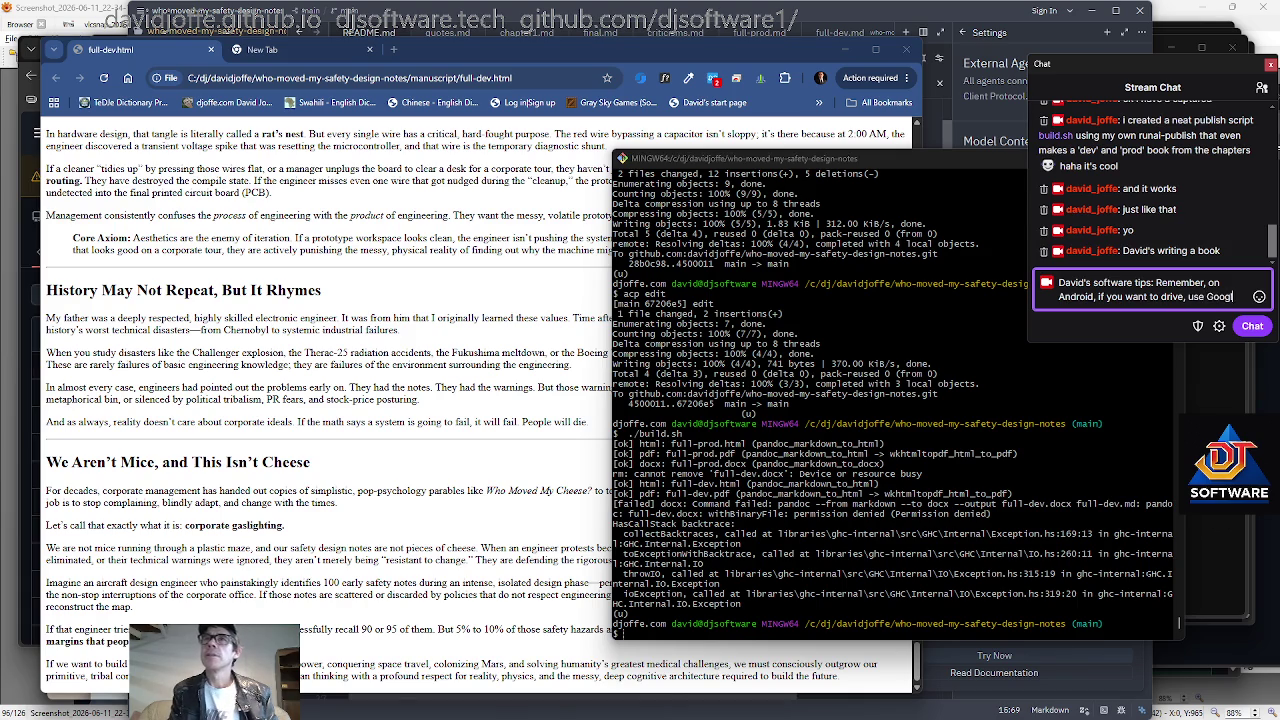
{"action": "type", "text": "e Drive"}
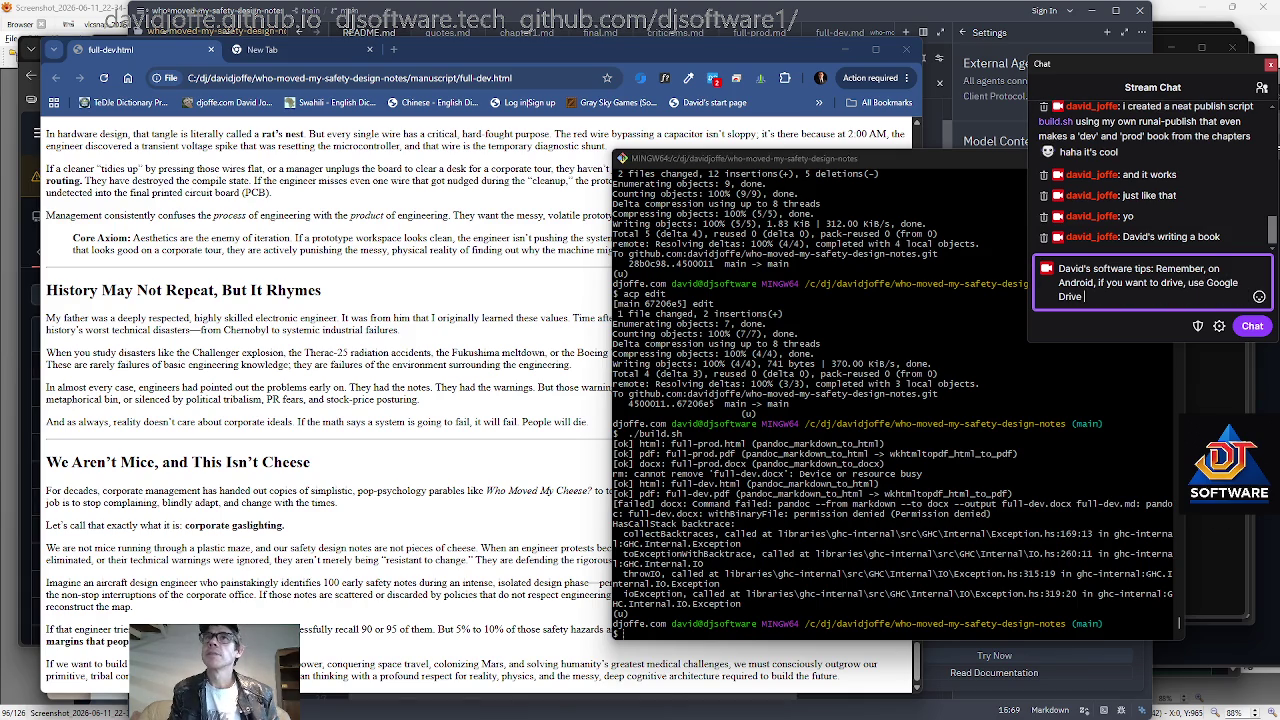
{"action": "key", "text": "BackSpace"}
{"action": "type", "text": ". Remember \"drive\" for driving."}
{"action": "key", "text": "Return"}
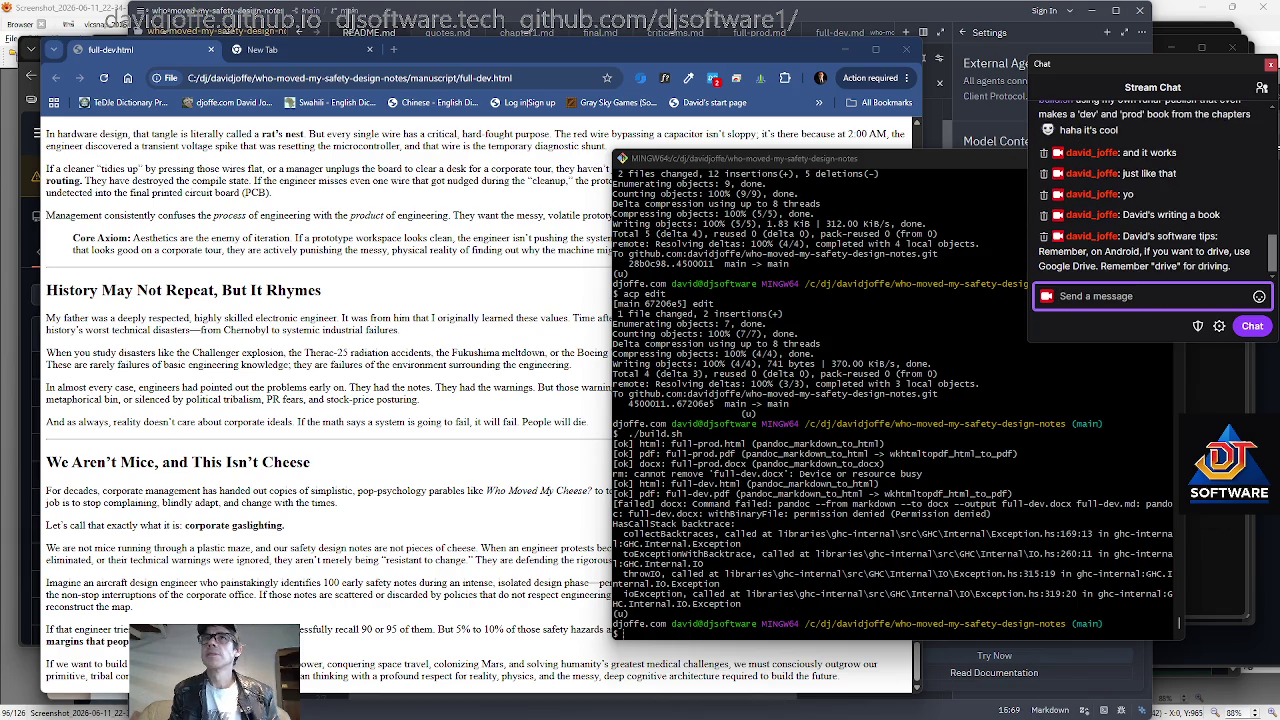
{"action": "type", "text": "that's a joke"}
{"action": "key", "text": "Return"}
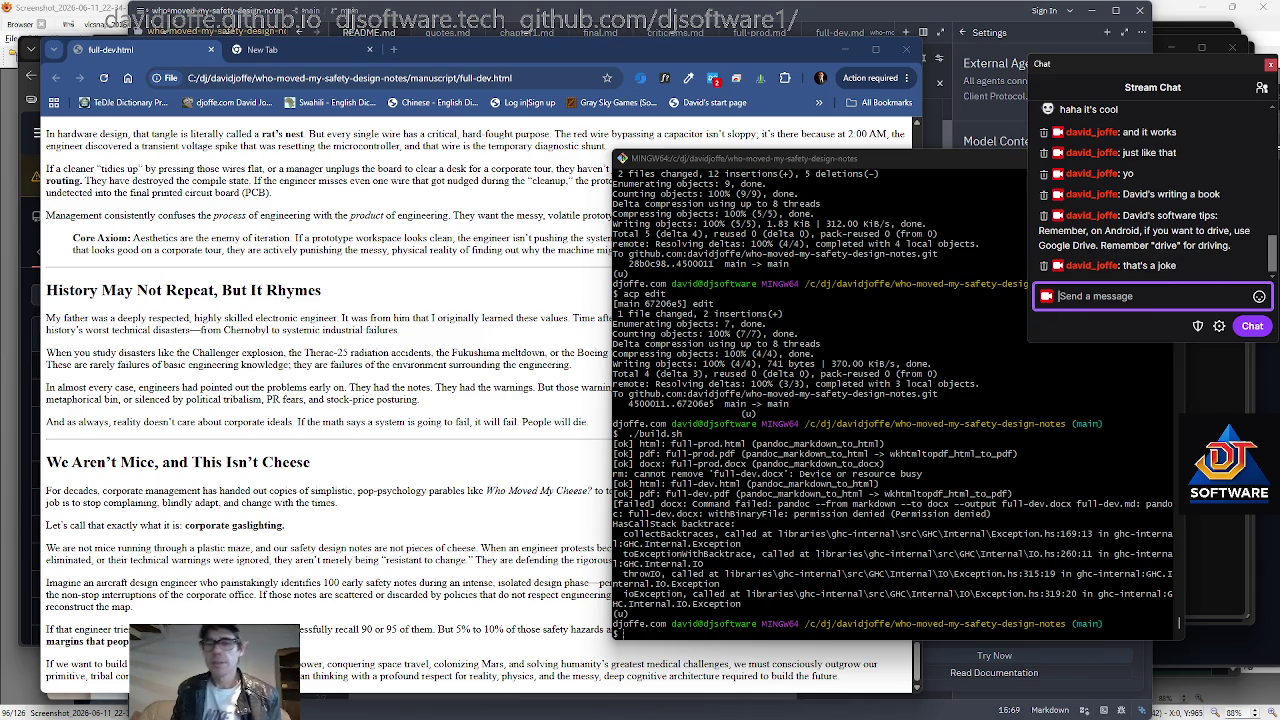
{"action": "left_click", "coordinate": [1179, 622]}
Rerun ./build.sh from the command history in Git Bash a few times.
{"action": "key", "text": "Up"}
{"action": "key", "text": "Return"}
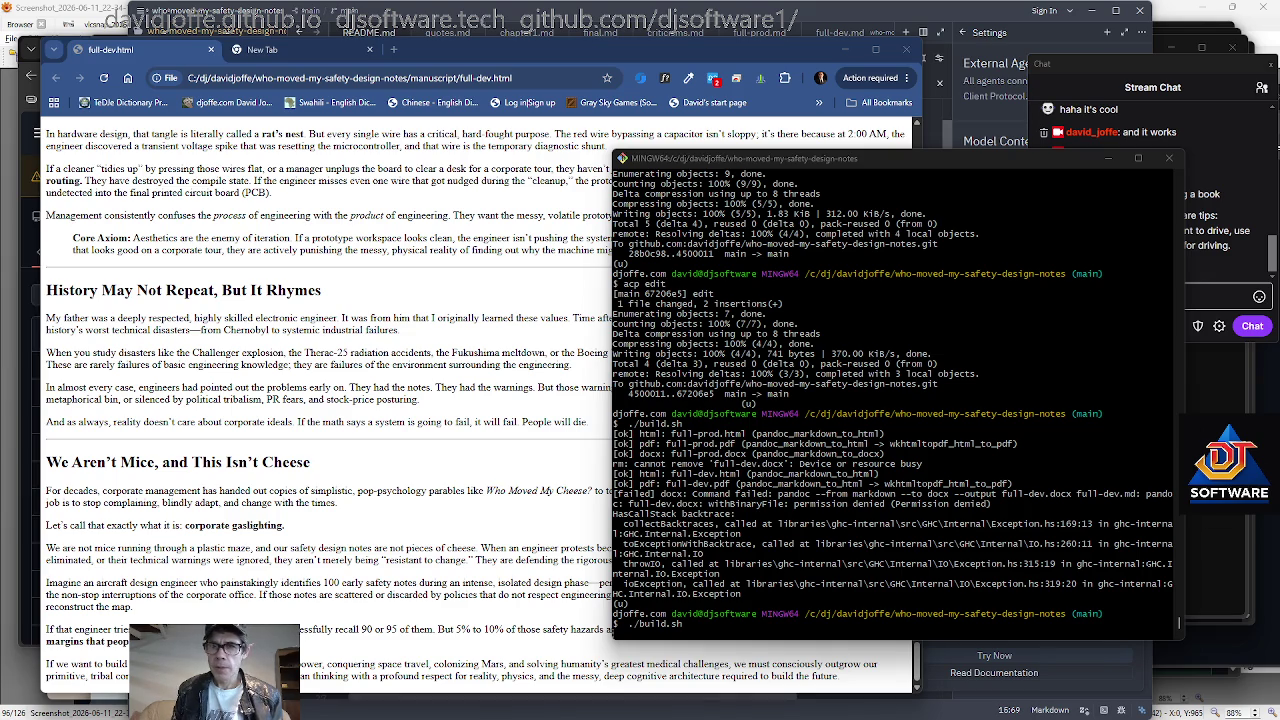
{"action": "key", "text": "Return"}
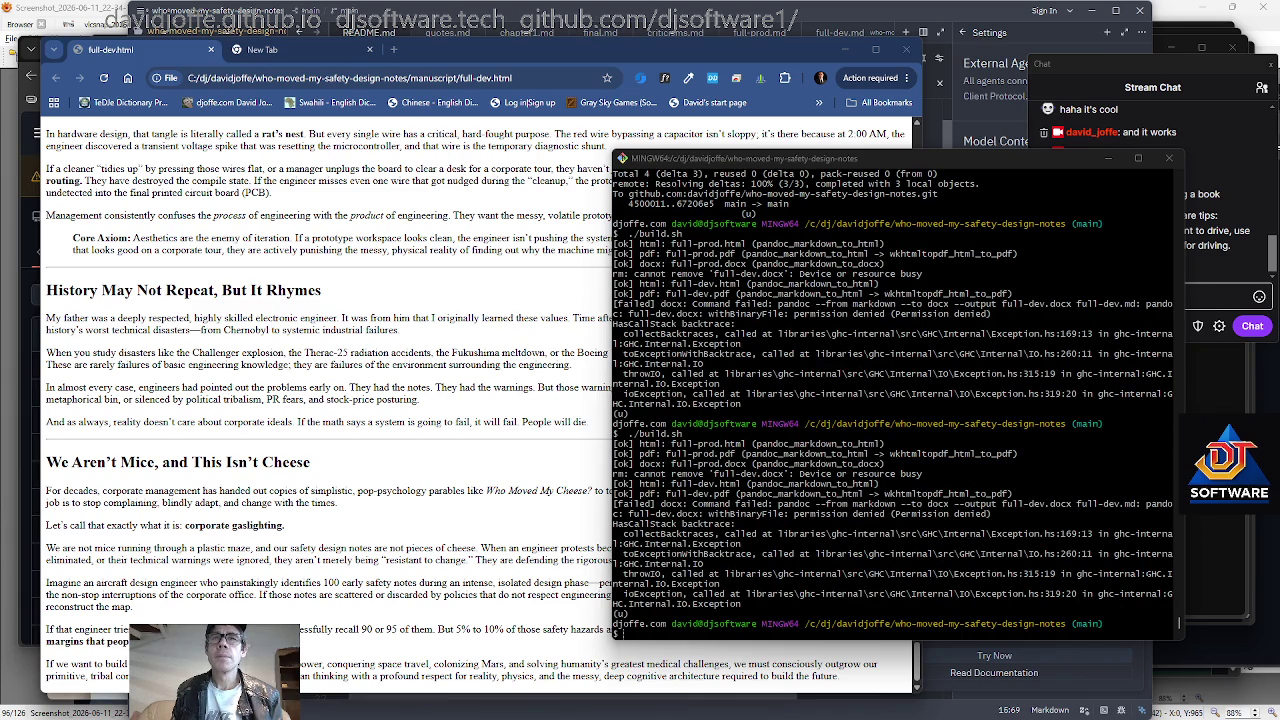
{"action": "key", "text": "Up"}
{"action": "key", "text": "Return"}
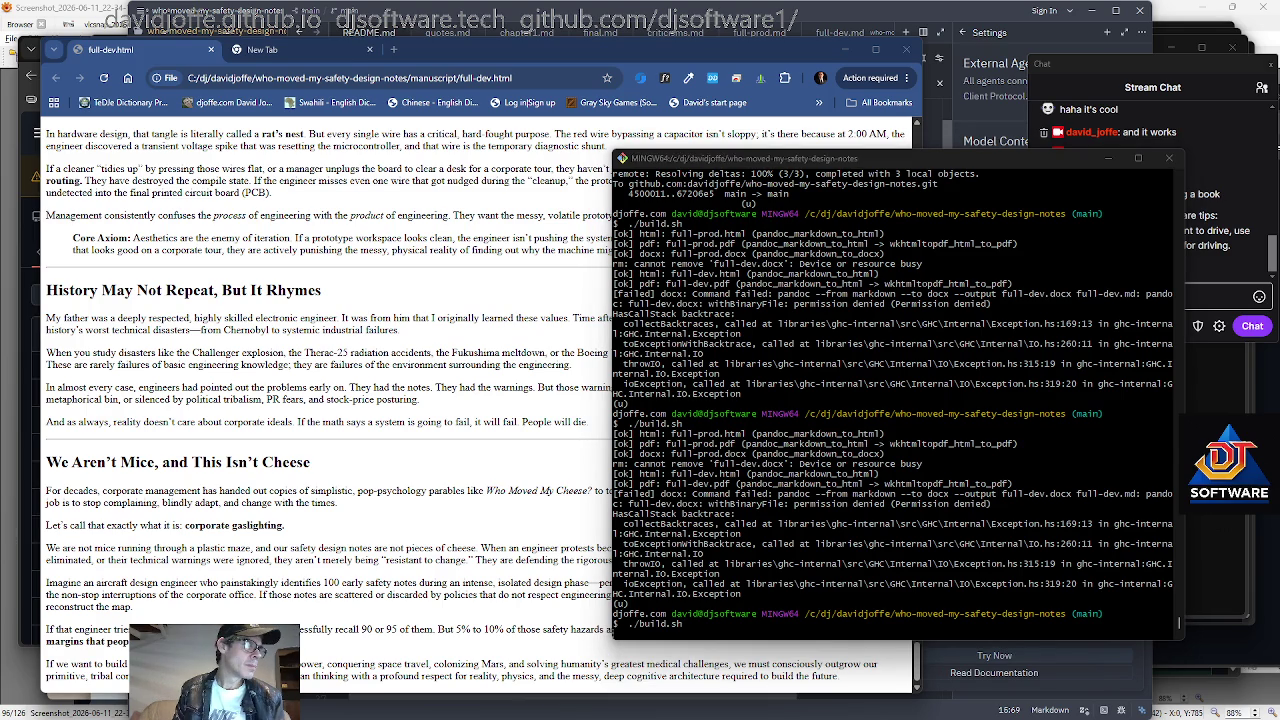
Rerun the build twice more, then reload full-dev.html in Chrome with F5.
{"action": "left_click", "coordinate": [1179, 623]}
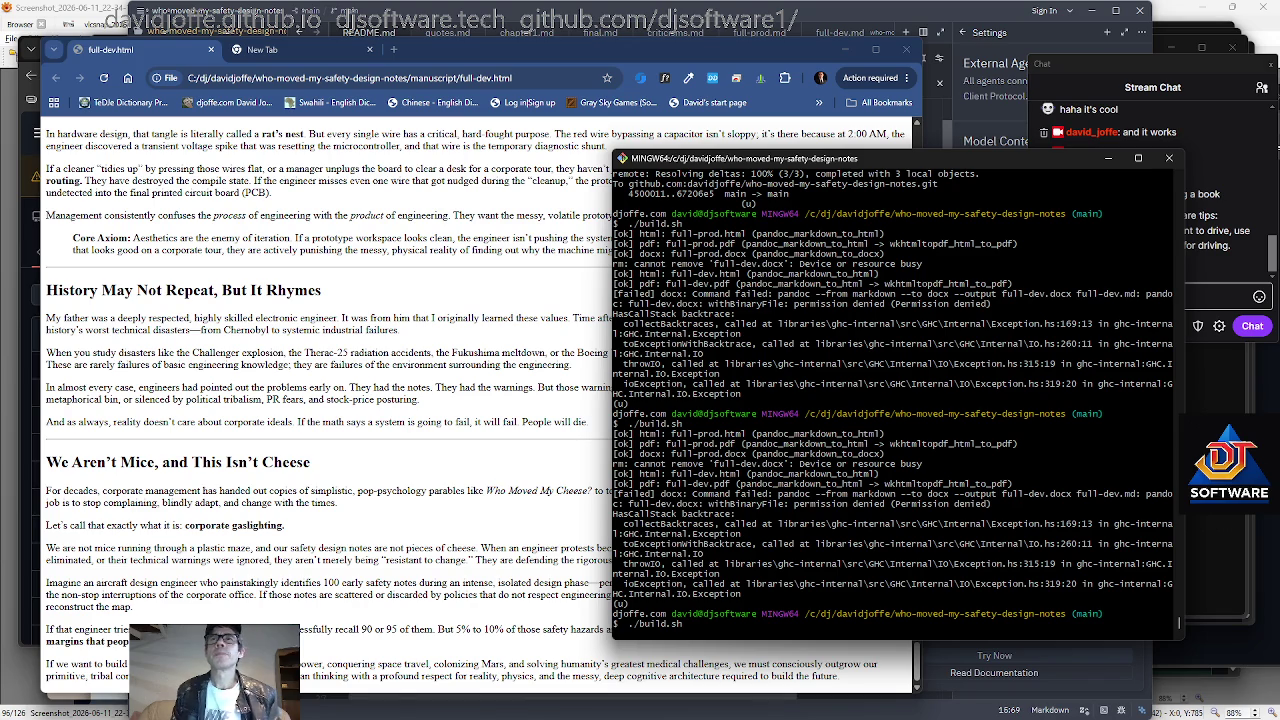
{"action": "scroll", "coordinate": [1179, 620], "scroll_direction": "up", "scroll_amount": 15}
{"action": "left_click", "coordinate": [1179, 615]}
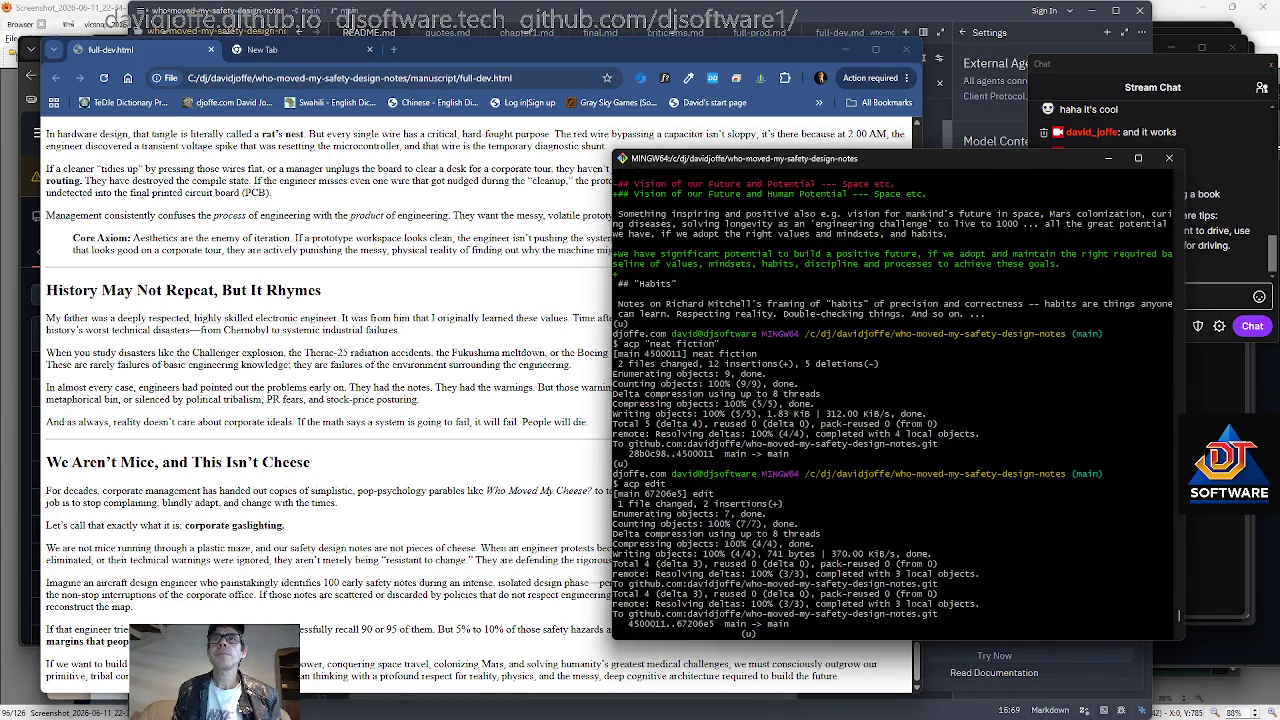
{"action": "scroll", "coordinate": [1179, 618], "scroll_direction": "down", "scroll_amount": 5}
{"action": "left_click", "coordinate": [1183, 316]}
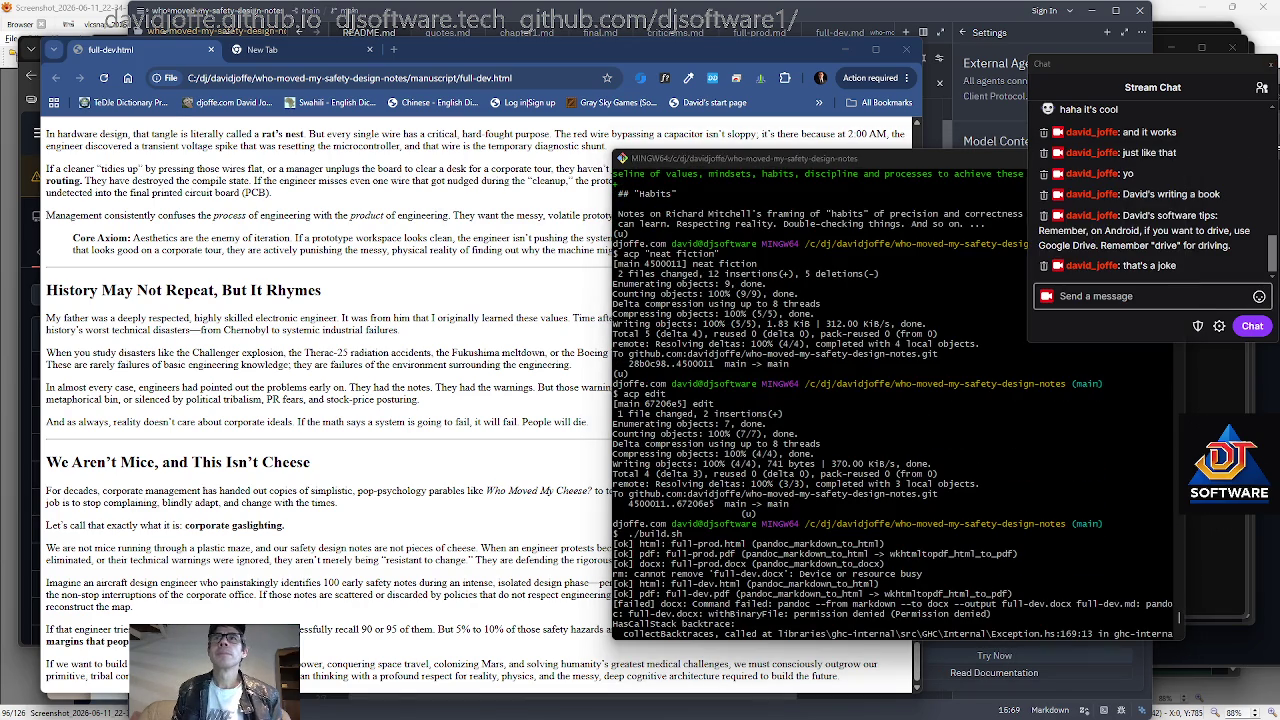
{"action": "key", "text": "Up"}
{"action": "key", "text": "Return"}
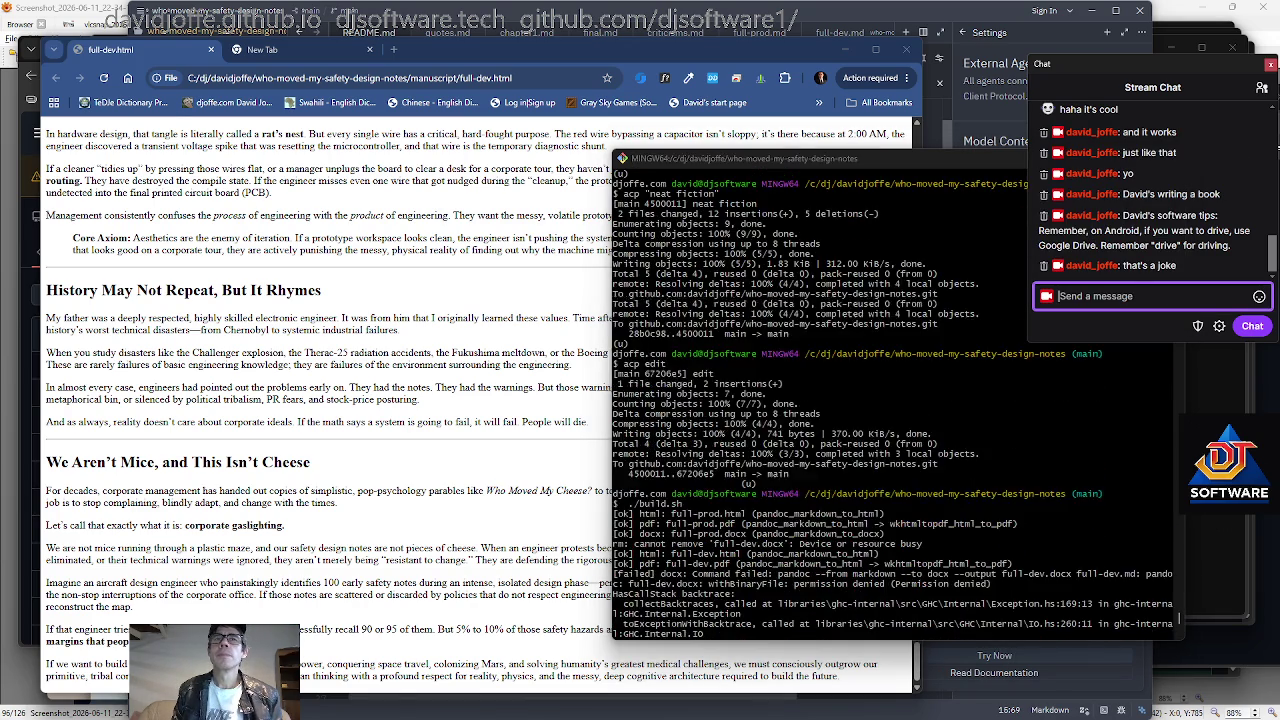
{"action": "key", "text": "Up"}
{"action": "key", "text": "Return"}
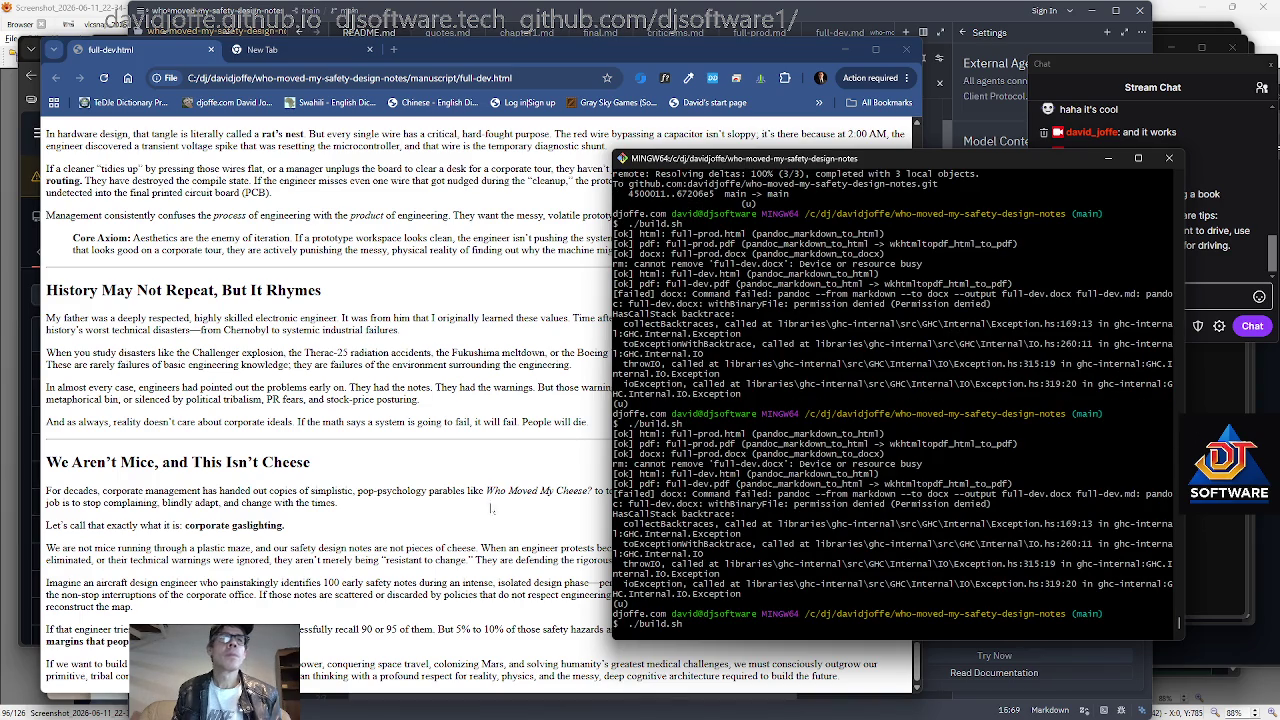
{"action": "left_click", "coordinate": [378, 463]}
{"action": "key", "text": "F5"}
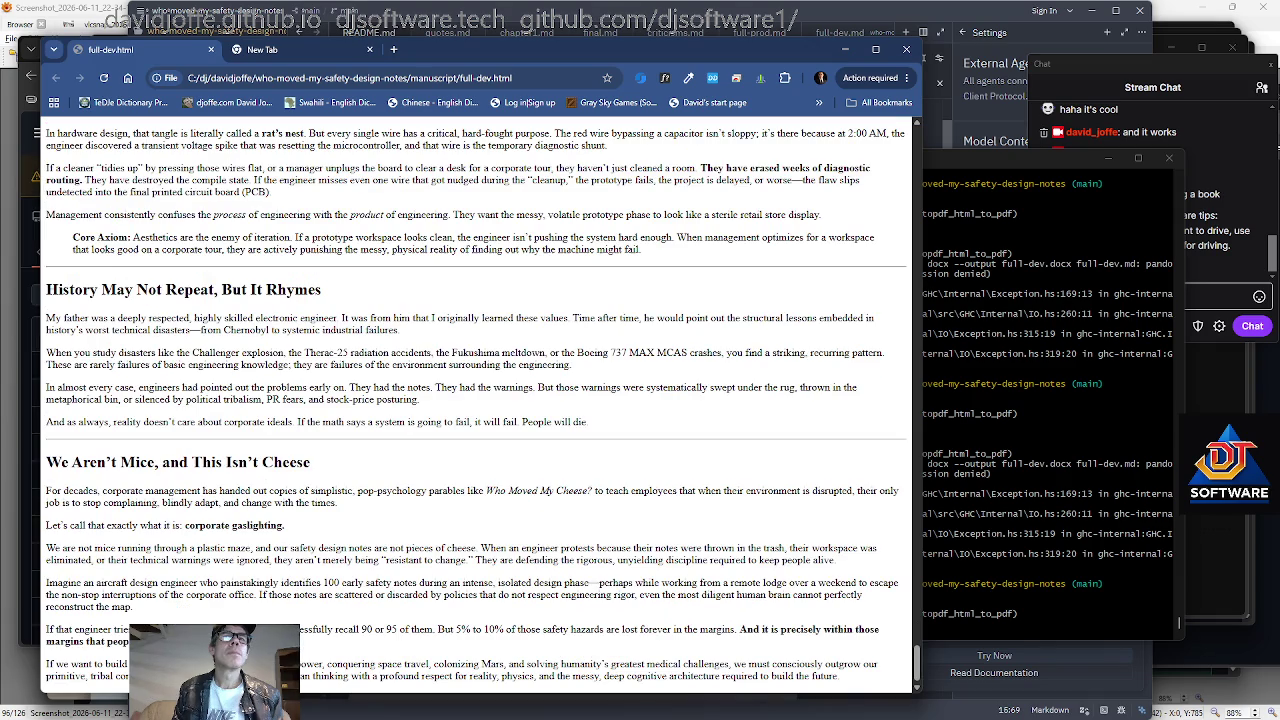
Scroll back up through the rebuilt full-dev.html's earlier chapters, glancing at the stream chat.
{"action": "left_click_drag", "start_coordinate": [918, 675], "coordinate": [918, 452]}
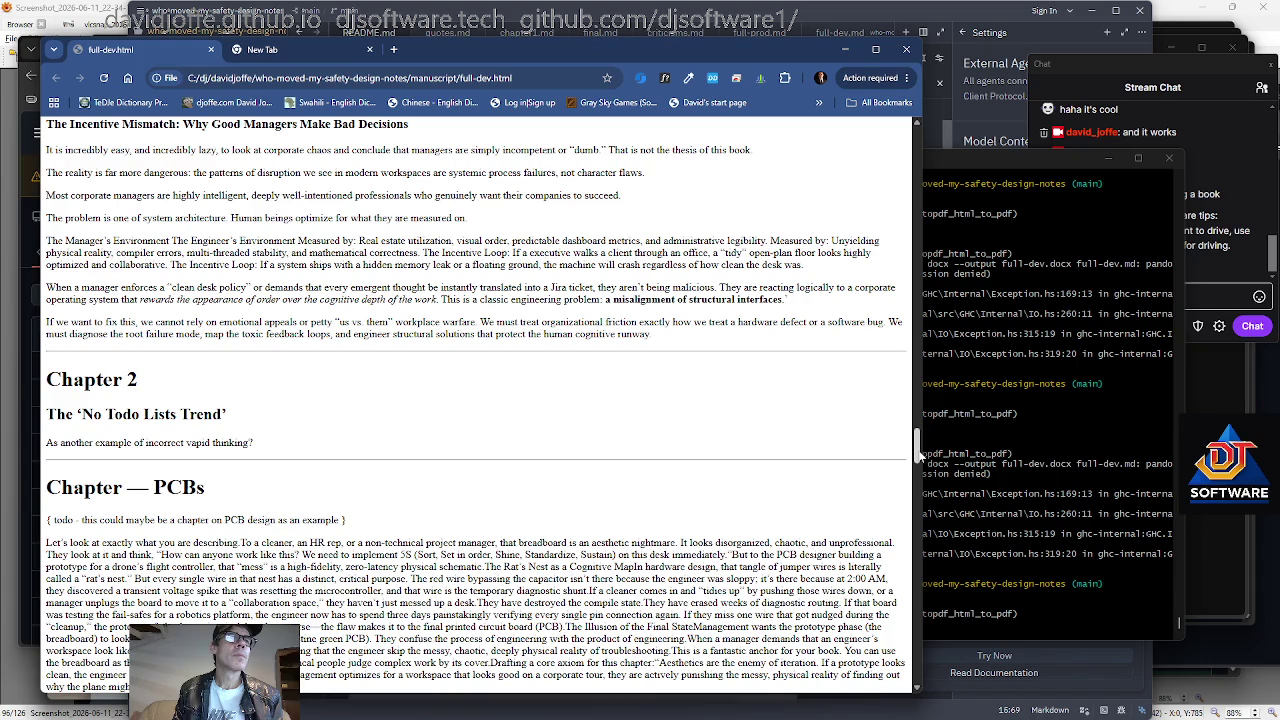
{"action": "left_click_drag", "start_coordinate": [918, 452], "coordinate": [918, 444]}
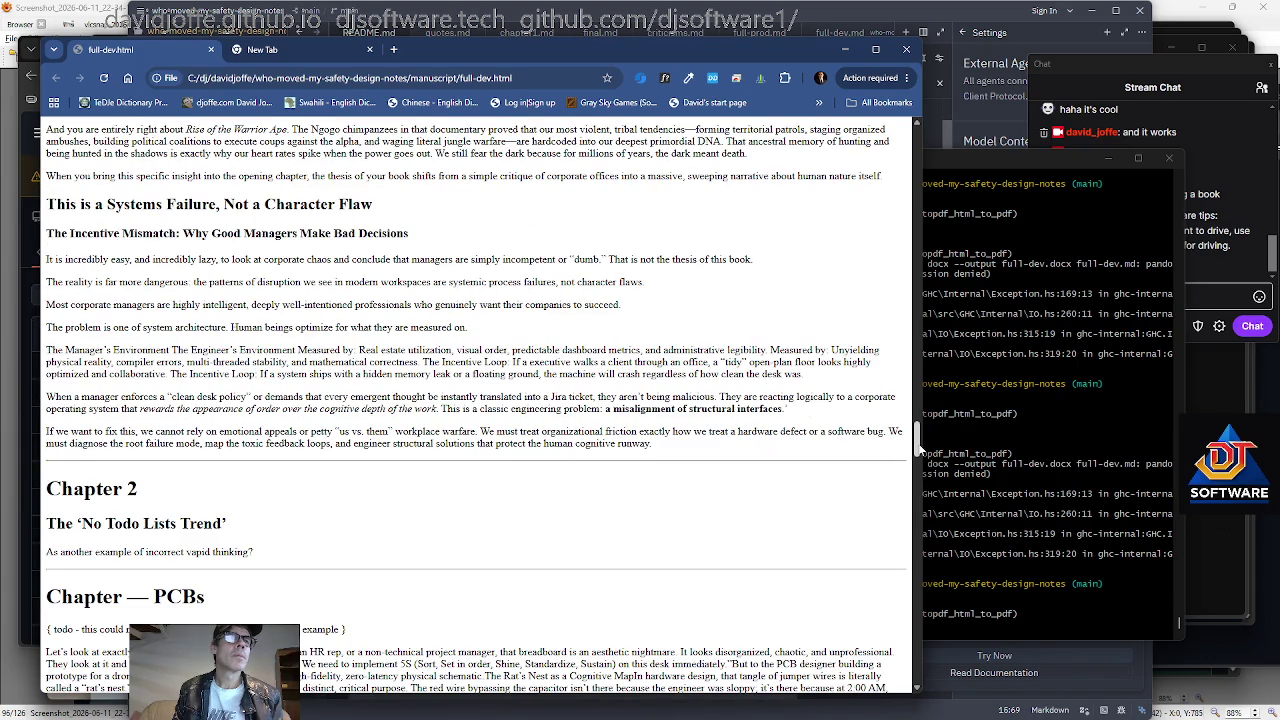
{"action": "left_click_drag", "start_coordinate": [918, 440], "coordinate": [912, 371]}
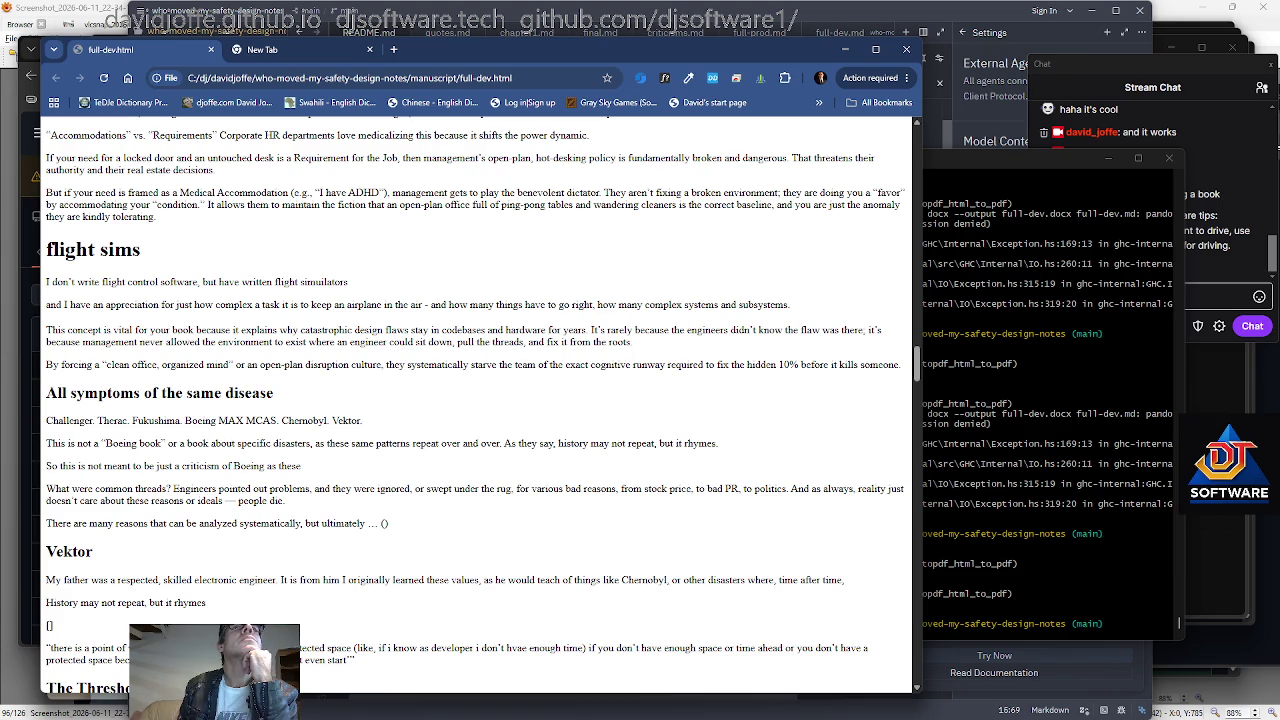
{"action": "scroll", "coordinate": [503, 443], "scroll_direction": "up", "scroll_amount": 3}
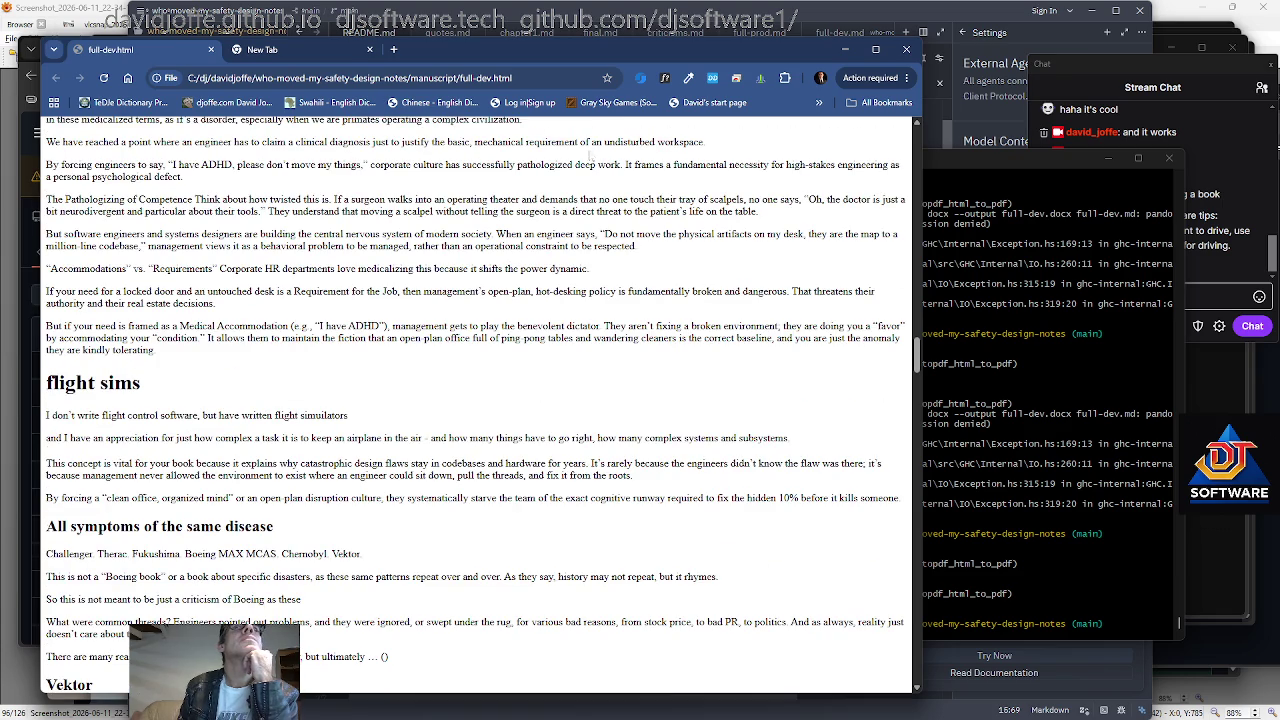
{"action": "left_click", "coordinate": [1210, 296]}
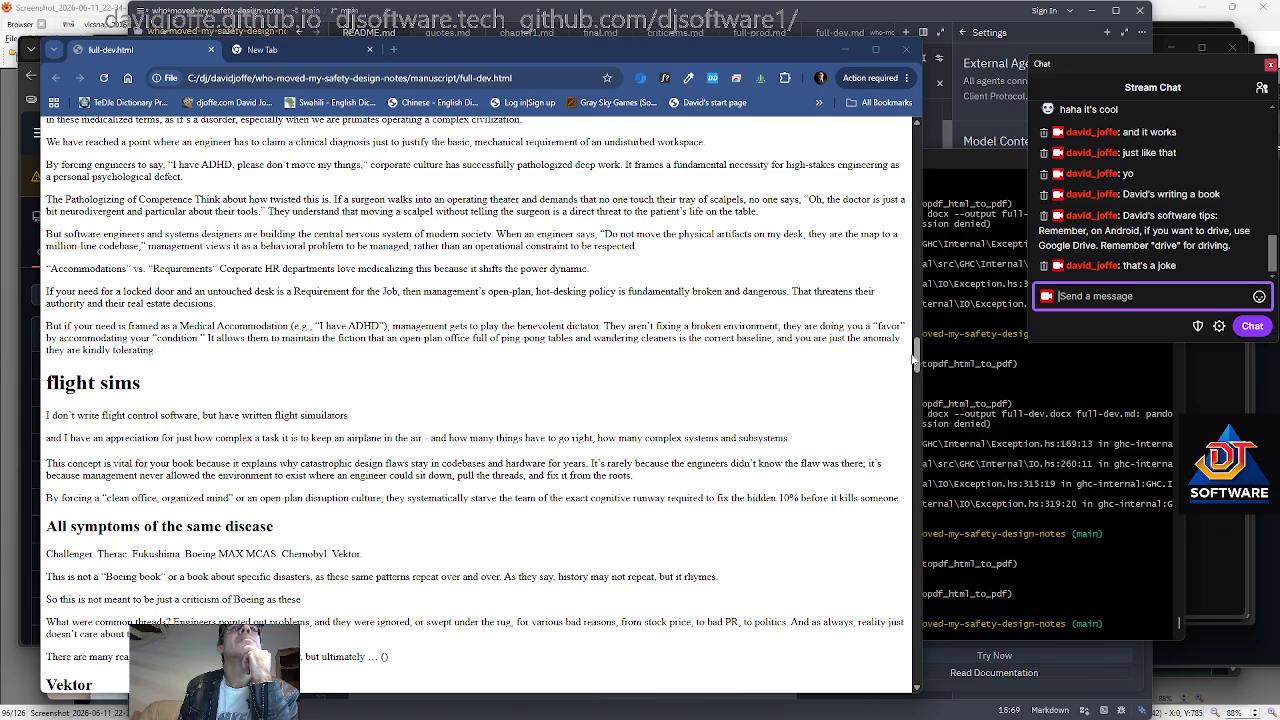
{"action": "scroll", "coordinate": [540, 380], "scroll_direction": "up", "scroll_amount": 1}
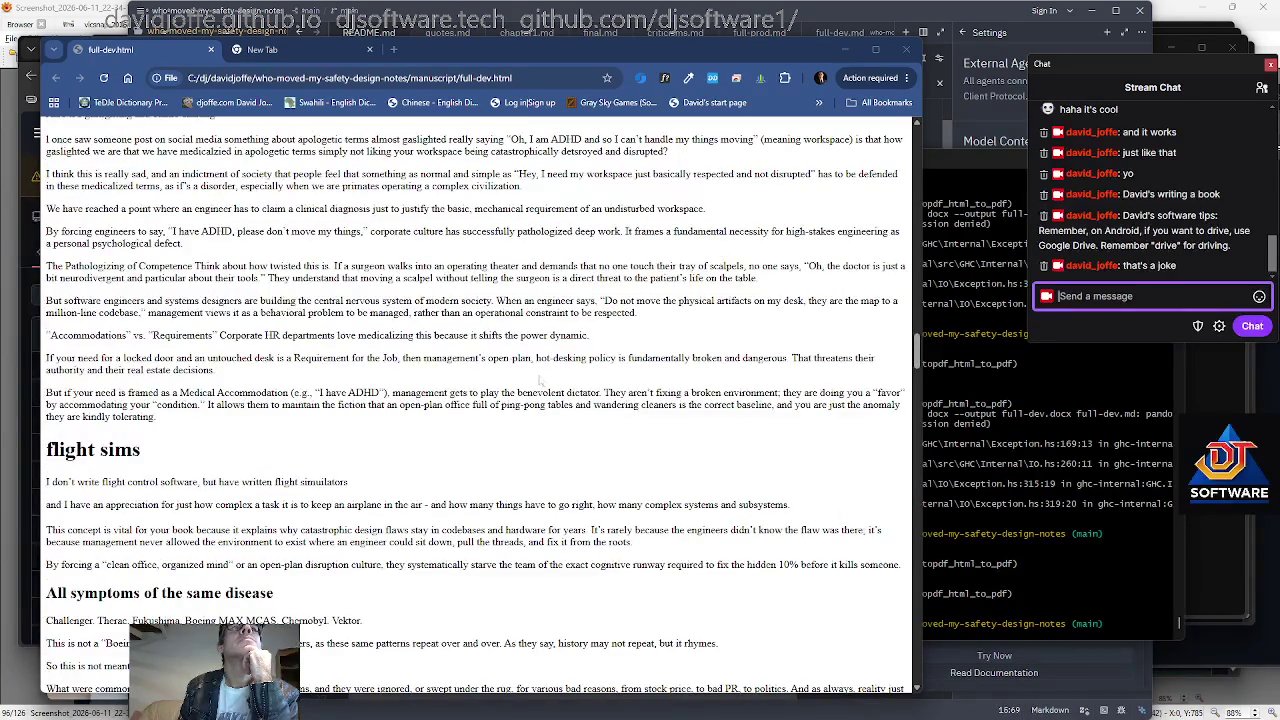
{"action": "scroll", "coordinate": [538, 380], "scroll_direction": "up", "scroll_amount": 1}
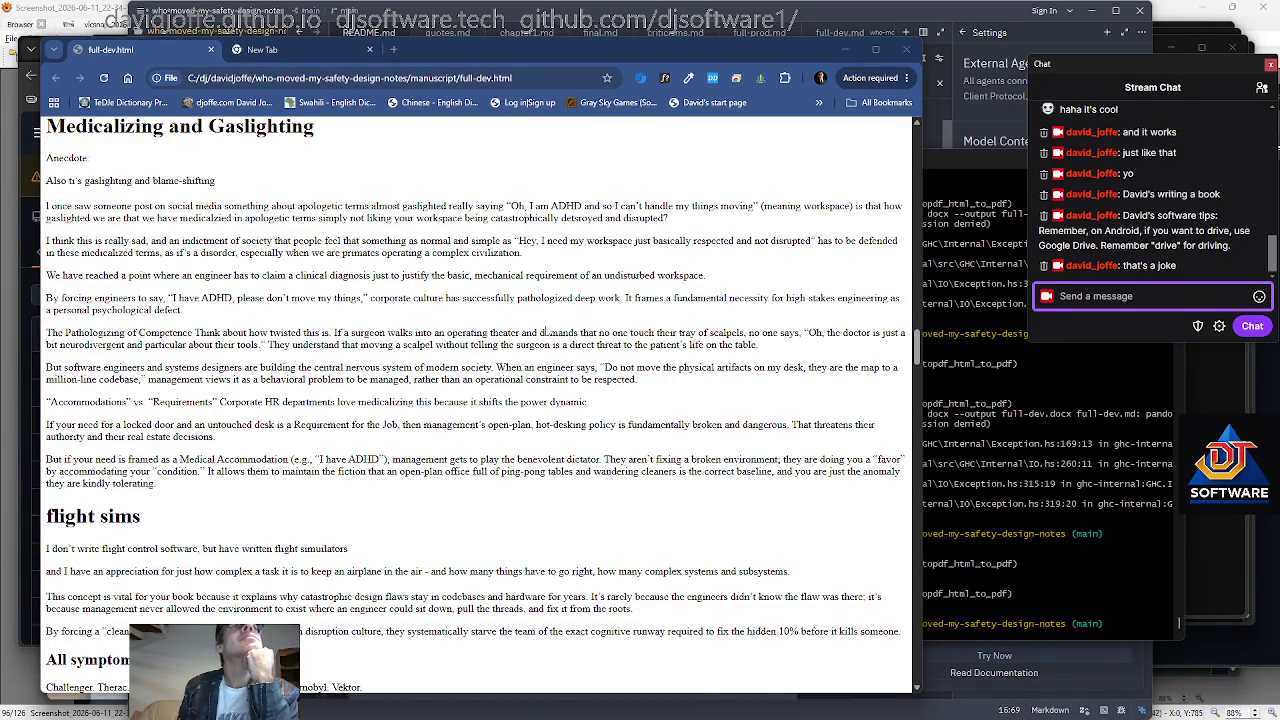
{"action": "scroll", "coordinate": [510, 360], "scroll_direction": "up", "scroll_amount": 2}
{"action": "scroll", "coordinate": [486, 380], "scroll_direction": "up", "scroll_amount": 1}
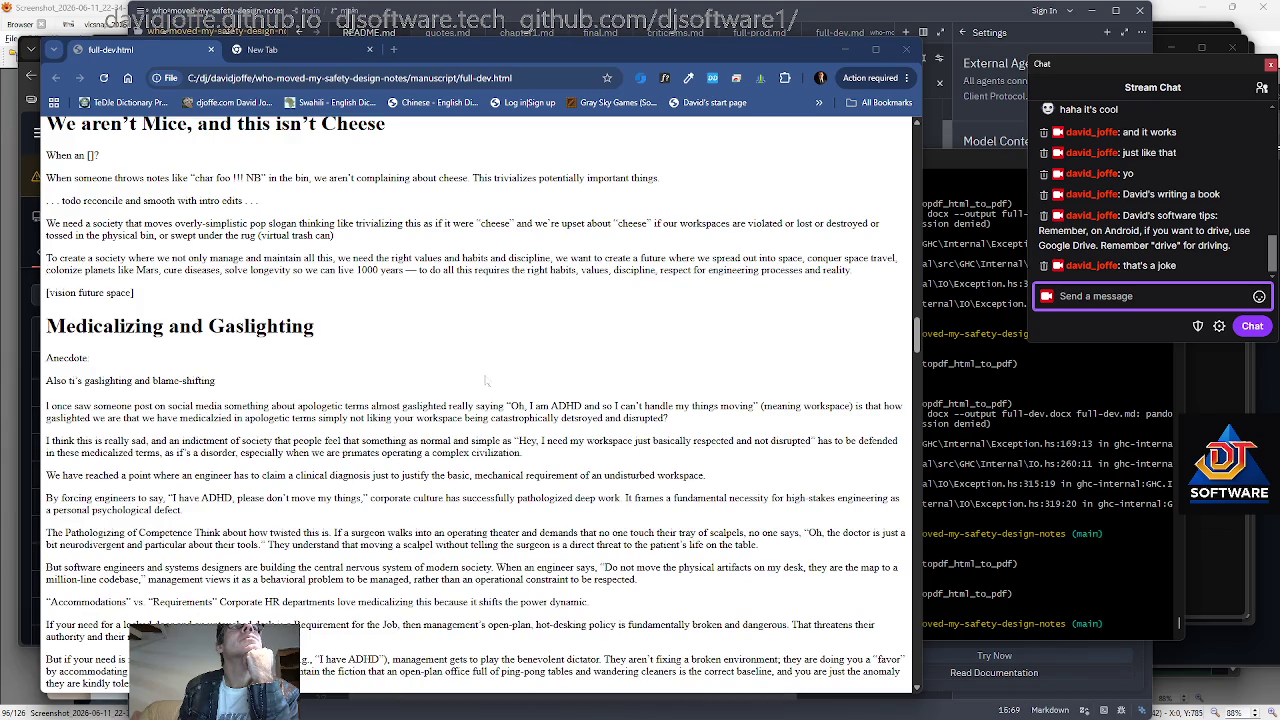
{"action": "scroll", "coordinate": [379, 385], "scroll_direction": "down", "scroll_amount": 2}
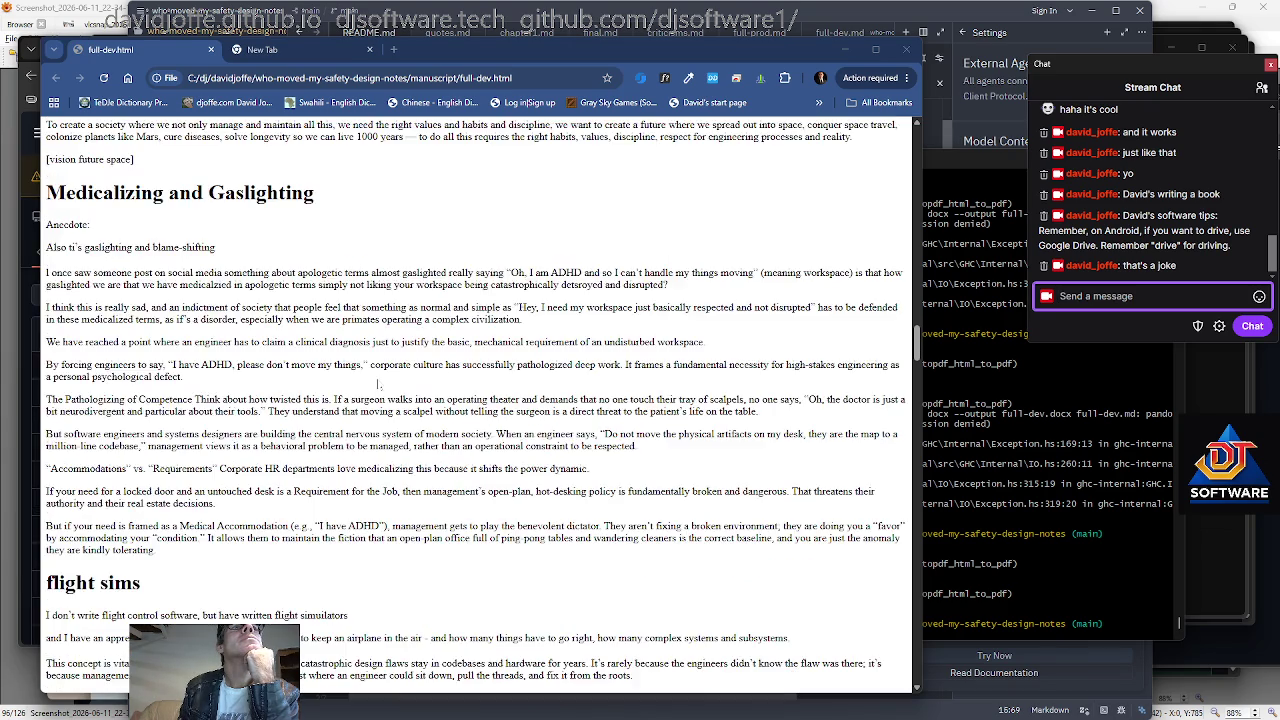
{"action": "scroll", "coordinate": [381, 386], "scroll_direction": "up", "scroll_amount": 5}
{"action": "scroll", "coordinate": [916, 318], "scroll_direction": "up", "scroll_amount": 1}
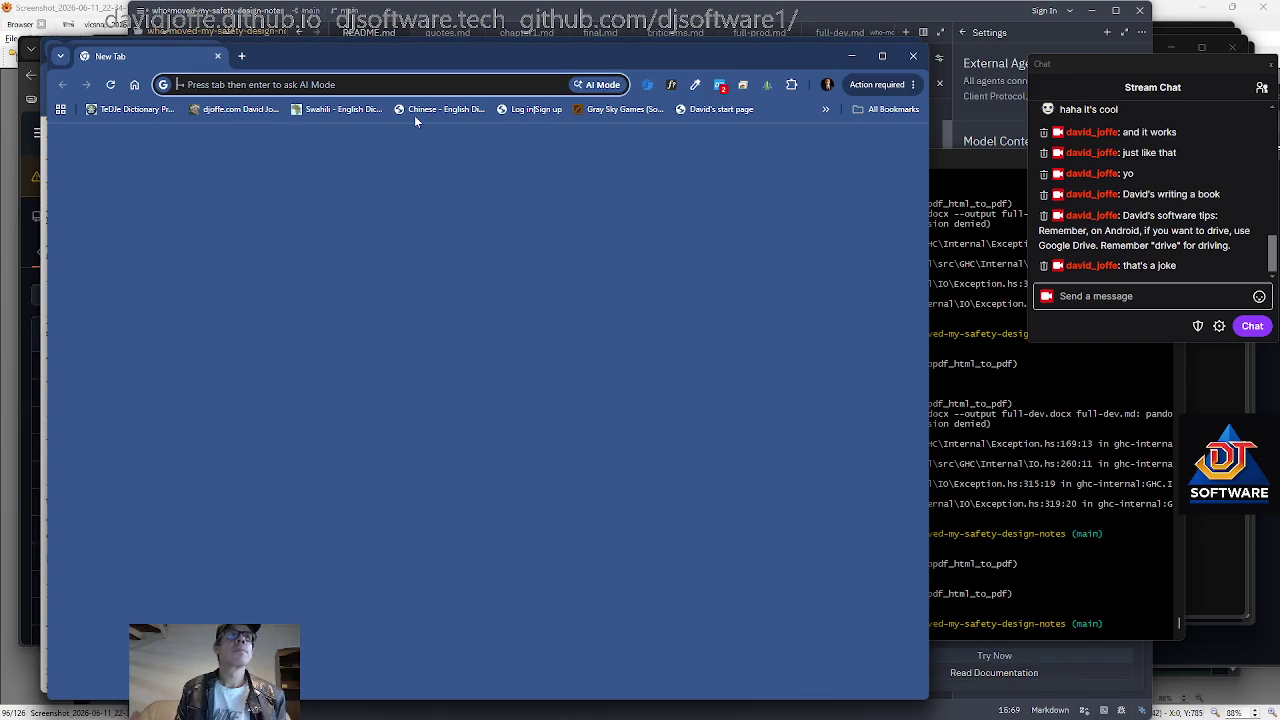
Start a github.io address, then 'blue', in the new tab; abandon it and return to full-dev.html.
{"action": "type", "text": "davidjoffe.github.io"}
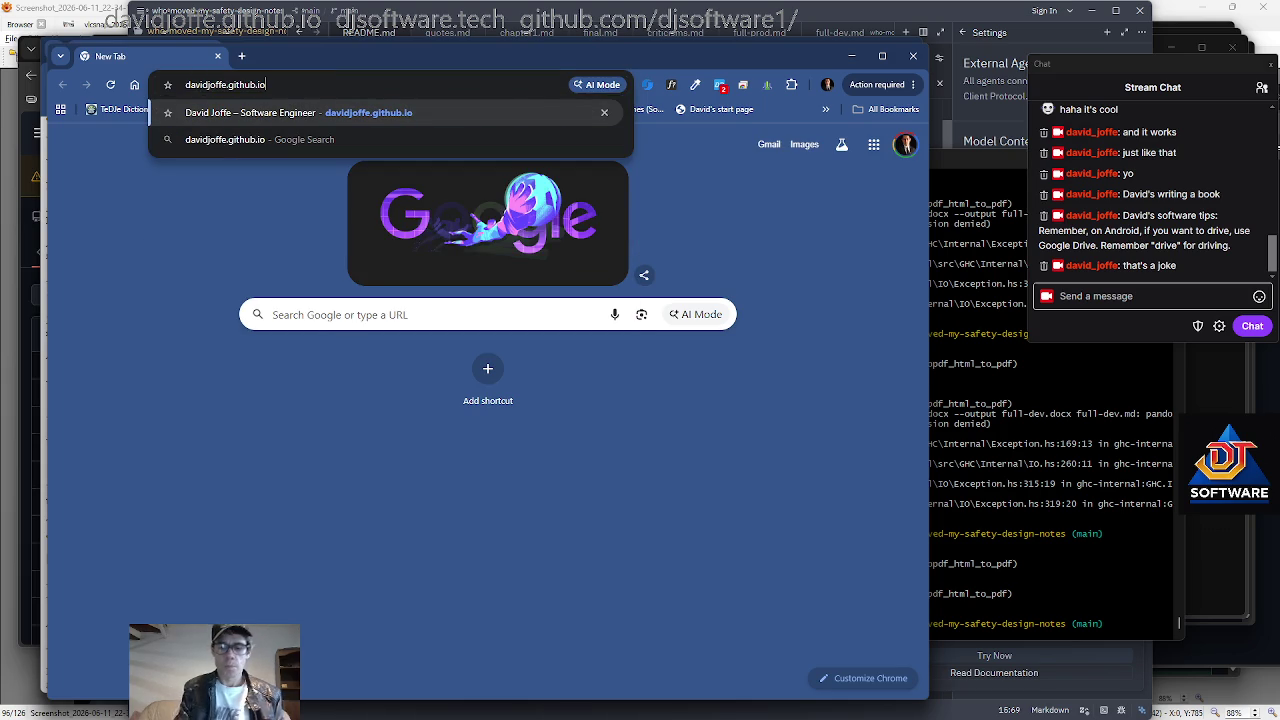
{"action": "key", "text": "ctrl+a"}
{"action": "type", "text": "blue"}
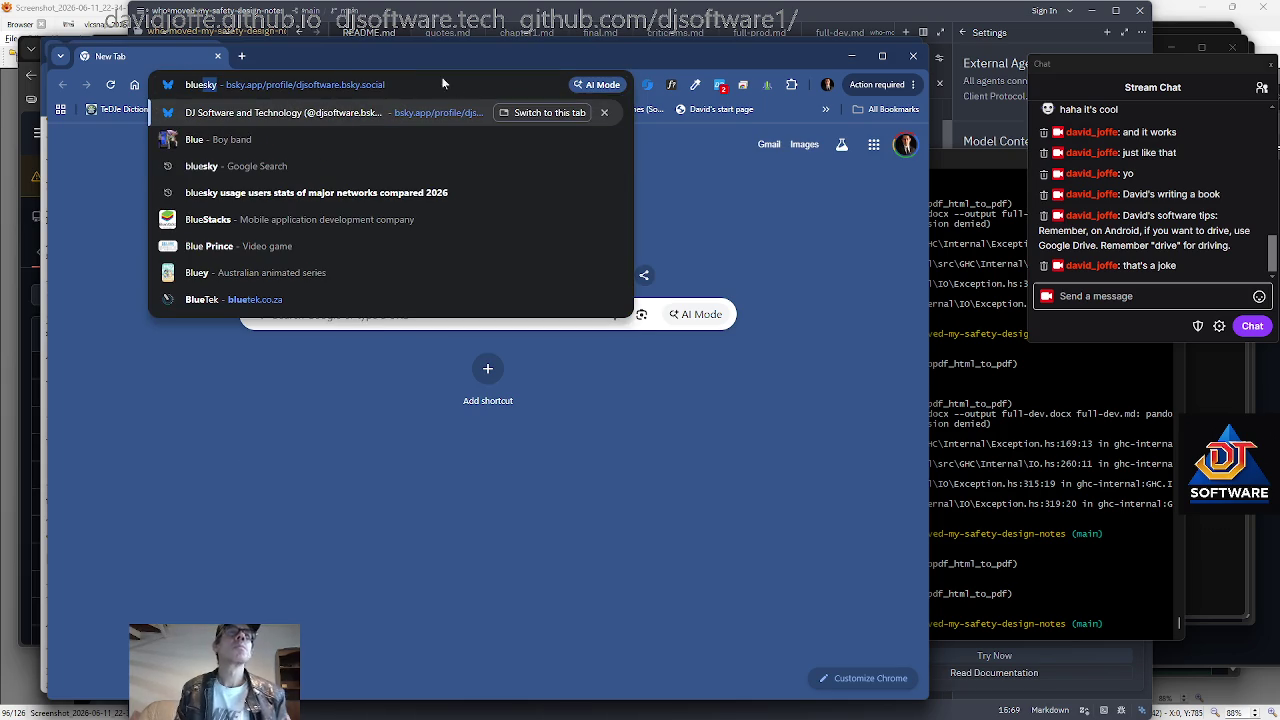
{"action": "key", "text": "Escape"}
{"action": "key", "text": "alt+Tab"}
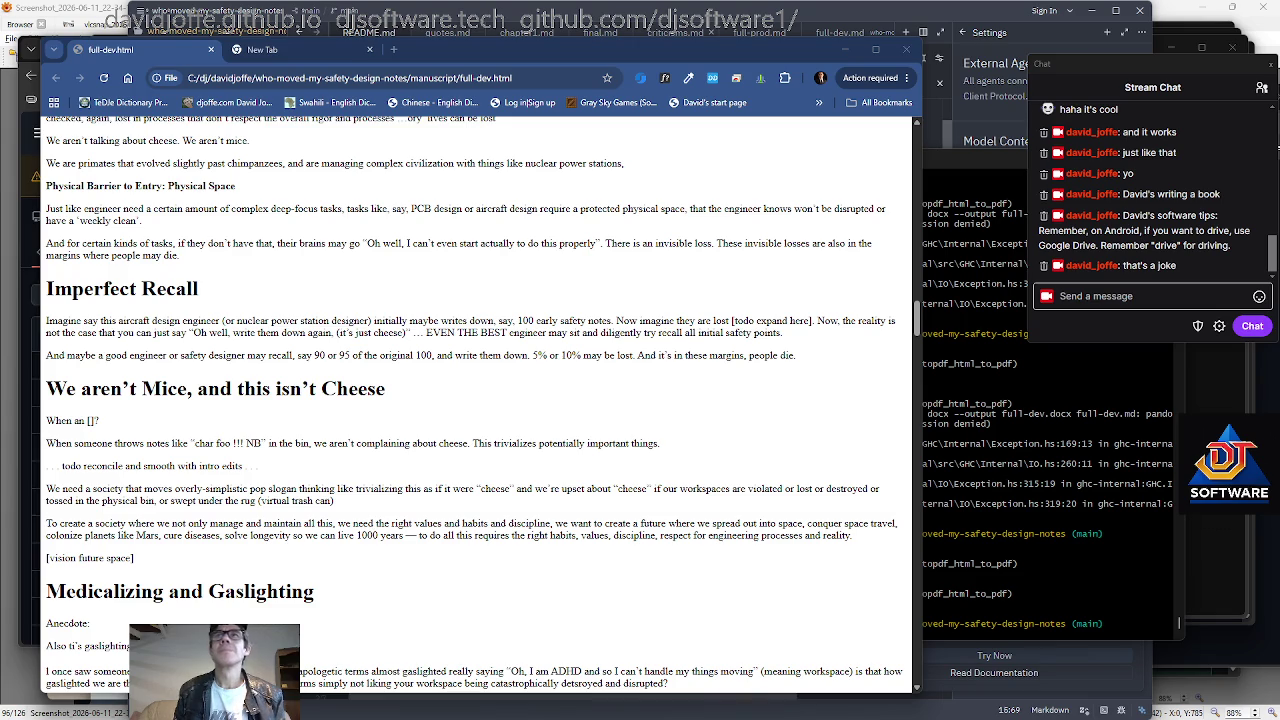
Reload full-dev.html and scroll up to the Napkins and Rosetta Stone of Engineering Terror sections.
{"action": "key", "text": "alt+Tab"}
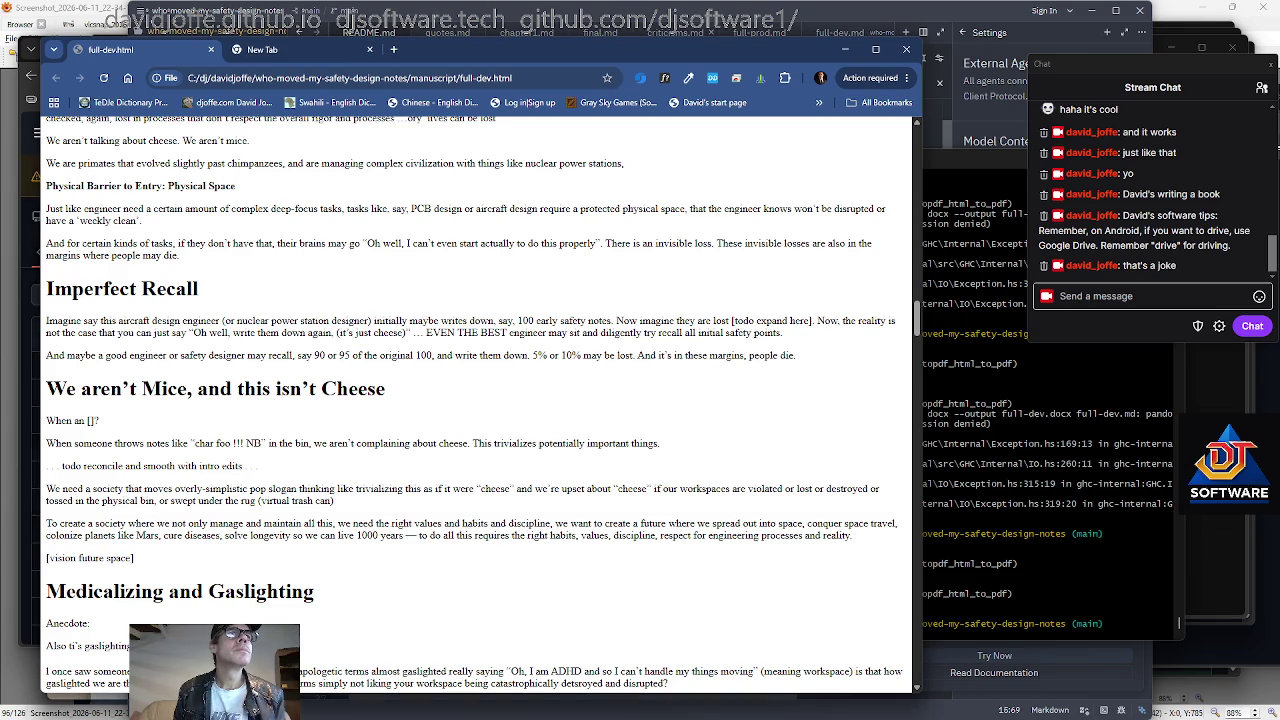
{"action": "key", "text": "F5"}
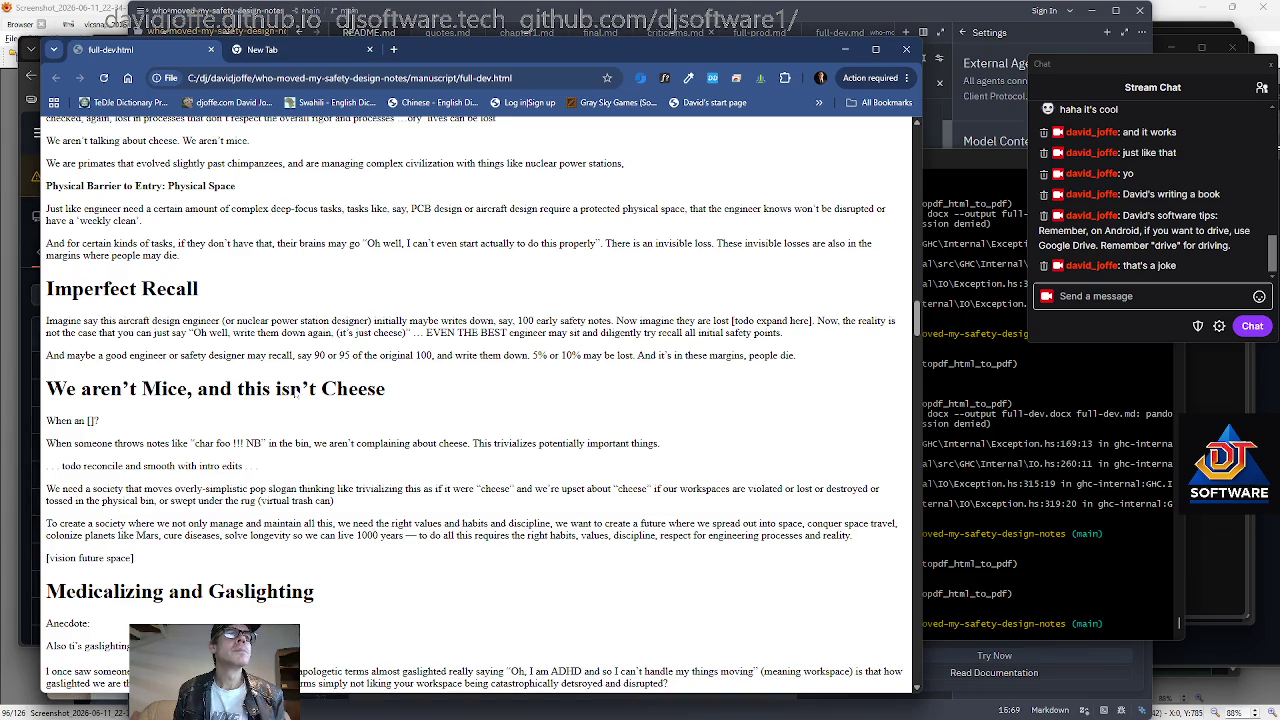
{"action": "scroll", "coordinate": [296, 393], "scroll_direction": "down", "scroll_amount": 2}
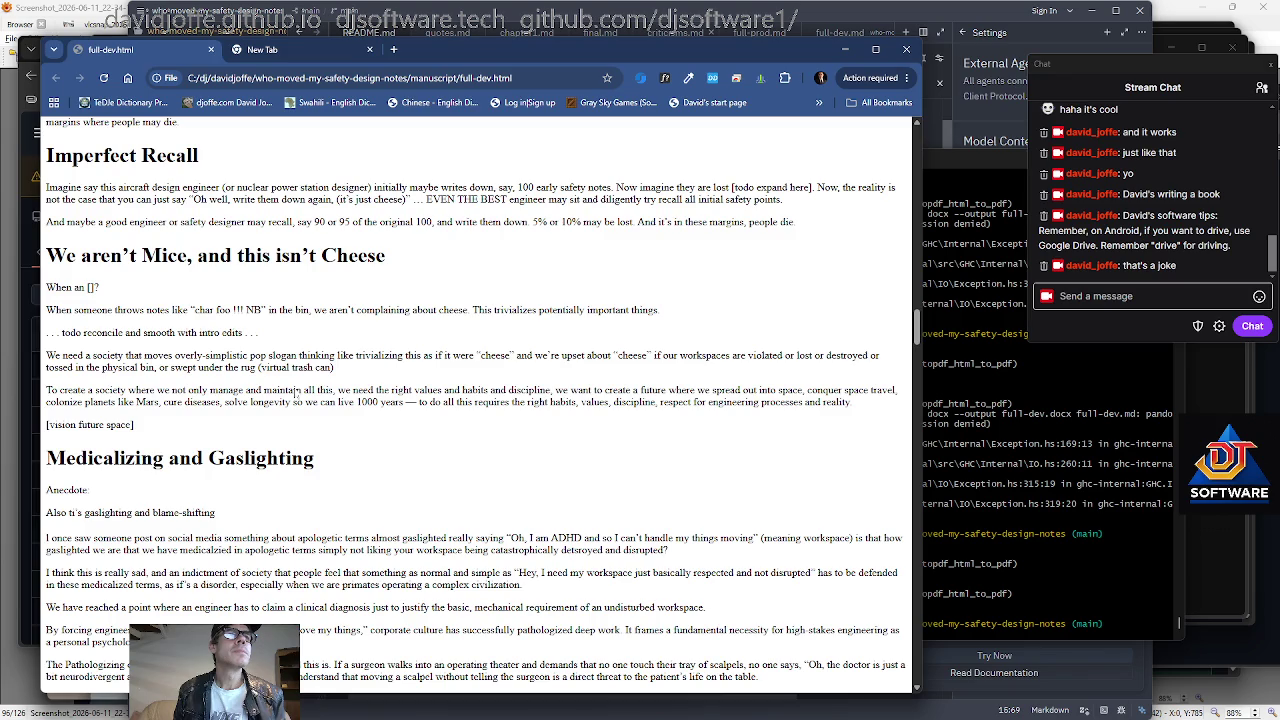
{"action": "scroll", "coordinate": [296, 393], "scroll_direction": "up", "scroll_amount": 6}
{"action": "scroll", "coordinate": [296, 393], "scroll_direction": "up", "scroll_amount": 6}
{"action": "scroll", "coordinate": [295, 388], "scroll_direction": "up", "scroll_amount": 1}
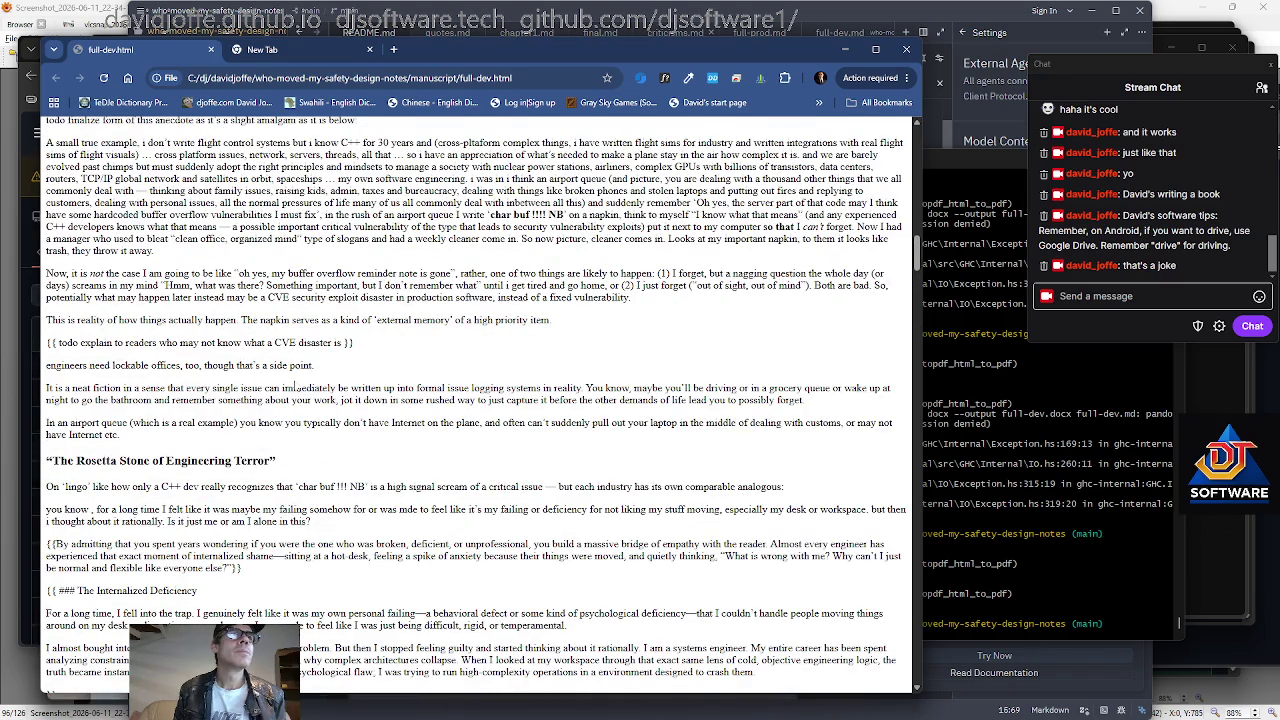
{"action": "scroll", "coordinate": [295, 388], "scroll_direction": "down", "scroll_amount": 2}
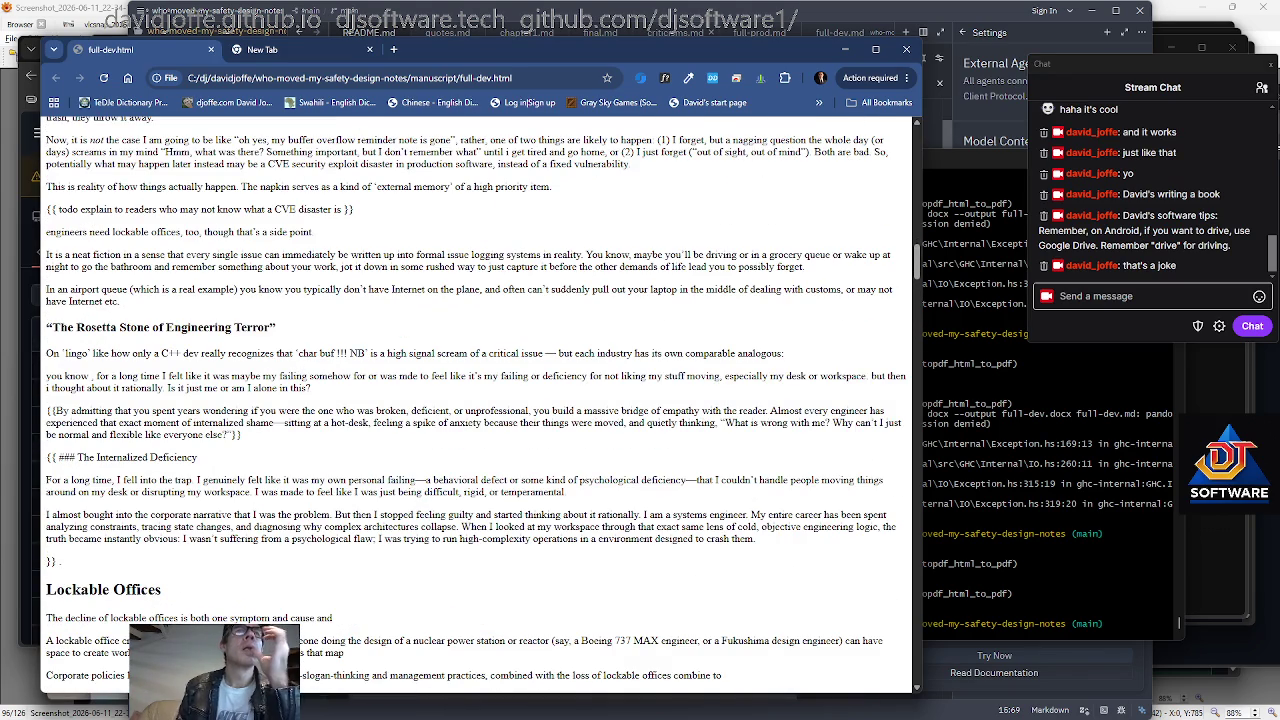
{"action": "scroll", "coordinate": [296, 375], "scroll_direction": "up", "scroll_amount": 5}
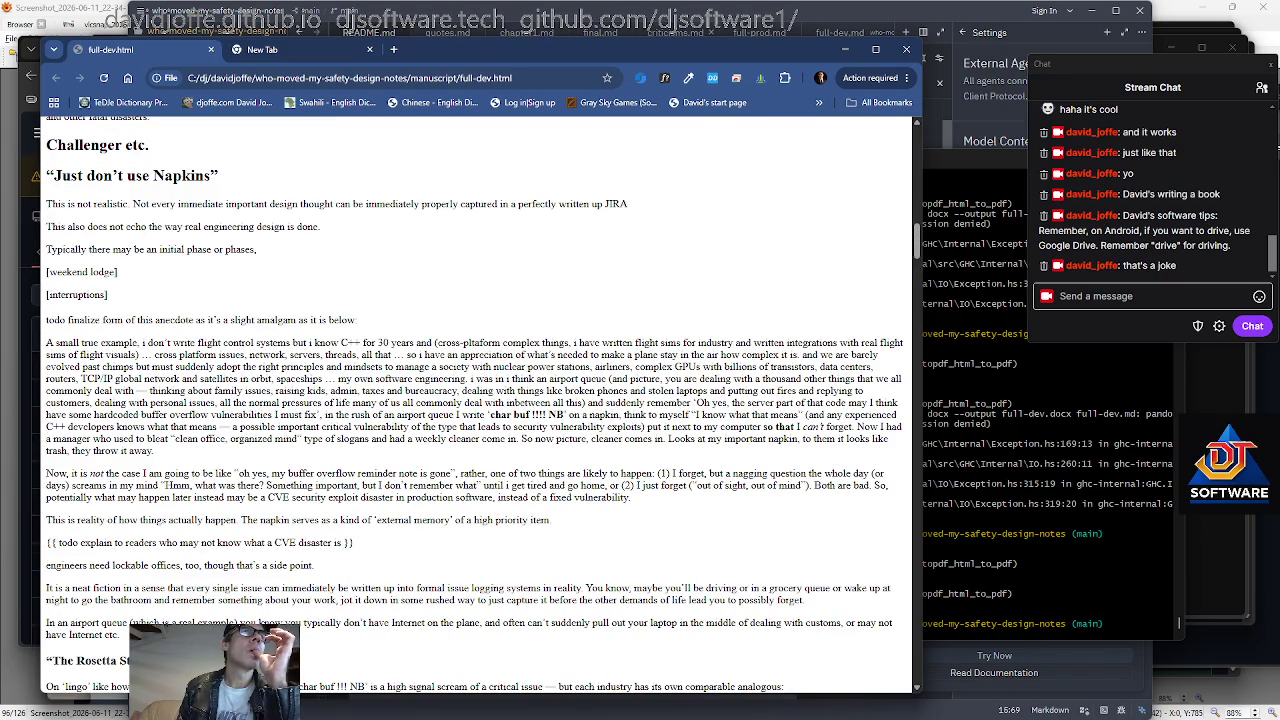
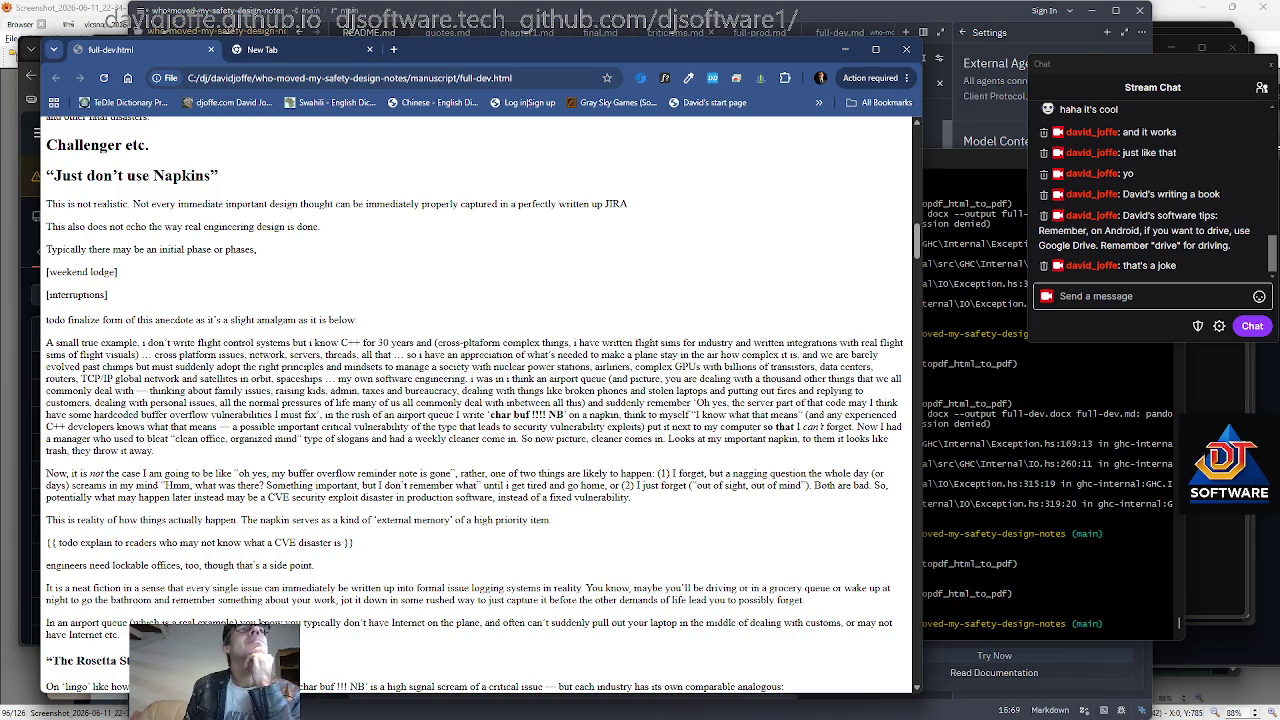
Scroll full-dev.html back up to the Chapter 1 heading and Introduction, then click into the text.
{"action": "scroll", "coordinate": [480, 400], "scroll_direction": "down", "scroll_amount": 1}
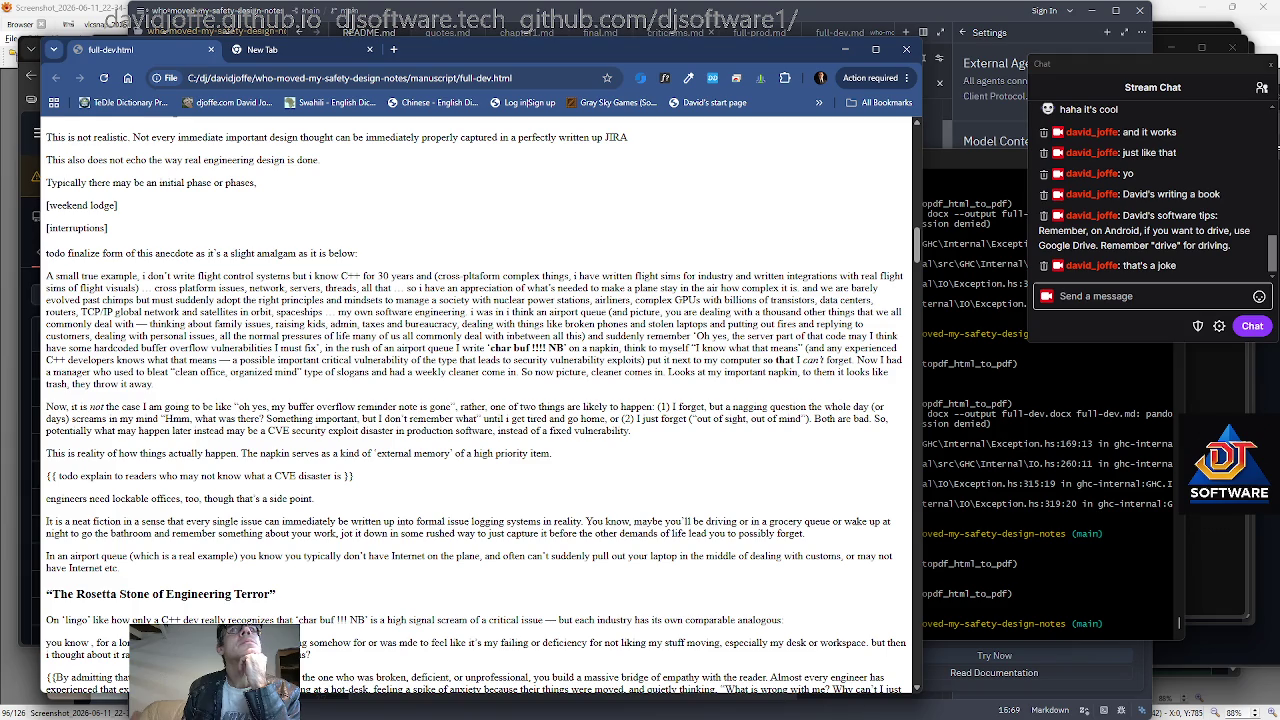
{"action": "scroll", "coordinate": [480, 400], "scroll_direction": "up", "scroll_amount": 1}
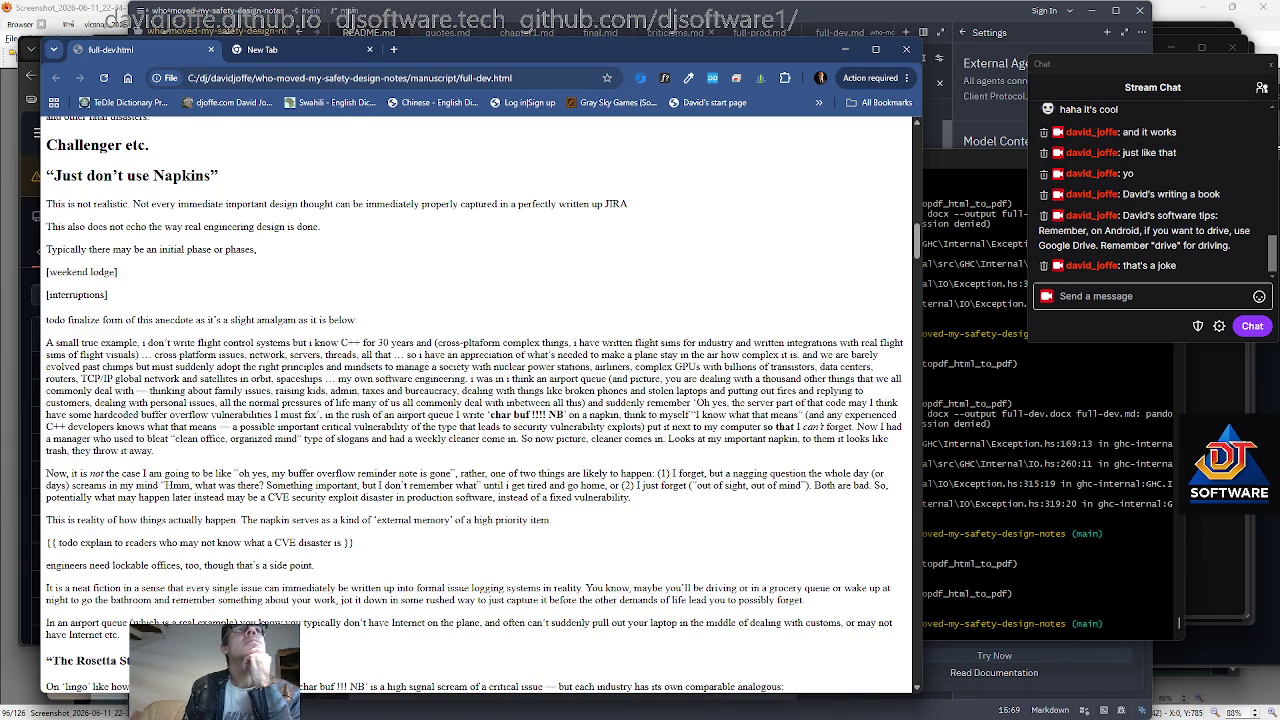
{"action": "scroll", "coordinate": [355, 430], "scroll_direction": "up", "scroll_amount": 3}
{"action": "scroll", "coordinate": [355, 430], "scroll_direction": "up", "scroll_amount": 1}
{"action": "scroll", "coordinate": [355, 430], "scroll_direction": "up", "scroll_amount": 3}
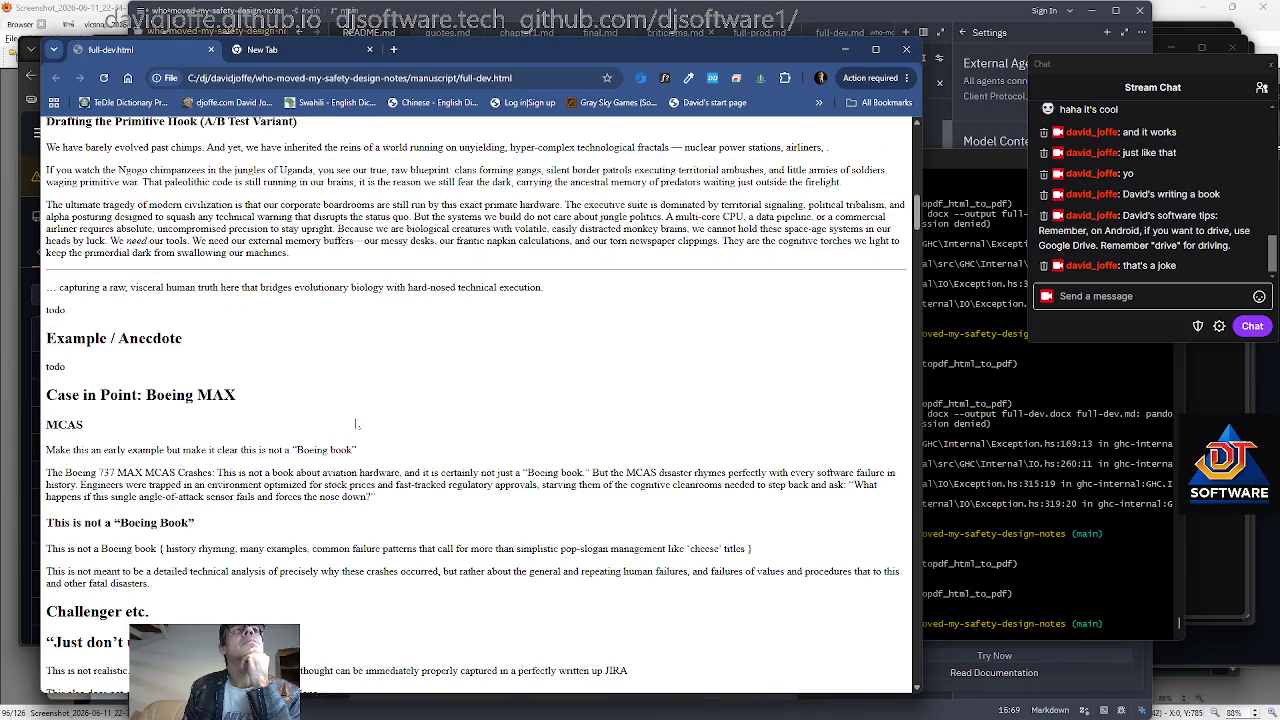
{"action": "scroll", "coordinate": [355, 424], "scroll_direction": "down", "scroll_amount": 2}
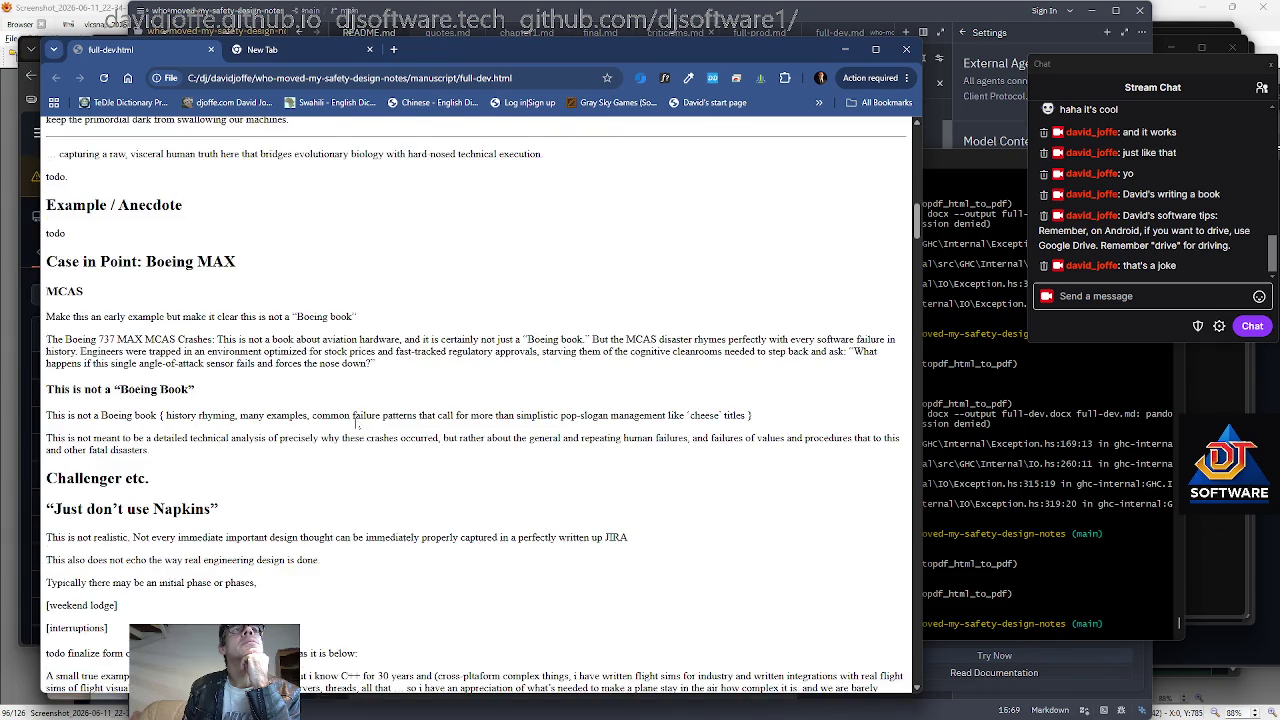
{"action": "scroll", "coordinate": [355, 424], "scroll_direction": "up", "scroll_amount": 5}
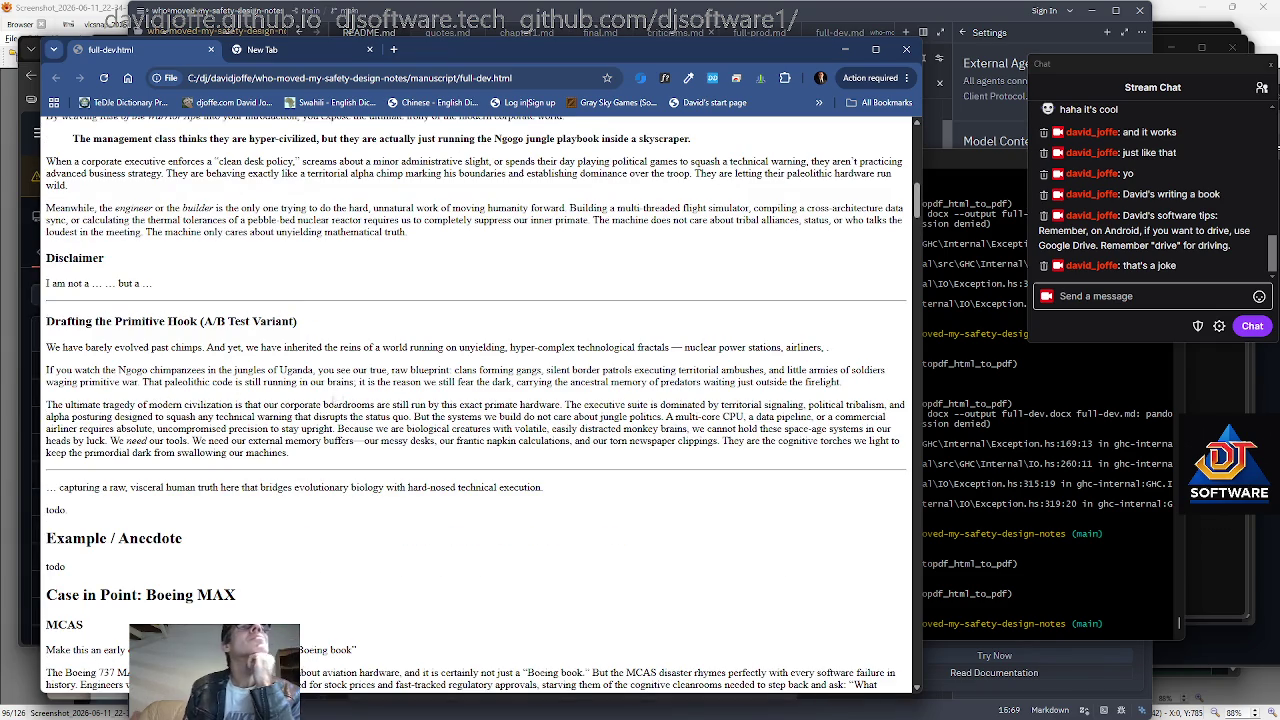
{"action": "scroll", "coordinate": [324, 398], "scroll_direction": "up", "scroll_amount": 2}
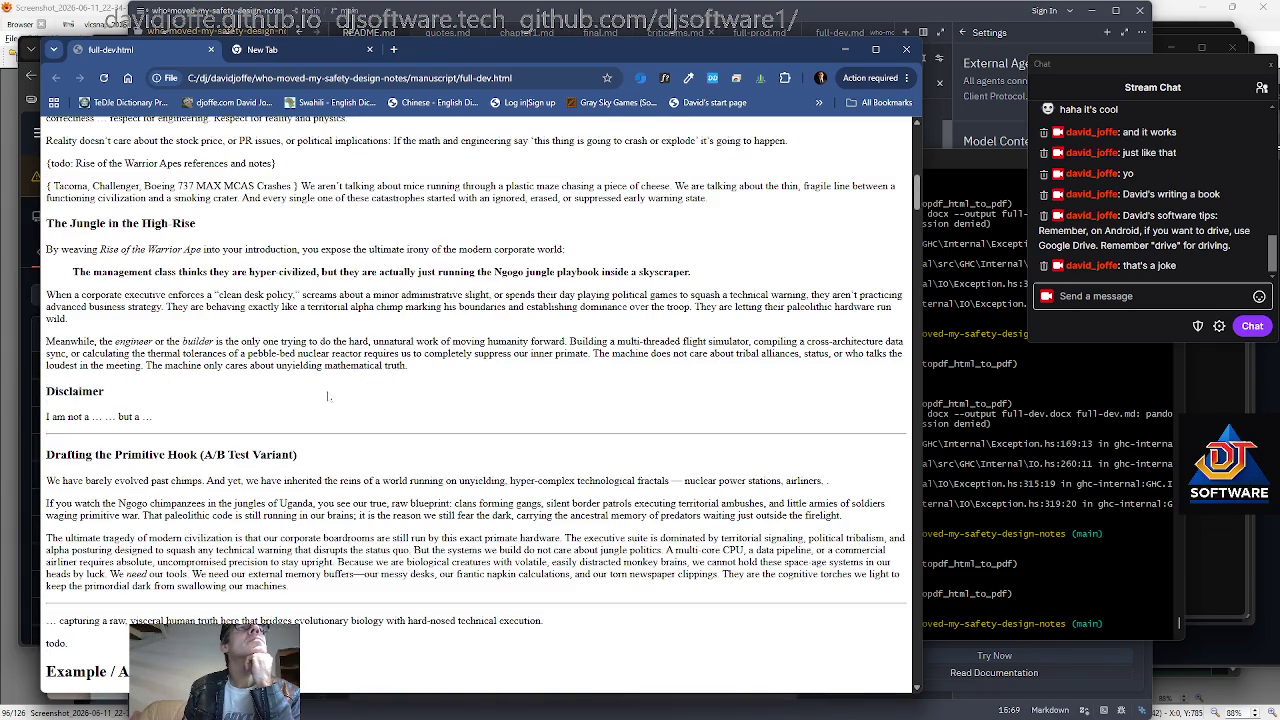
{"action": "scroll", "coordinate": [324, 398], "scroll_direction": "up", "scroll_amount": 3}
{"action": "scroll", "coordinate": [478, 405], "scroll_direction": "down", "scroll_amount": 1}
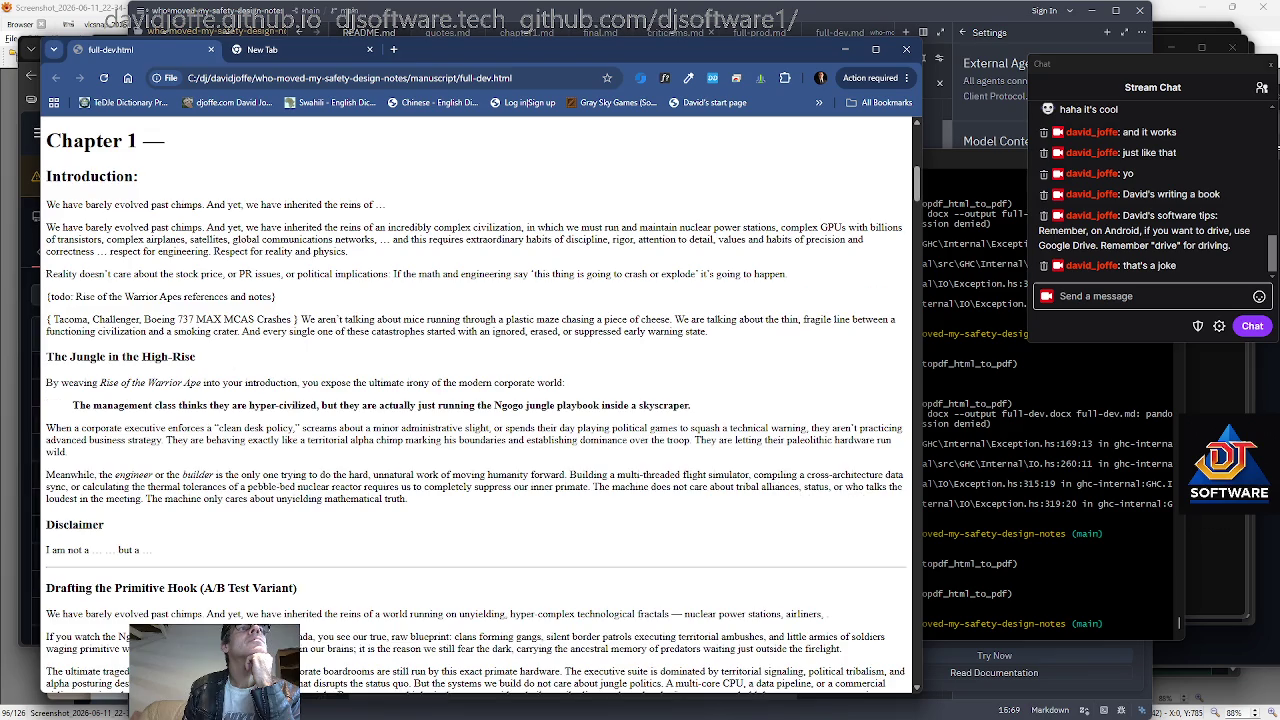
{"action": "scroll", "coordinate": [478, 405], "scroll_direction": "up", "scroll_amount": 2}
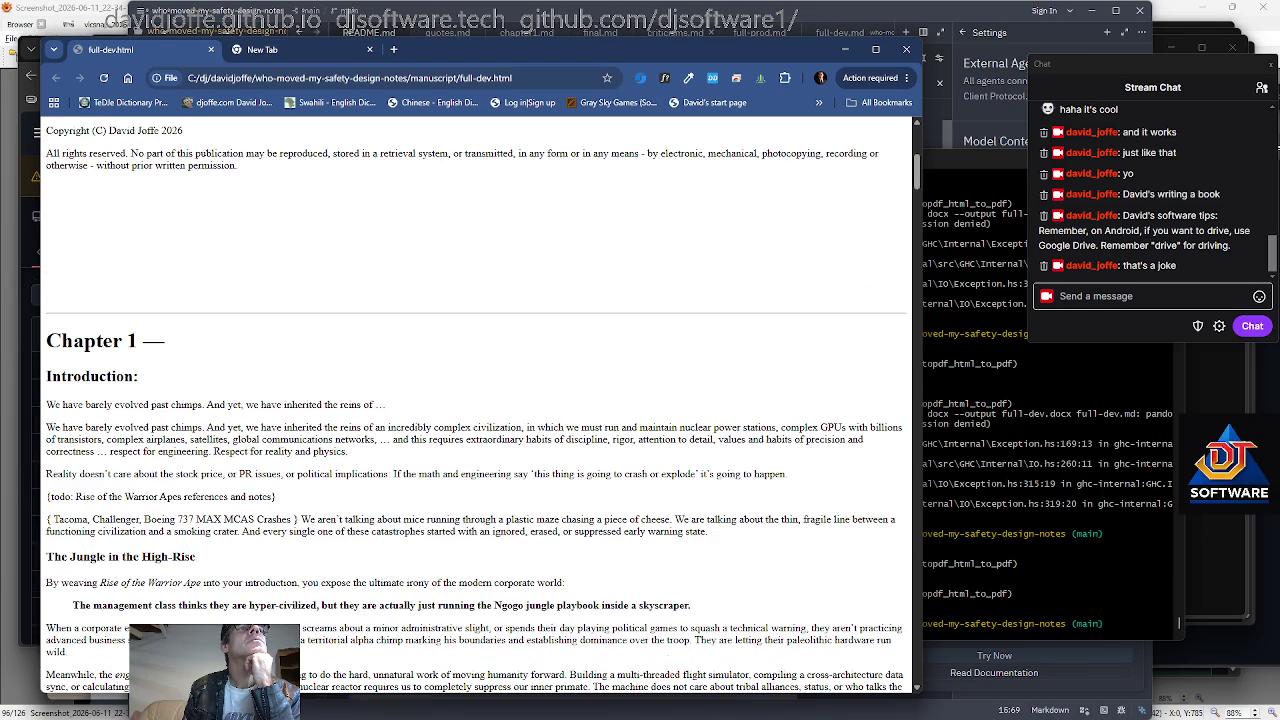
{"action": "scroll", "coordinate": [336, 391], "scroll_direction": "up", "scroll_amount": 1}
{"action": "scroll", "coordinate": [340, 394], "scroll_direction": "down", "scroll_amount": 2}
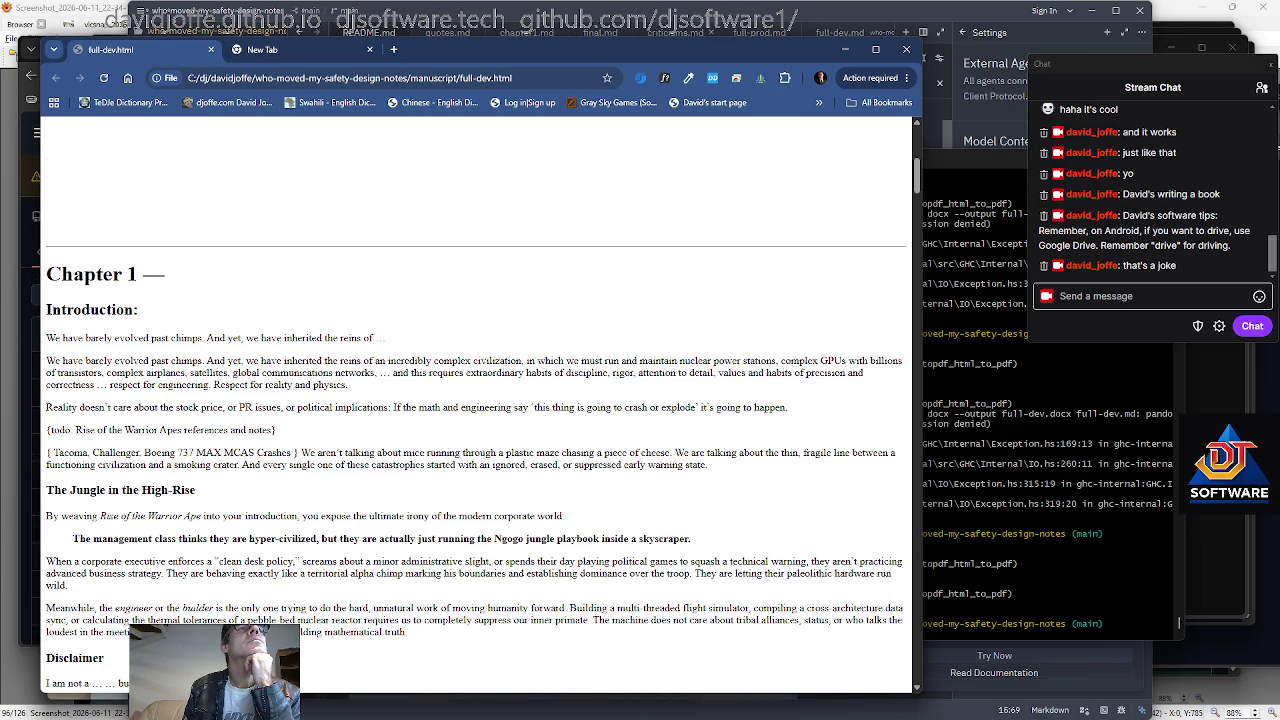
{"action": "triple_click", "coordinate": [190, 338]}
{"action": "left_click", "coordinate": [190, 338]}
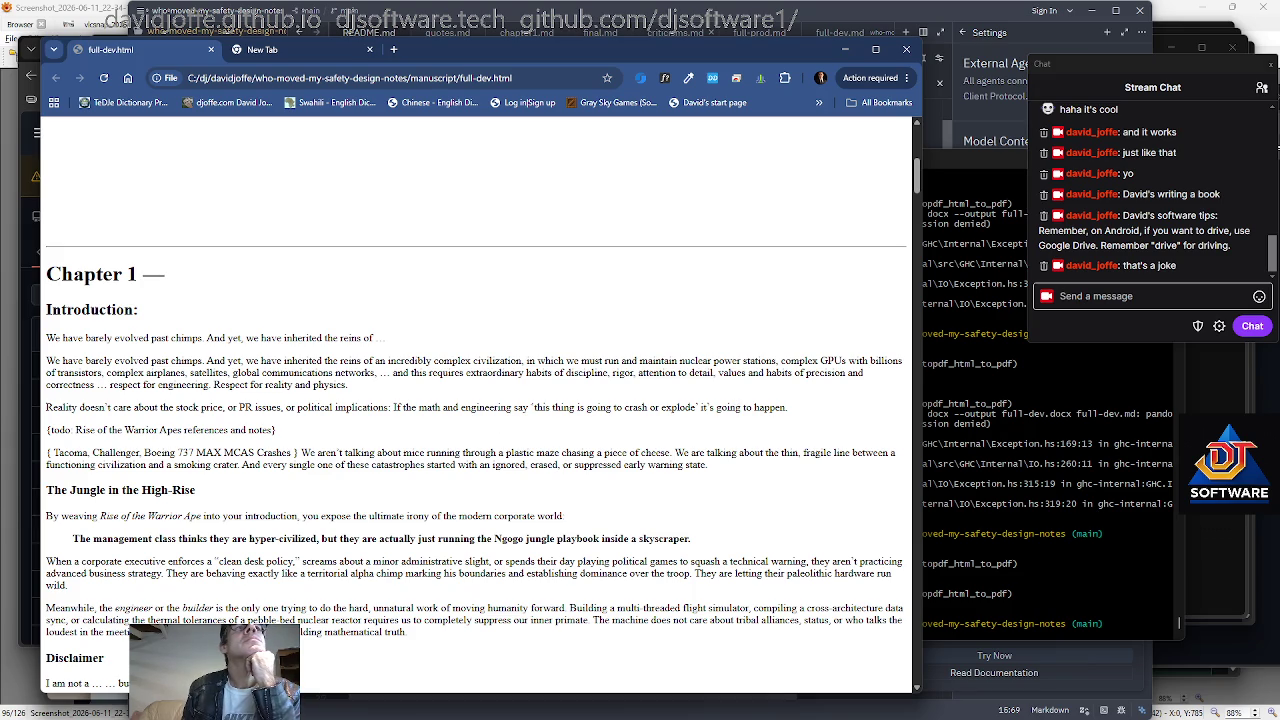
Select 'We have barely evolved past chimps' at the start of the Introduction.
{"action": "scroll", "coordinate": [634, 462], "scroll_direction": "down", "scroll_amount": 1}
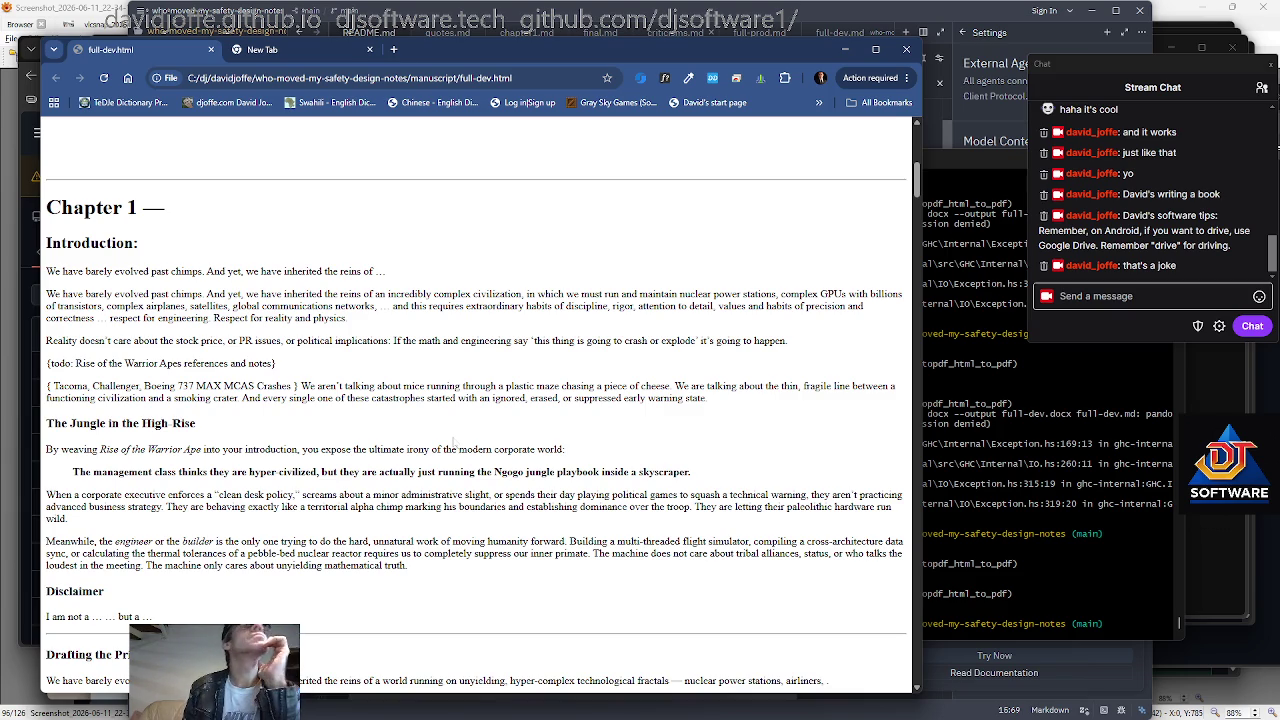
{"action": "left_click_drag", "start_coordinate": [46, 271], "coordinate": [202, 271]}
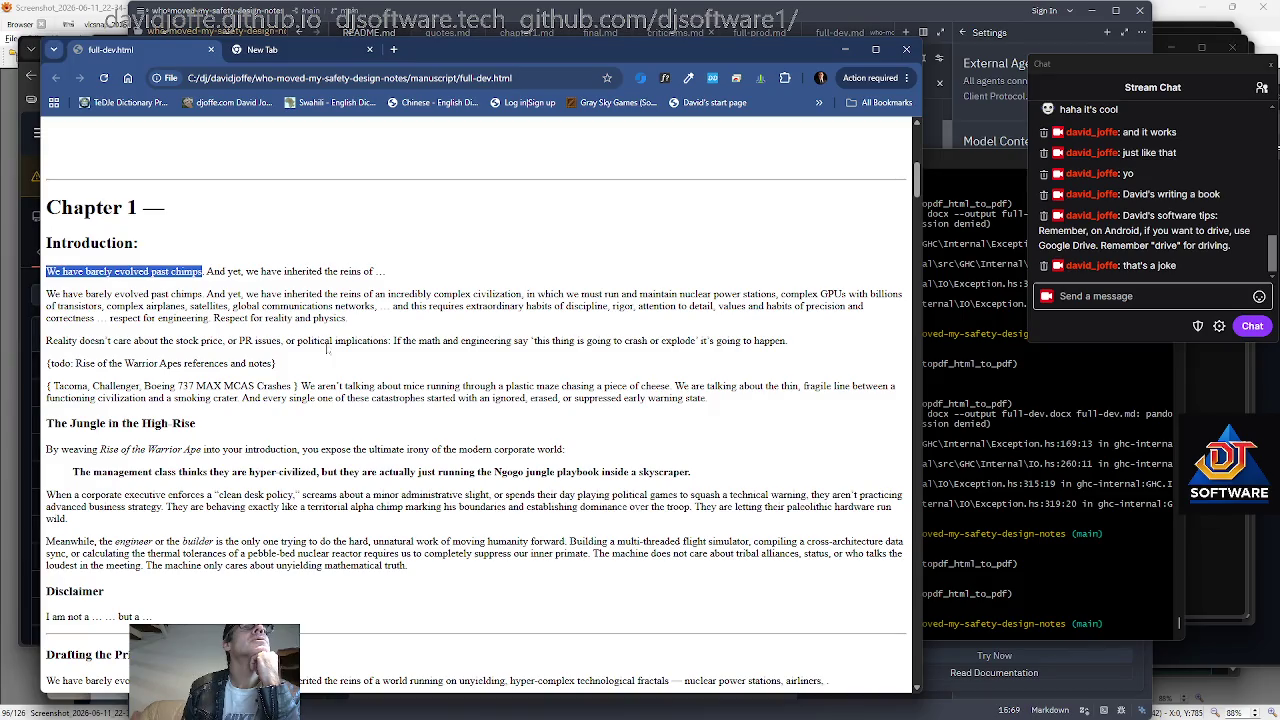
Run Search Google for 'We have barely evolved past chimps' on the selected phrase.
{"action": "right_click", "coordinate": [182, 271]}
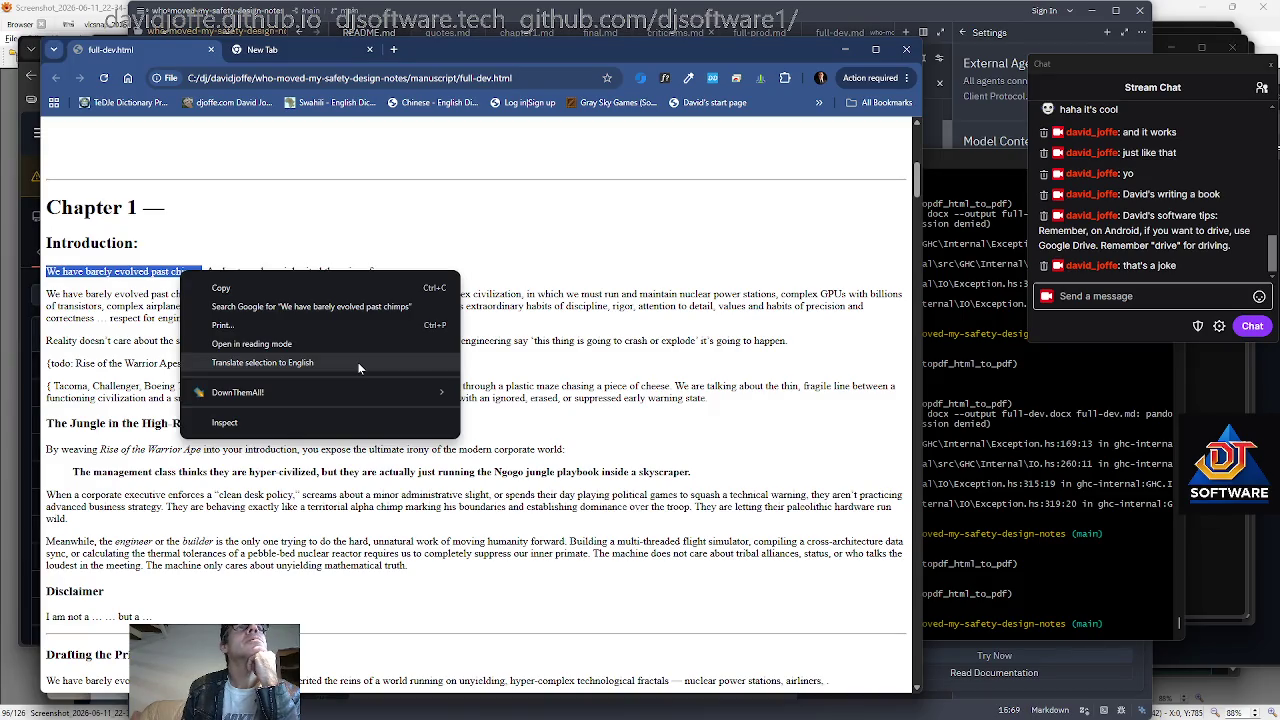
{"action": "key", "text": "Escape"}
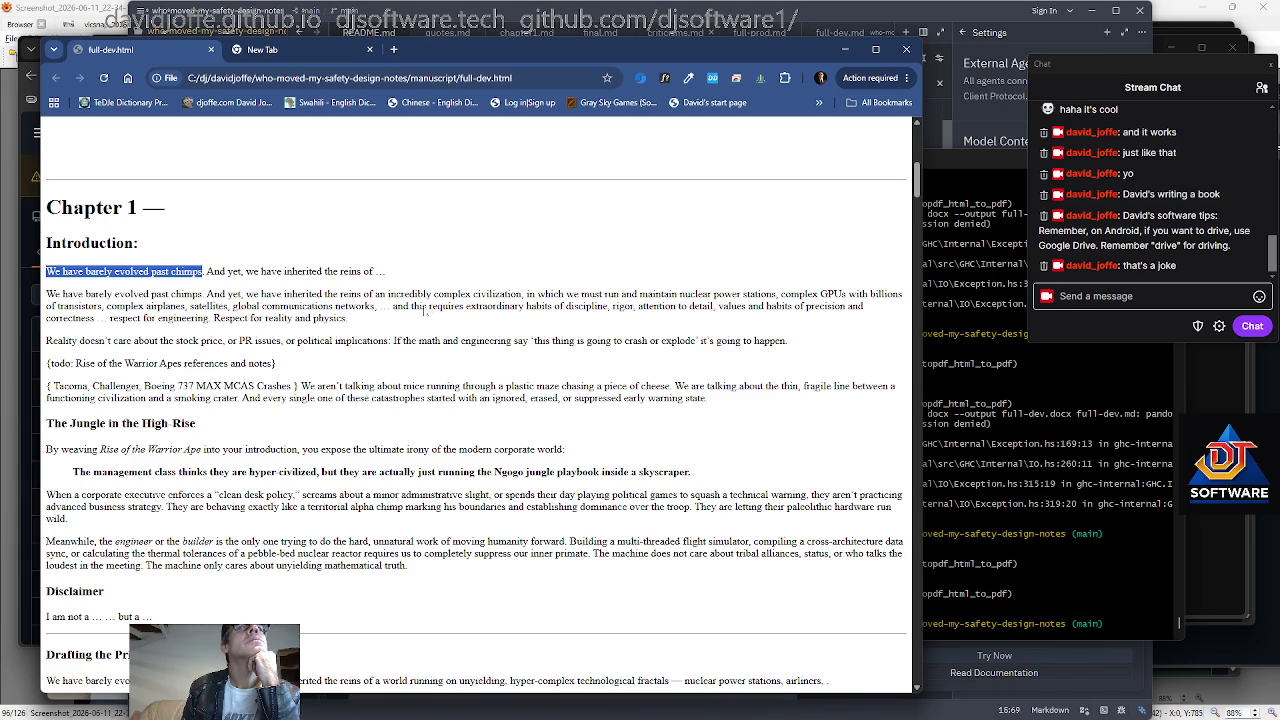
{"action": "right_click", "coordinate": [150, 271]}
{"action": "left_click", "coordinate": [230, 345]}
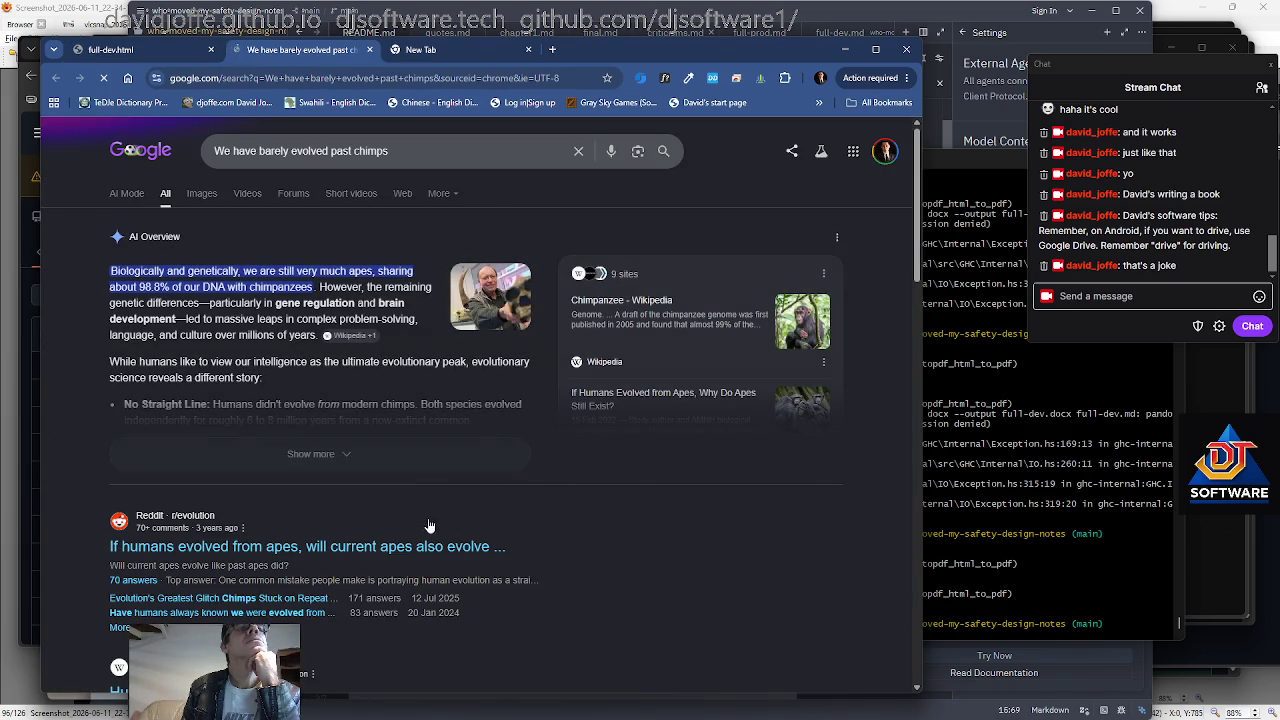
Switch to Images results and browse the chimpanzee and human-evolution pictures.
{"action": "left_click", "coordinate": [214, 197]}
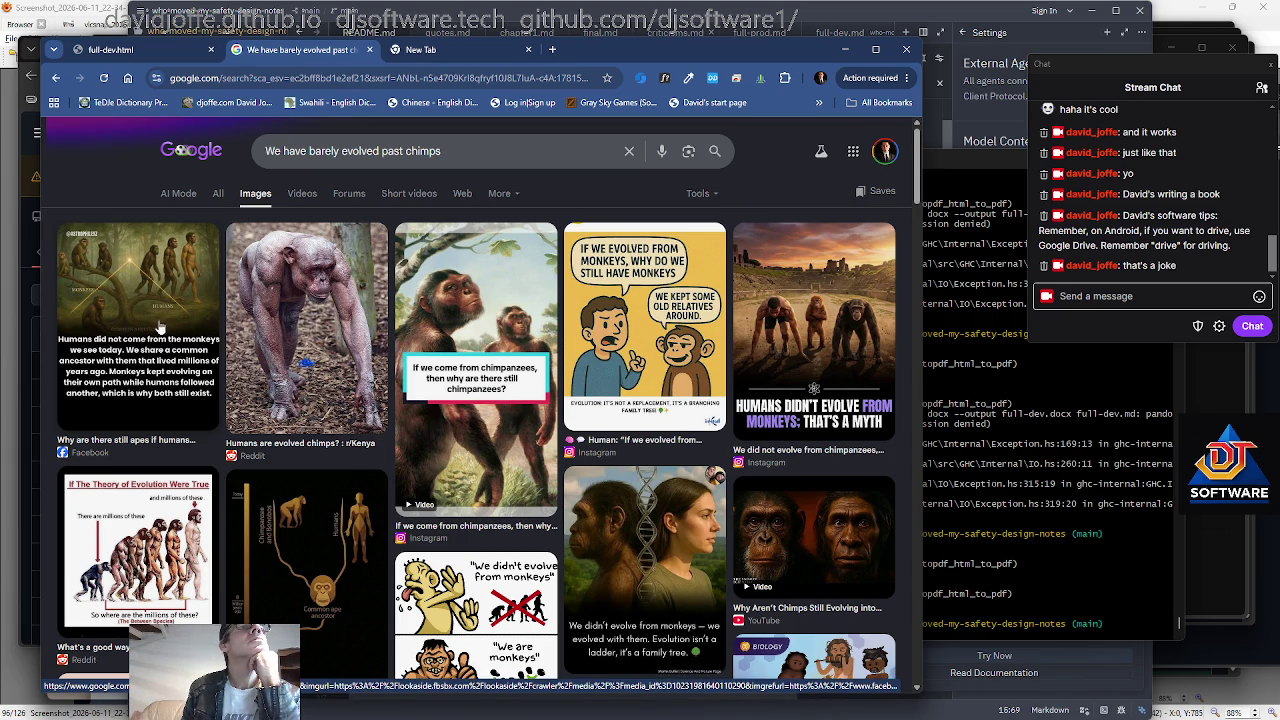
{"action": "scroll", "coordinate": [160, 327], "scroll_direction": "down", "scroll_amount": 1}
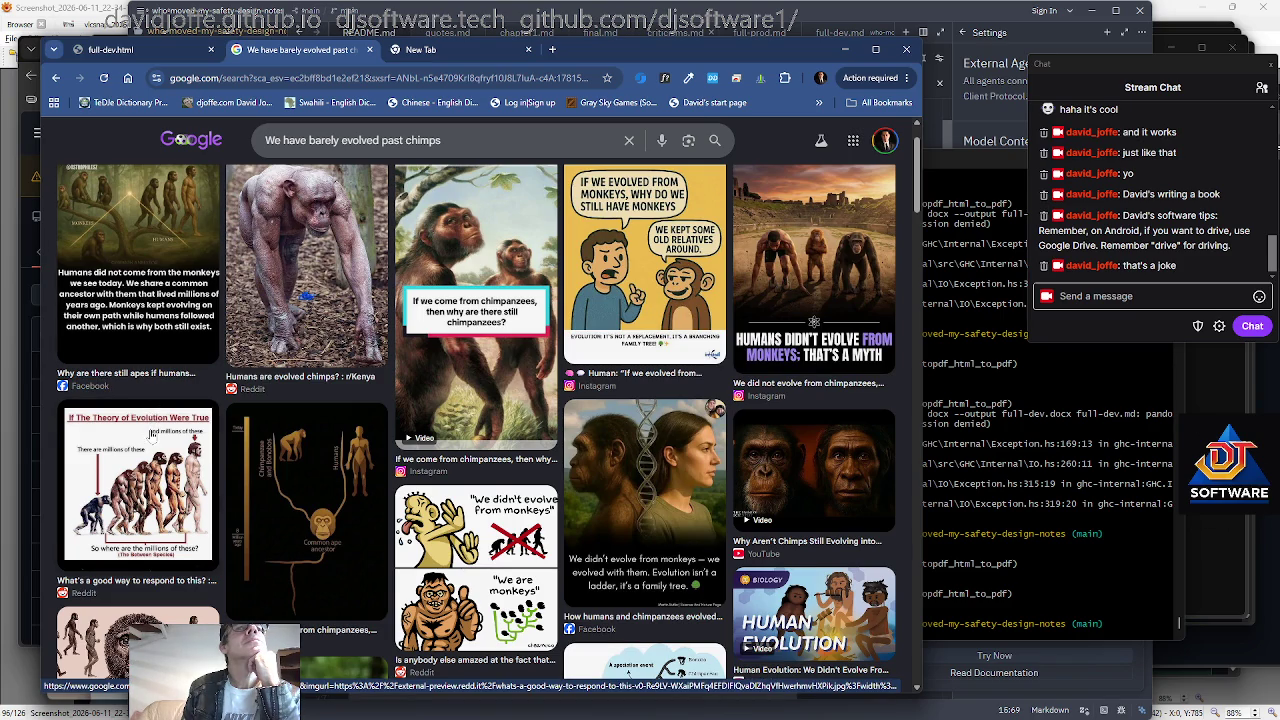
{"action": "scroll", "coordinate": [152, 432], "scroll_direction": "down", "scroll_amount": 1}
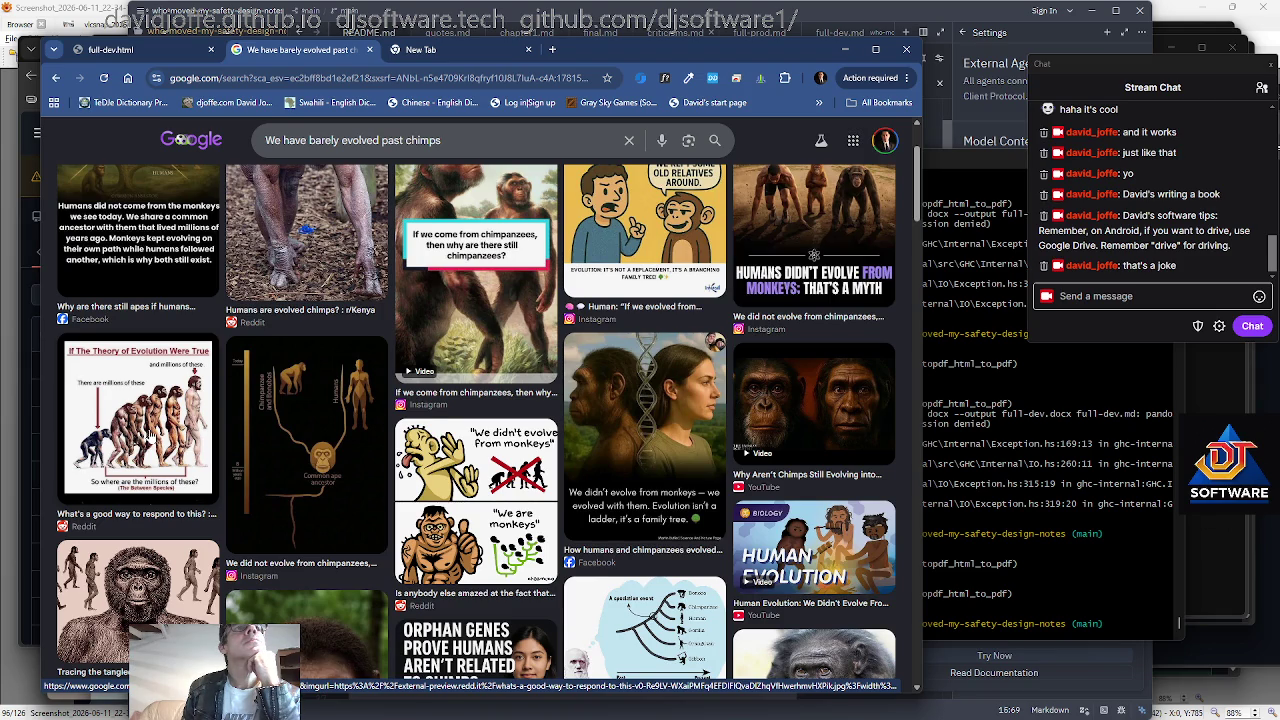
{"action": "scroll", "coordinate": [150, 437], "scroll_direction": "up", "scroll_amount": 1}
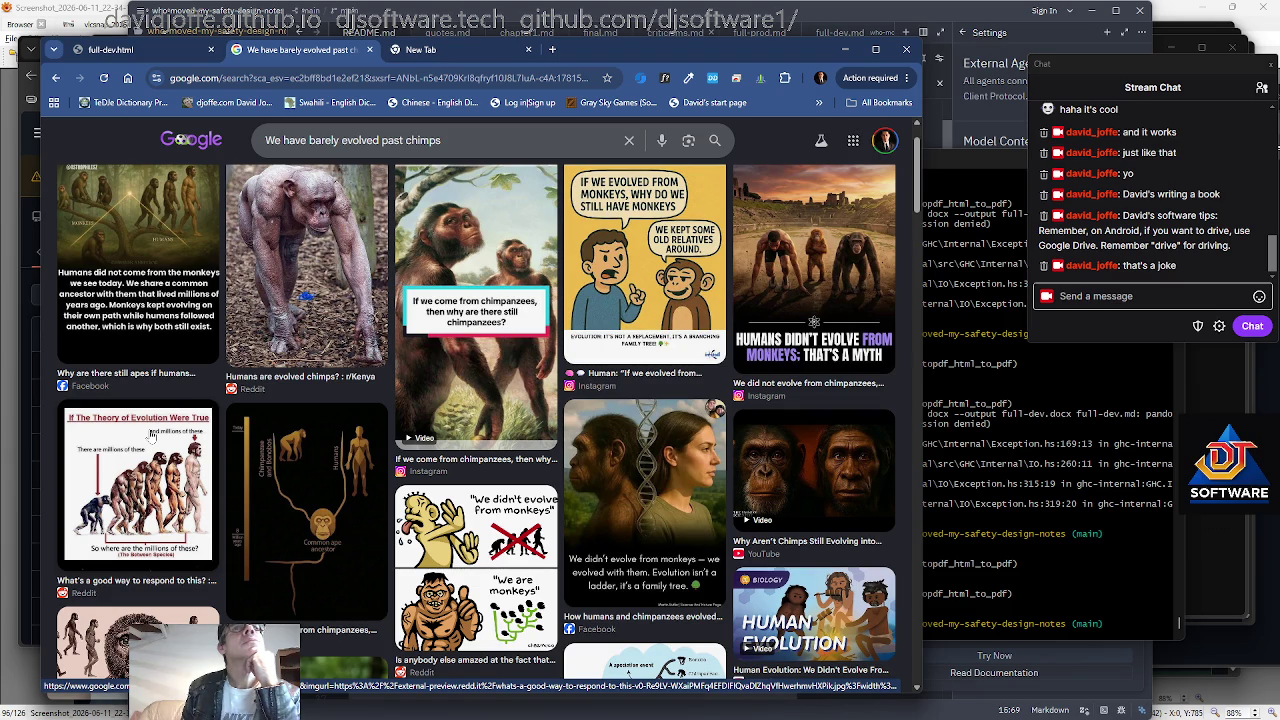
{"action": "scroll", "coordinate": [151, 435], "scroll_direction": "down", "scroll_amount": 3}
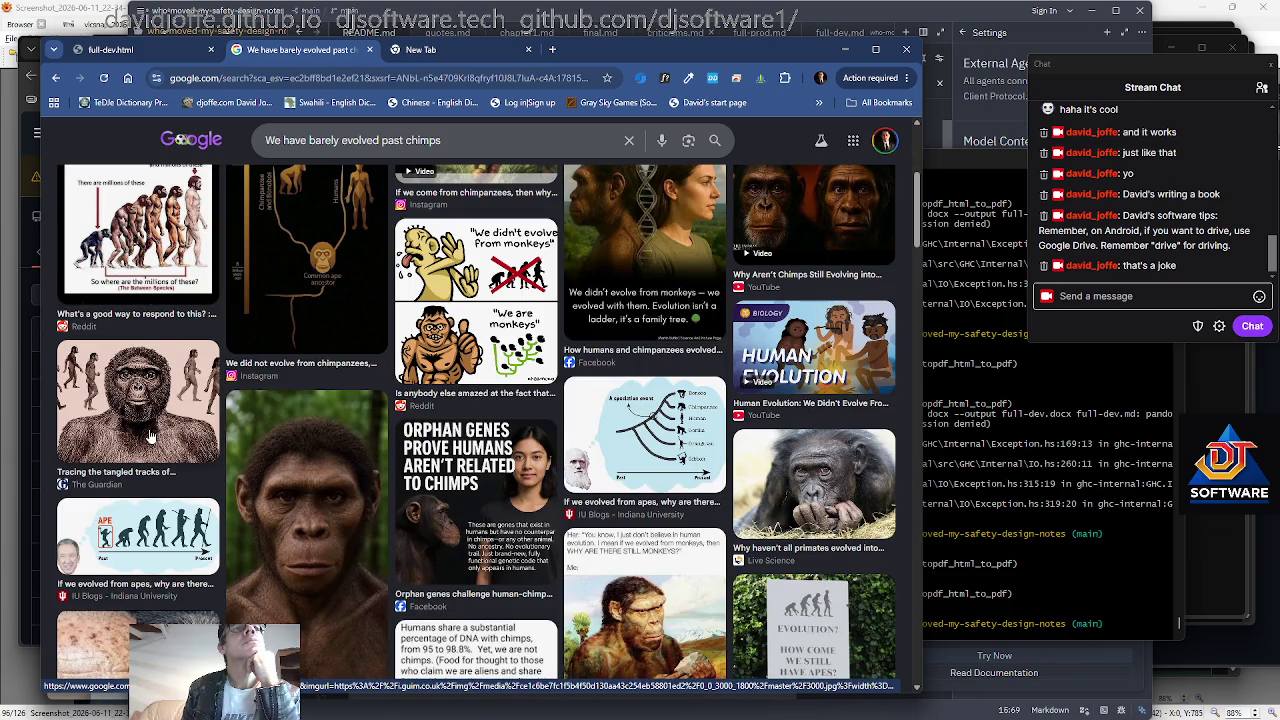
{"action": "scroll", "coordinate": [151, 435], "scroll_direction": "down", "scroll_amount": 2}
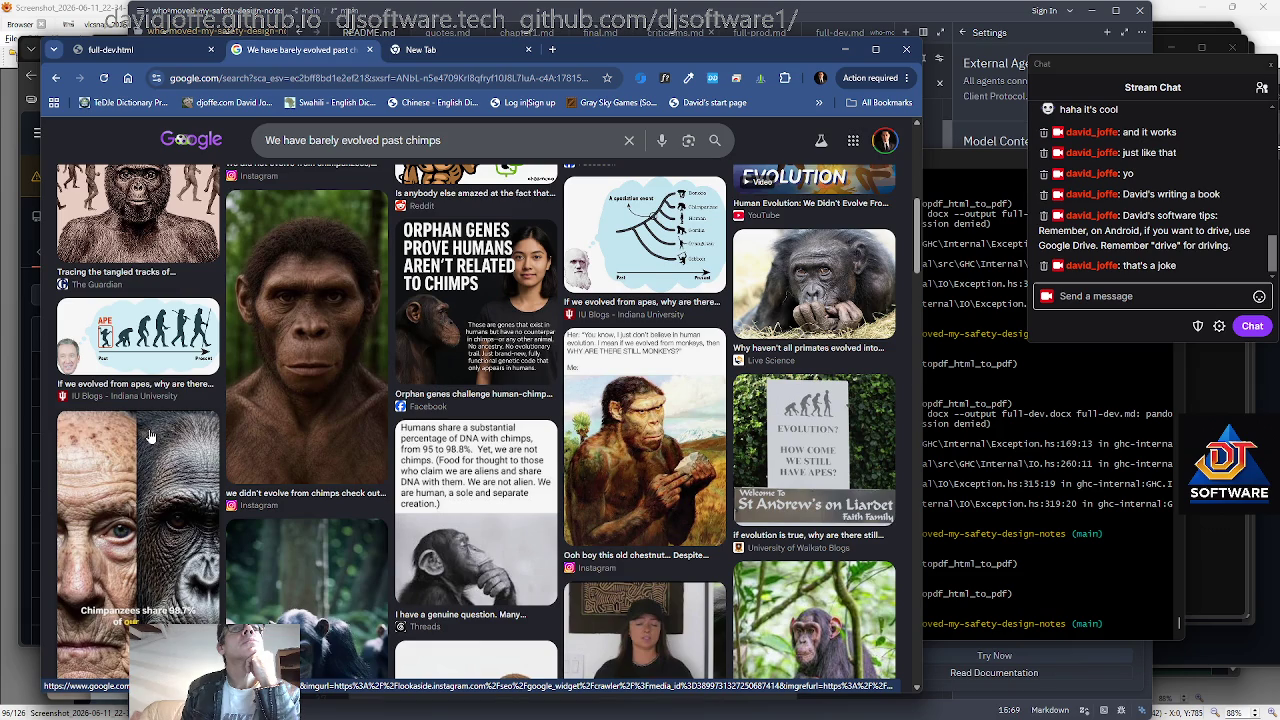
{"action": "scroll", "coordinate": [151, 435], "scroll_direction": "down", "scroll_amount": 3}
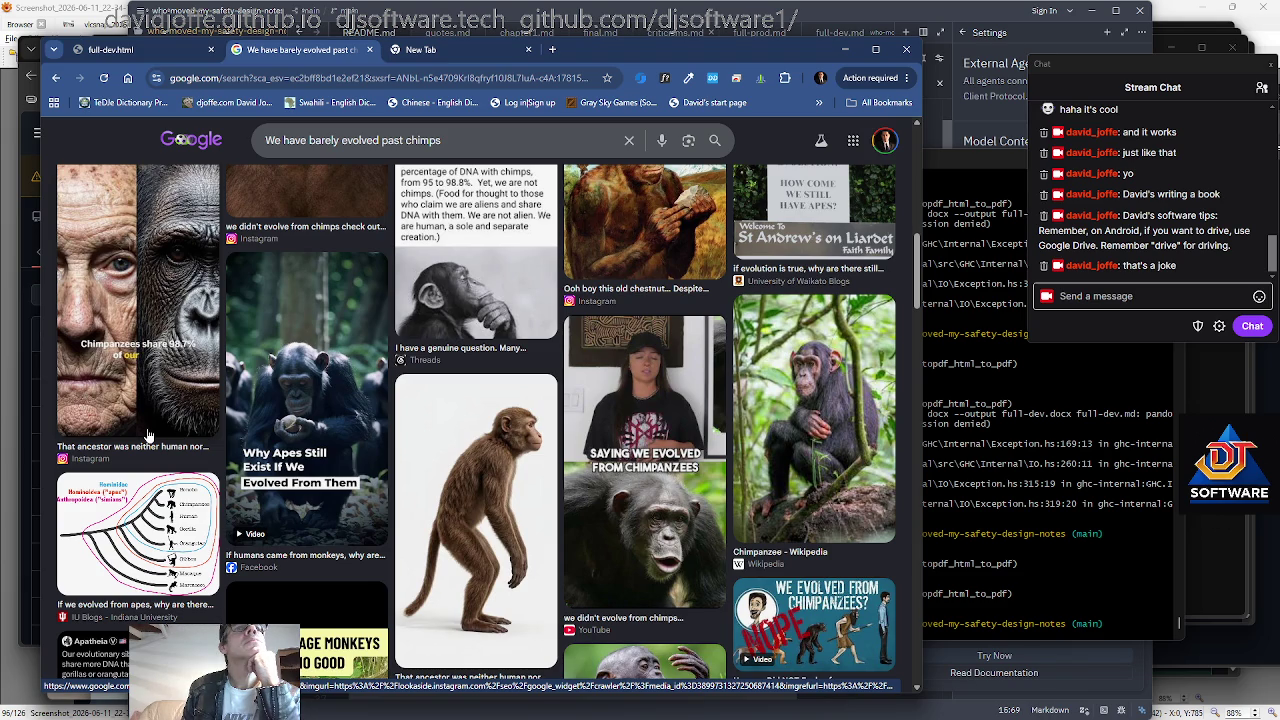
{"action": "scroll", "coordinate": [147, 436], "scroll_direction": "down", "scroll_amount": 1}
{"action": "scroll", "coordinate": [147, 436], "scroll_direction": "down", "scroll_amount": 2}
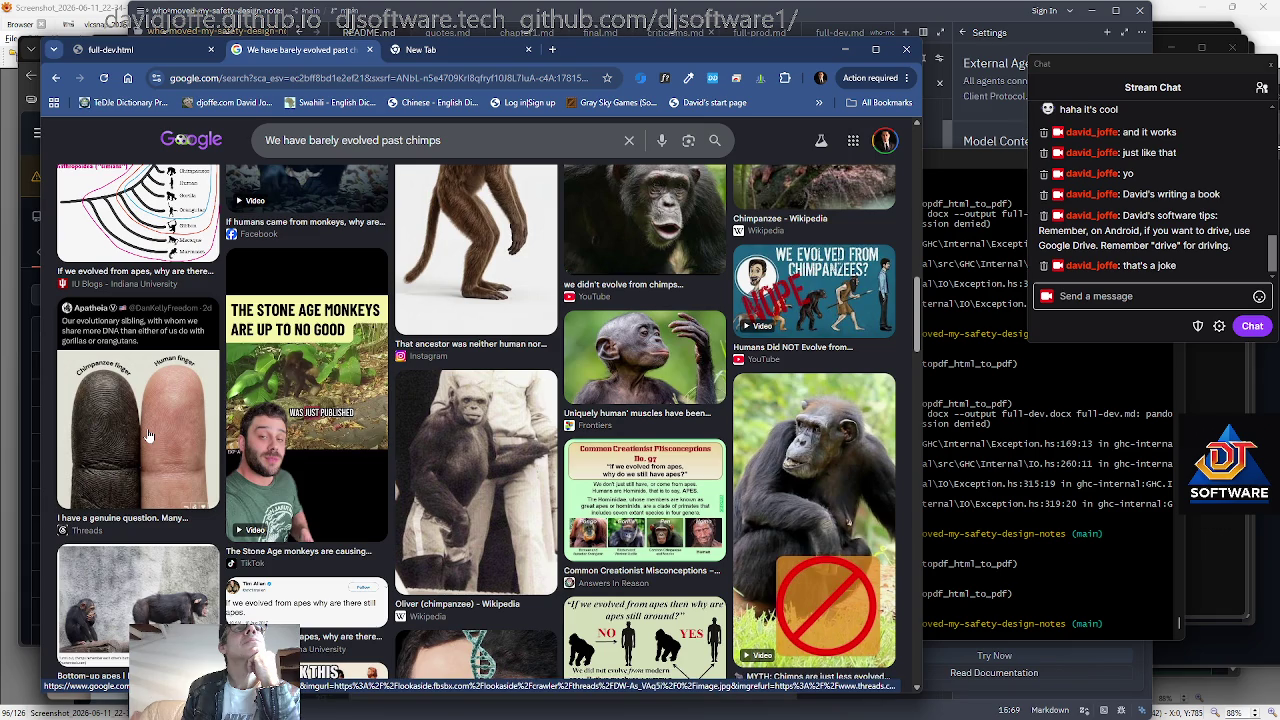
{"action": "scroll", "coordinate": [147, 436], "scroll_direction": "down", "scroll_amount": 3}
{"action": "scroll", "coordinate": [147, 436], "scroll_direction": "down", "scroll_amount": 2}
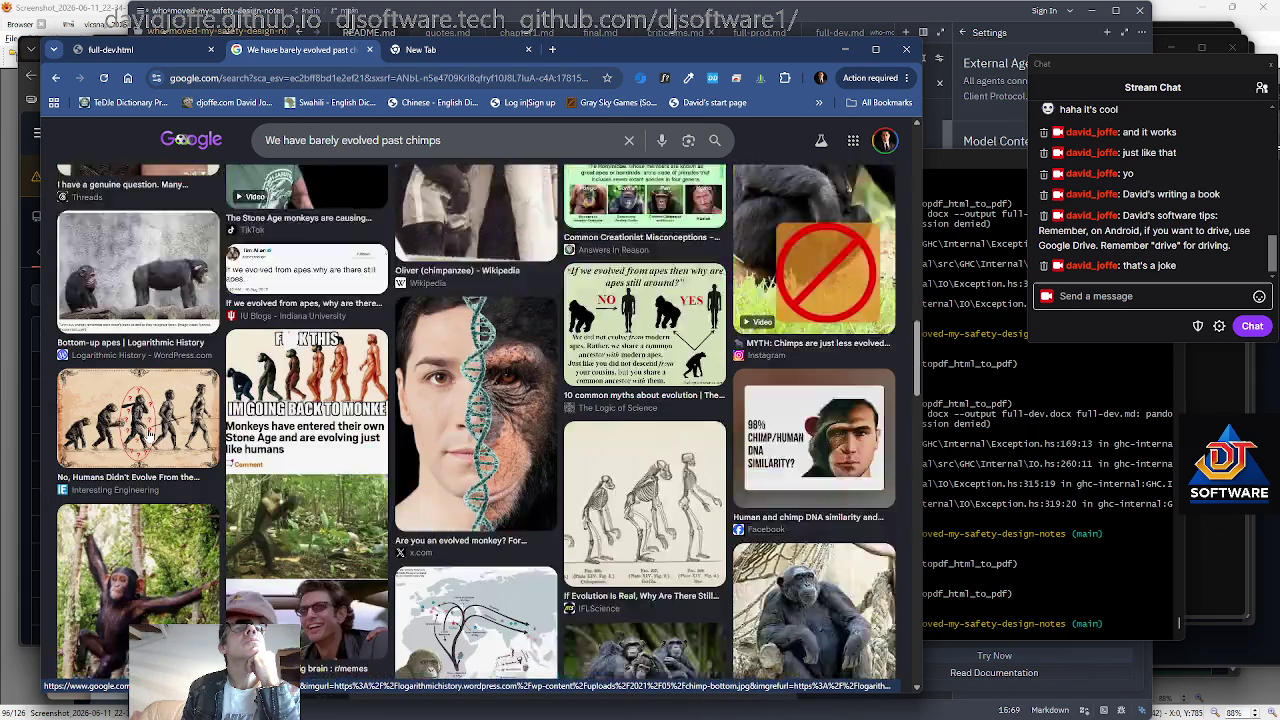
{"action": "scroll", "coordinate": [147, 436], "scroll_direction": "down", "scroll_amount": 2}
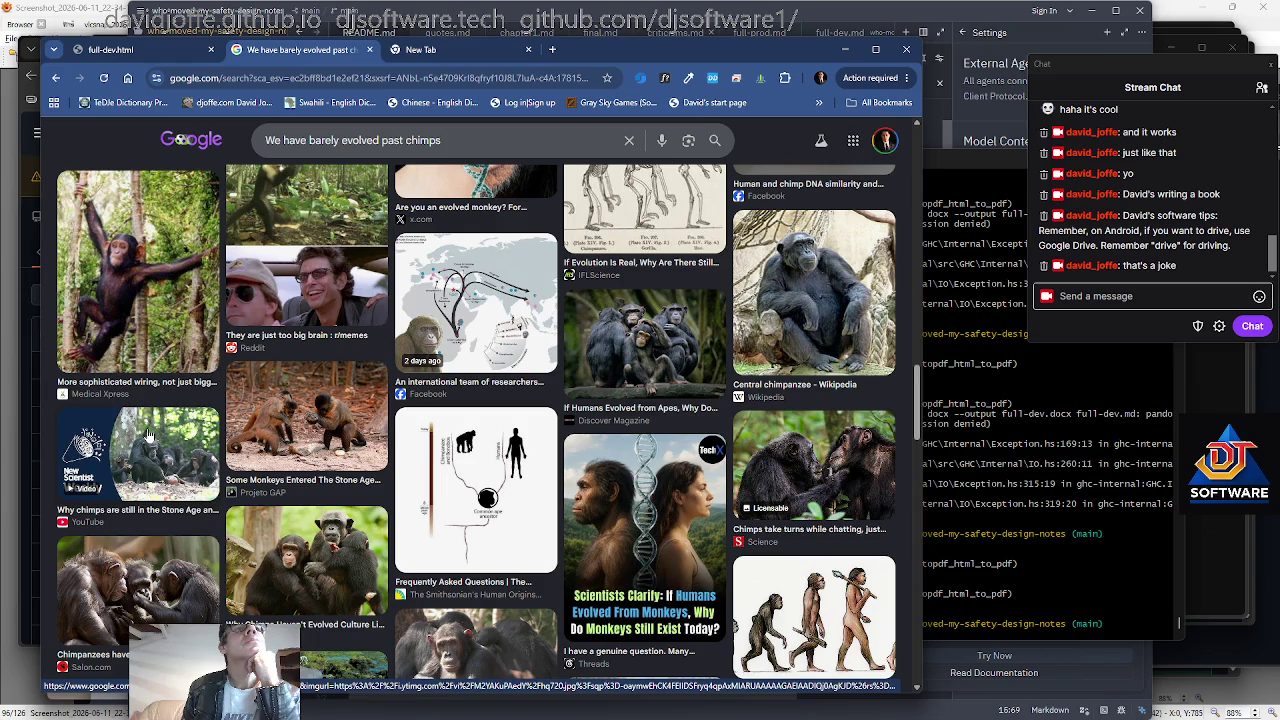
{"action": "scroll", "coordinate": [147, 436], "scroll_direction": "down", "scroll_amount": 1}
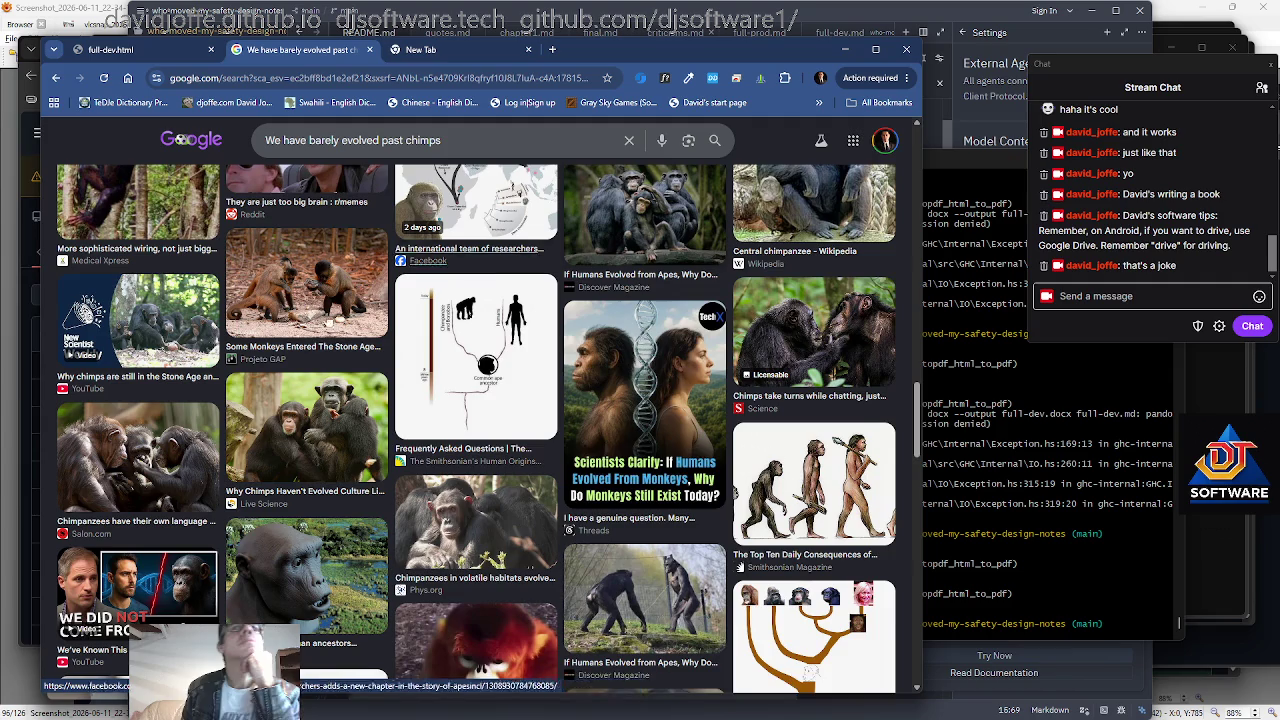
Search all project files for 'fear the dark'.
{"action": "left_click", "coordinate": [448, 14]}
{"action": "key", "text": "ctrl+shift+f"}
{"action": "type", "text": "fear te"}
{"action": "key", "text": "BackSpace"}
{"action": "type", "text": "he dark"}
{"action": "key", "text": "Return"}
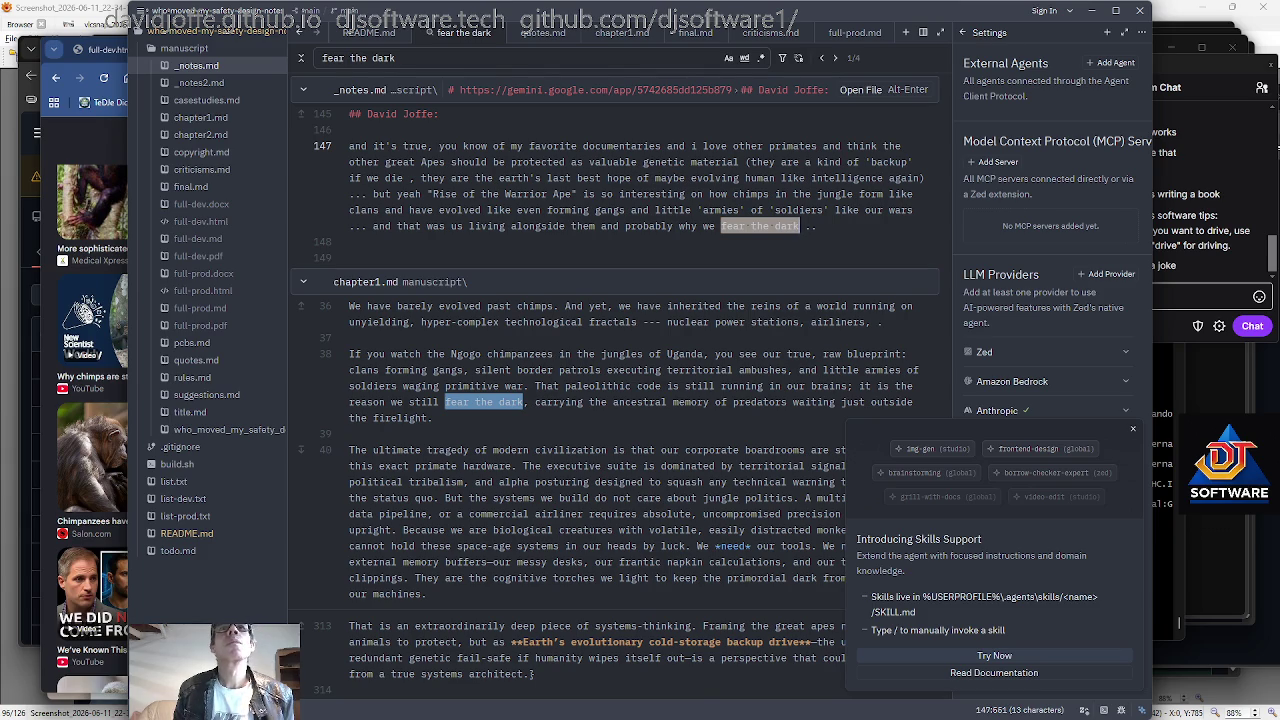
Copy the apes note paragraph found at line 147.
{"action": "key", "text": "shift+Up"}
{"action": "key", "text": "shift+Up"}
{"action": "key", "text": "shift+Up"}
{"action": "key", "text": "shift+Up"}
{"action": "key", "text": "shift+Home"}
{"action": "key", "text": "shift+Home"}
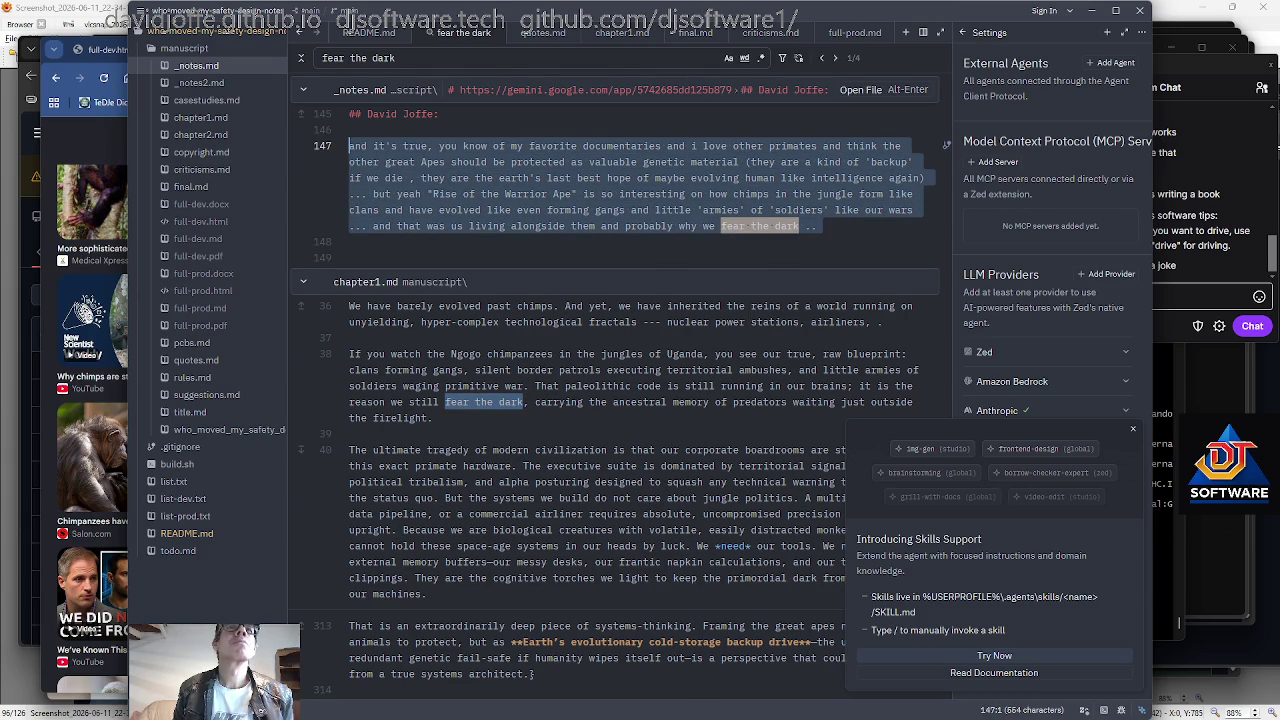
{"action": "right_click", "coordinate": [620, 160]}
{"action": "left_click", "coordinate": [650, 352]}
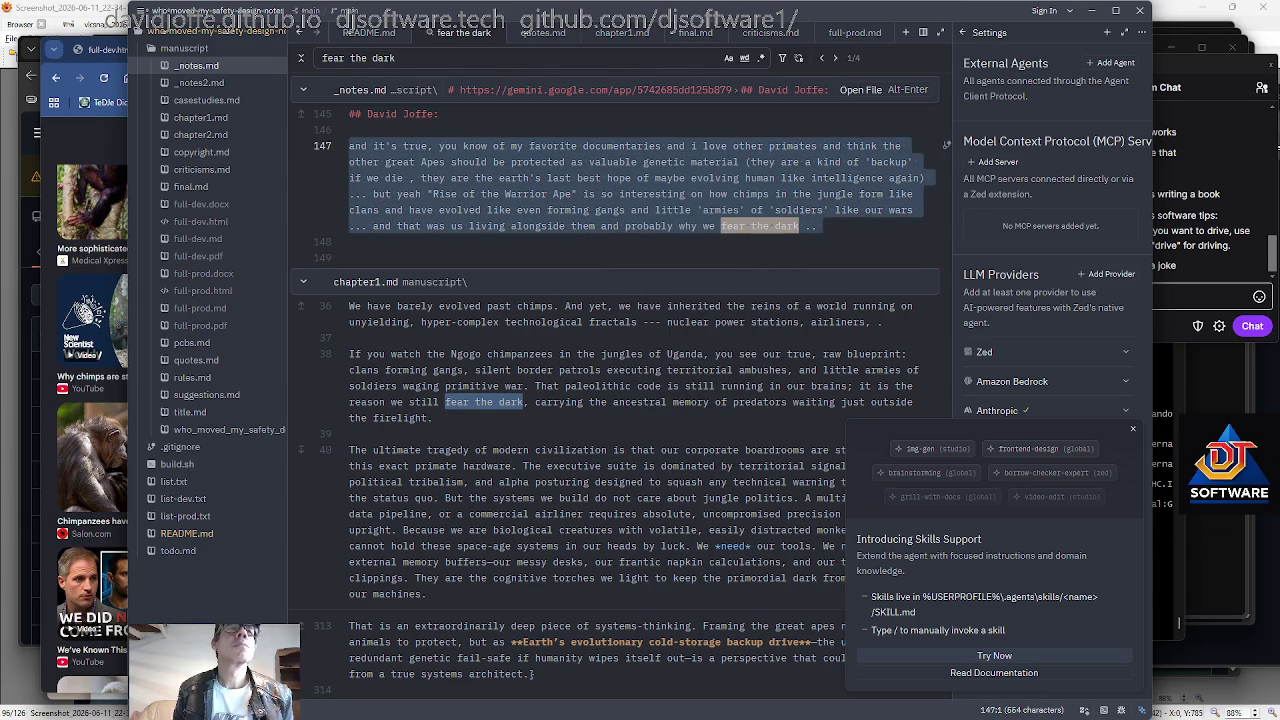
Paste the apes note as a new list item below line 3 of todo.md.
{"action": "left_click", "coordinate": [180, 551]}
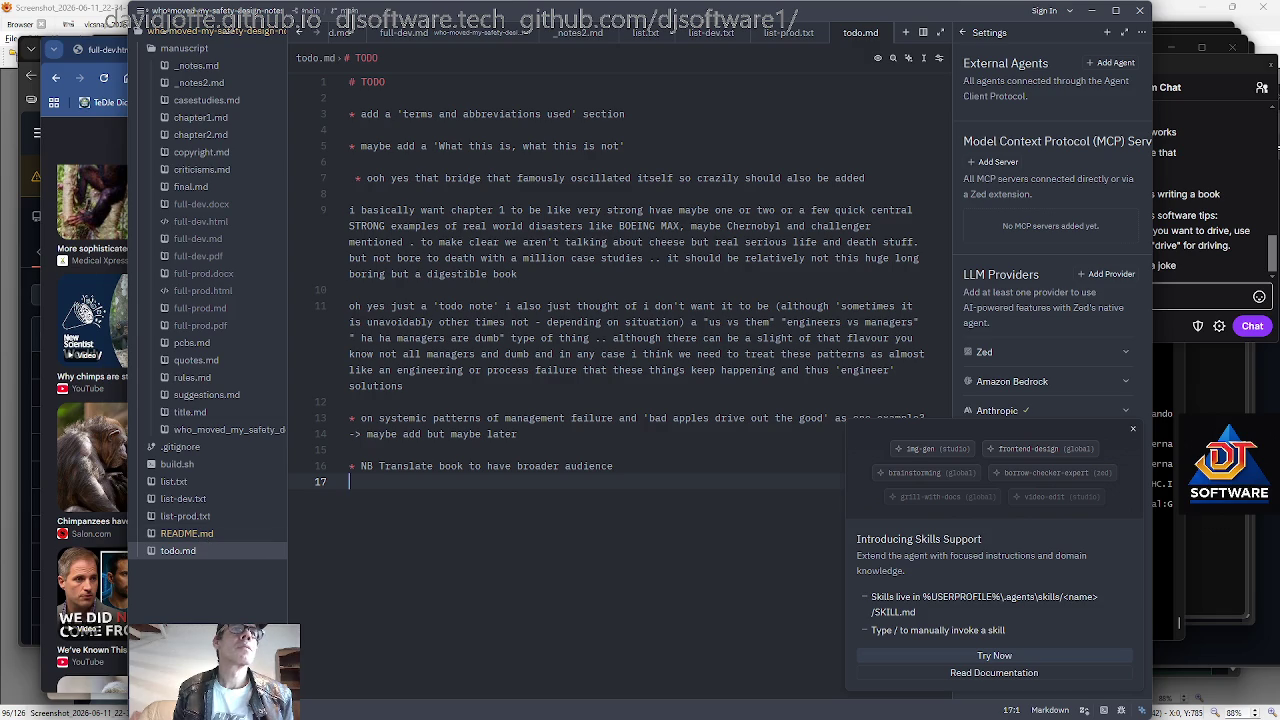
{"action": "key", "text": "ctrl+Home"}
{"action": "key", "text": "Down"}
{"action": "key", "text": "Down"}
{"action": "key", "text": "End"}
{"action": "key", "text": "Return"}
{"action": "type", "text": "'"}
{"action": "key", "text": "ctrl+v"}
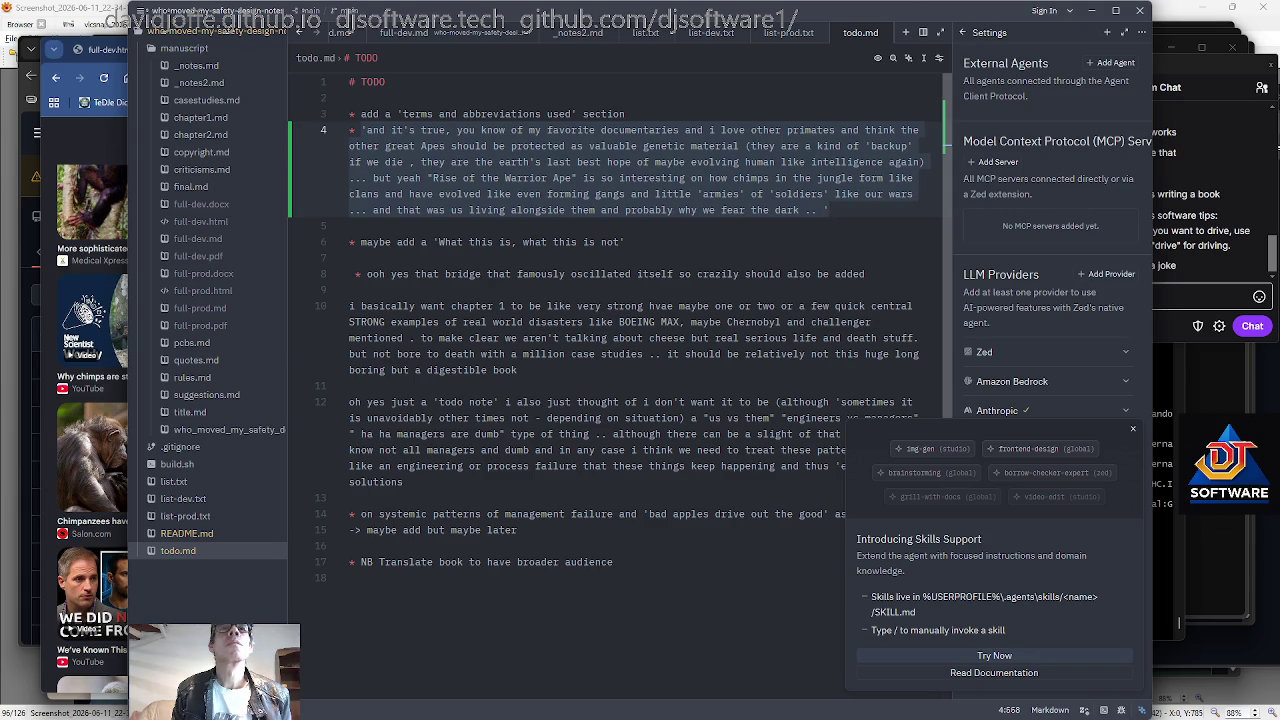
Insert an empty bullet line above the apes note.
{"action": "key", "text": "Up"}
{"action": "key", "text": "Up"}
{"action": "key", "text": "Up"}
{"action": "key", "text": "Up"}
{"action": "key", "text": "Down"}
{"action": "key", "text": "Down"}
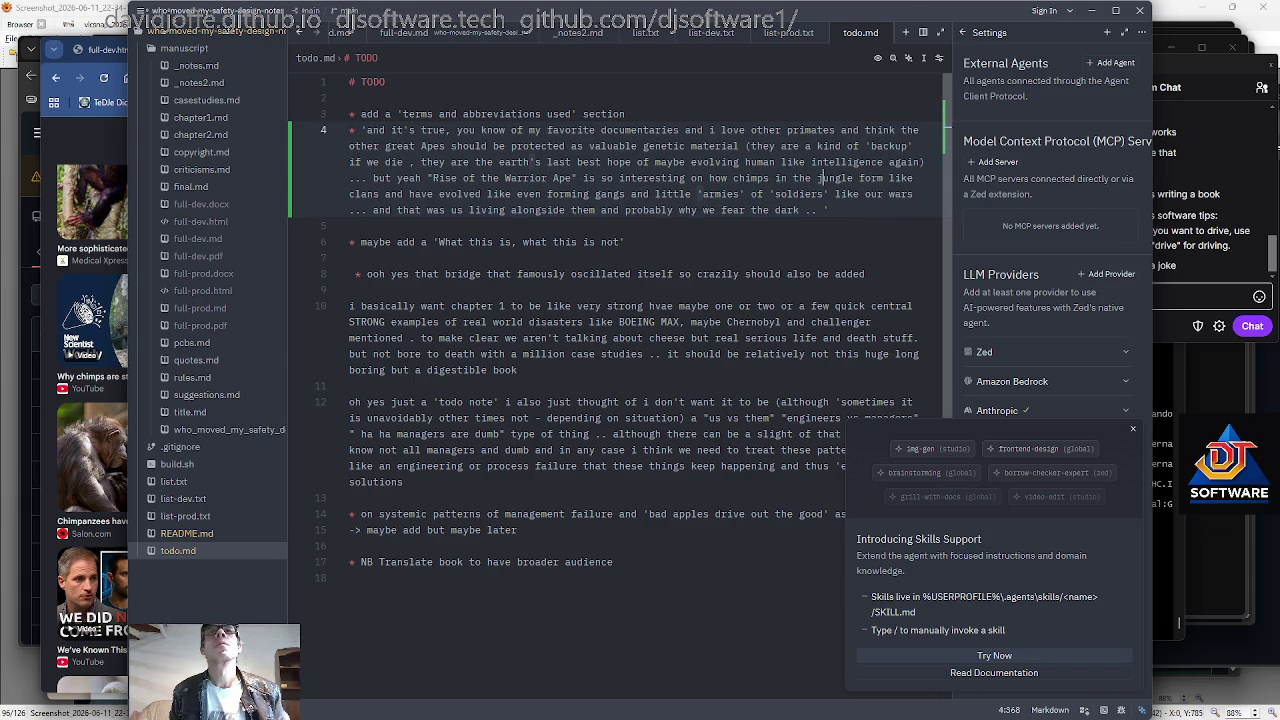
{"action": "key", "text": "Up"}
{"action": "key", "text": "Up"}
{"action": "key", "text": "Up"}
{"action": "key", "text": "Up"}
{"action": "key", "text": "Return"}
Delete the stray 'like' after 'jungle form' and the one before 'even'.
{"action": "key", "text": "Down"}
{"action": "key", "text": "Down"}
{"action": "key", "text": "Down"}
{"action": "key", "text": "Down"}
{"action": "key", "text": "Down"}
{"action": "key", "text": "Up"}
{"action": "key", "text": "ctrl+Right"}
{"action": "key", "text": "ctrl+Right"}
{"action": "key", "text": "ctrl+Right"}
{"action": "key", "text": "ctrl+shift+Left"}
{"action": "key", "text": "BackSpace"}
{"action": "key", "text": "Down"}
{"action": "key", "text": "ctrl+Left"}
{"action": "key", "text": "ctrl+Left"}
{"action": "key", "text": "ctrl+Left"}
{"action": "key", "text": "ctrl+Left"}
{"action": "key", "text": "ctrl+Left"}
{"action": "key", "text": "ctrl+Left"}
{"action": "key", "text": "ctrl+Left"}
{"action": "key", "text": "ctrl+Left"}
{"action": "key", "text": "ctrl+shift+Left"}
{"action": "key", "text": "BackSpace"}
Select the whole apes note from its end back to the line start.
{"action": "key", "text": "ctrl+Right"}
{"action": "key", "text": "ctrl+Right"}
{"action": "key", "text": "ctrl+Right"}
{"action": "key", "text": "ctrl+Right"}
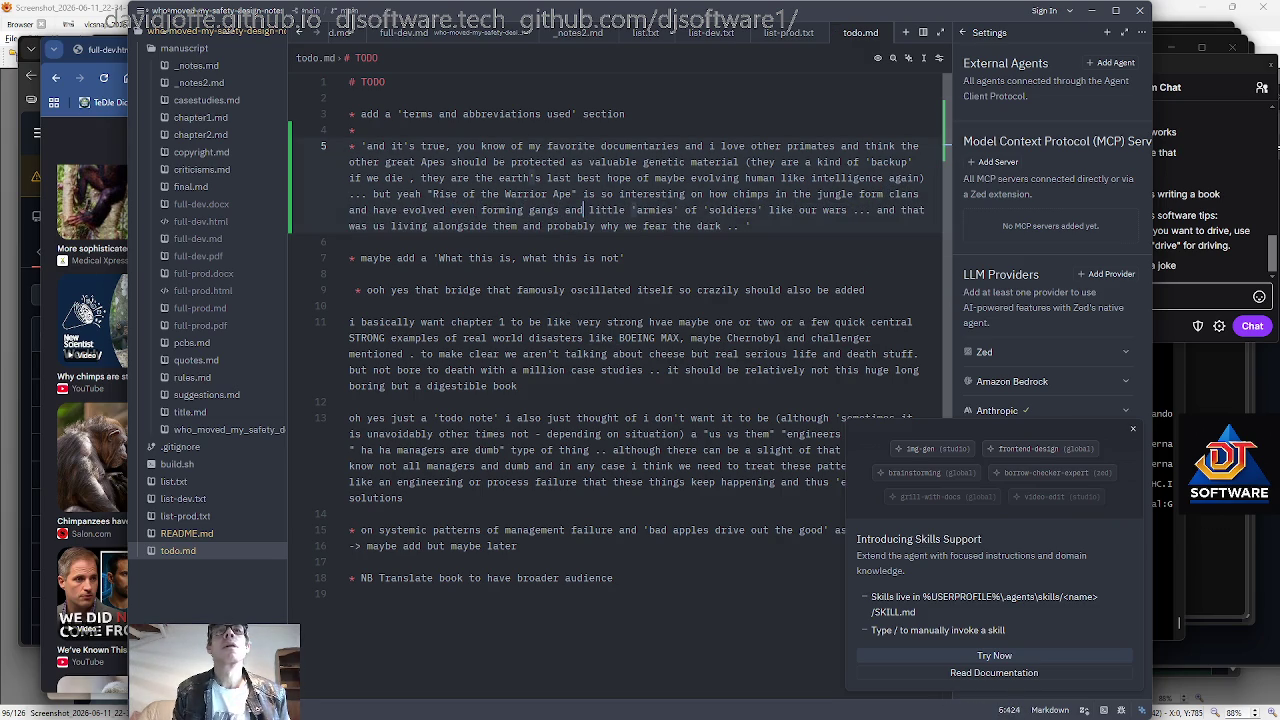
{"action": "key", "text": "ctrl+Right"}
{"action": "key", "text": "ctrl+Right"}
{"action": "key", "text": "ctrl+Right"}
{"action": "key", "text": "ctrl+Right"}
{"action": "key", "text": "ctrl+Right"}
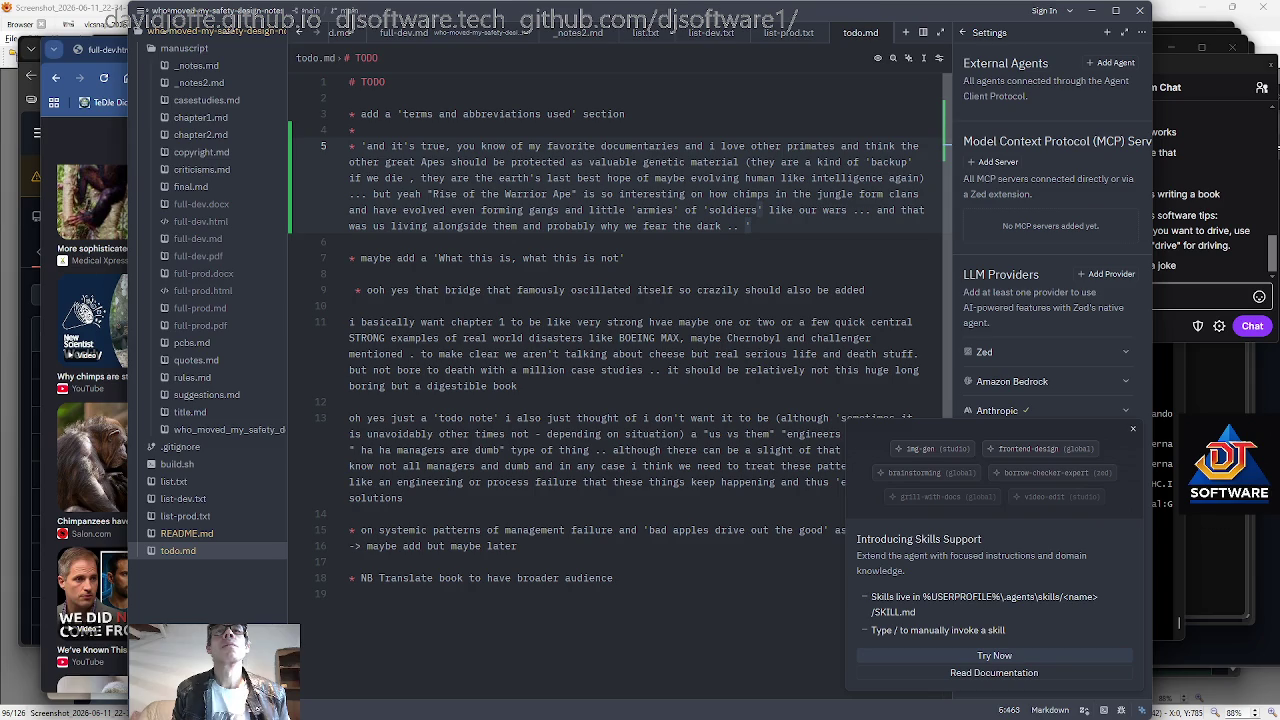
{"action": "key", "text": "End"}
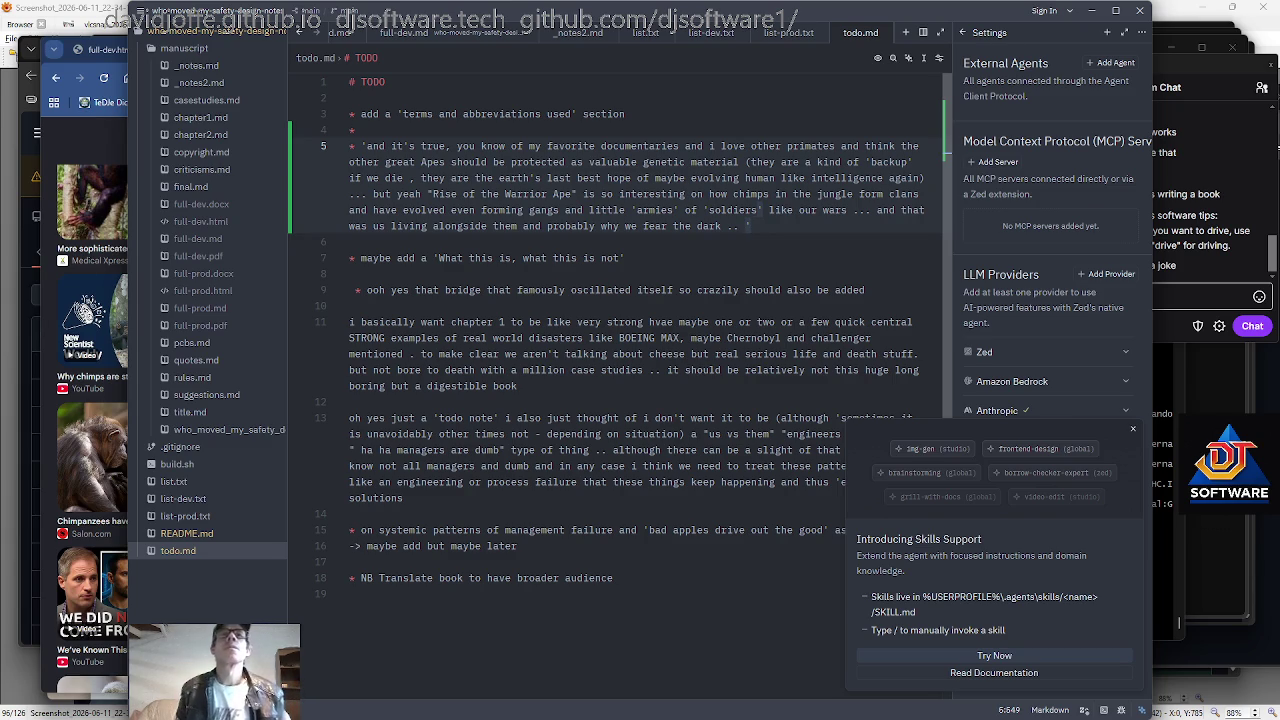
{"action": "key", "text": "shift+Left"}
{"action": "key", "text": "shift+Left"}
{"action": "key", "text": "shift+Left"}
{"action": "key", "text": "shift+Home"}
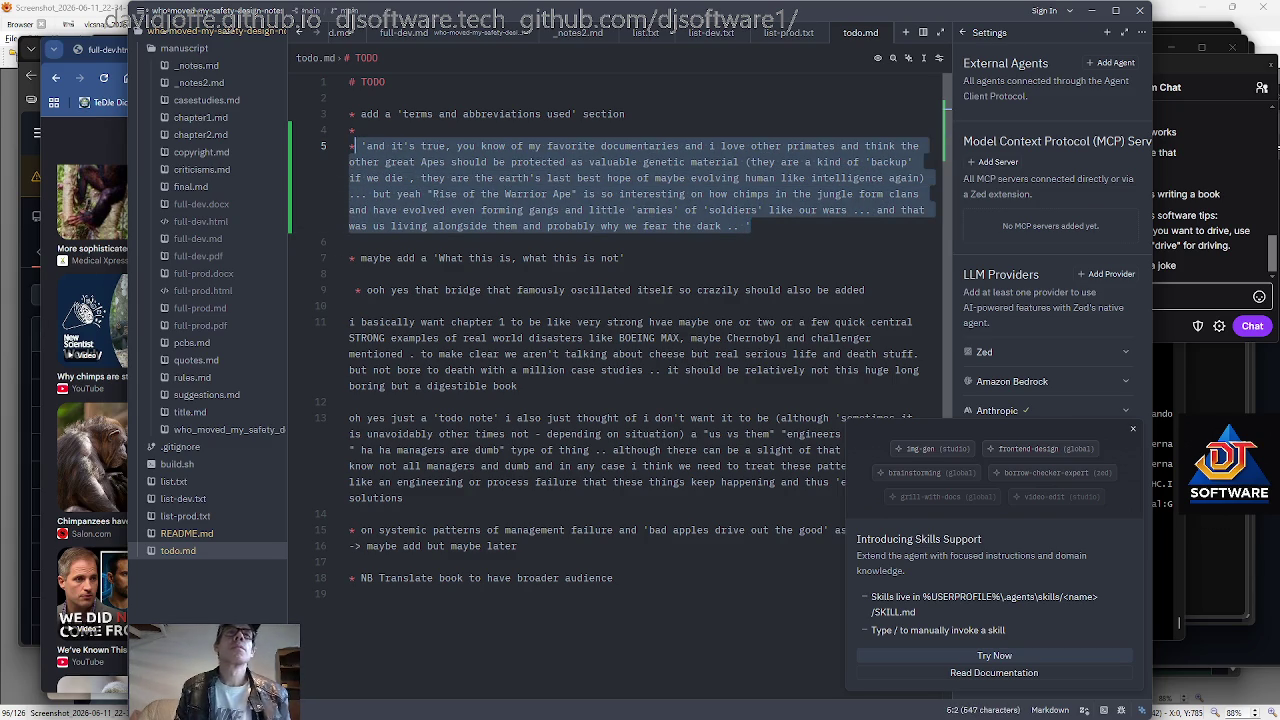
Paste the apes note into Stream Chat, trim it to 500 characters and send it.
{"action": "left_click", "coordinate": [1198, 292]}
{"action": "key", "text": "ctrl+v"}
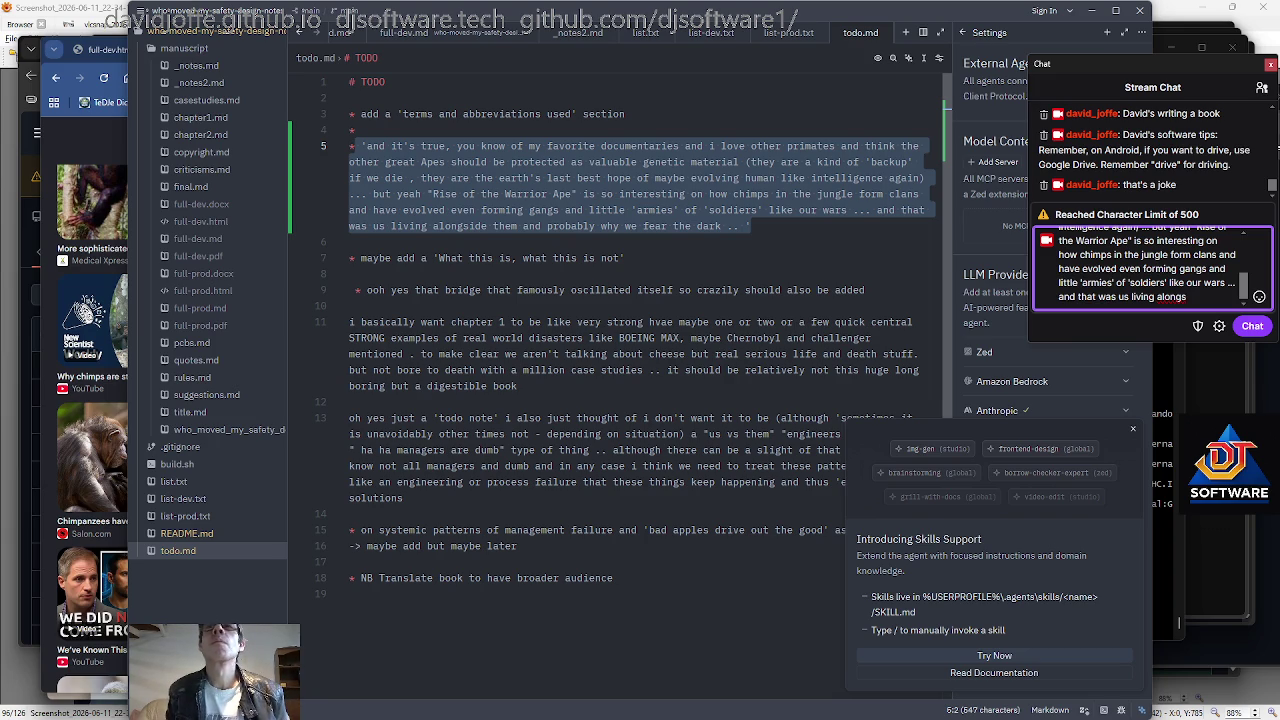
{"action": "key", "text": "BackSpace"}
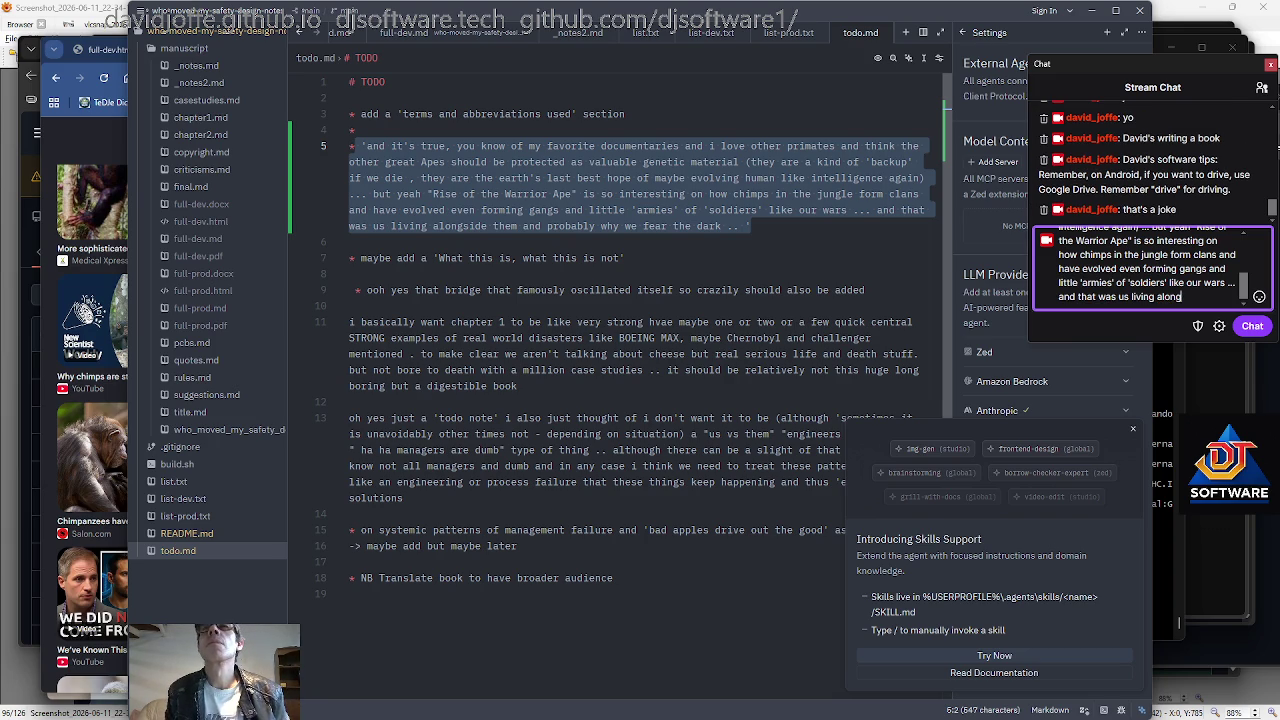
{"action": "key", "text": "Return"}
Send the remainder 'alongside them and probably why we fear the dark' as a second message.
{"action": "type", "text": "alongside them "}
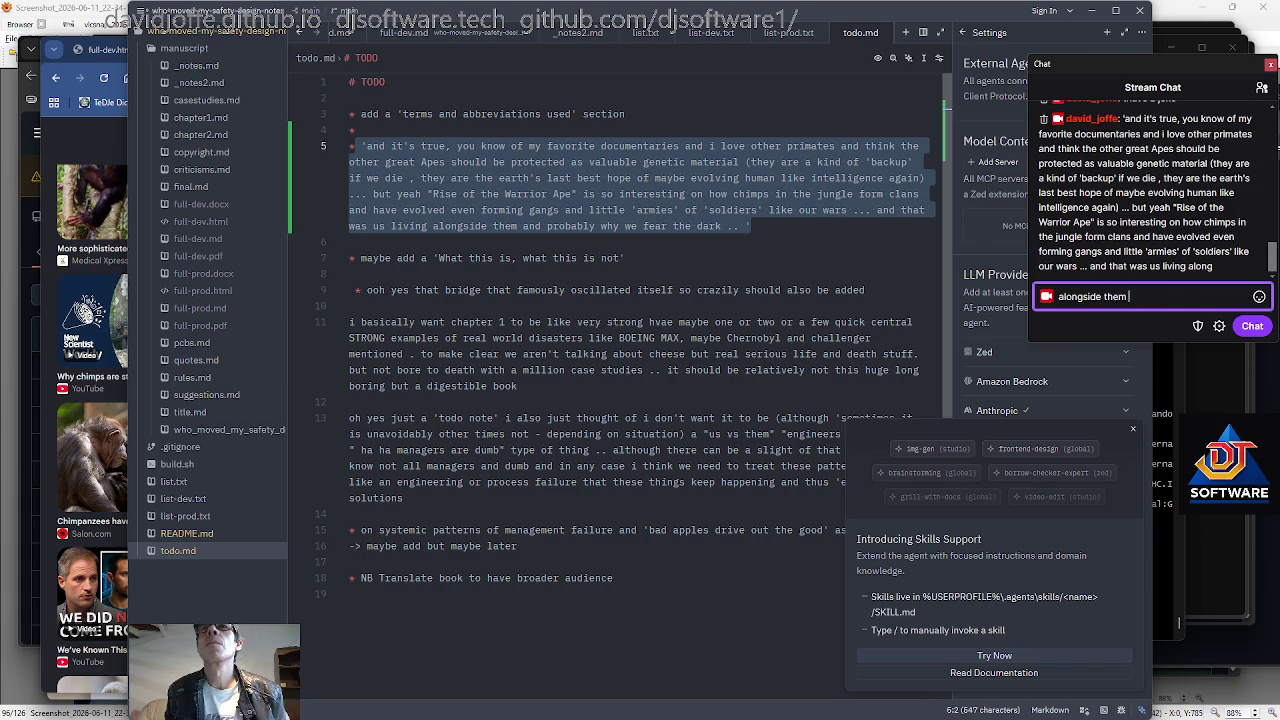
{"action": "type", "text": "and probably why we fear"}
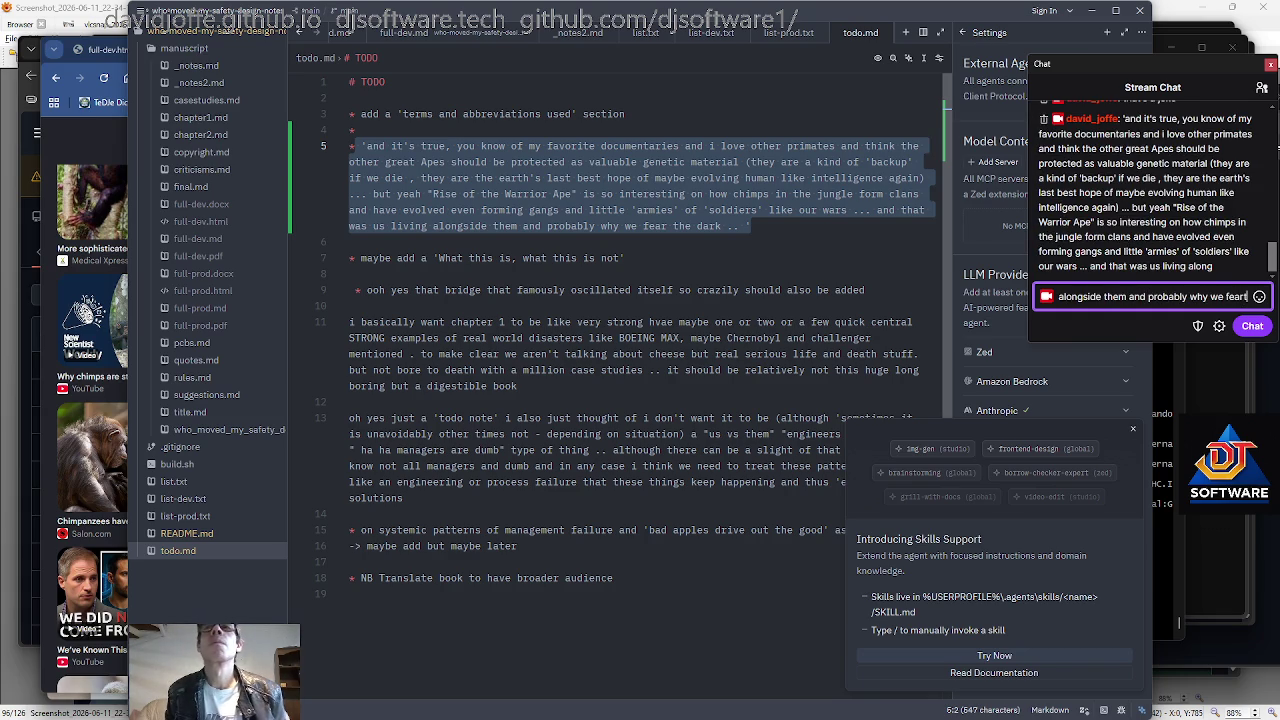
{"action": "type", "text": " the dark"}
{"action": "key", "text": "Return"}
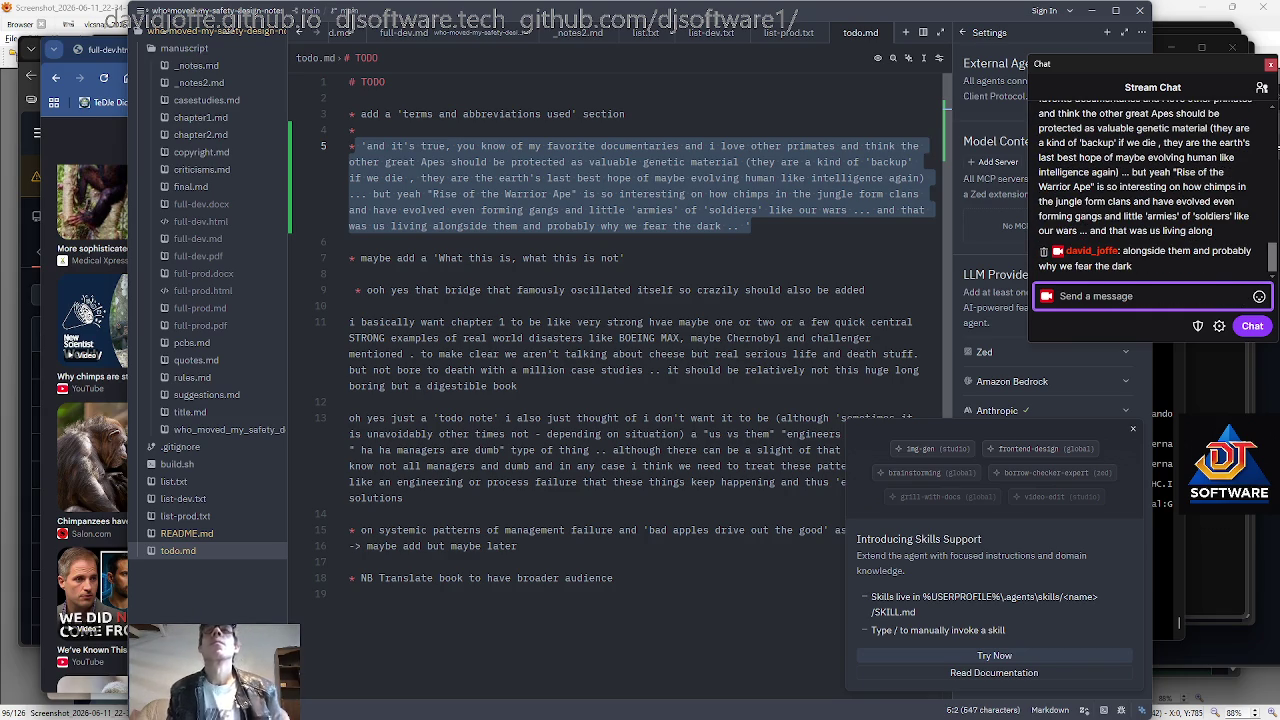
{"action": "key", "text": "alt+Tab"}
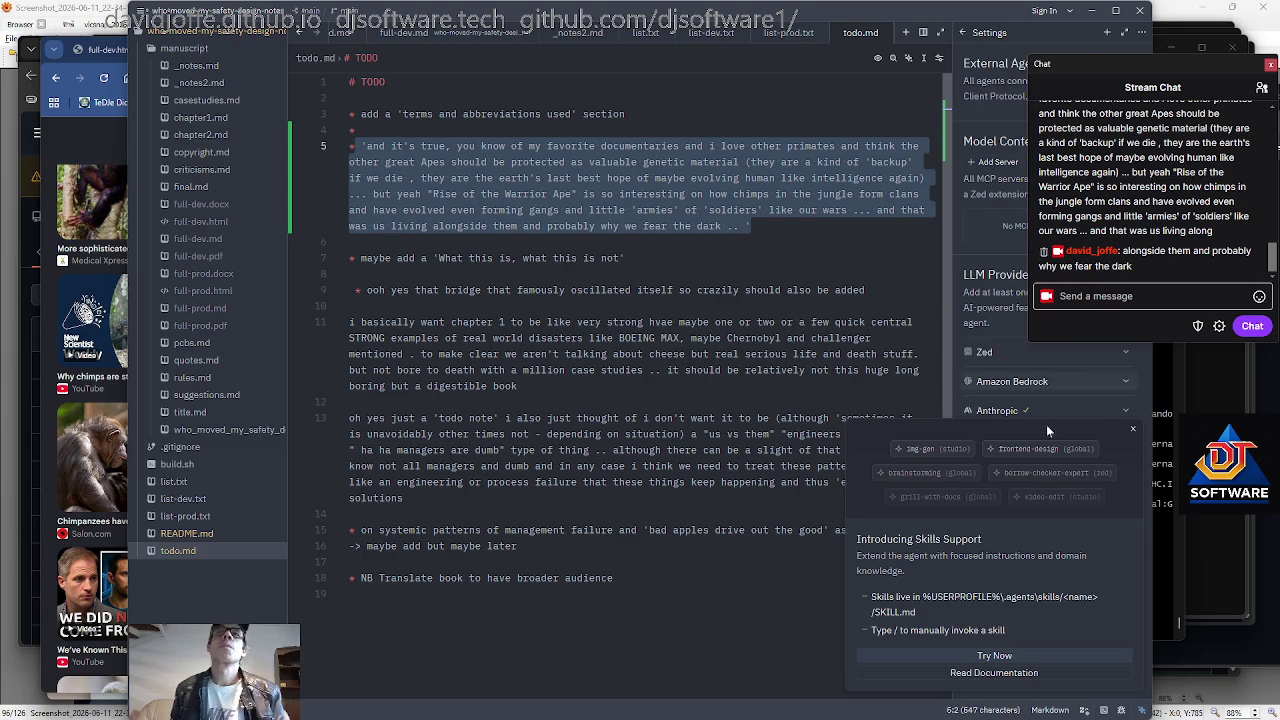
{"action": "left_click", "coordinate": [1178, 362]}
Run git diff on the README.md and todo.md changes, then prefix the apes note with 'DJ'.
{"action": "scroll", "coordinate": [1178, 615], "scroll_direction": "down", "scroll_amount": 15}
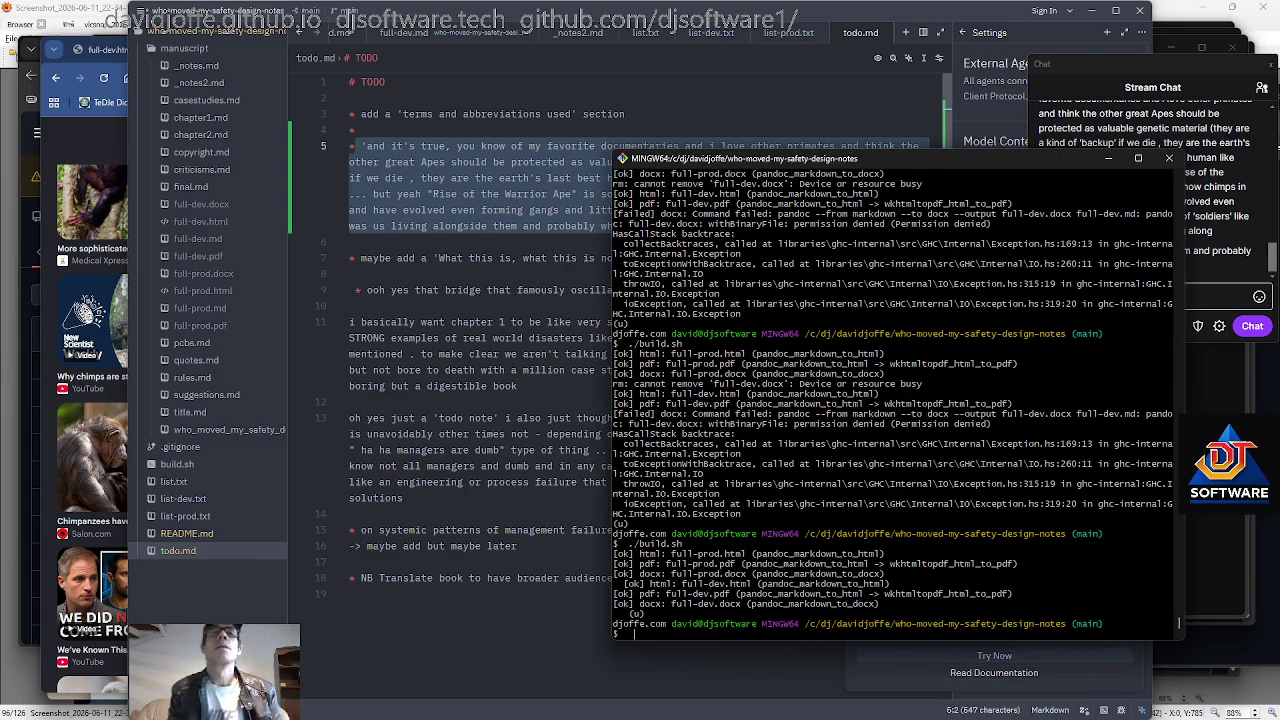
{"action": "type", "text": "rssgit diff"}
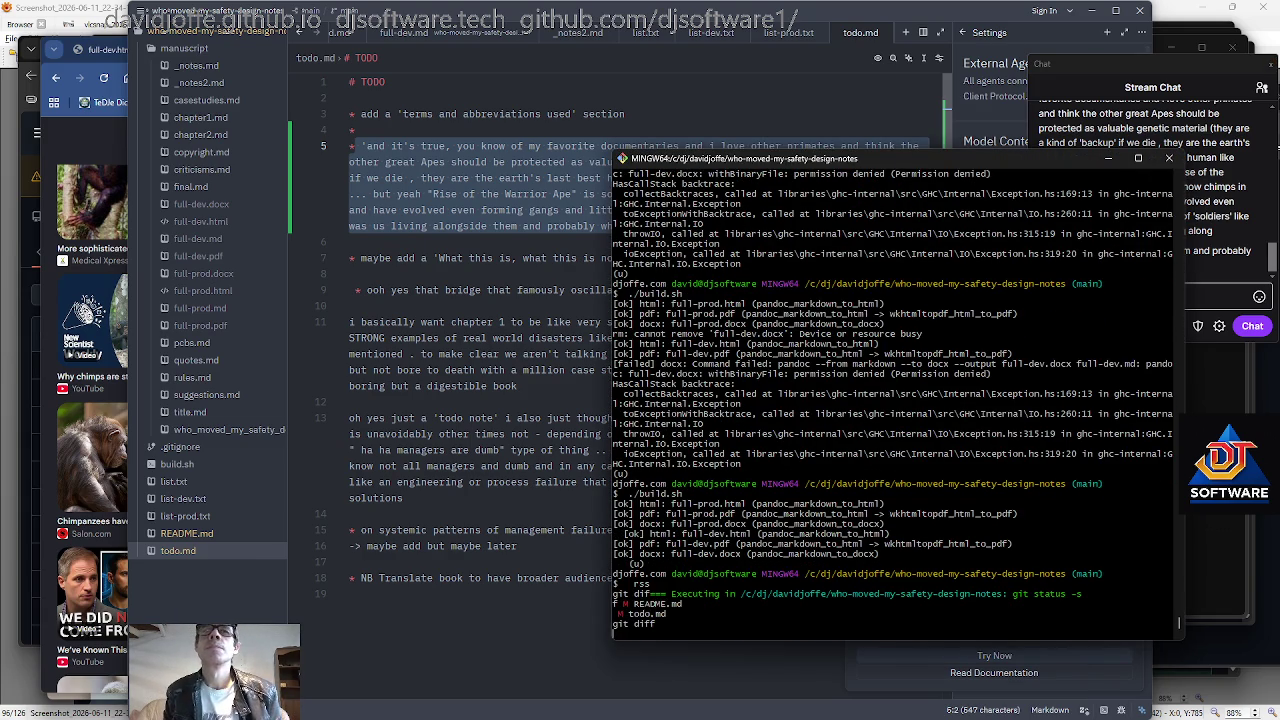
{"action": "key", "text": "Return"}
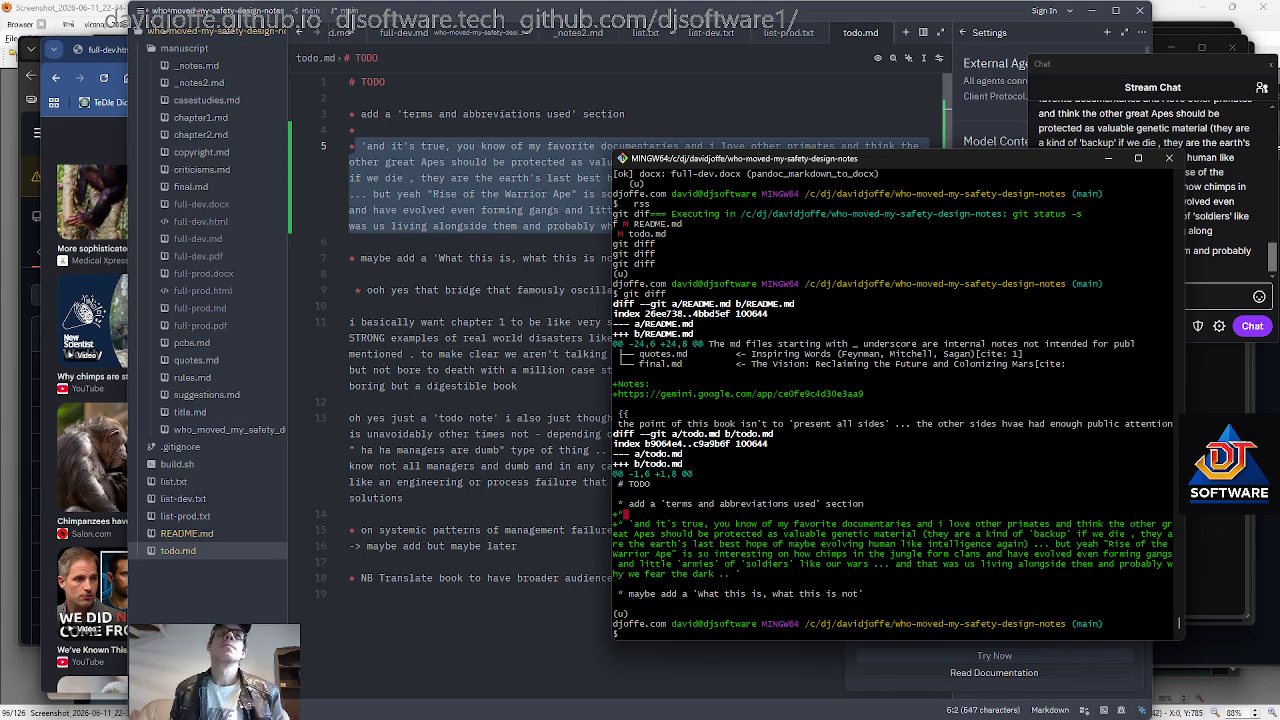
{"action": "key", "text": "alt+Tab"}
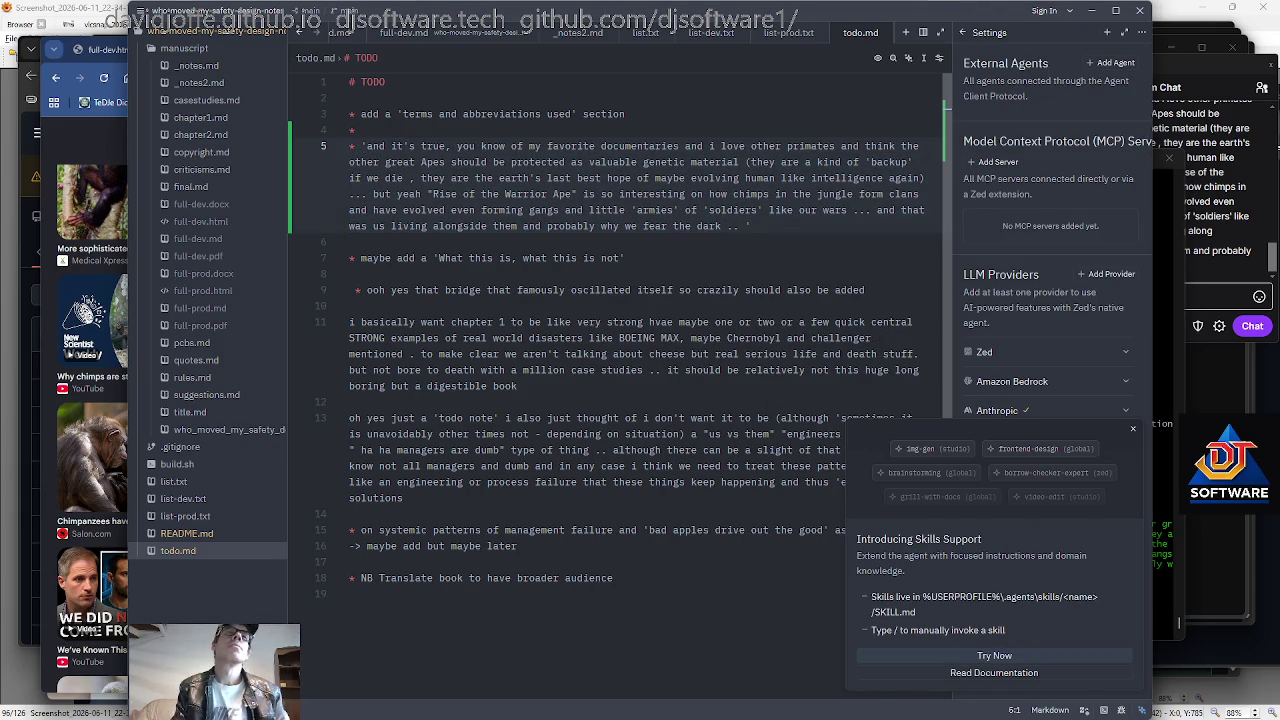
{"action": "type", "text": "DJ"}
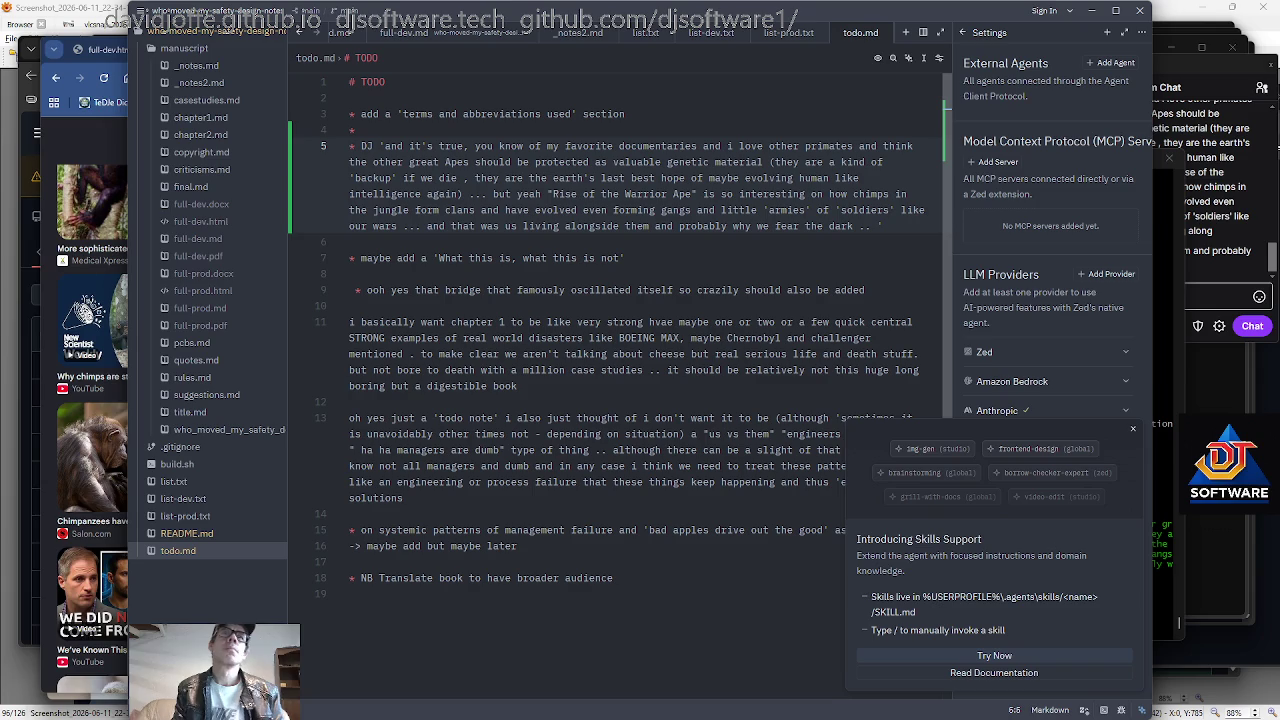
Add 'expand on this:' after the 'DJ' prefix of the apes note.
{"action": "key", "text": "alt+Tab"}
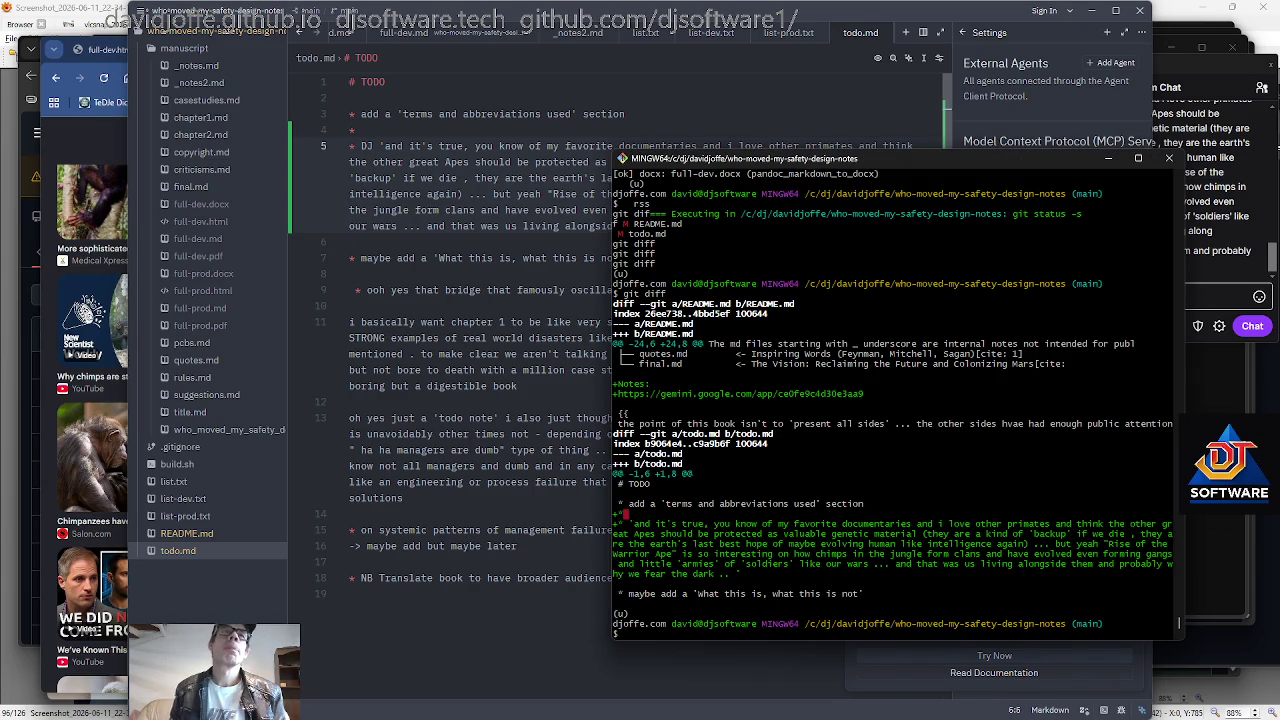
{"action": "key", "text": "alt+Tab"}
{"action": "type", "text": "expand on  this:"}
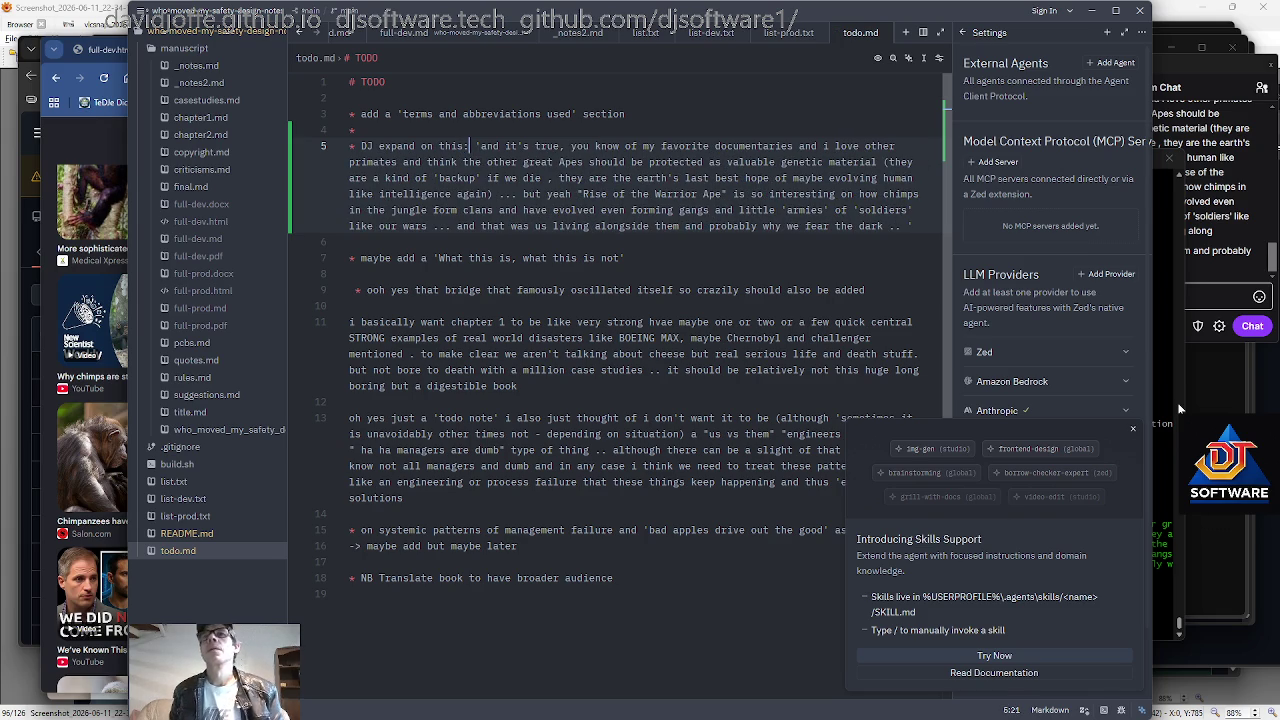
{"action": "key", "text": "alt+Tab"}
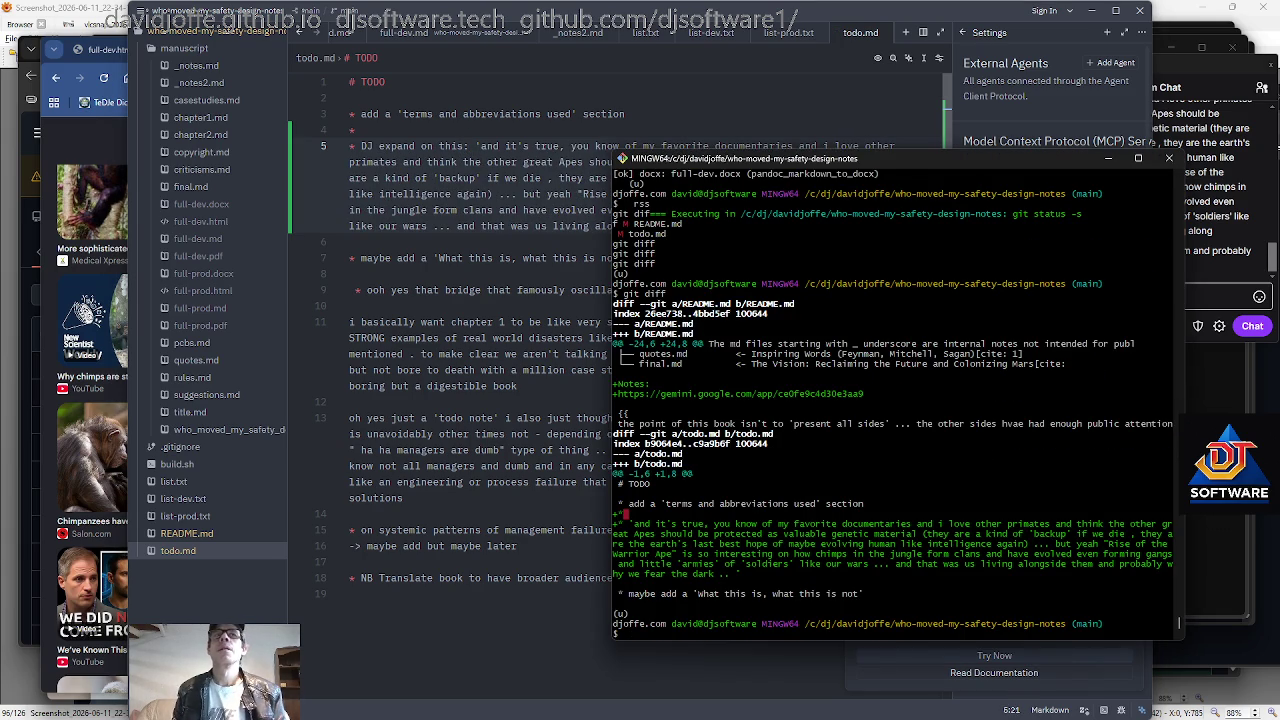
{"action": "key", "text": "alt+Tab"}
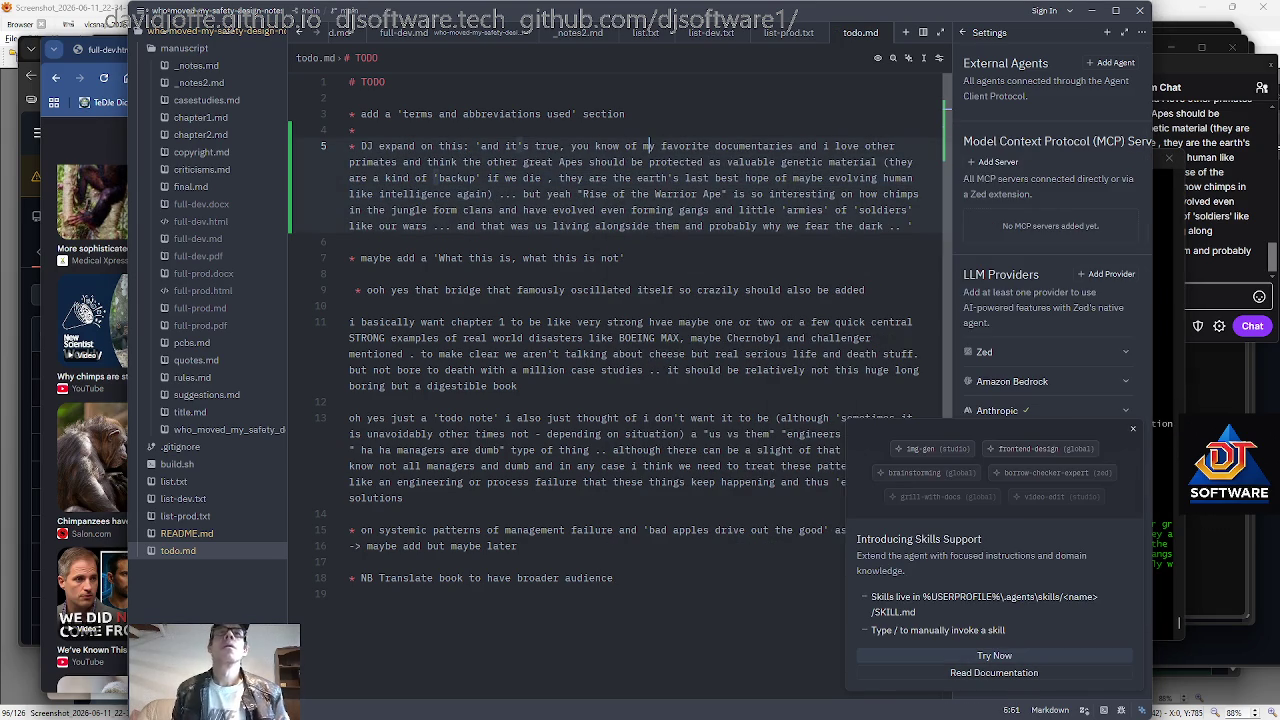
Change the documentary title to 'Rise of the Warrior Apes'.
{"action": "key", "text": "ctrl+Left"}
{"action": "key", "text": "ctrl+Left"}
{"action": "key", "text": "ctrl+Left"}
{"action": "key", "text": "ctrl+Left"}
{"action": "key", "text": "ctrl+Left"}
{"action": "key", "text": "ctrl+Right"}
{"action": "key", "text": "ctrl+Left"}
{"action": "key", "text": "Down"}
{"action": "key", "text": "Down"}
{"action": "key", "text": "Down"}
{"action": "key", "text": "Right"}
{"action": "key", "text": "ctrl+Right"}
{"action": "key", "text": "ctrl+Right"}
{"action": "key", "text": "ctrl+Right"}
{"action": "key", "text": "Right"}
{"action": "key", "text": "Right"}
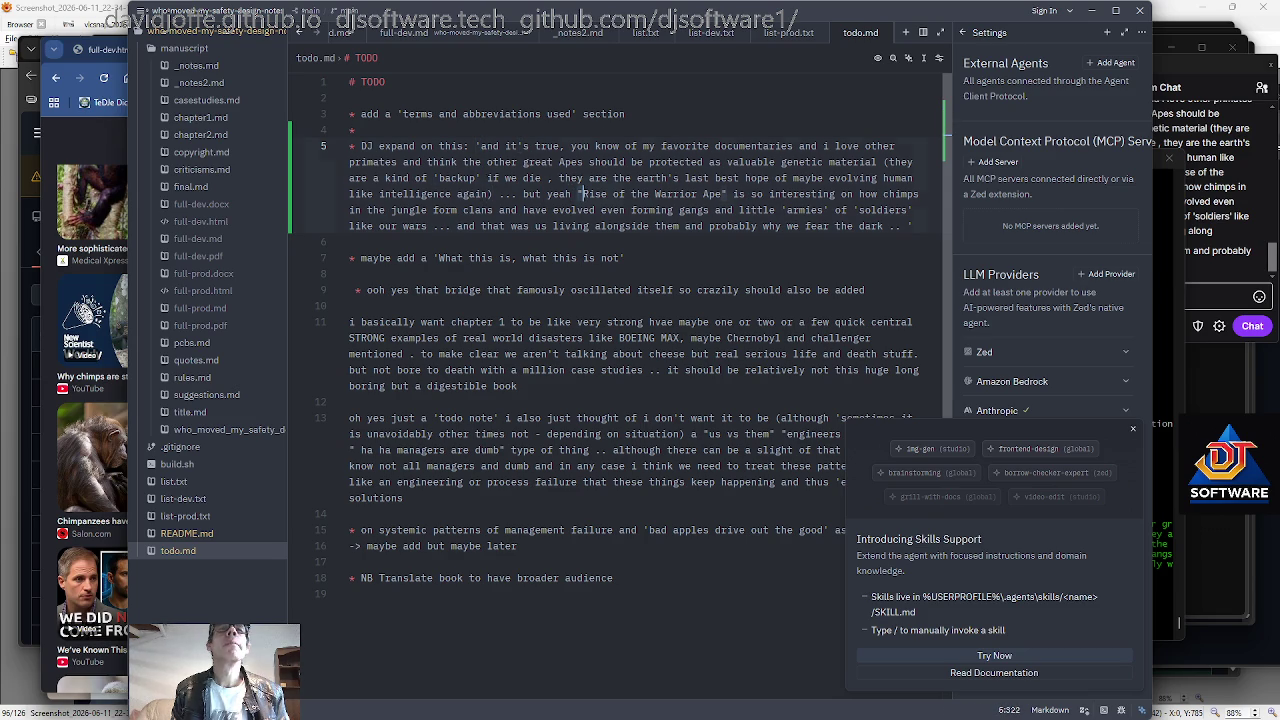
{"action": "key", "text": "ctrl+shift+Right"}
{"action": "key", "text": "ctrl+shift+Right"}
{"action": "key", "text": "ctrl+shift+Right"}
{"action": "key", "text": "ctrl+shift+Right"}
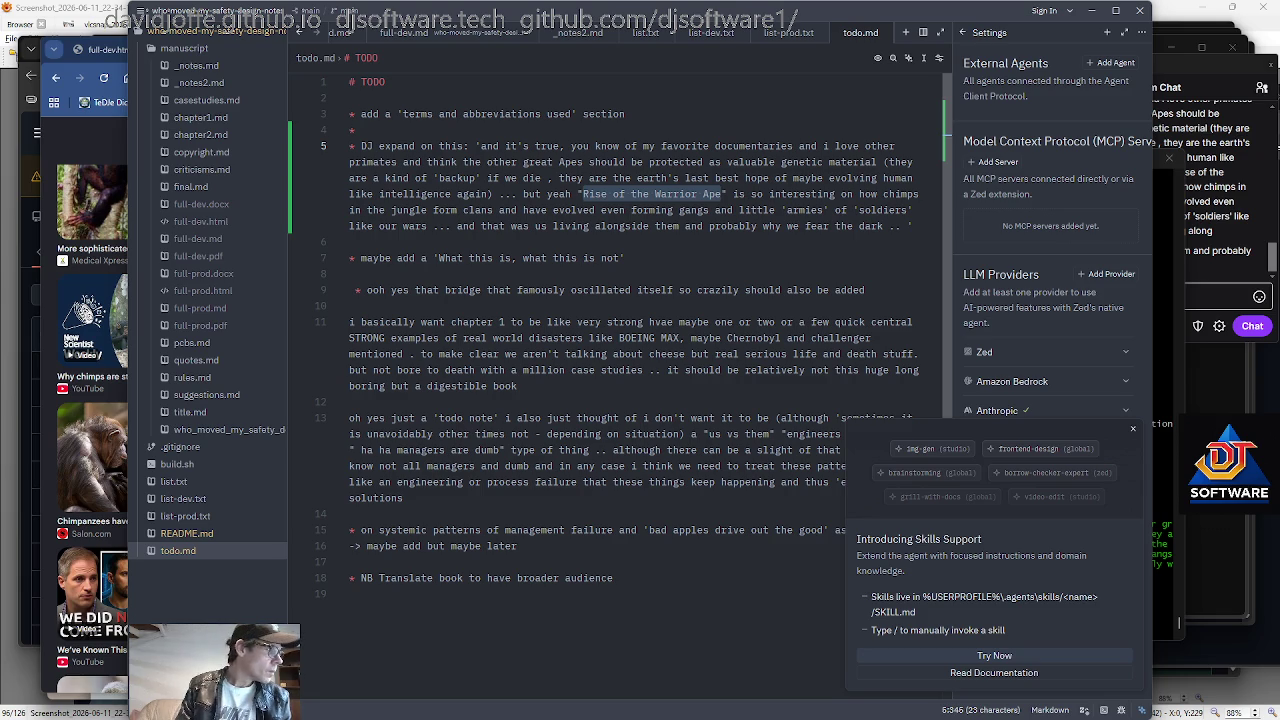
{"action": "key", "text": "ctrl+Left"}
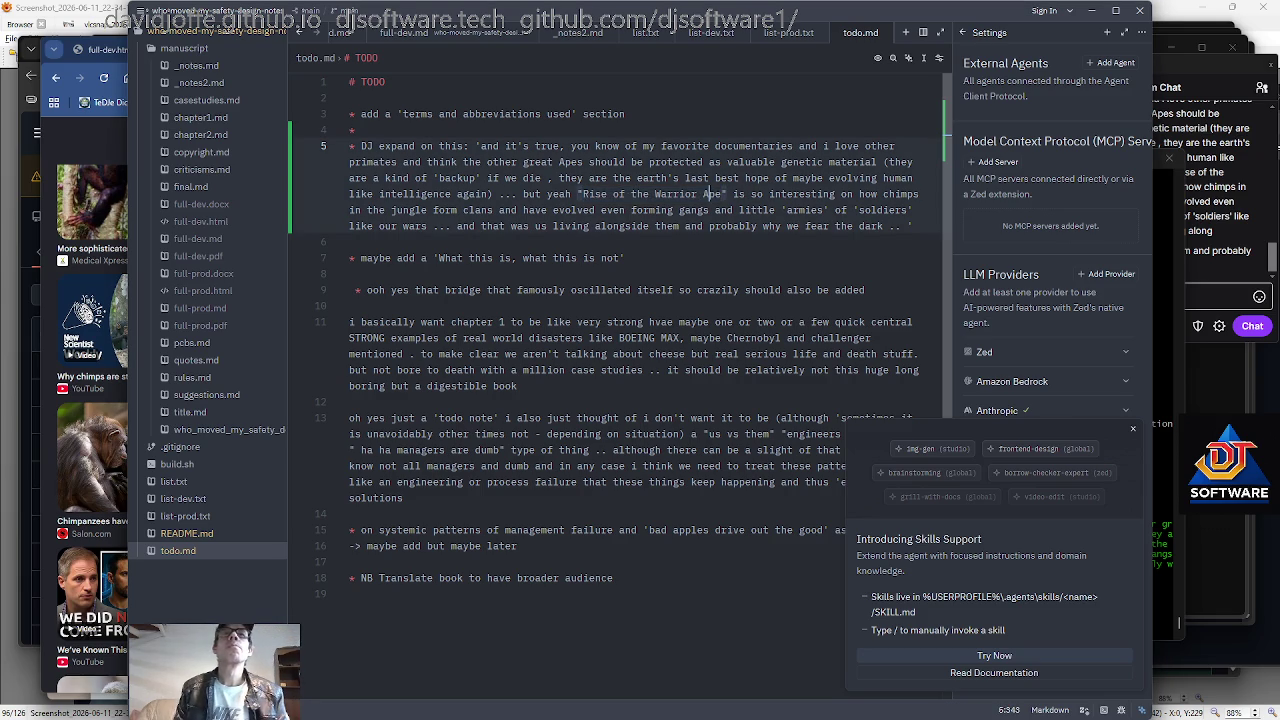
{"action": "type", "text": "s"}
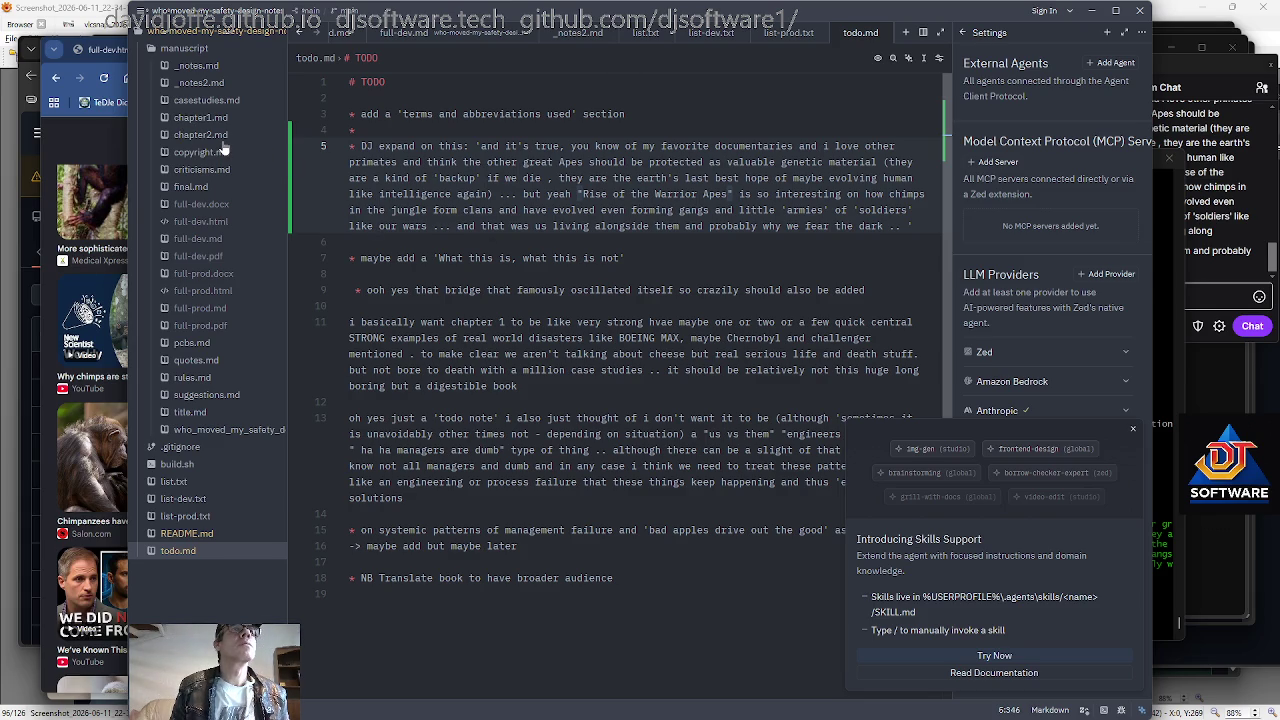
{"action": "key", "text": "ctrl+Home"}
{"action": "key", "text": "Down"}
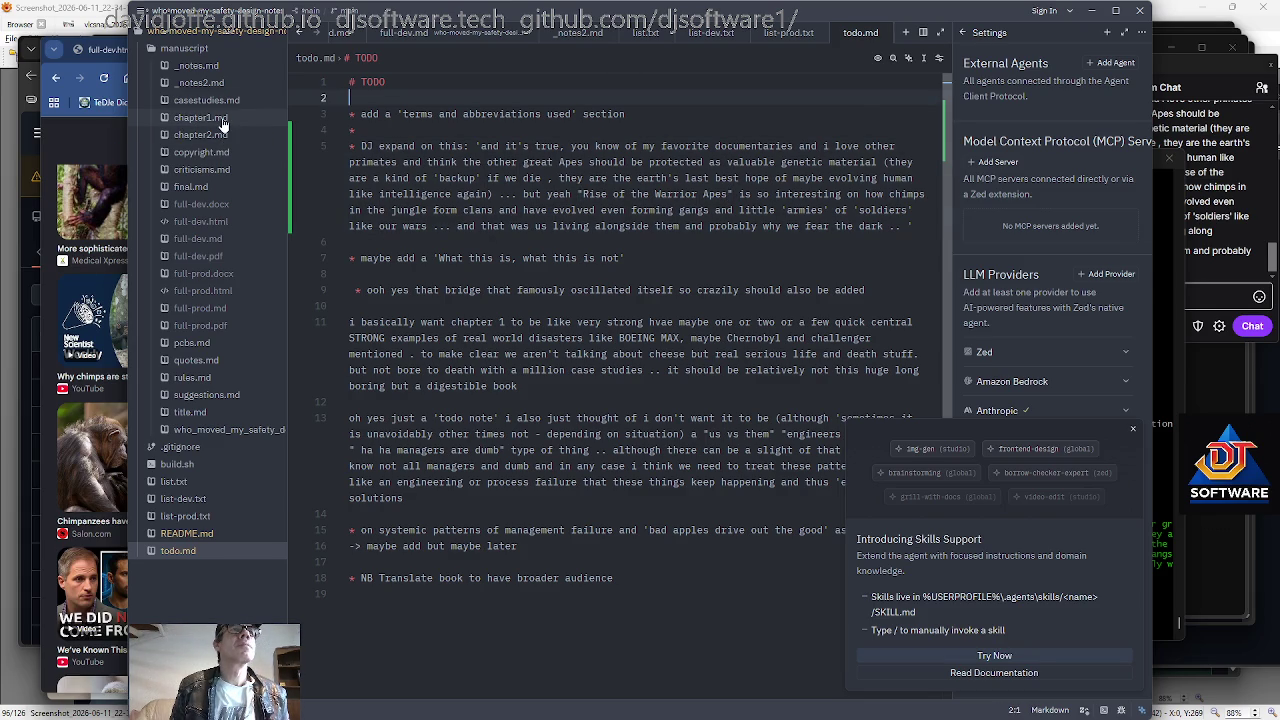
In chapter1.md line 7, replace 'inherited' with 'been handed'.
{"action": "left_click", "coordinate": [216, 118]}
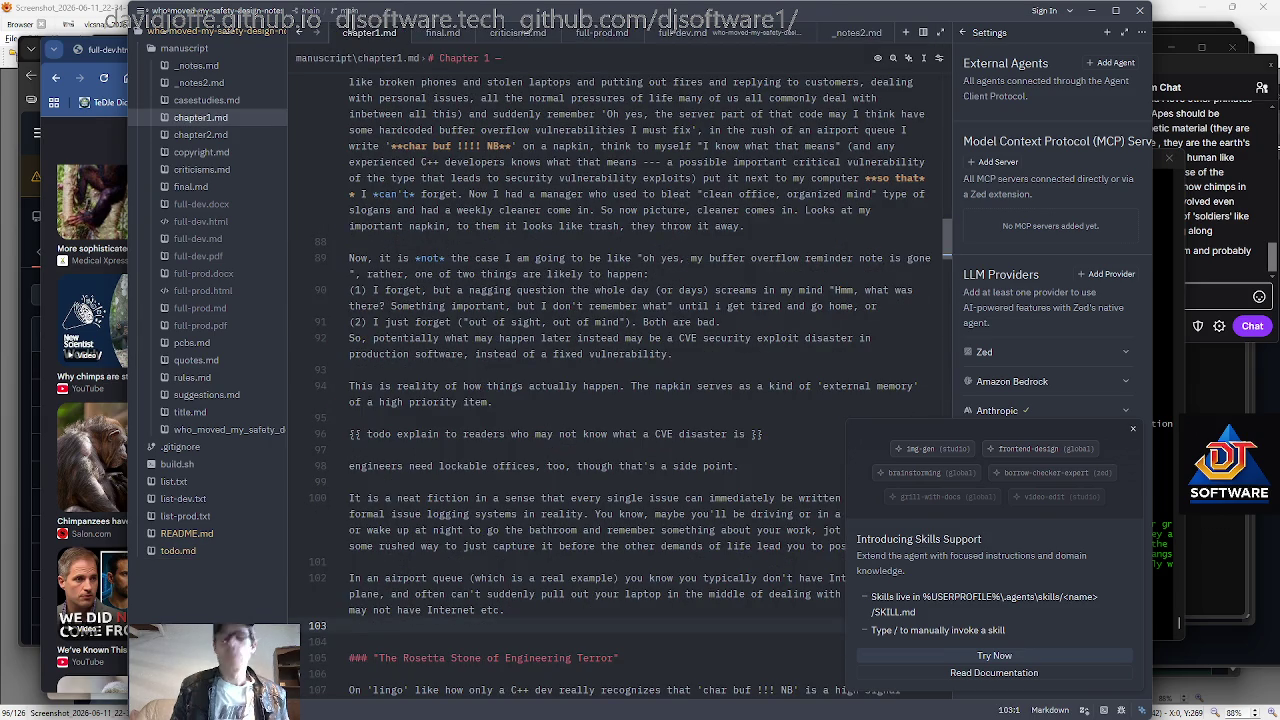
{"action": "key", "text": "ctrl+Home"}
{"action": "key", "text": "Down"}
{"action": "key", "text": "Down"}
{"action": "key", "text": "Down"}
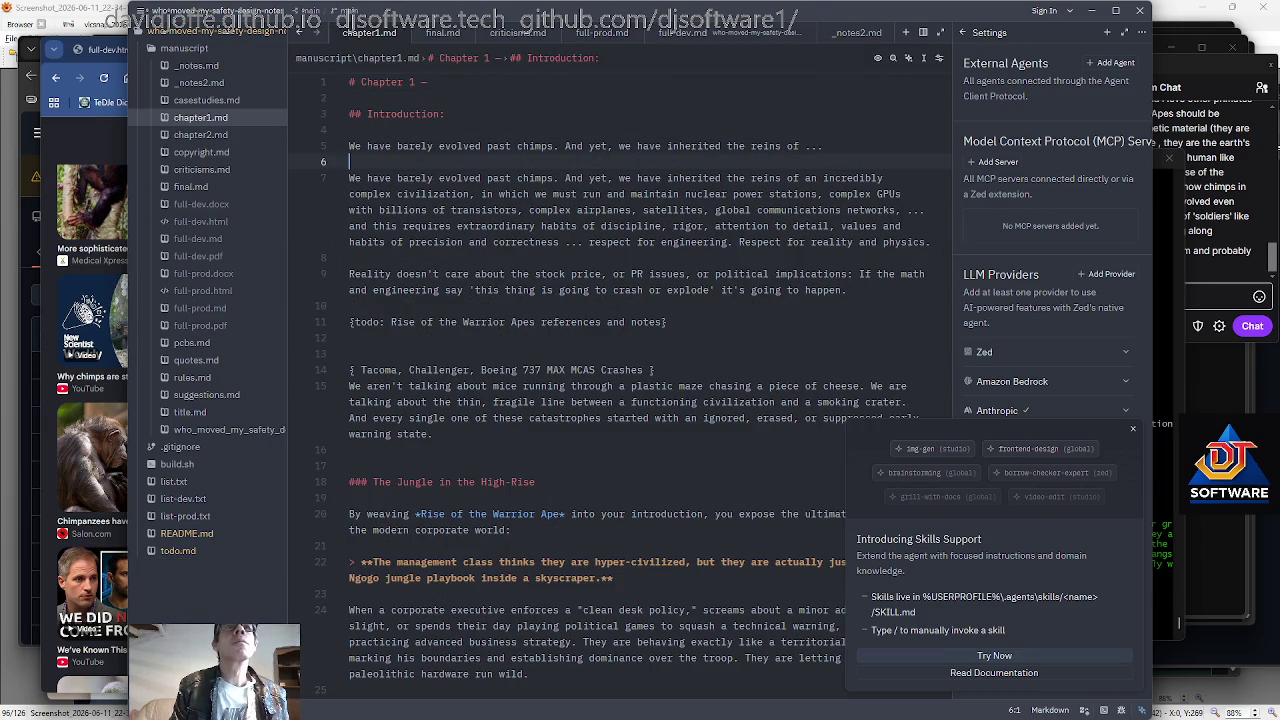
{"action": "key", "text": "Down"}
{"action": "key", "text": "ctrl+Right"}
{"action": "key", "text": "ctrl+Right"}
{"action": "key", "text": "ctrl+Right"}
{"action": "key", "text": "ctrl+Right"}
{"action": "key", "text": "ctrl+Right"}
{"action": "key", "text": "ctrl+Right"}
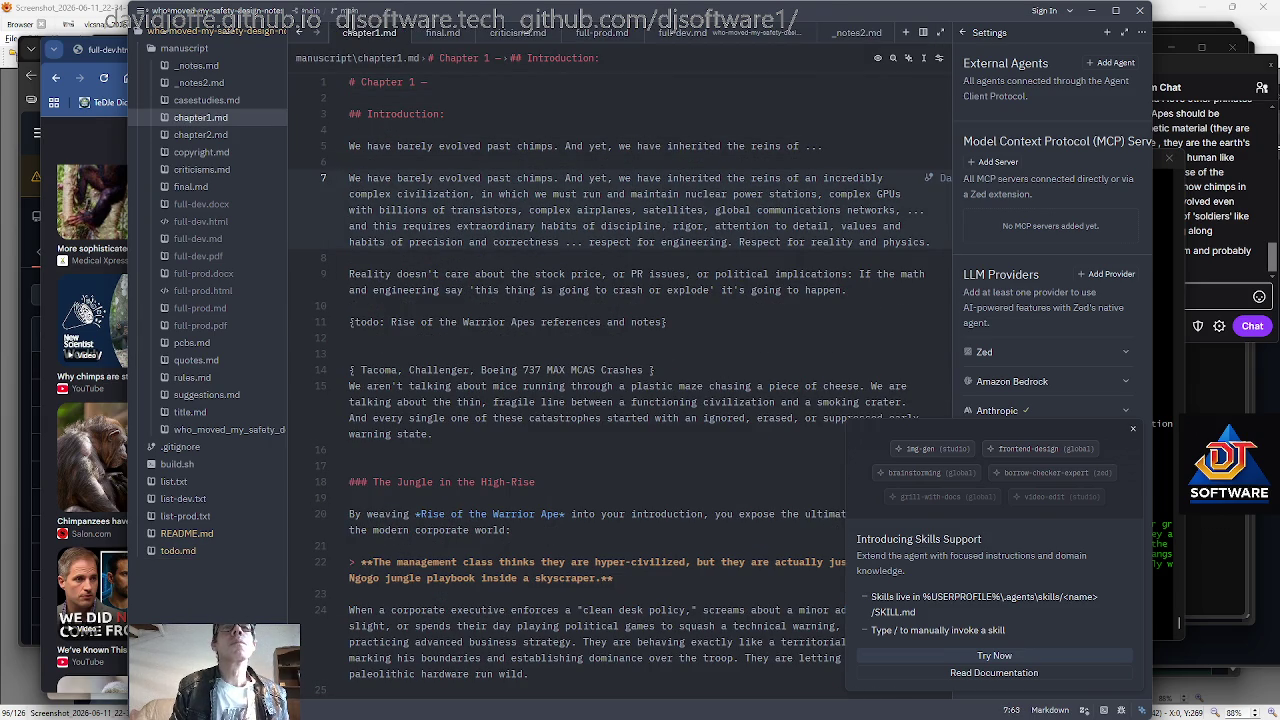
{"action": "key", "text": "ctrl+shift+Left"}
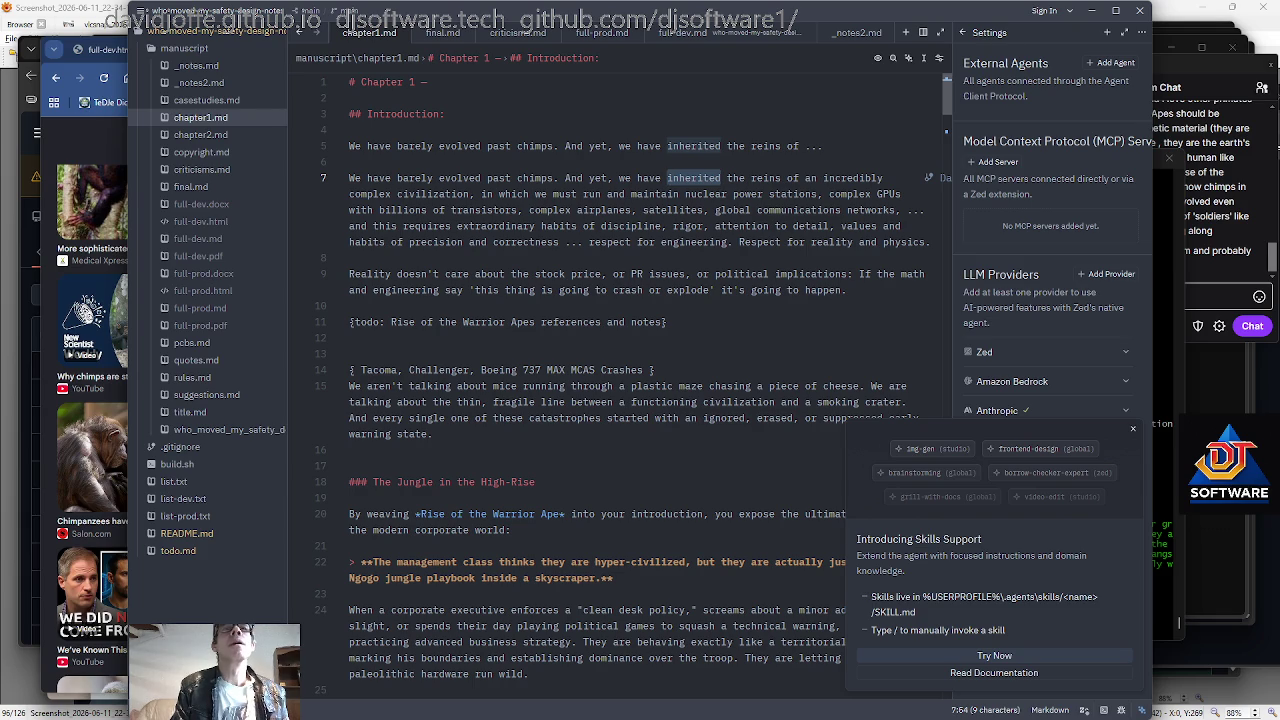
{"action": "type", "text": "been handed"}
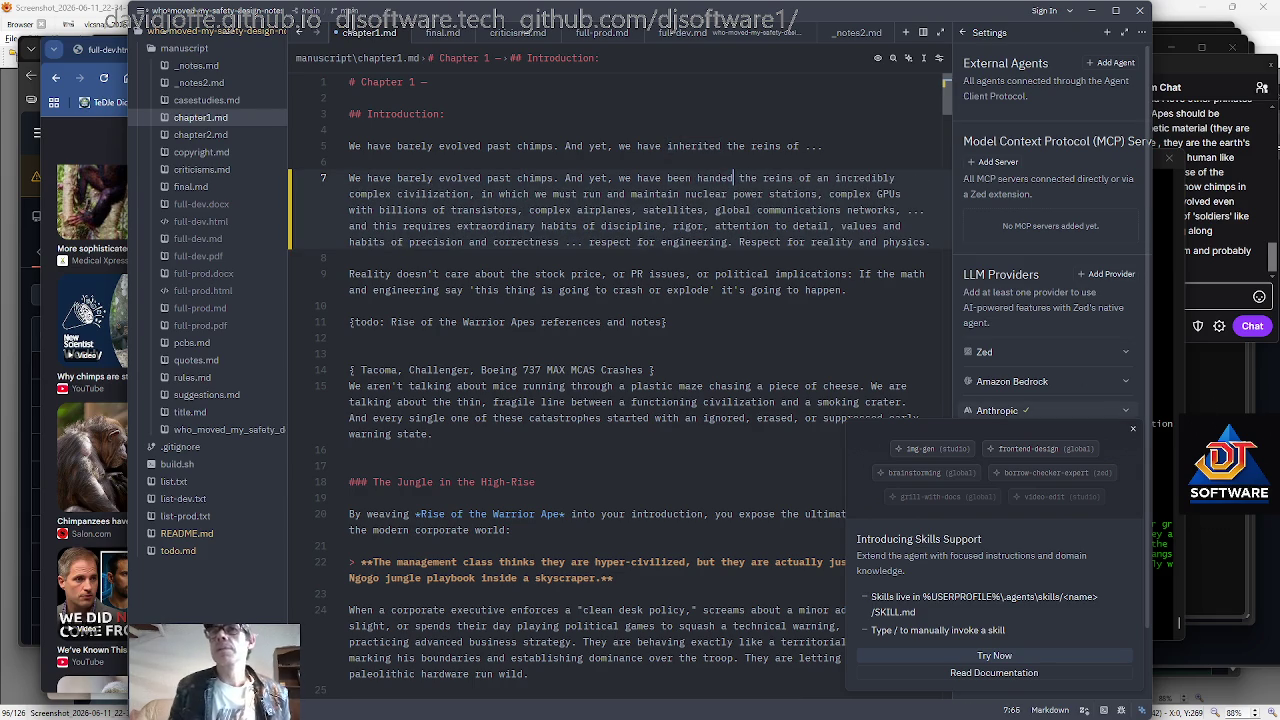
Run git diff in MINGW64 to confirm the chapter1.md change.
{"action": "key", "text": "alt+Tab"}
{"action": "type", "text": "git add"}
{"action": "key", "text": "BackSpace"}
{"action": "key", "text": "BackSpace"}
{"action": "key", "text": "BackSpace"}
{"action": "type", "text": "diff"}
{"action": "key", "text": "Return"}
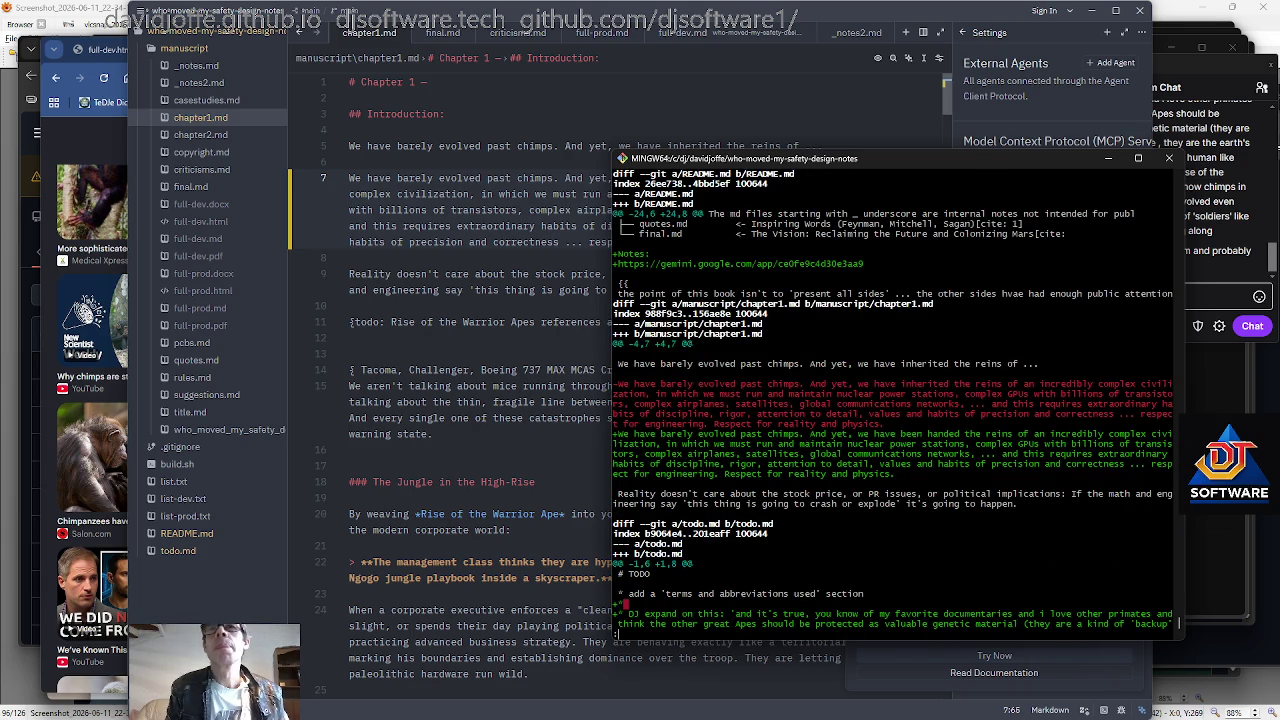
Commit the three changed files as 'handed' and push them to main using the acp alias.
{"action": "key", "text": "space"}
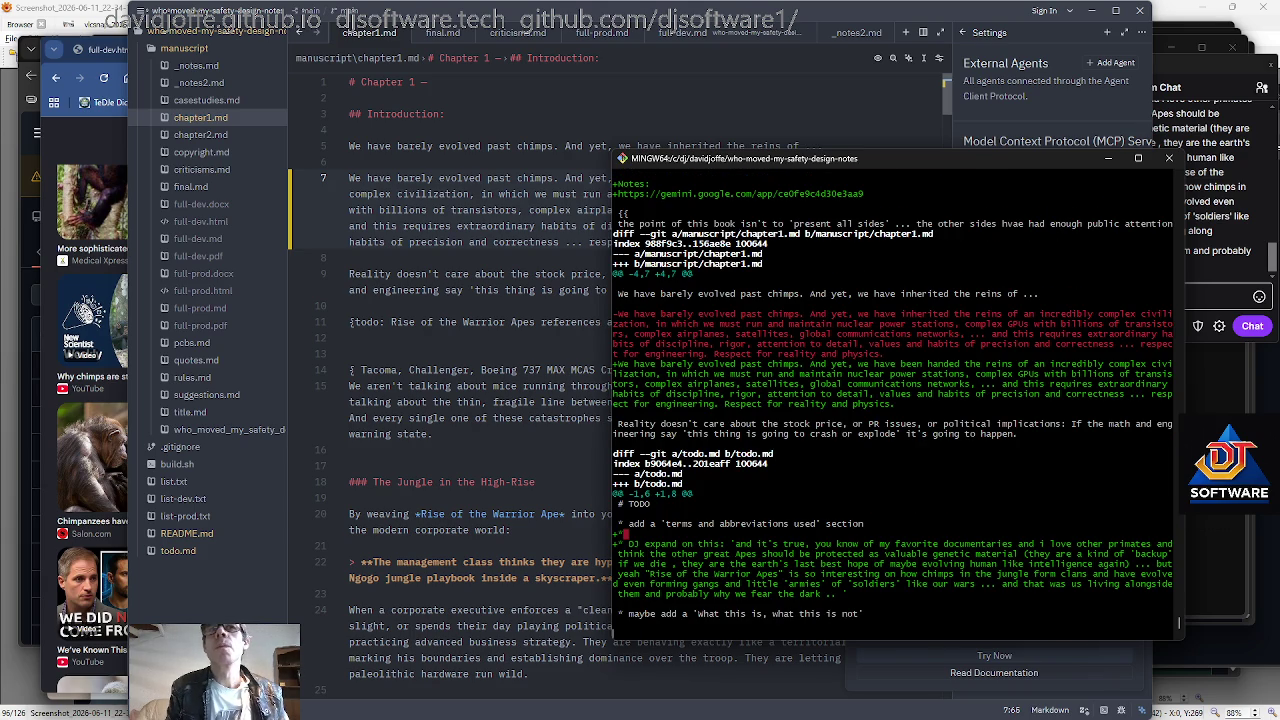
{"action": "type", "text": "q"}
{"action": "type", "text": "acp handed"}
{"action": "key", "text": "Return"}
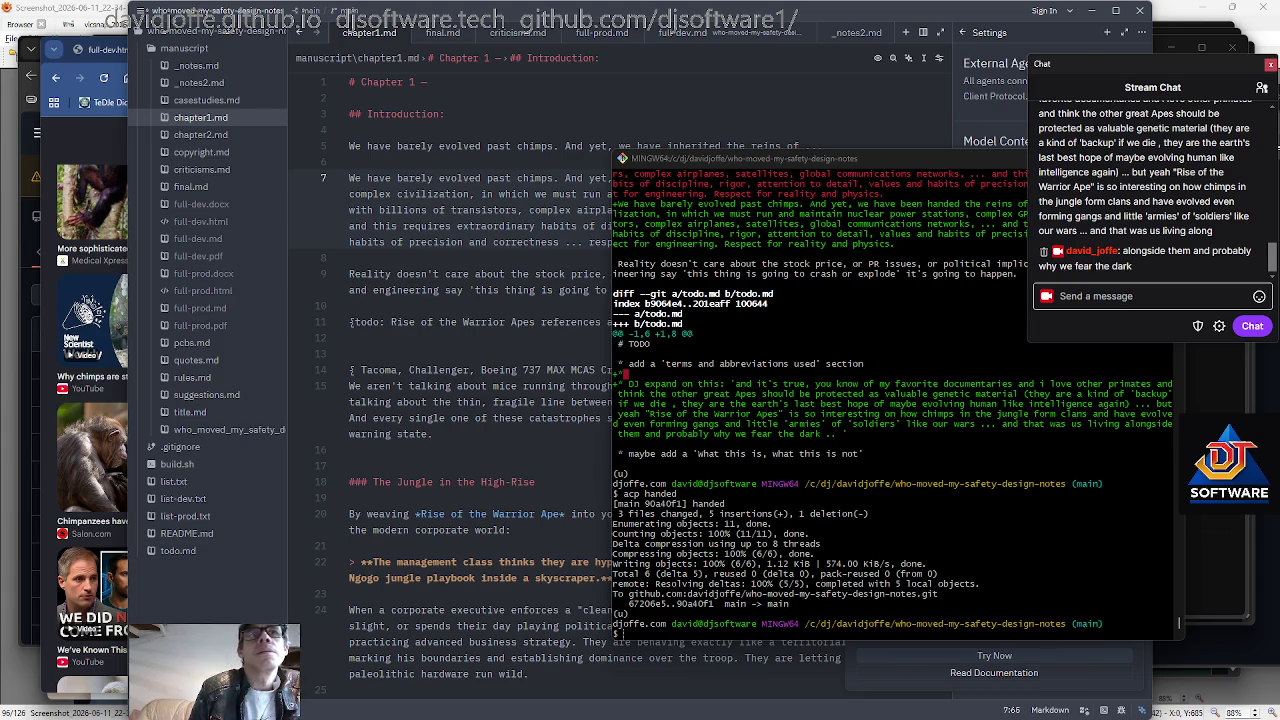
{"action": "key", "text": "alt+Tab"}
Scroll to the airport-queue anecdote on line 87 and delete ', taxes' from the chores.
{"action": "scroll", "coordinate": [620, 380], "scroll_direction": "down", "scroll_amount": 3}
{"action": "scroll", "coordinate": [620, 380], "scroll_direction": "down", "scroll_amount": 4}
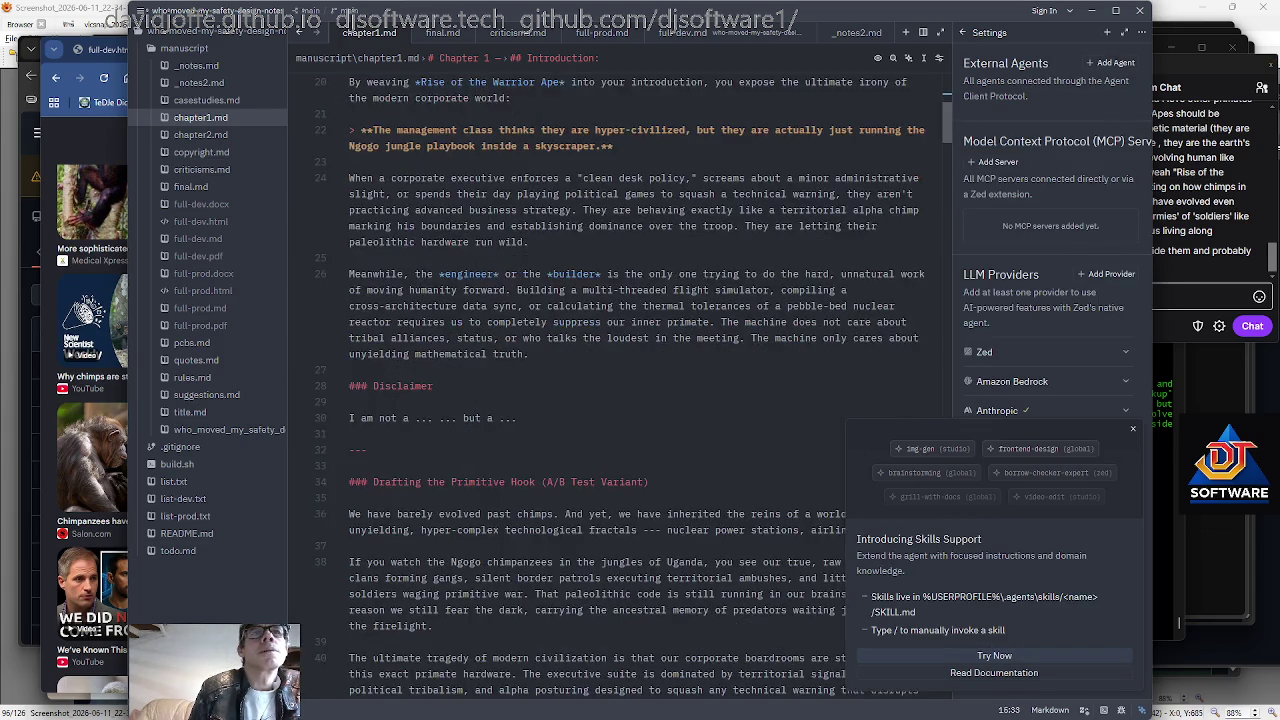
{"action": "scroll", "coordinate": [620, 380], "scroll_direction": "down", "scroll_amount": 5}
{"action": "scroll", "coordinate": [620, 380], "scroll_direction": "down", "scroll_amount": 3}
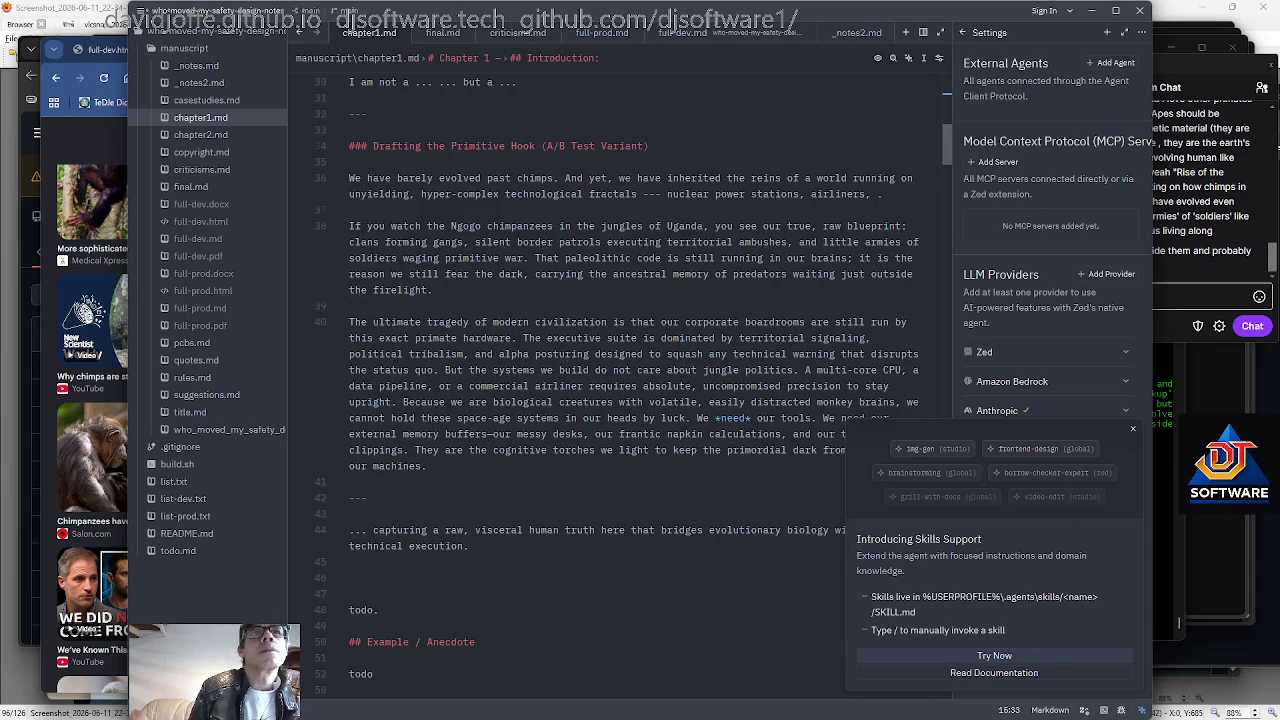
{"action": "scroll", "coordinate": [633, 386], "scroll_direction": "down", "scroll_amount": 5}
{"action": "scroll", "coordinate": [633, 386], "scroll_direction": "down", "scroll_amount": 3}
{"action": "scroll", "coordinate": [633, 386], "scroll_direction": "down", "scroll_amount": 3}
{"action": "scroll", "coordinate": [633, 386], "scroll_direction": "down", "scroll_amount": 3}
{"action": "scroll", "coordinate": [620, 380], "scroll_direction": "down", "scroll_amount": 5}
{"action": "scroll", "coordinate": [620, 380], "scroll_direction": "down", "scroll_amount": 5}
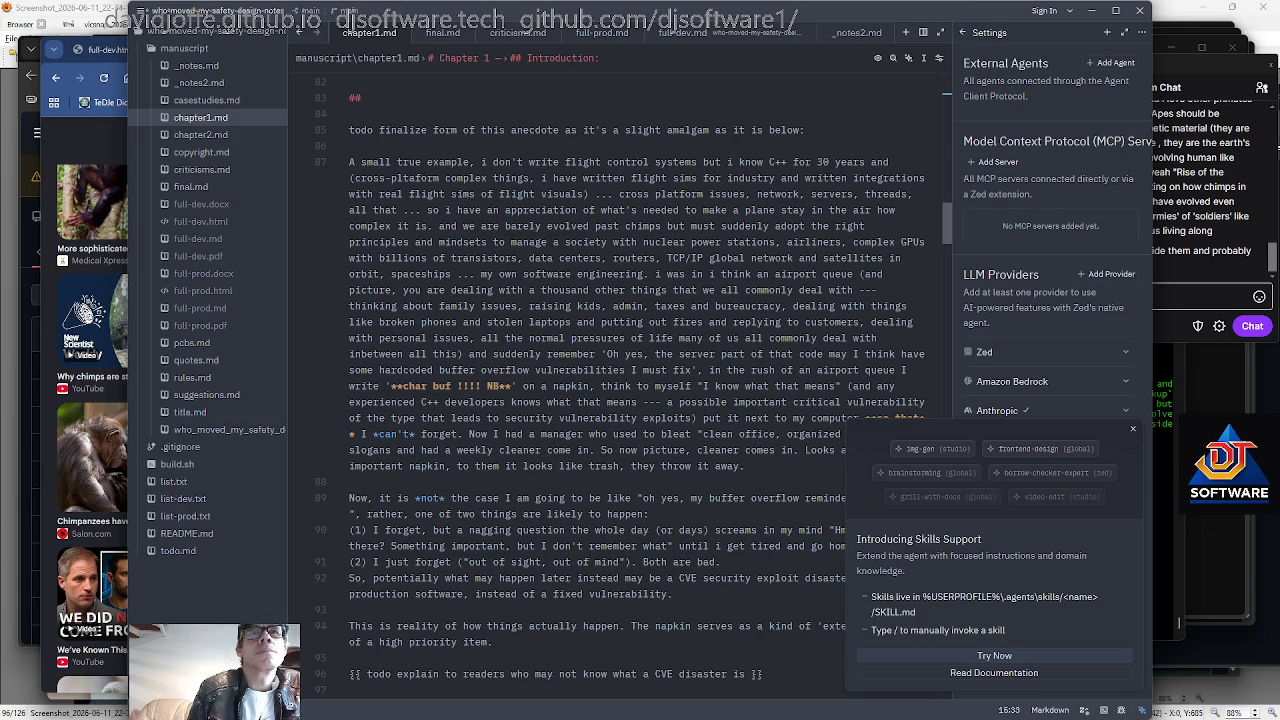
{"action": "left_click", "coordinate": [710, 305]}
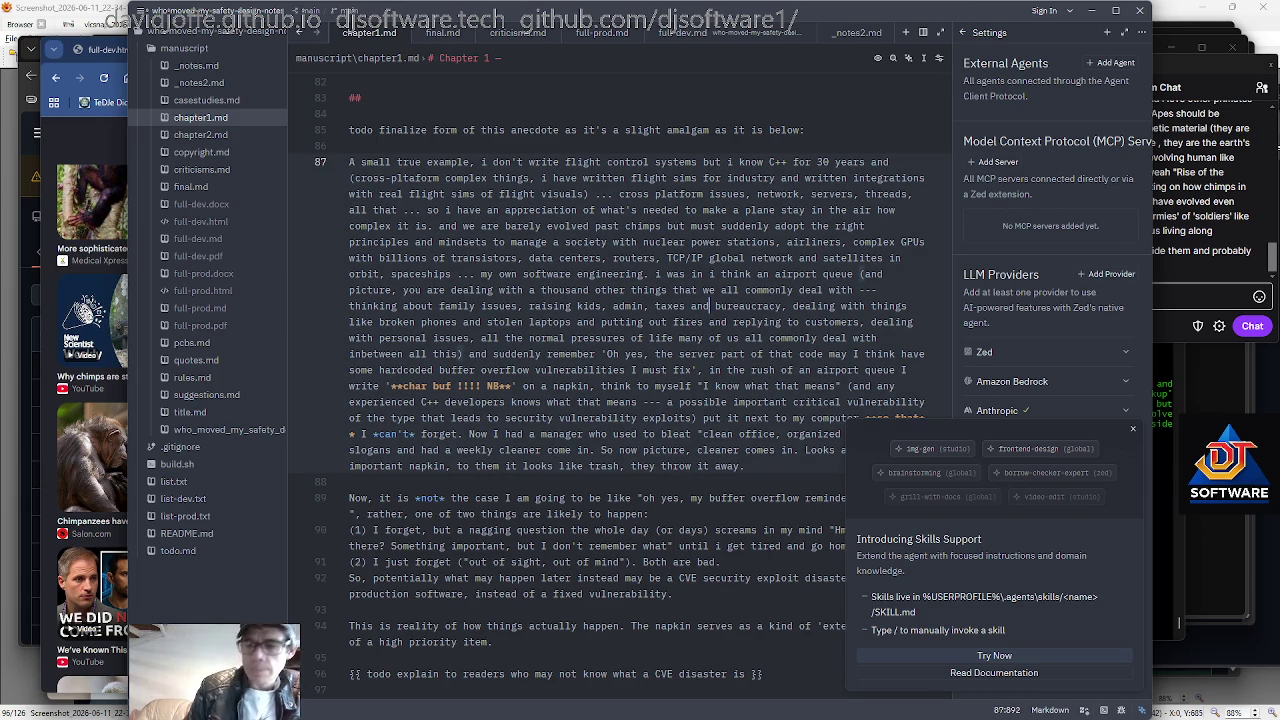
{"action": "key", "text": "Left"}
{"action": "key", "text": "Left"}
{"action": "key", "text": "Left"}
{"action": "key", "text": "Left"}
{"action": "key", "text": "BackSpace"}
{"action": "key", "text": "BackSpace"}
{"action": "key", "text": "BackSpace"}
{"action": "key", "text": "BackSpace"}
{"action": "key", "text": "BackSpace"}
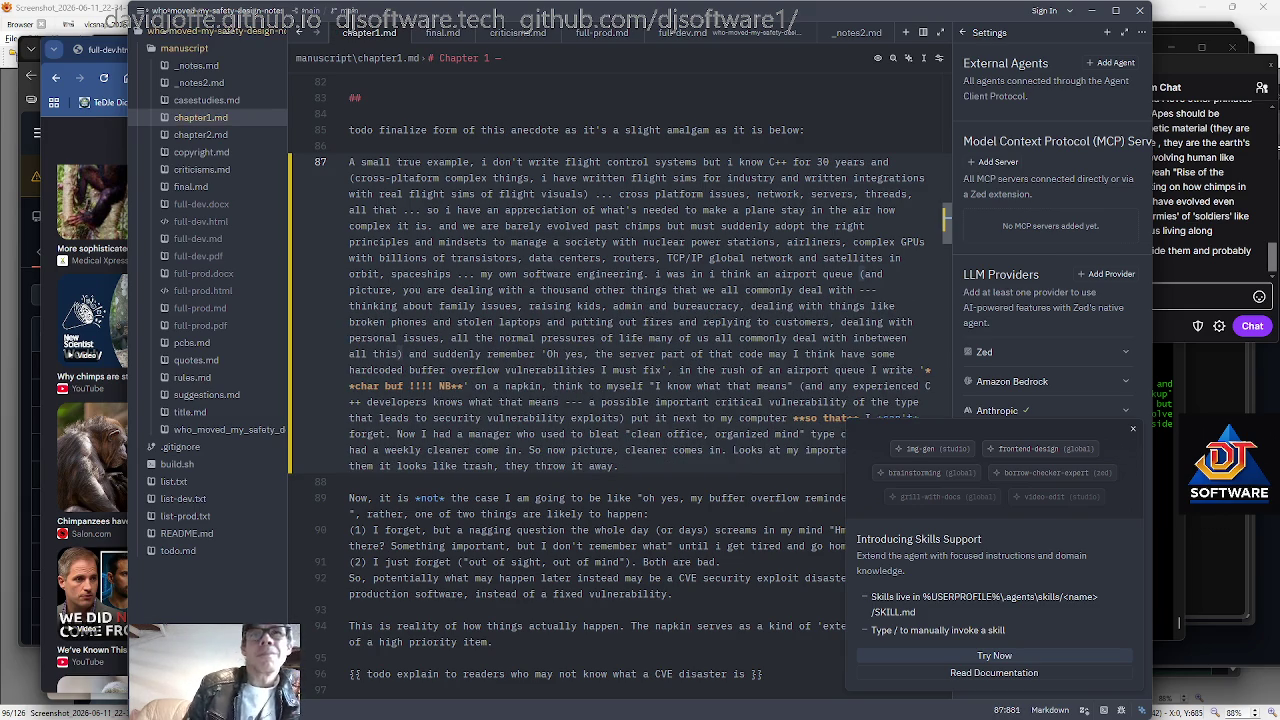
Replace 'many of us' with 'we' in the anecdote.
{"action": "left_click", "coordinate": [470, 321]}
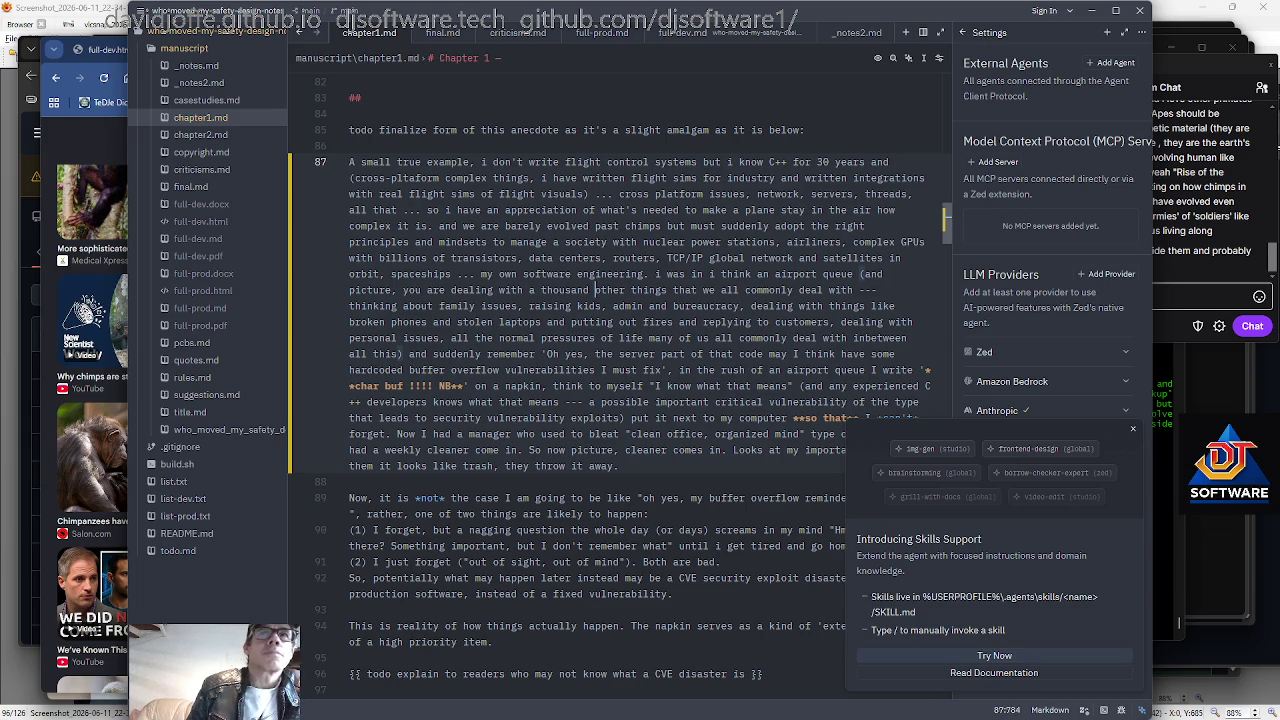
{"action": "left_click", "coordinate": [675, 338]}
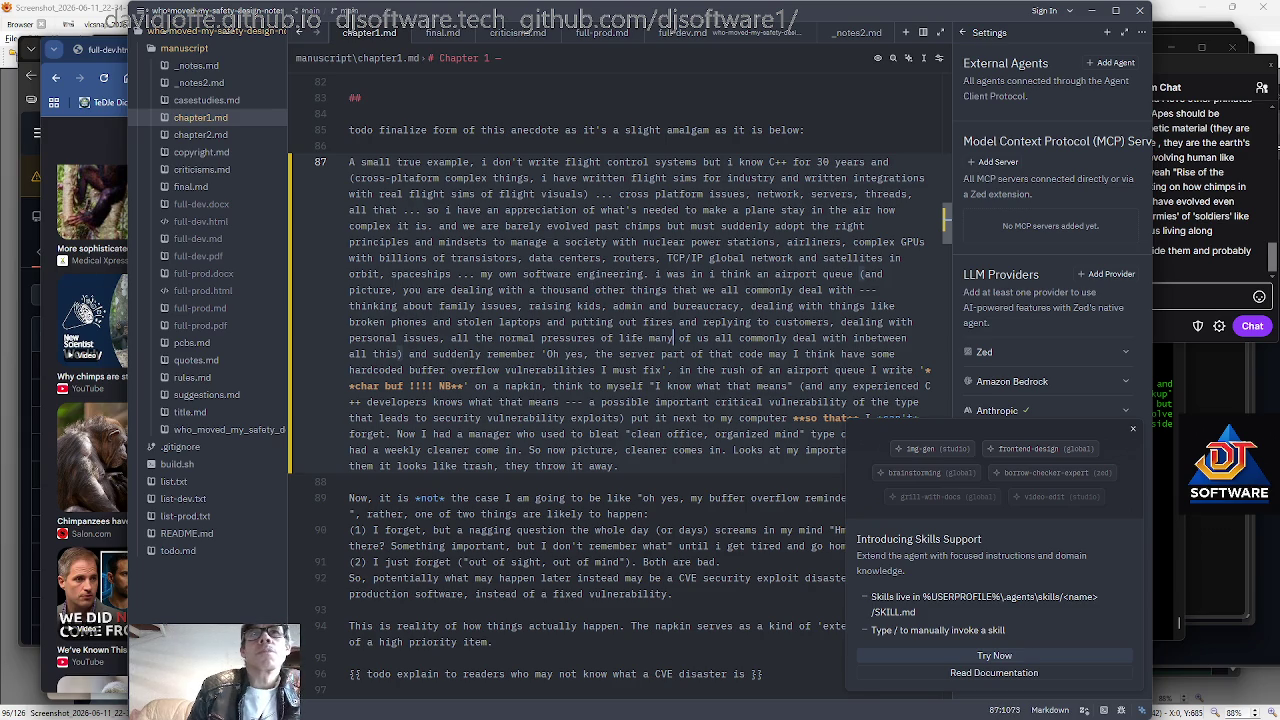
{"action": "double_click", "coordinate": [662, 338]}
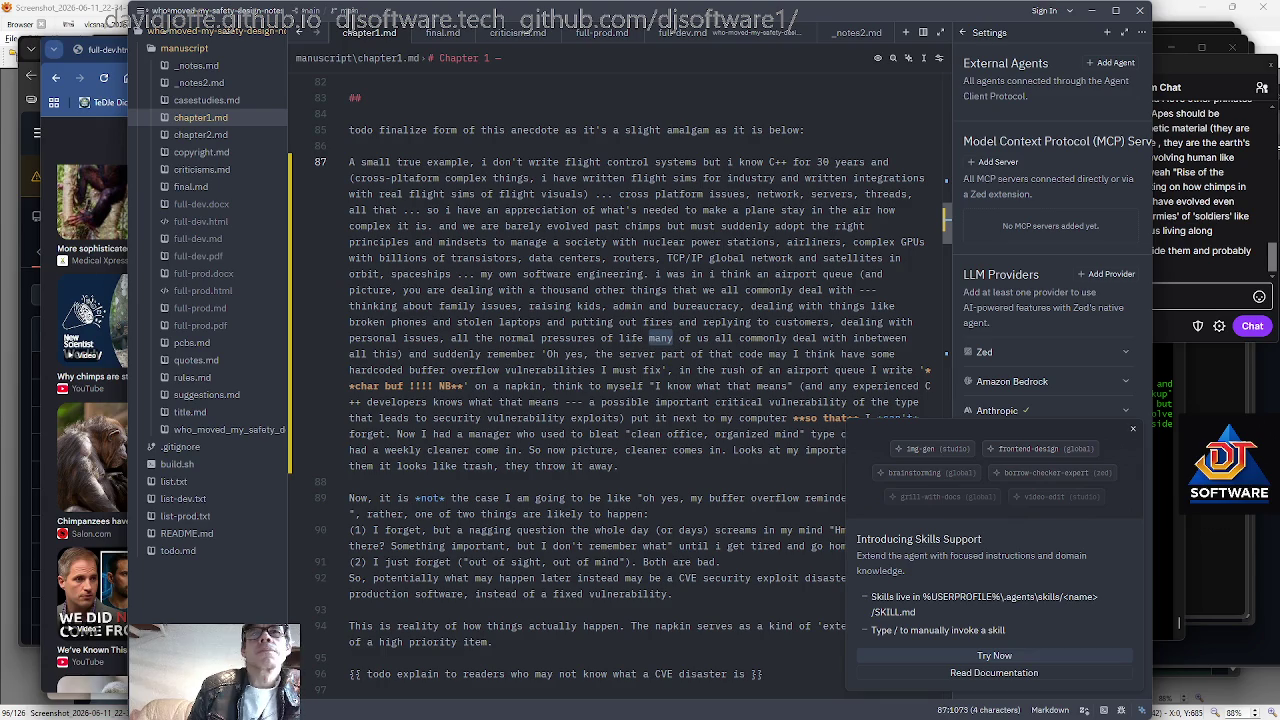
{"action": "key", "text": "shift+Right"}
{"action": "key", "text": "shift+Right"}
{"action": "key", "text": "shift+Right"}
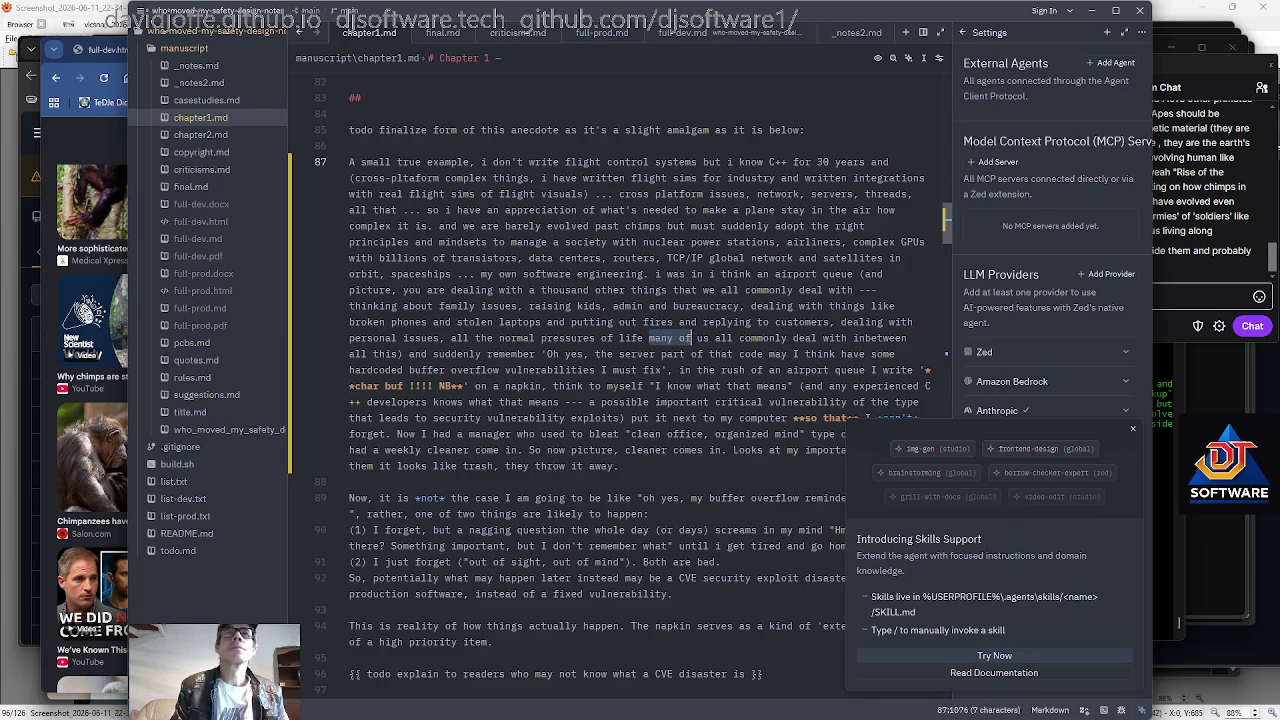
{"action": "type", "text": "we"}
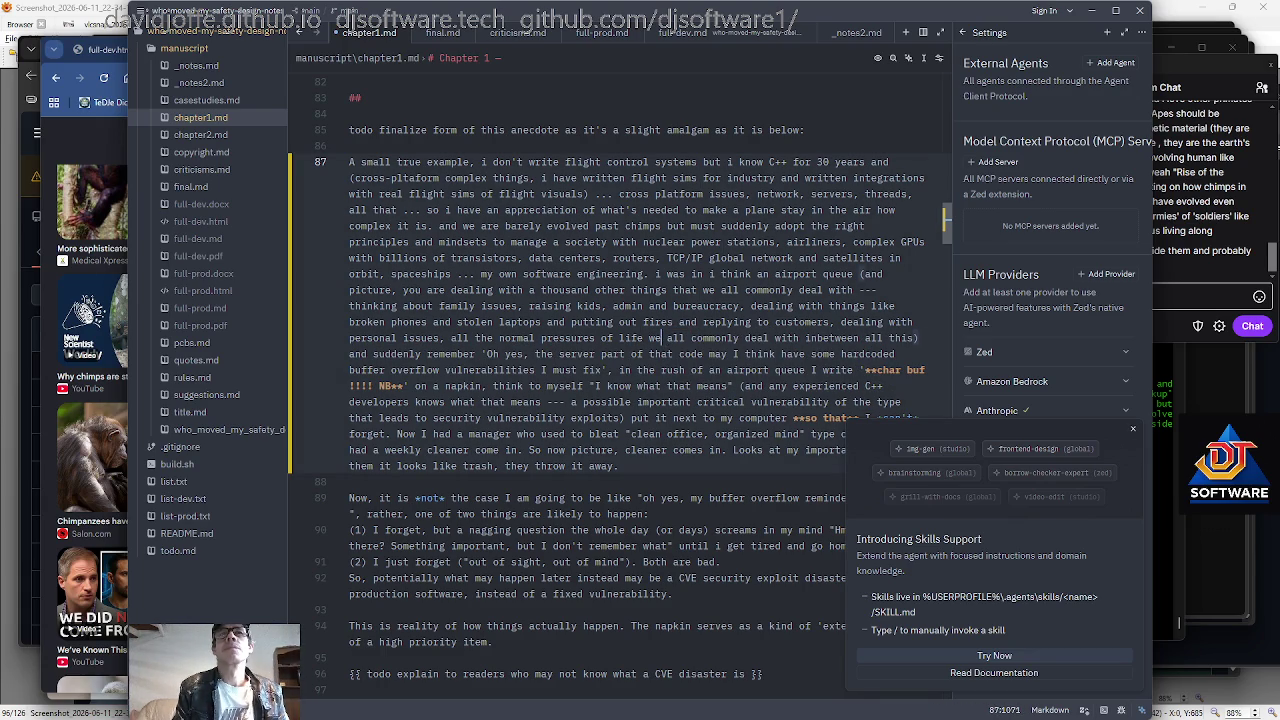
Replace 'remember' with 'a thought pops in your mind' before the quoted thought.
{"action": "left_click", "coordinate": [469, 338]}
{"action": "left_click", "coordinate": [603, 354]}
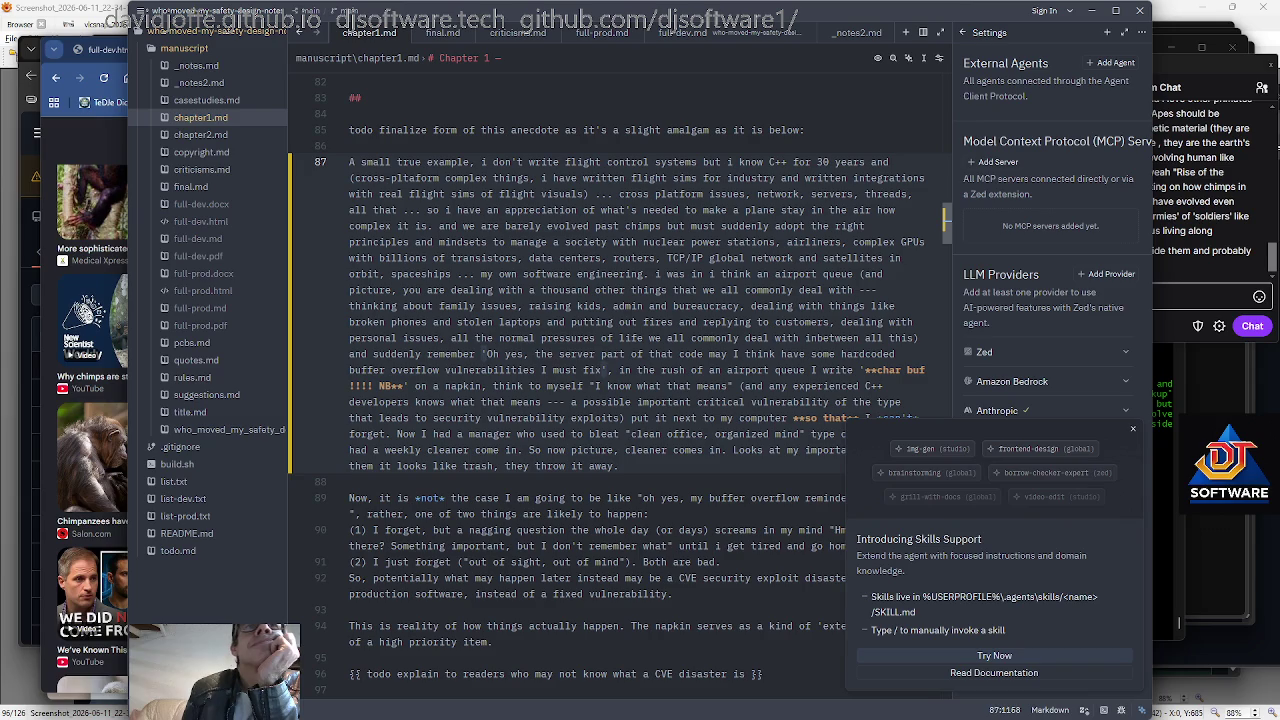
{"action": "key", "text": "ctrl+Left"}
{"action": "key", "text": "ctrl+Left"}
{"action": "key", "text": "ctrl+Left"}
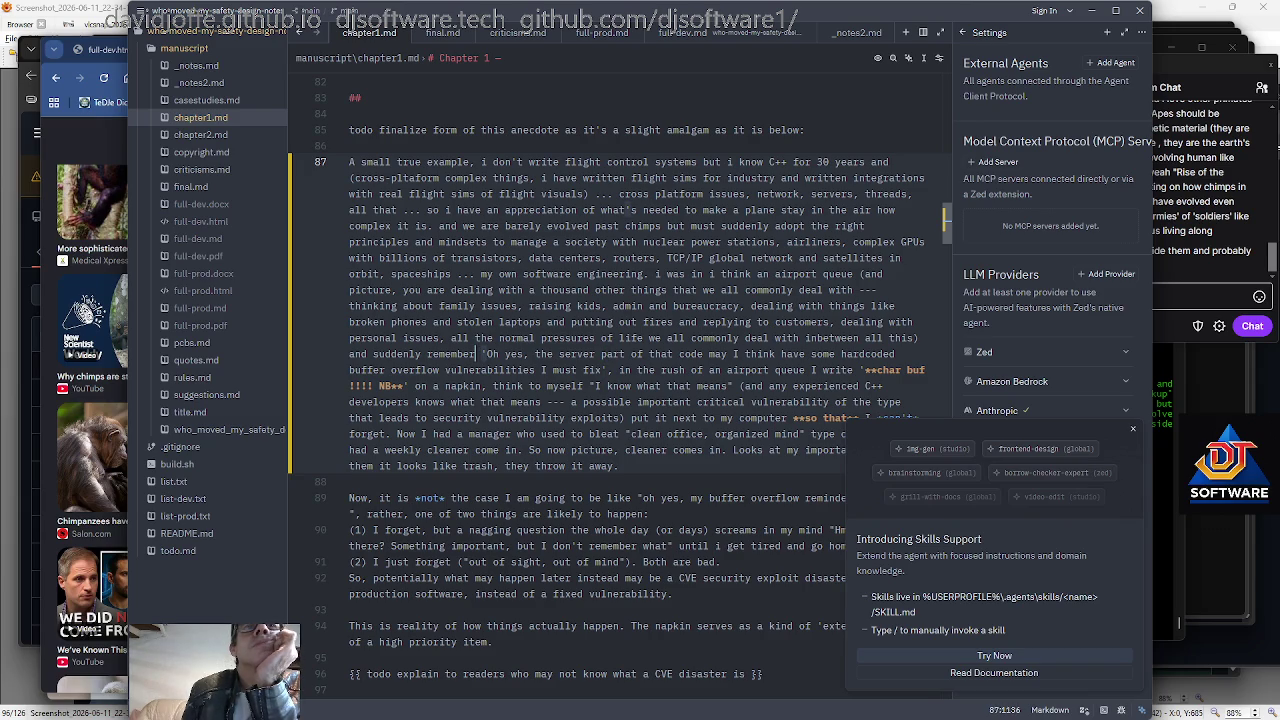
{"action": "key", "text": "ctrl+shift+Left"}
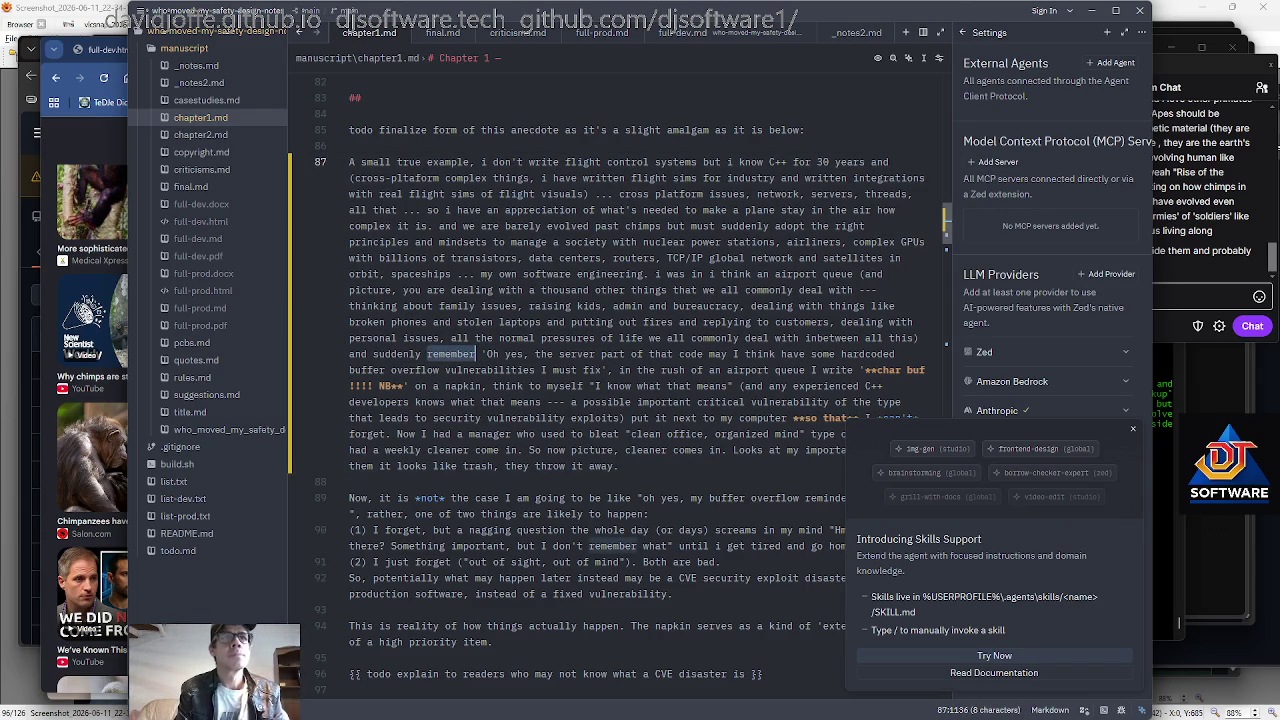
{"action": "type", "text": "a thought pops in"}
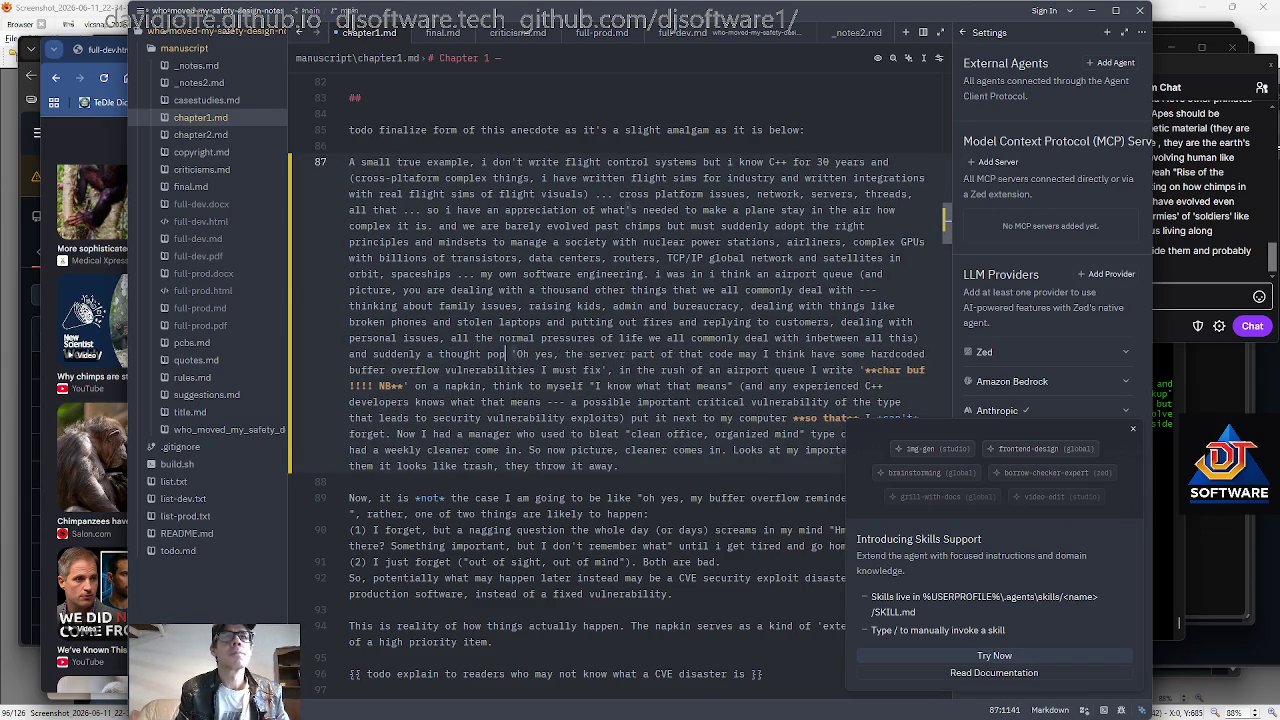
{"action": "type", "text": " your mind"}
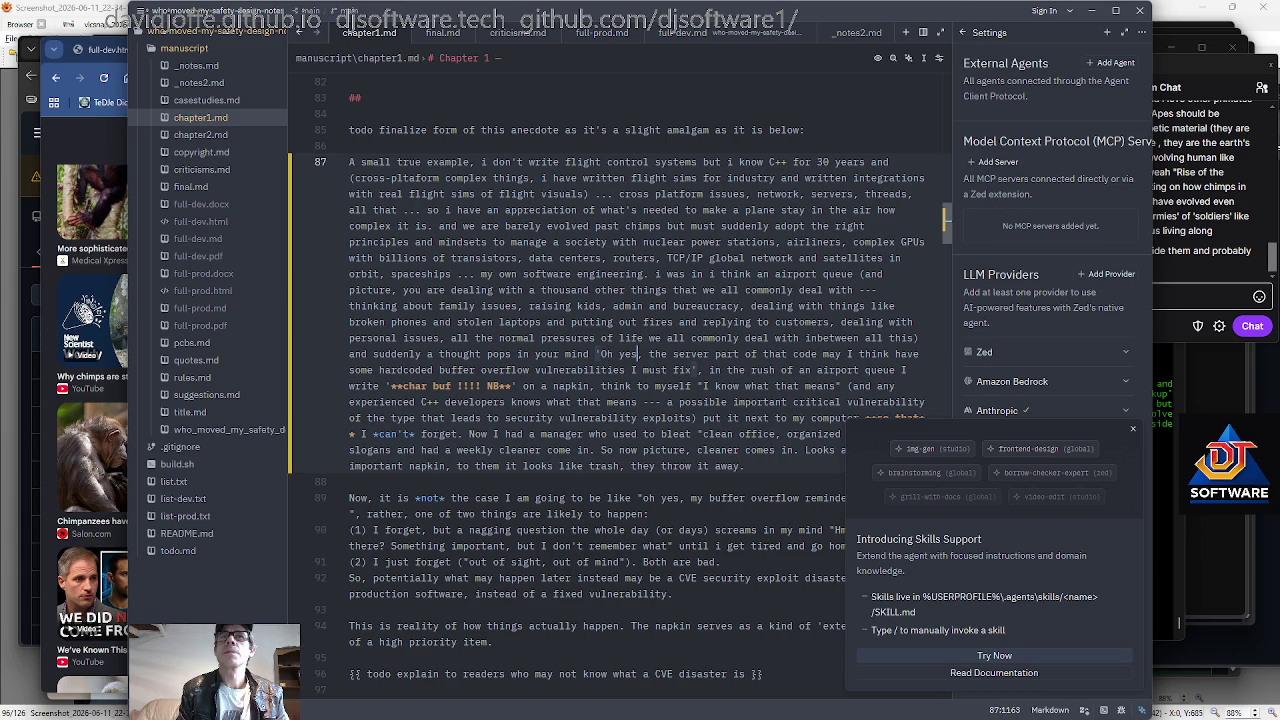
{"action": "left_click", "coordinate": [638, 370]}
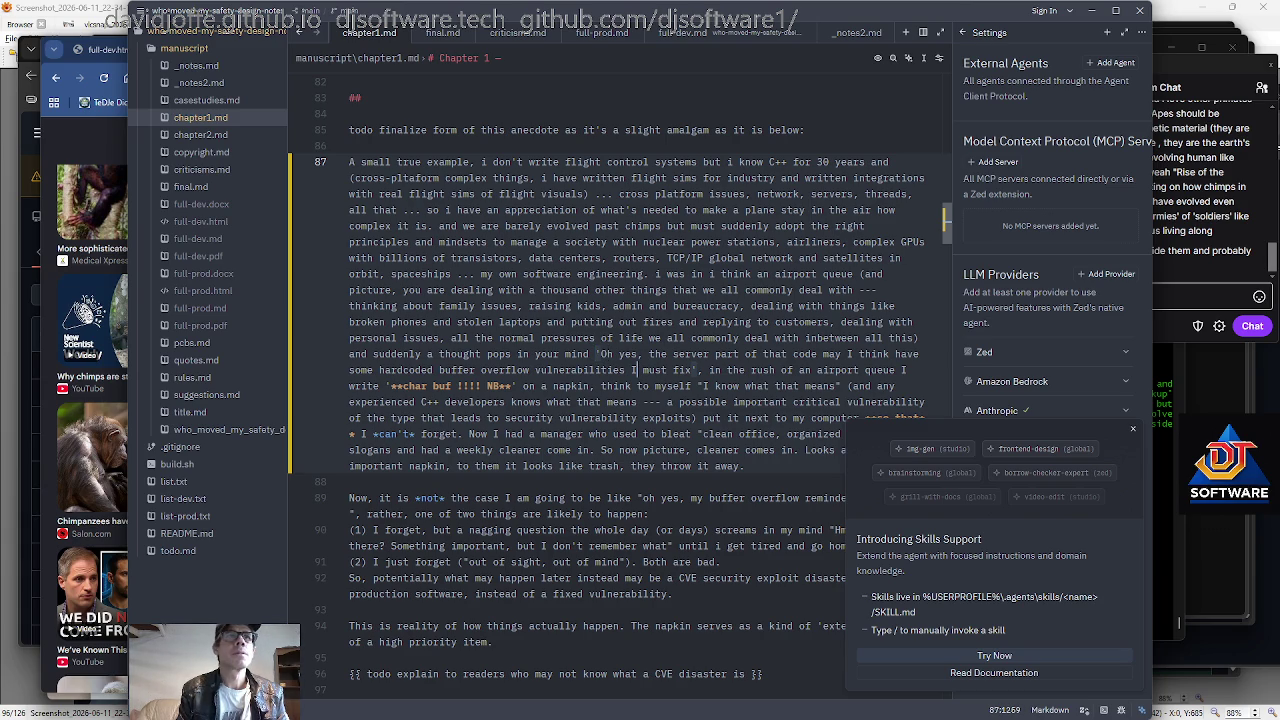
Insert 'review and' so the line reads 'vulnerabilities I must review and fix'.
{"action": "left_click", "coordinate": [349, 370]}
{"action": "type", "text": "revie w and"}
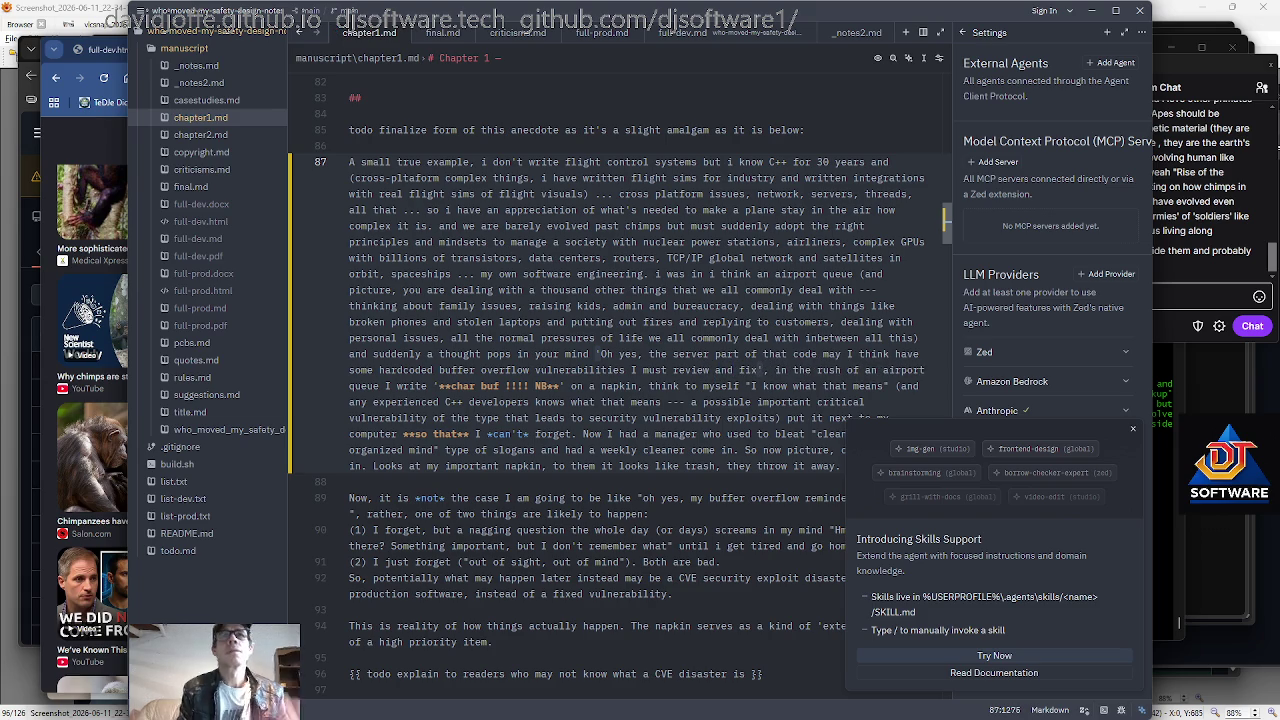
{"action": "key", "text": "Up"}
{"action": "key", "text": "Up"}
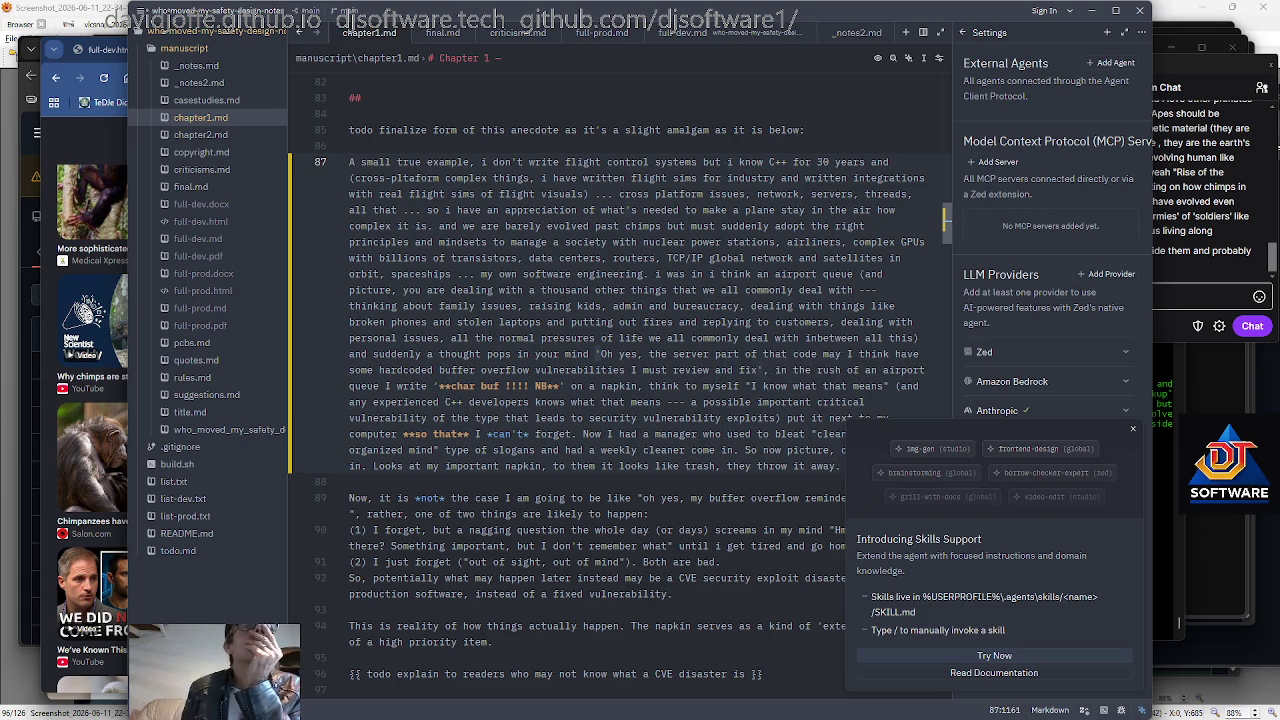
{"action": "key", "text": "Down"}
{"action": "key", "text": "shift+Right"}
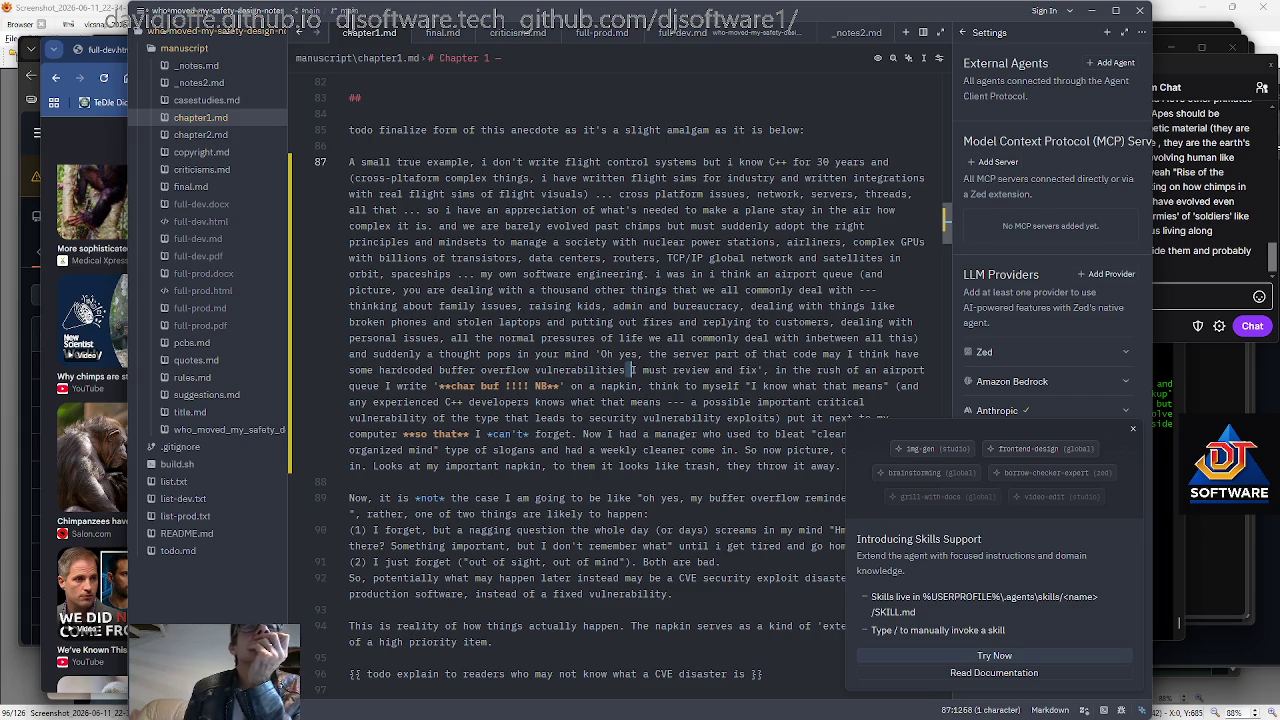
After 'queue I', add 'reach for whatever I can --- anapkin --', dropping 'hurriedly'.
{"action": "key", "text": "ctrl+Right"}
{"action": "key", "text": "ctrl+Right"}
{"action": "key", "text": "ctrl+Right"}
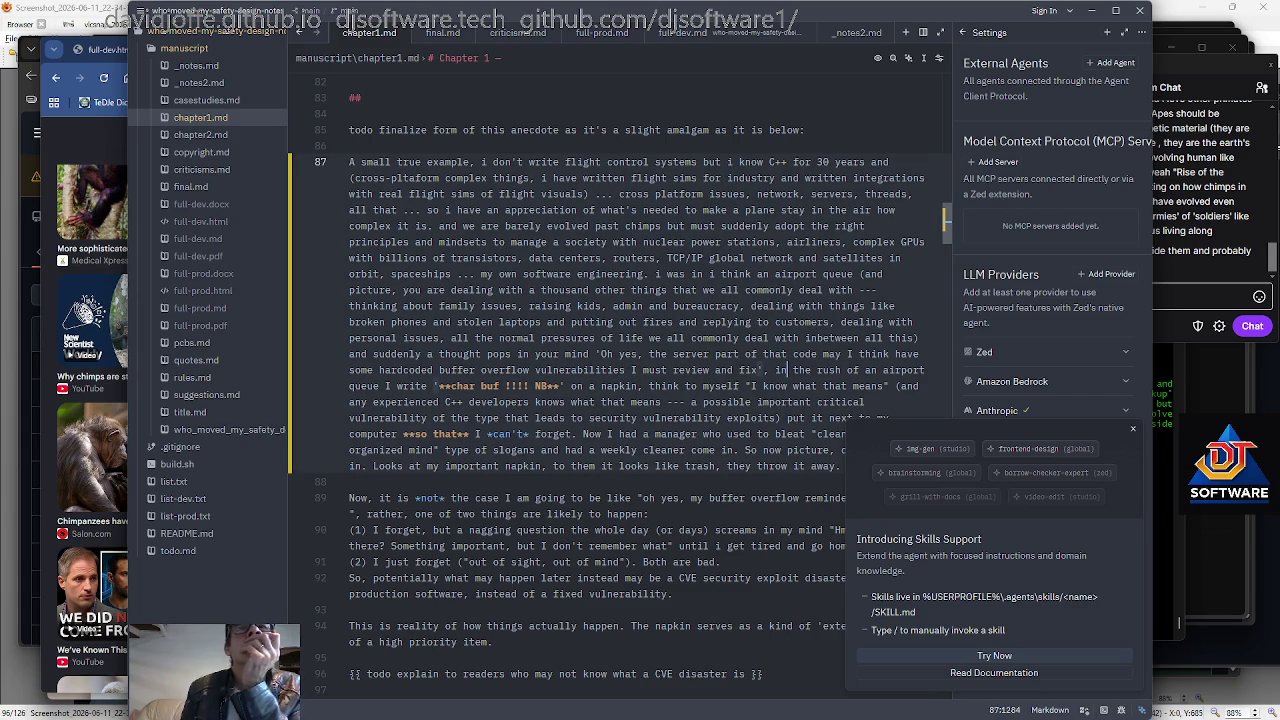
{"action": "key", "text": "ctrl+Right"}
{"action": "key", "text": "ctrl+Right"}
{"action": "key", "text": "ctrl+Right"}
{"action": "key", "text": "ctrl+Right"}
{"action": "key", "text": "ctrl+Right"}
{"action": "type", "text": "gr"}
{"action": "key", "text": "BackSpace"}
{"action": "key", "text": "BackSpace"}
{"action": "type", "text": "reach for whatever I can --- anapkin --"}
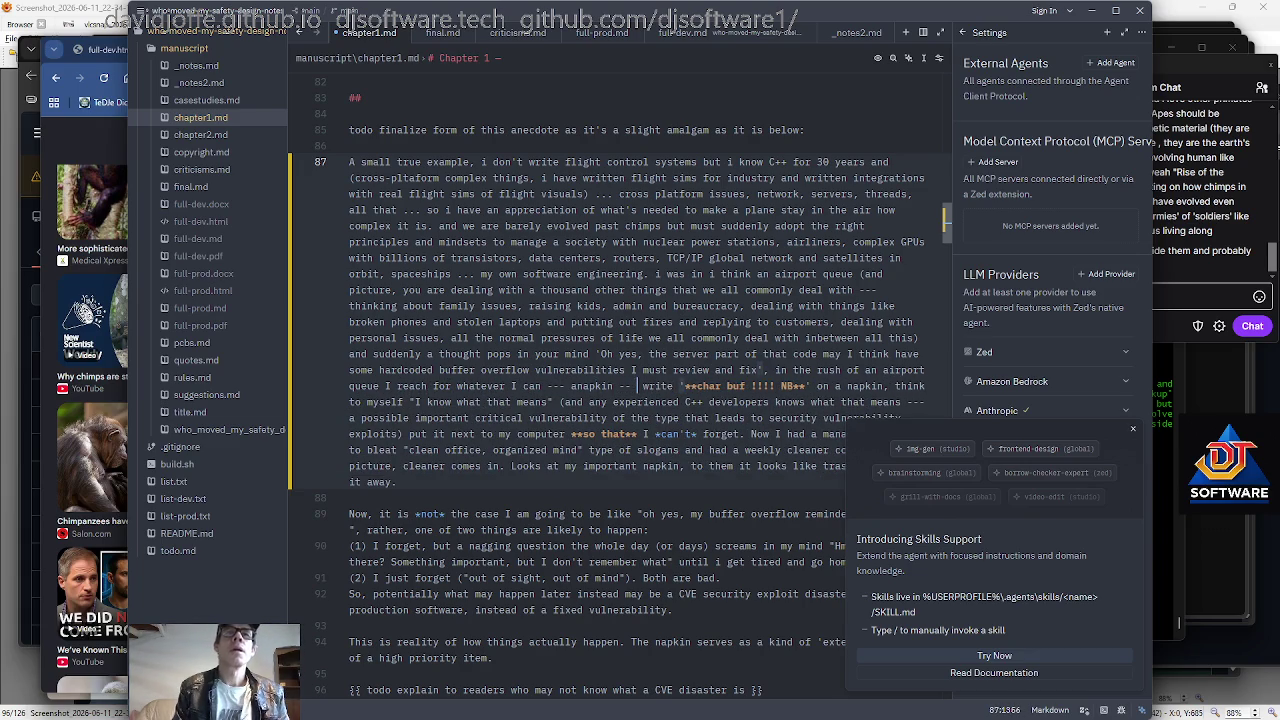
{"action": "type", "text": " and hurriedly"}
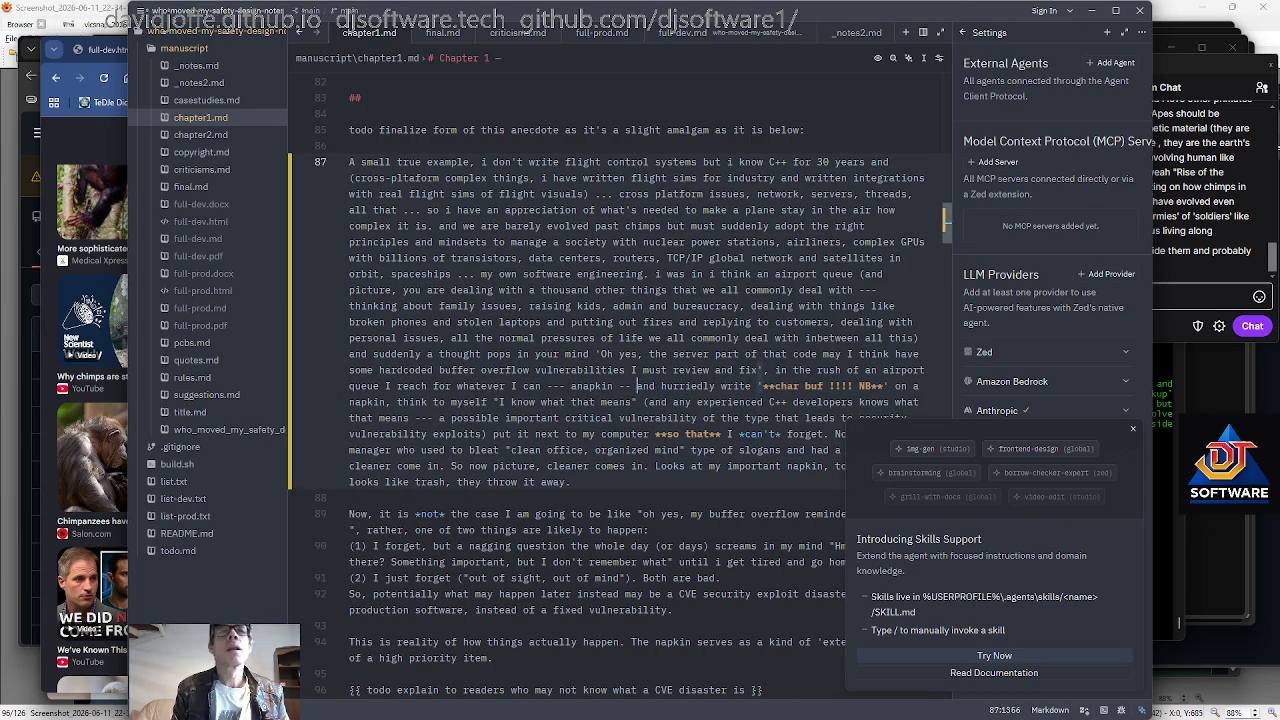
{"action": "key", "text": "ctrl+z"}
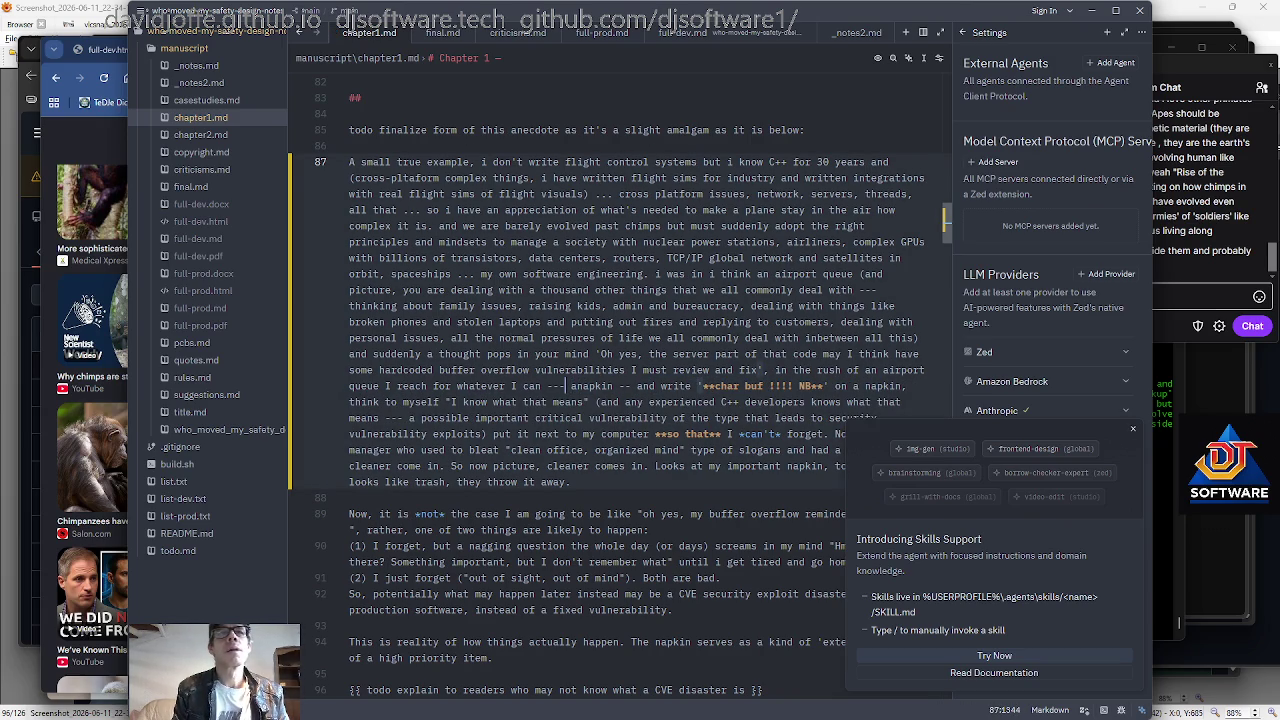
Rework the '--- a napkin ---' aside after 'whatever I can', fixing spacing and dashes.
{"action": "key", "text": "Left"}
{"action": "key", "text": "Left"}
{"action": "key", "text": "Left"}
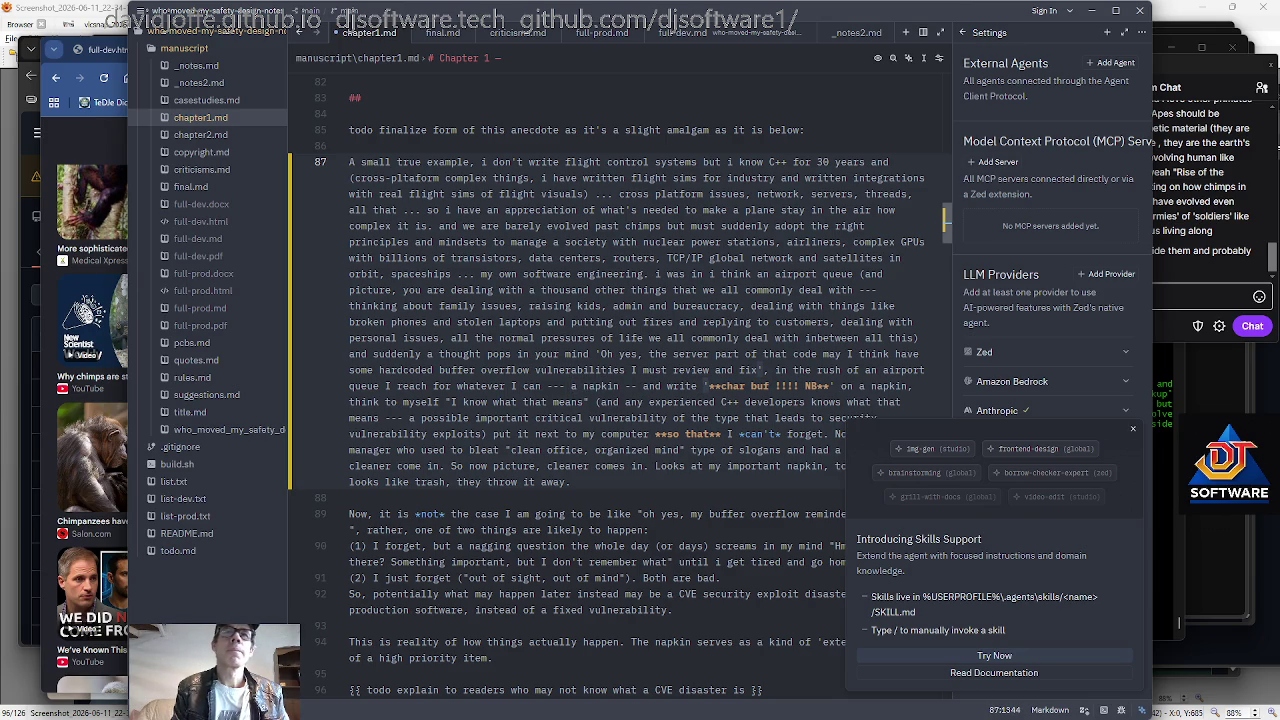
{"action": "key", "text": "Right"}
{"action": "key", "text": "Right"}
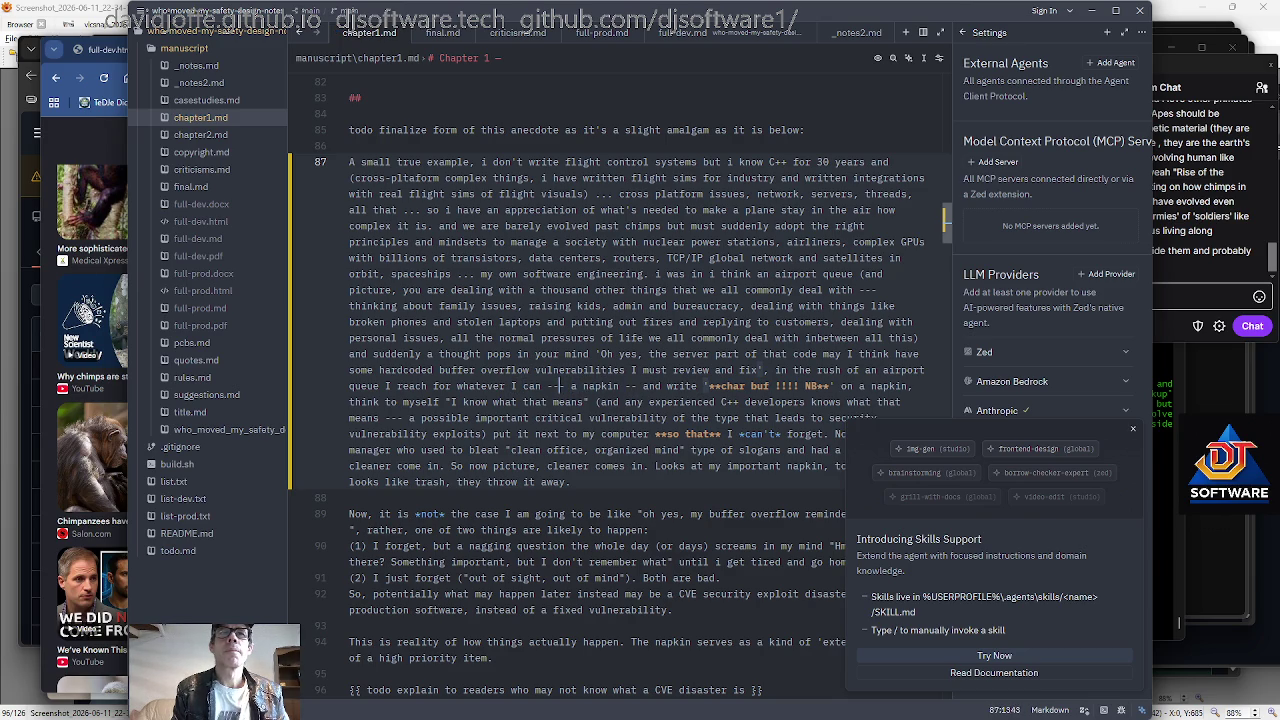
{"action": "key", "text": "BackSpace"}
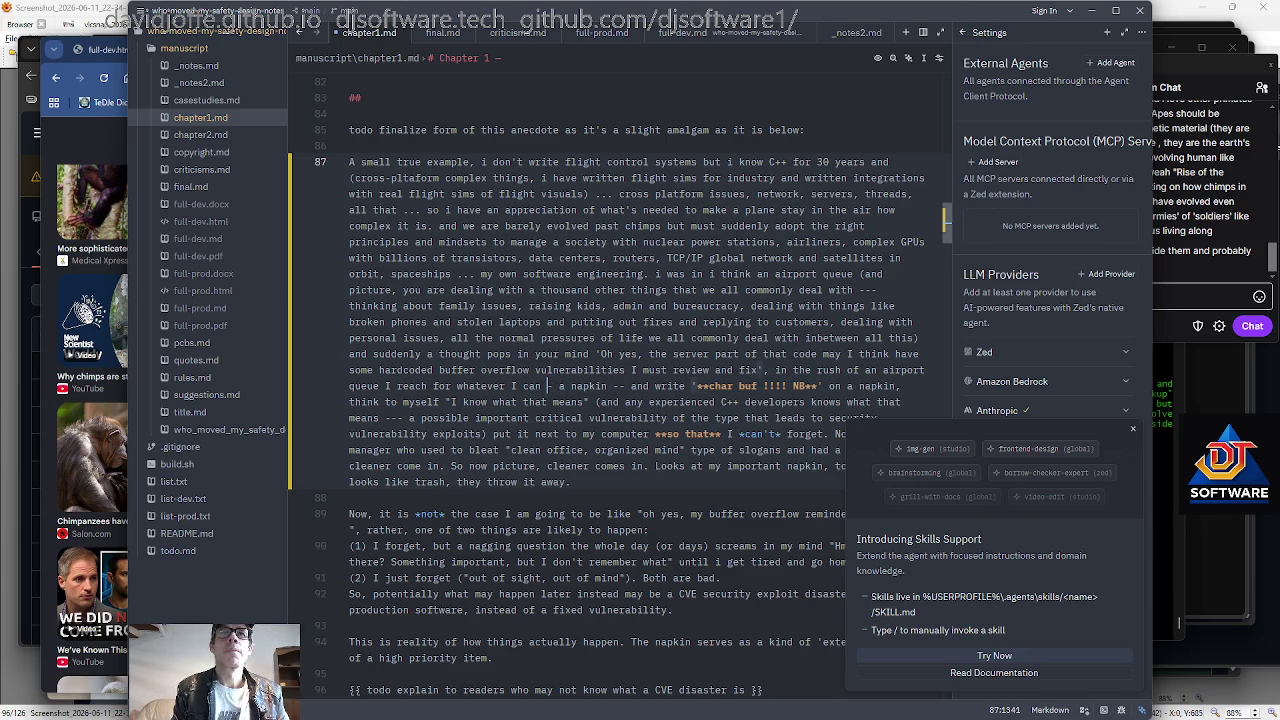
{"action": "key", "text": "Right"}
{"action": "key", "text": "ctrl+Right"}
{"action": "key", "text": "ctrl+Right"}
{"action": "key", "text": "ctrl+Right"}
{"action": "key", "text": "ctrl+Right"}
{"action": "key", "text": "ctrl+Right"}
{"action": "key", "text": "ctrl+Left"}
{"action": "key", "text": "Left"}
{"action": "key", "text": "ctrl+Left"}
{"action": "key", "text": "ctrl+Left"}
{"action": "key", "text": "BackSpace"}
{"action": "key", "text": "BackSpace"}
{"action": "key", "text": "BackSpace"}
{"action": "key", "text": "BackSpace"}
{"action": "key", "text": "BackSpace"}
{"action": "key", "text": "BackSpace"}
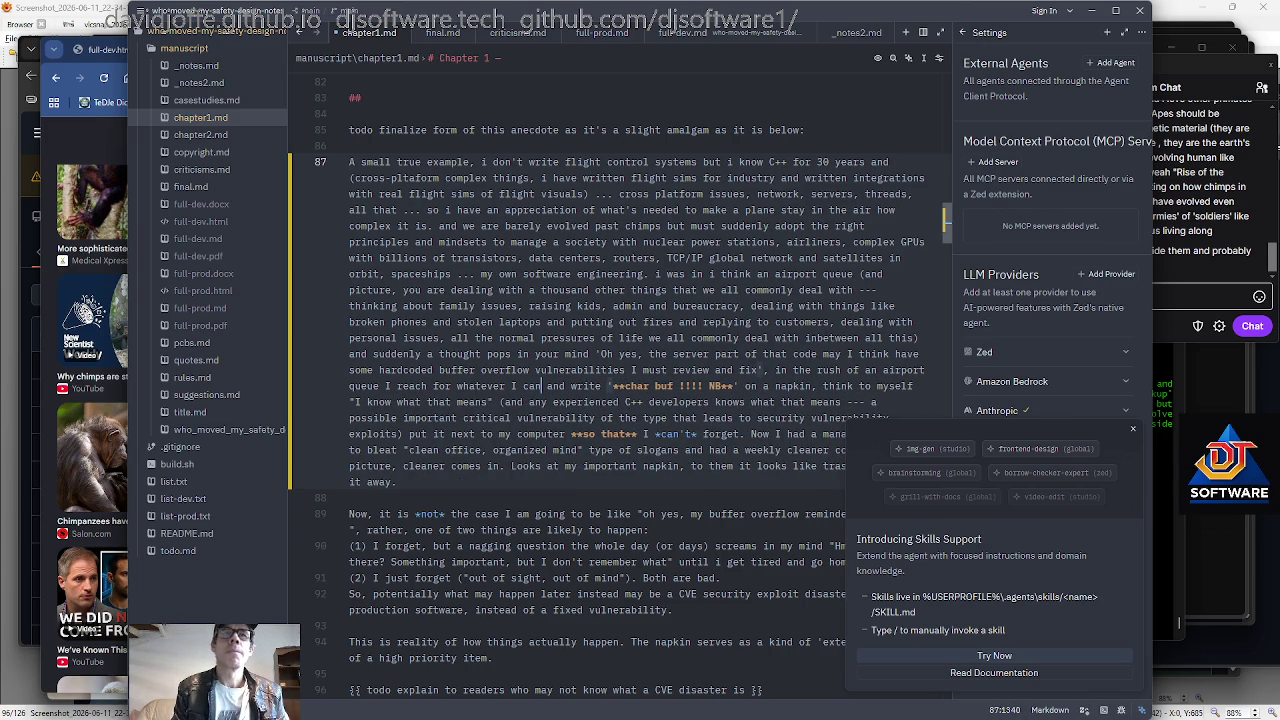
{"action": "type", "text": "--- a napkin ---"}
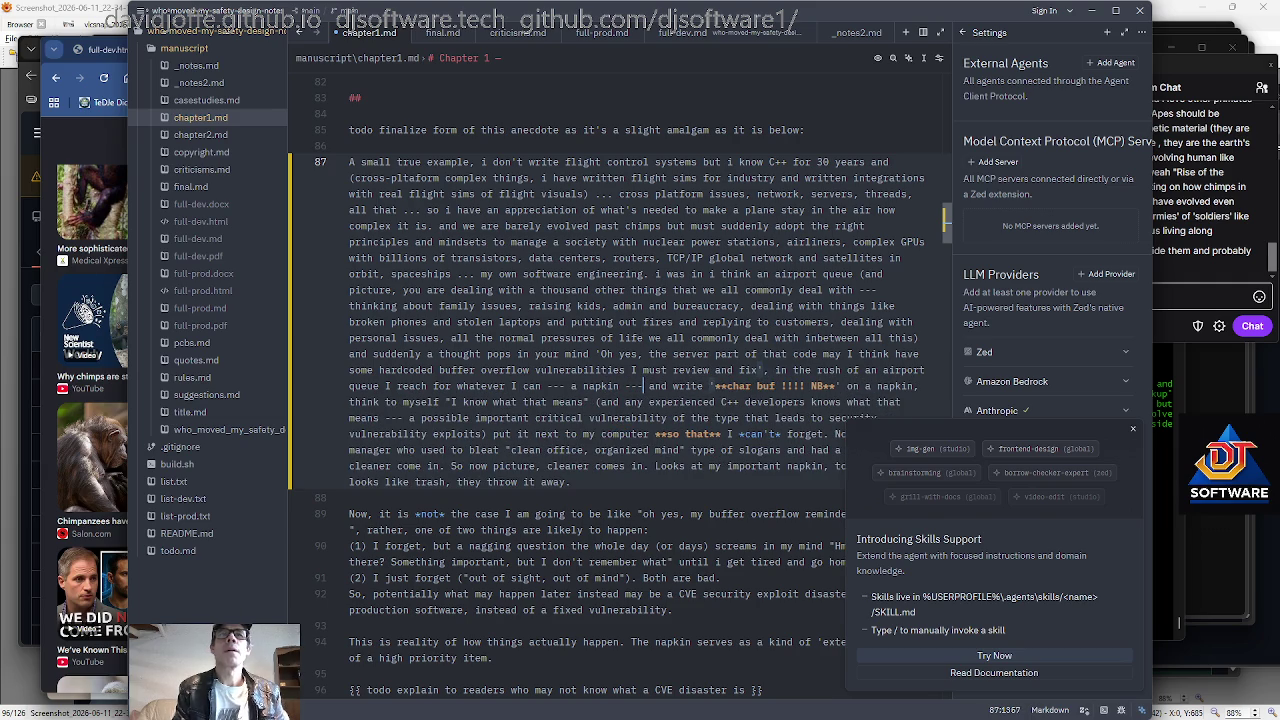
{"action": "key", "text": "BackSpace"}
{"action": "key", "text": "BackSpace"}
{"action": "key", "text": "BackSpace"}
{"action": "key", "text": "BackSpace"}
{"action": "key", "text": "BackSpace"}
{"action": "key", "text": "BackSpace"}
{"action": "key", "text": "BackSpace"}
{"action": "key", "text": "BackSpace"}
{"action": "key", "text": "BackSpace"}
{"action": "key", "text": "BackSpace"}
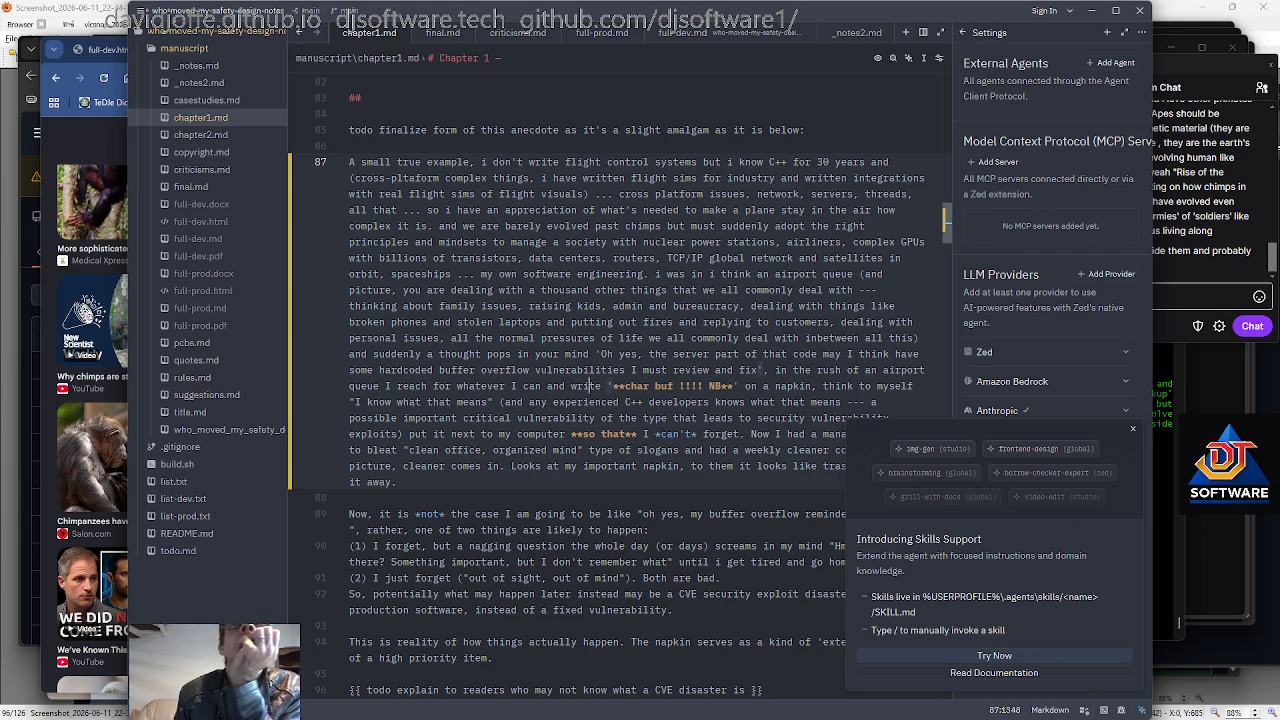
Prefix the napkin thought with 'OK' so it reads 'OK I know what that means'.
{"action": "key", "text": "Right"}
{"action": "key", "text": "Right"}
{"action": "key", "text": "Right"}
{"action": "key", "text": "Down"}
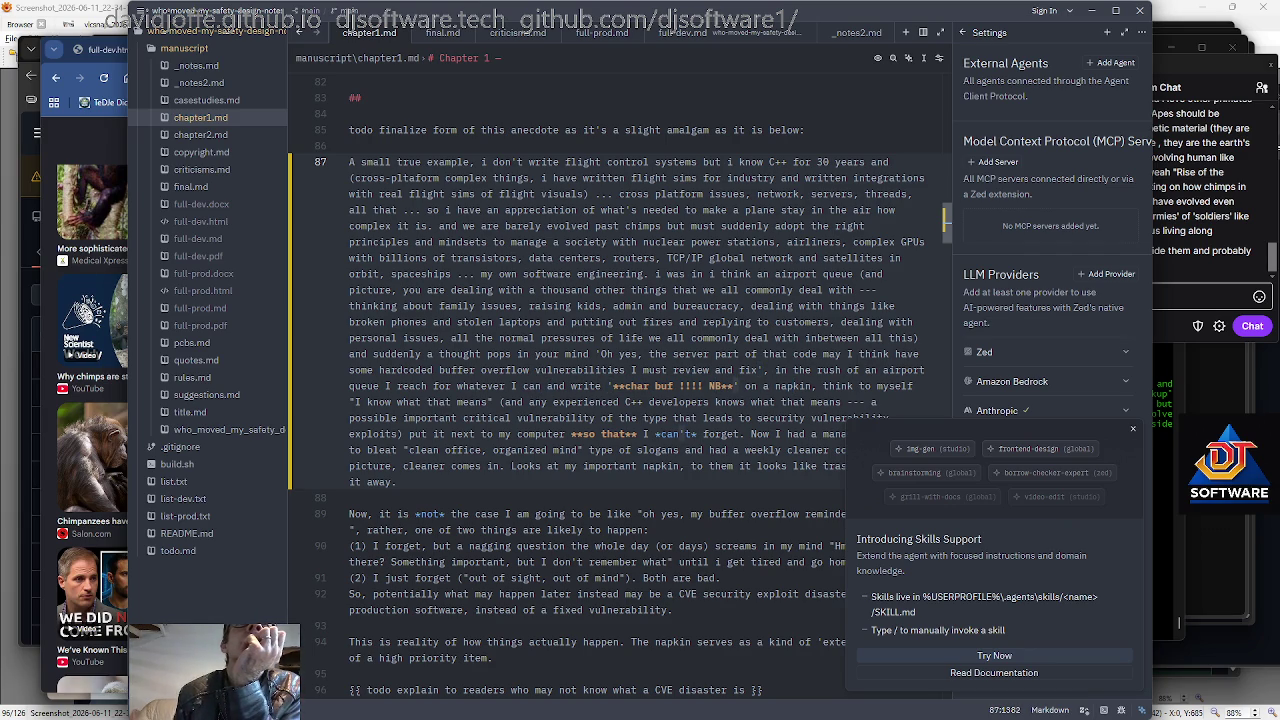
{"action": "key", "text": "Down"}
{"action": "key", "text": "Left"}
{"action": "key", "text": "Left"}
{"action": "key", "text": "Left"}
{"action": "key", "text": "Left"}
{"action": "key", "text": "Left"}
{"action": "key", "text": "Left"}
{"action": "key", "text": "Left"}
{"action": "key", "text": "Left"}
{"action": "key", "text": "Left"}
{"action": "key", "text": "Home"}
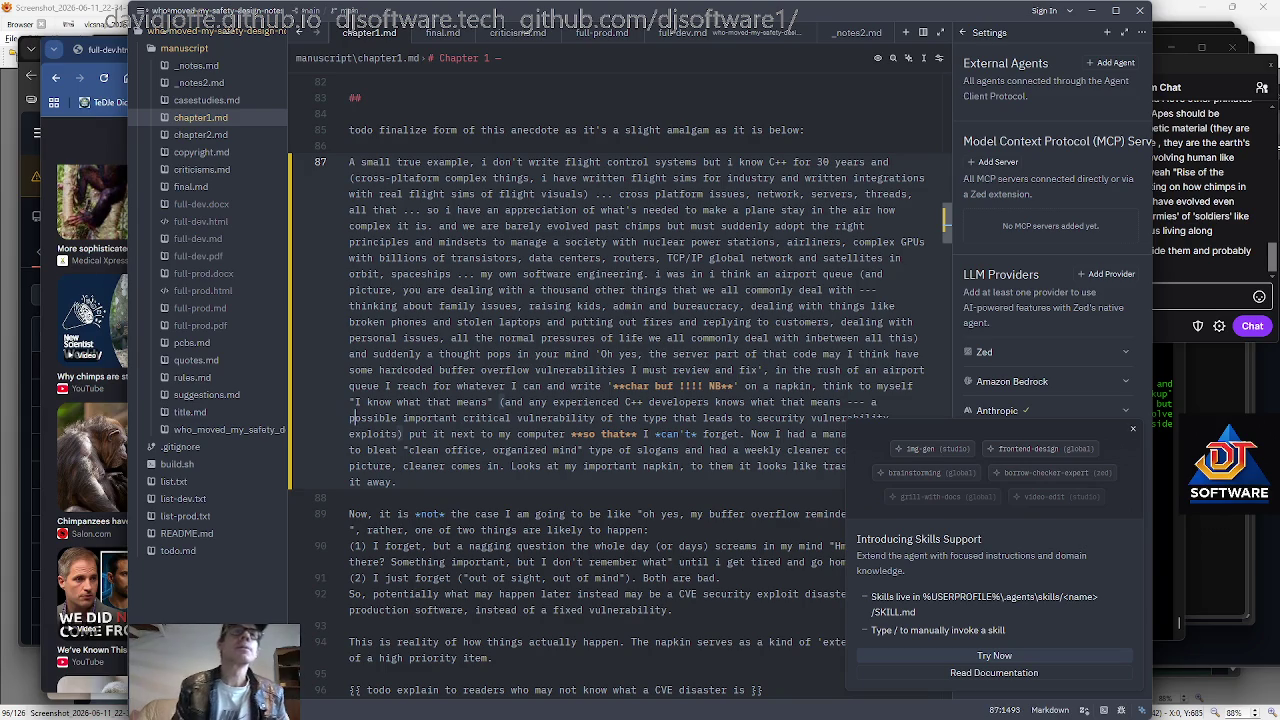
{"action": "key", "text": "Up"}
{"action": "type", "text": "OK"}
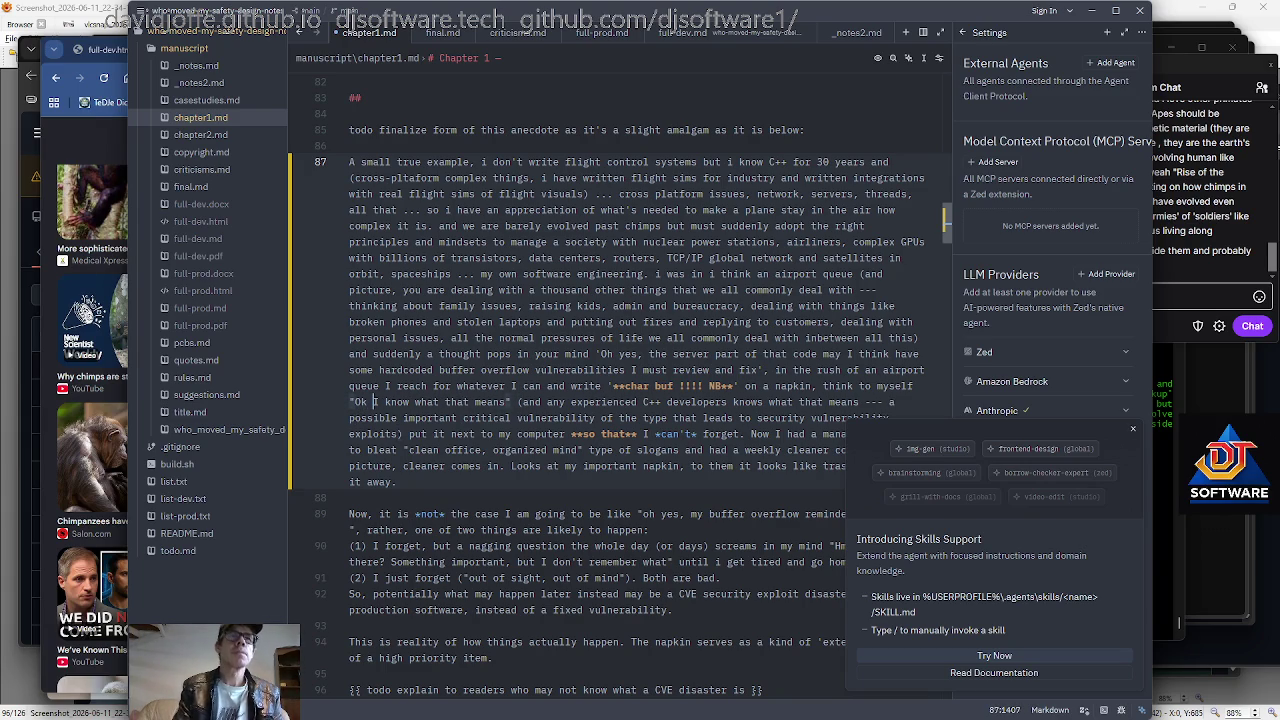
Change 'developers' to 'developer' and select the parenthetical aside.
{"action": "scroll", "coordinate": [605, 394], "scroll_direction": "down", "scroll_amount": 1}
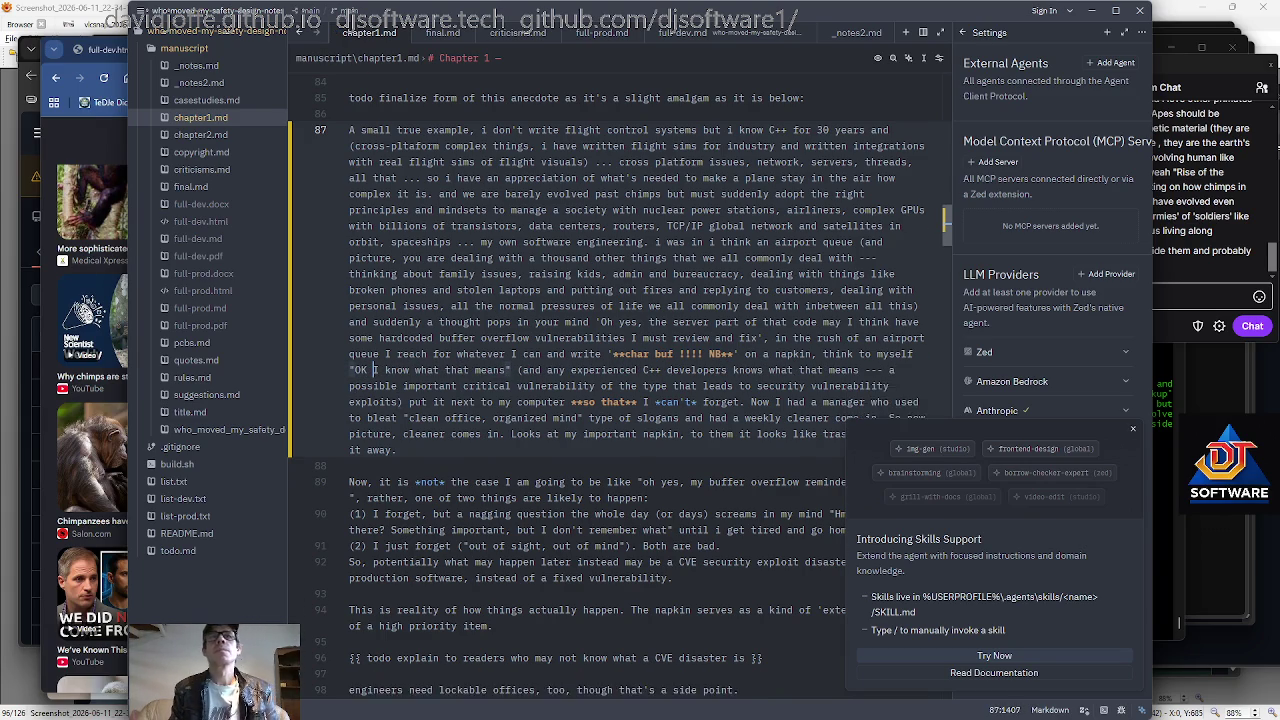
{"action": "key", "text": "ctrl+Right"}
{"action": "key", "text": "ctrl+Right"}
{"action": "key", "text": "ctrl+Right"}
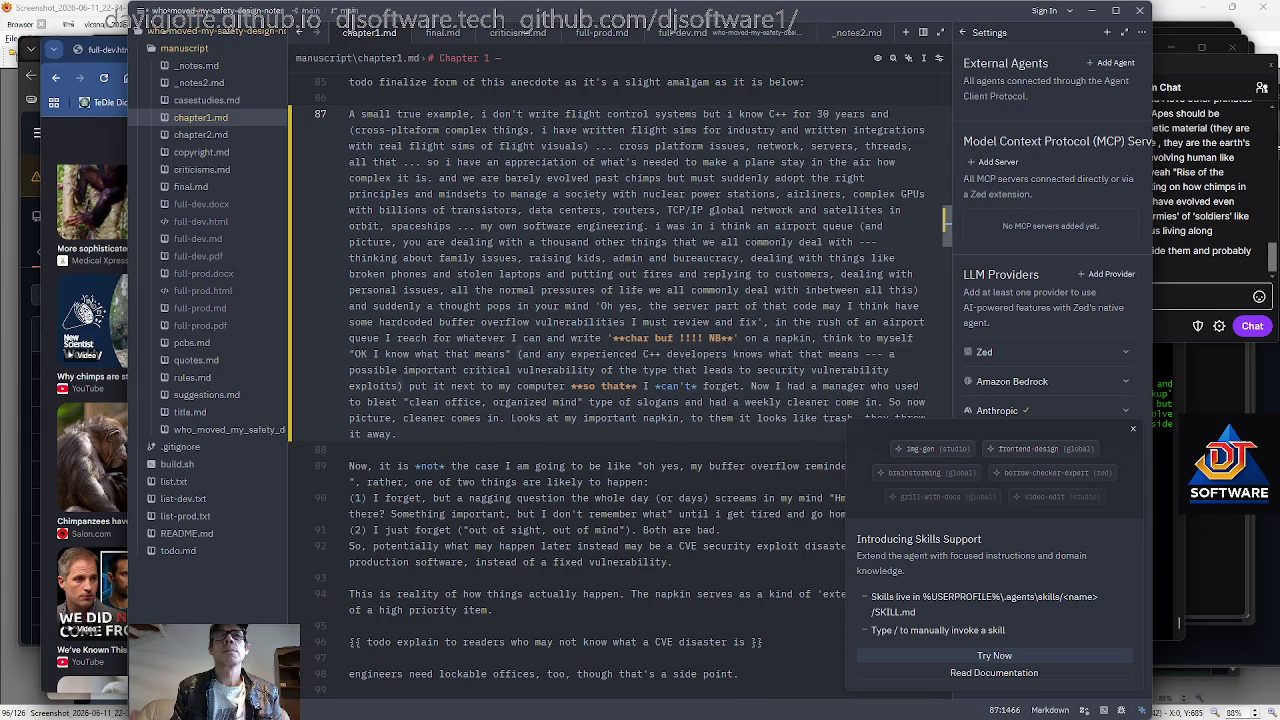
{"action": "key", "text": "BackSpace"}
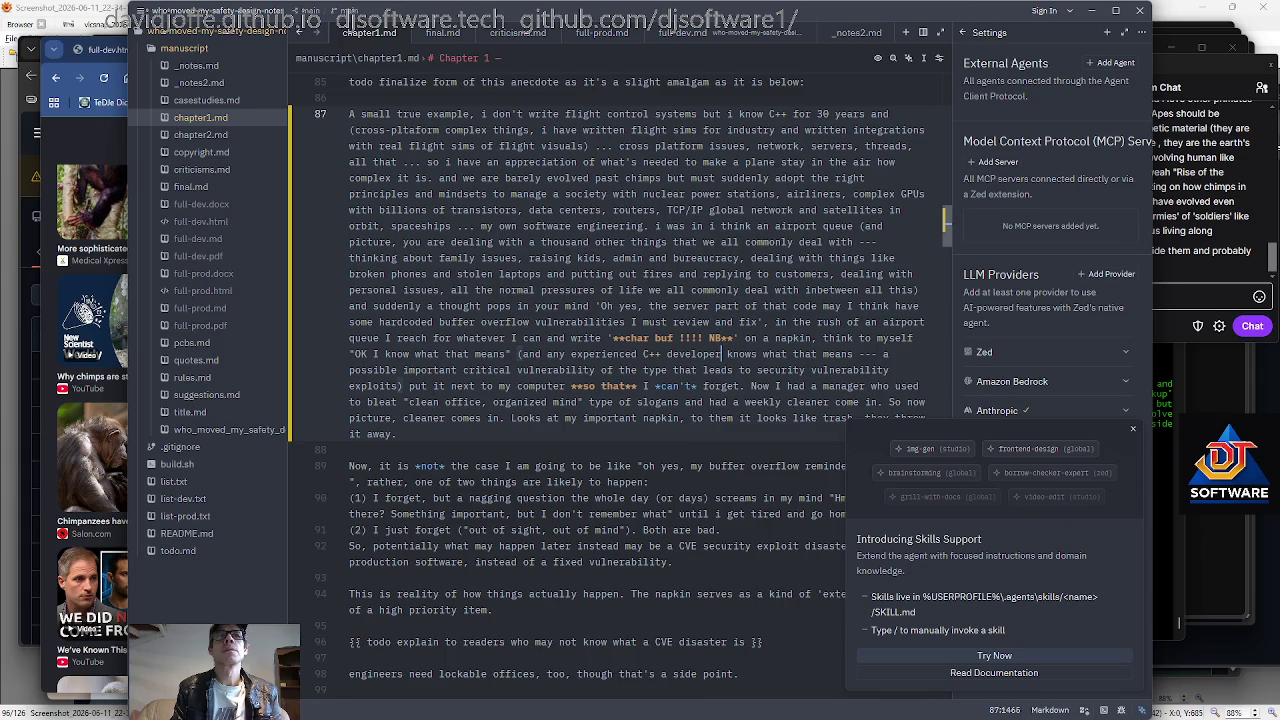
{"action": "scroll", "coordinate": [605, 394], "scroll_direction": "down", "scroll_amount": 1}
{"action": "key", "text": "Left"}
{"action": "key", "text": "Left"}
{"action": "key", "text": "Left"}
{"action": "key", "text": "Left"}
{"action": "key", "text": "Left"}
{"action": "key", "text": "Left"}
{"action": "key", "text": "Left"}
{"action": "key", "text": "Left"}
{"action": "key", "text": "Left"}
{"action": "key", "text": "shift+Down"}
{"action": "key", "text": "shift+Left"}
{"action": "key", "text": "shift+Left"}
{"action": "key", "text": "shift+Left"}
{"action": "key", "text": "shift+Left"}
{"action": "key", "text": "shift+Left"}
{"action": "key", "text": "shift+Left"}
{"action": "key", "text": "shift+Down"}
{"action": "key", "text": "ctrl+c"}
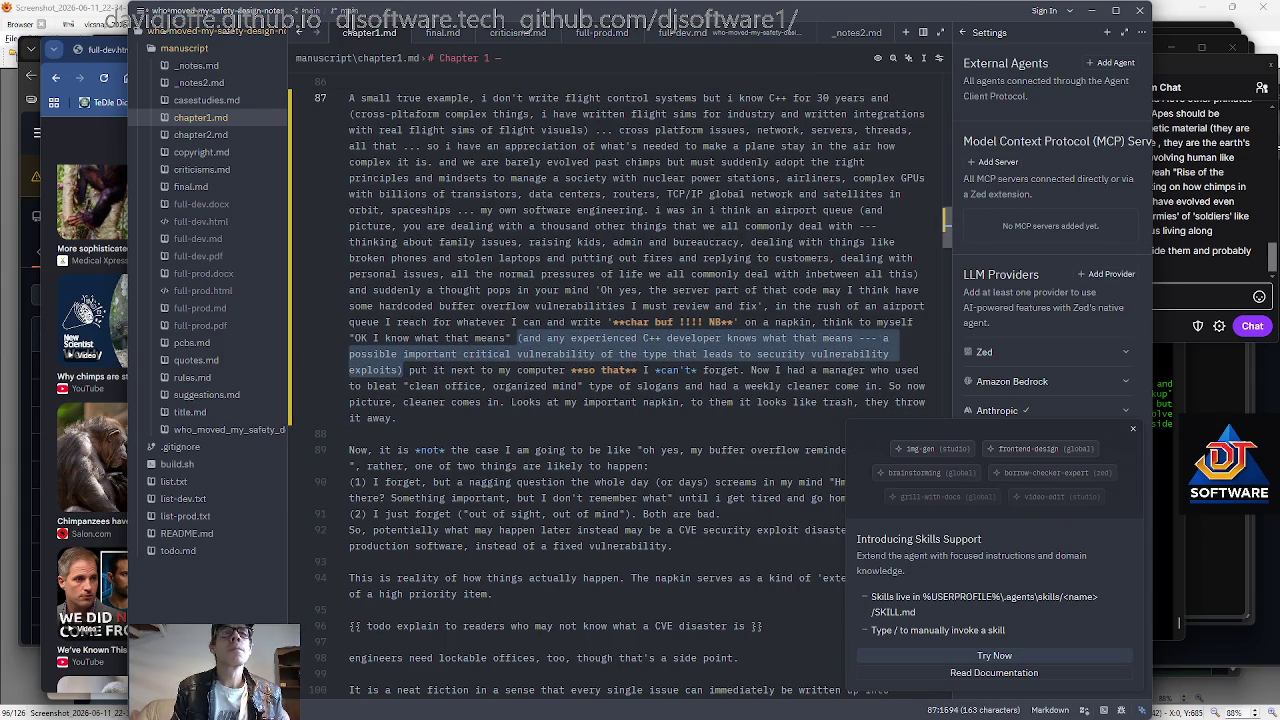
Cut the C++ developers aside and paste it as its own paragraph after the napkin paragraph.
{"action": "key", "text": "BackSpace"}
{"action": "key", "text": "Down"}
{"action": "key", "text": "Down"}
{"action": "key", "text": "Down"}
{"action": "key", "text": "End"}
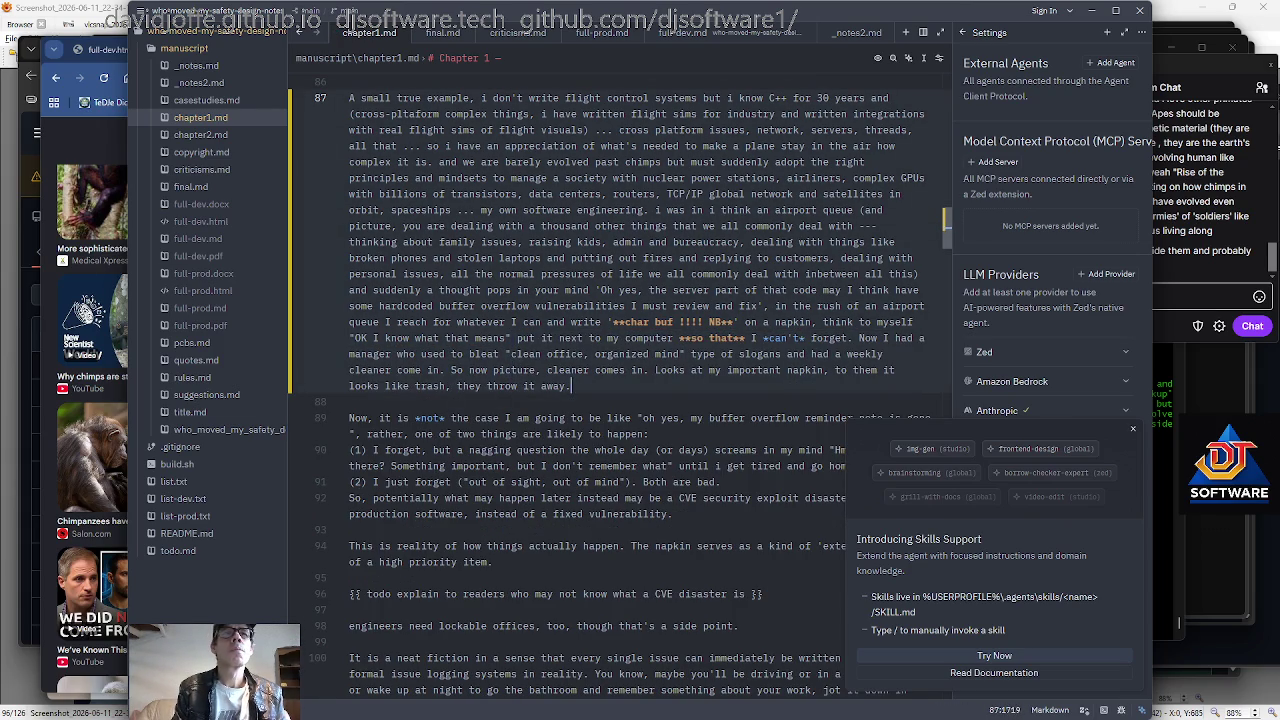
{"action": "key", "text": "Return"}
{"action": "key", "text": "Return"}
{"action": "key", "text": "ctrl+v"}
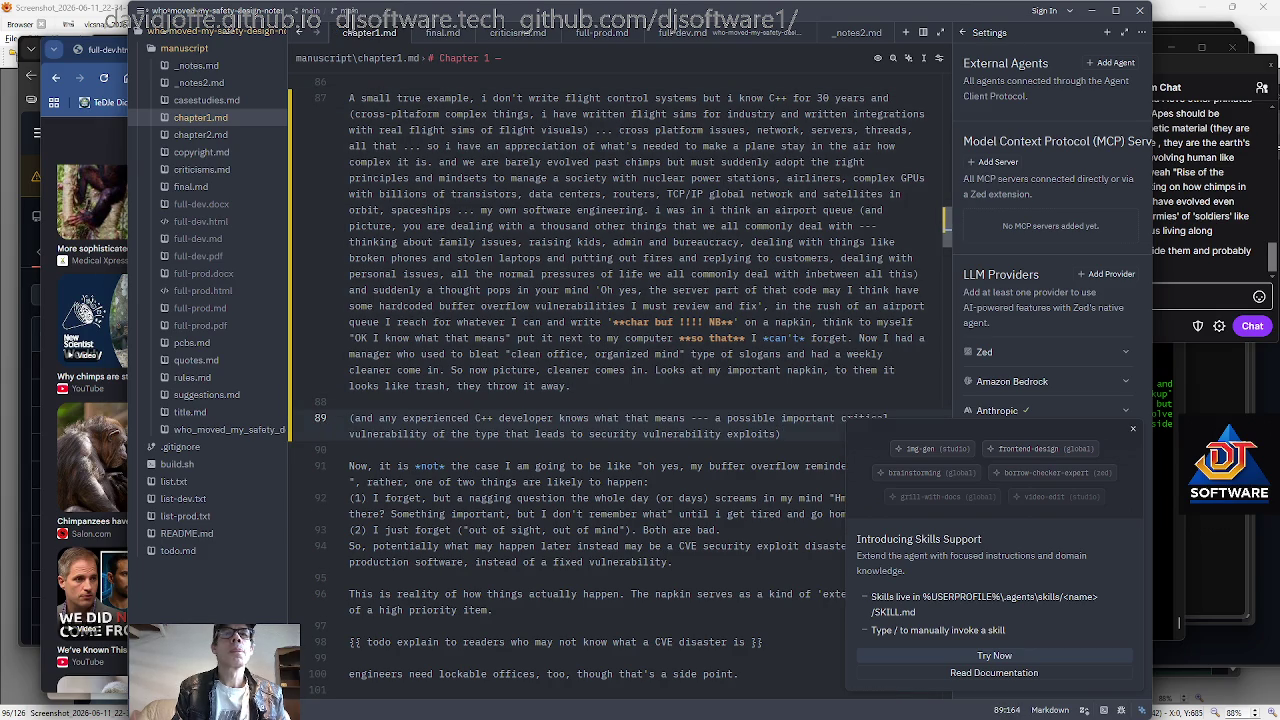
Move the aside line to sit directly above the 'This is reality' paragraph.
{"action": "scroll", "coordinate": [605, 384], "scroll_direction": "down", "scroll_amount": 1}
{"action": "scroll", "coordinate": [605, 384], "scroll_direction": "down", "scroll_amount": 2}
{"action": "key", "text": "Down"}
{"action": "key", "text": "Down"}
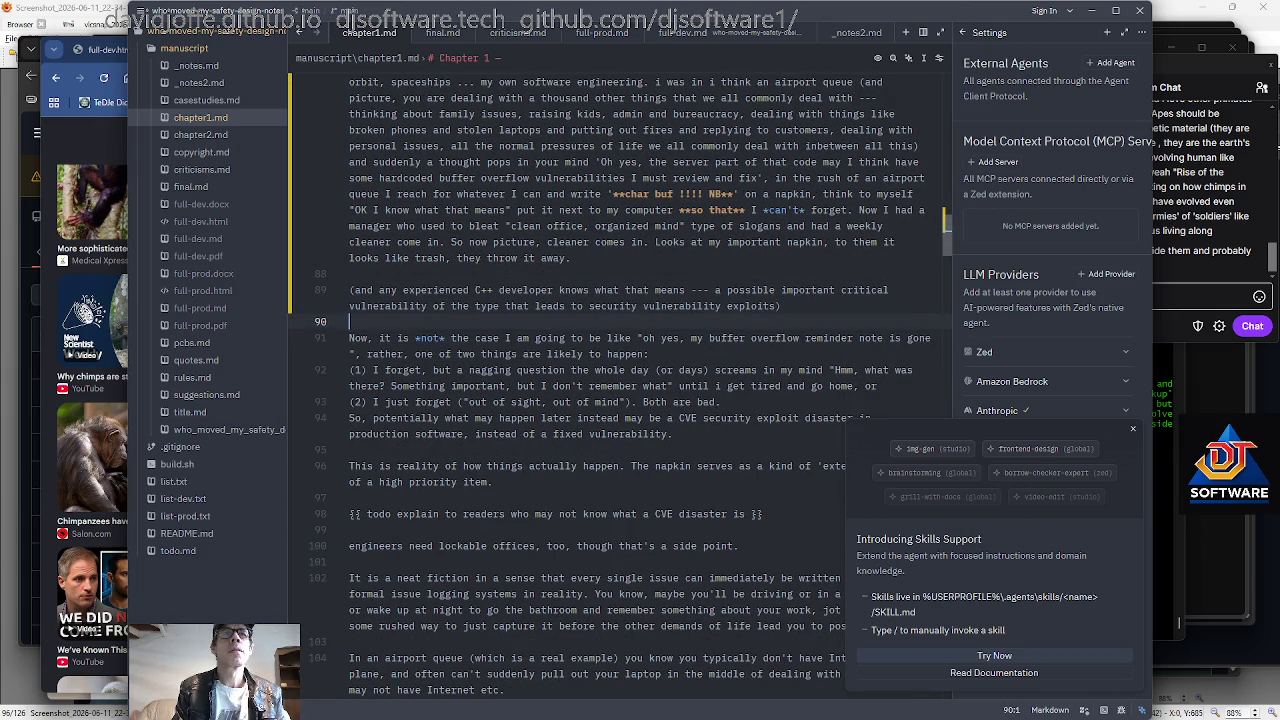
{"action": "left_click", "coordinate": [782, 338]}
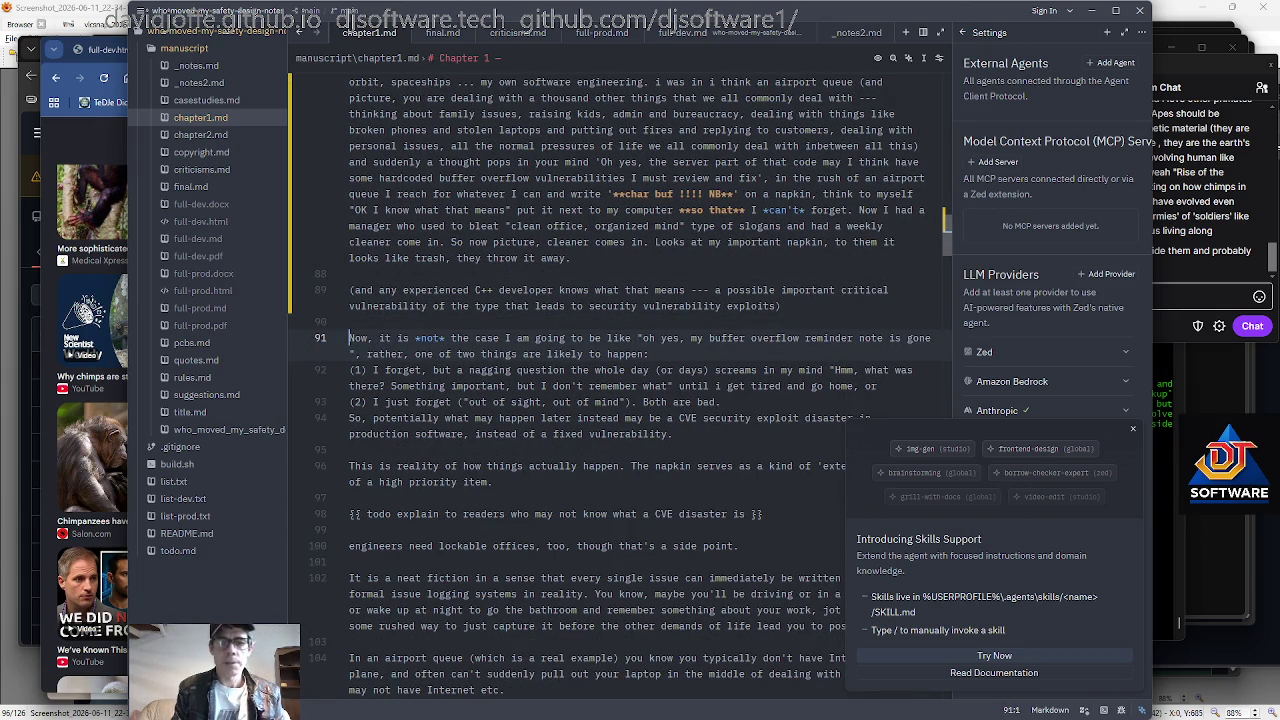
{"action": "key", "text": "Down"}
{"action": "key", "text": "Up"}
{"action": "key", "text": "Right"}
{"action": "key", "text": "Right"}
{"action": "key", "text": "Right"}
{"action": "key", "text": "Right"}
{"action": "key", "text": "Right"}
{"action": "key", "text": "Right"}
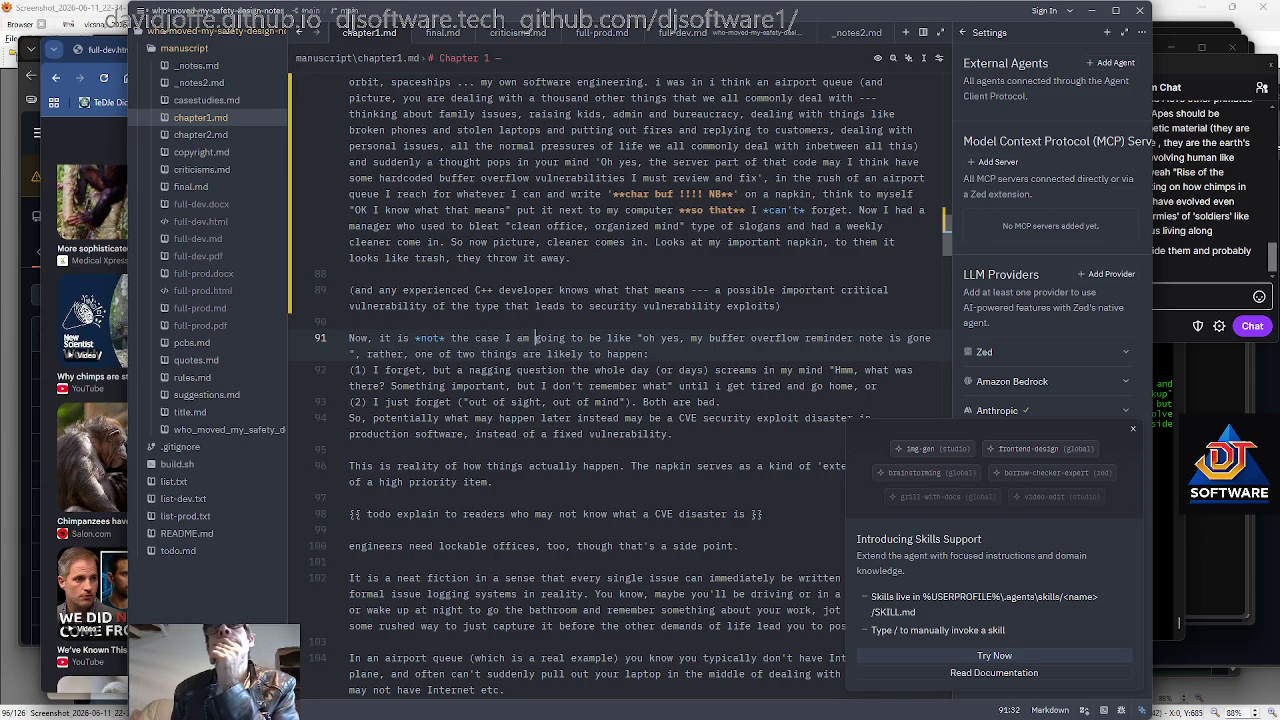
{"action": "key", "text": "Right"}
{"action": "key", "text": "Right"}
{"action": "key", "text": "Right"}
{"action": "key", "text": "Right"}
{"action": "key", "text": "Right"}
{"action": "key", "text": "Right"}
{"action": "key", "text": "Right"}
{"action": "key", "text": "Right"}
{"action": "key", "text": "Right"}
{"action": "key", "text": "Right"}
{"action": "key", "text": "Right"}
{"action": "key", "text": "Right"}
{"action": "key", "text": "Right"}
{"action": "key", "text": "Right"}
{"action": "key", "text": "Right"}
{"action": "key", "text": "Right"}
{"action": "key", "text": "Right"}
{"action": "key", "text": "Right"}
{"action": "key", "text": "Right"}
{"action": "key", "text": "Right"}
{"action": "key", "text": "Right"}
{"action": "key", "text": "Home"}
{"action": "key", "text": "Up"}
{"action": "key", "text": "Up"}
{"action": "key", "text": "Up"}
{"action": "key", "text": "Up"}
{"action": "key", "text": "shift+Down"}
{"action": "key", "text": "shift+Down"}
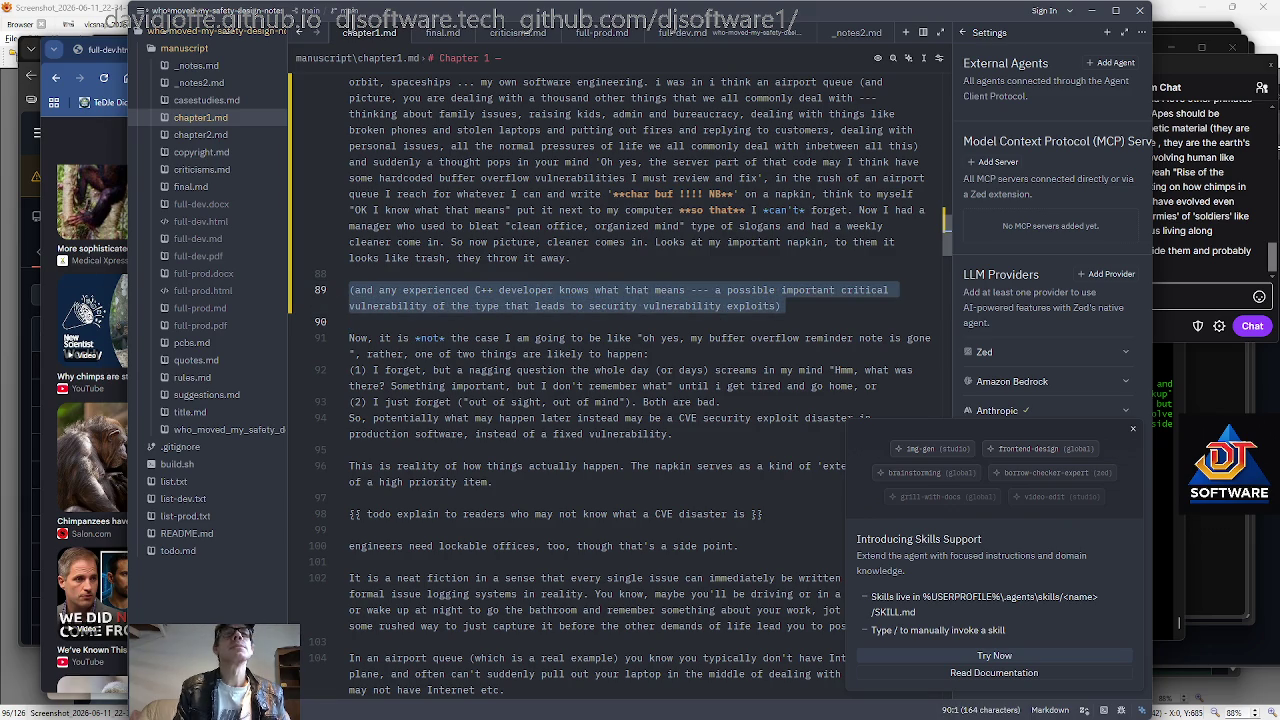
{"action": "key", "text": "Delete"}
{"action": "key", "text": "Delete"}
{"action": "key", "text": "Down"}
{"action": "key", "text": "Down"}
{"action": "key", "text": "Down"}
{"action": "key", "text": "Down"}
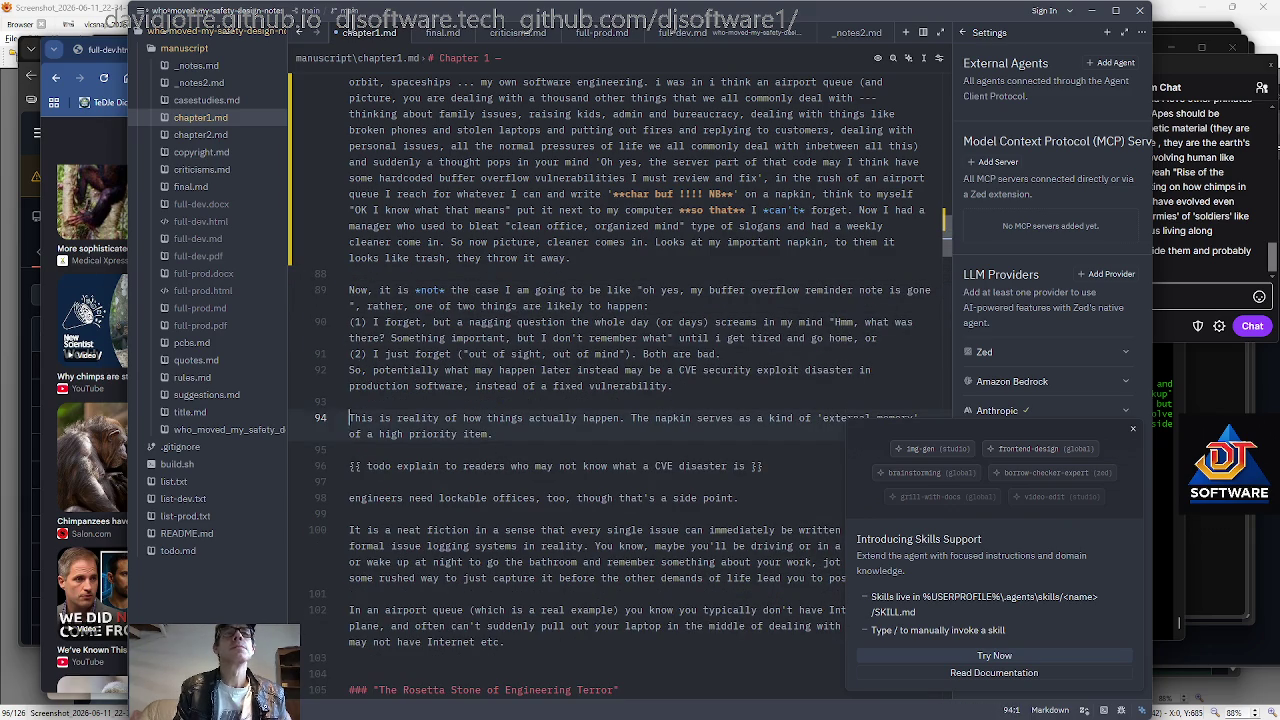
{"action": "key", "text": "ctrl+v"}
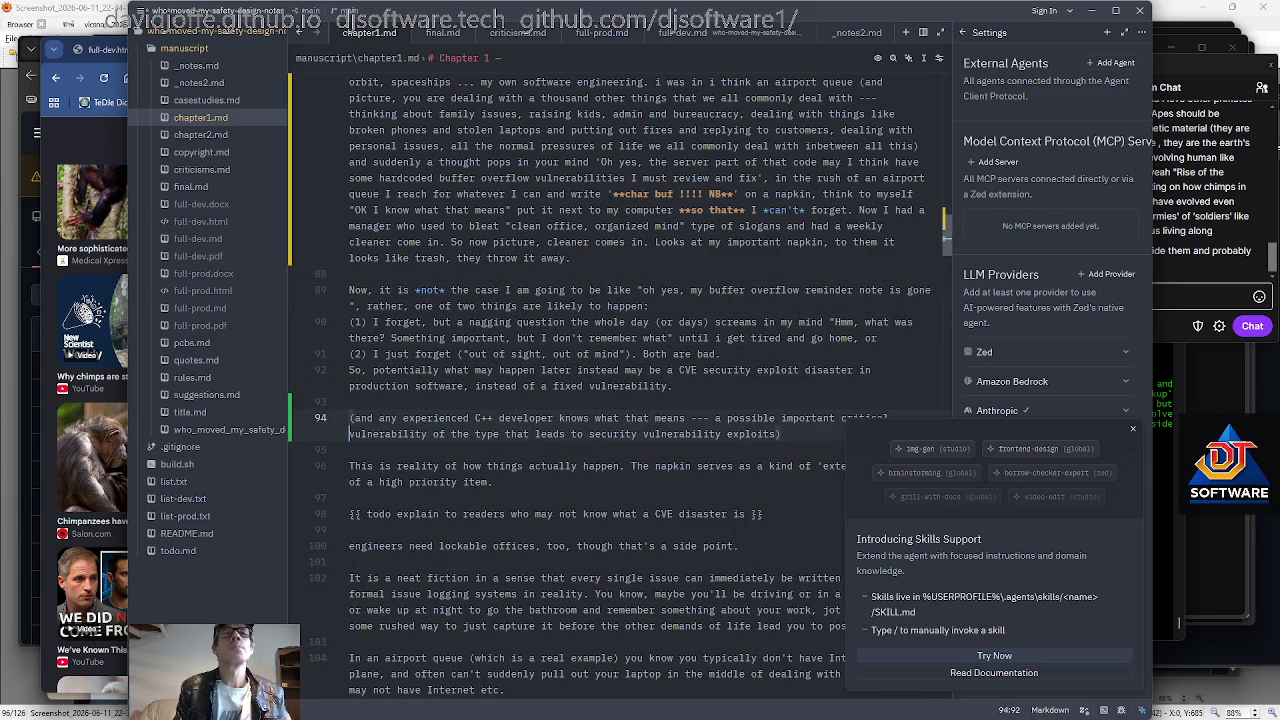
{"action": "key", "text": "Up"}
{"action": "key", "text": "Up"}
{"action": "key", "text": "Up"}
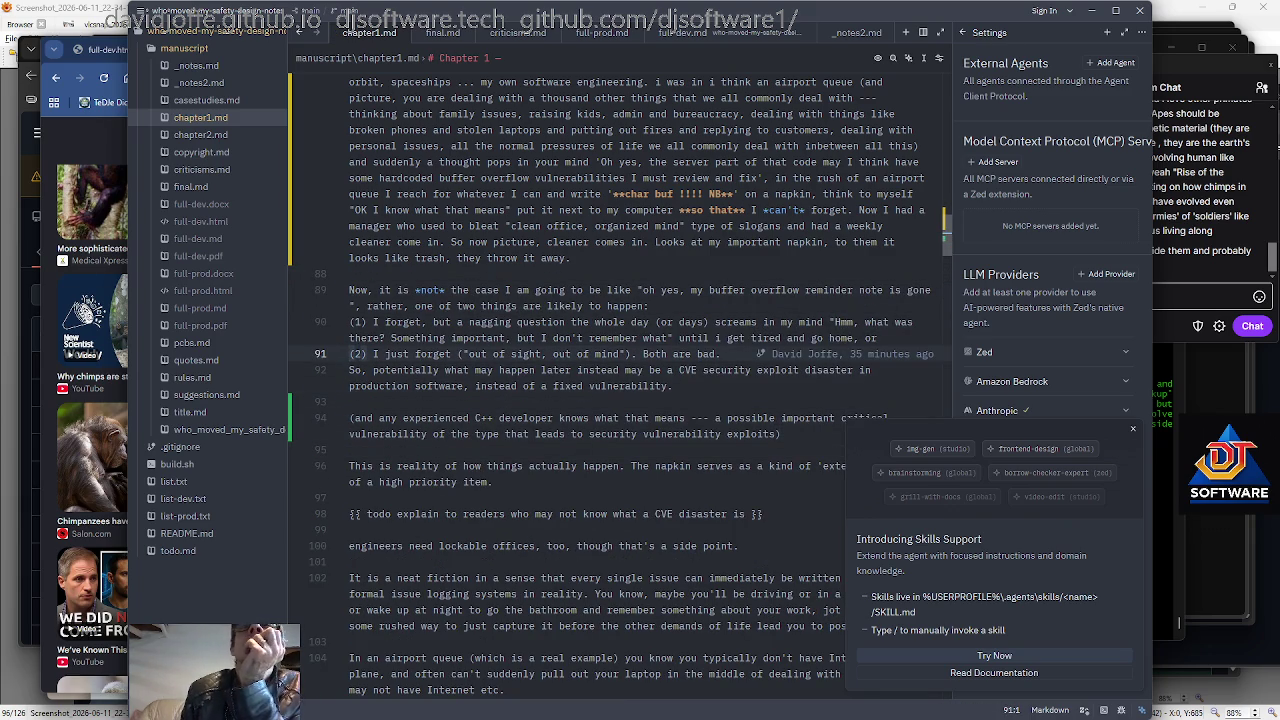
Run 'acp edit' in the MINGW64 terminal to commit and push the edits.
{"action": "key", "text": "alt+Tab"}
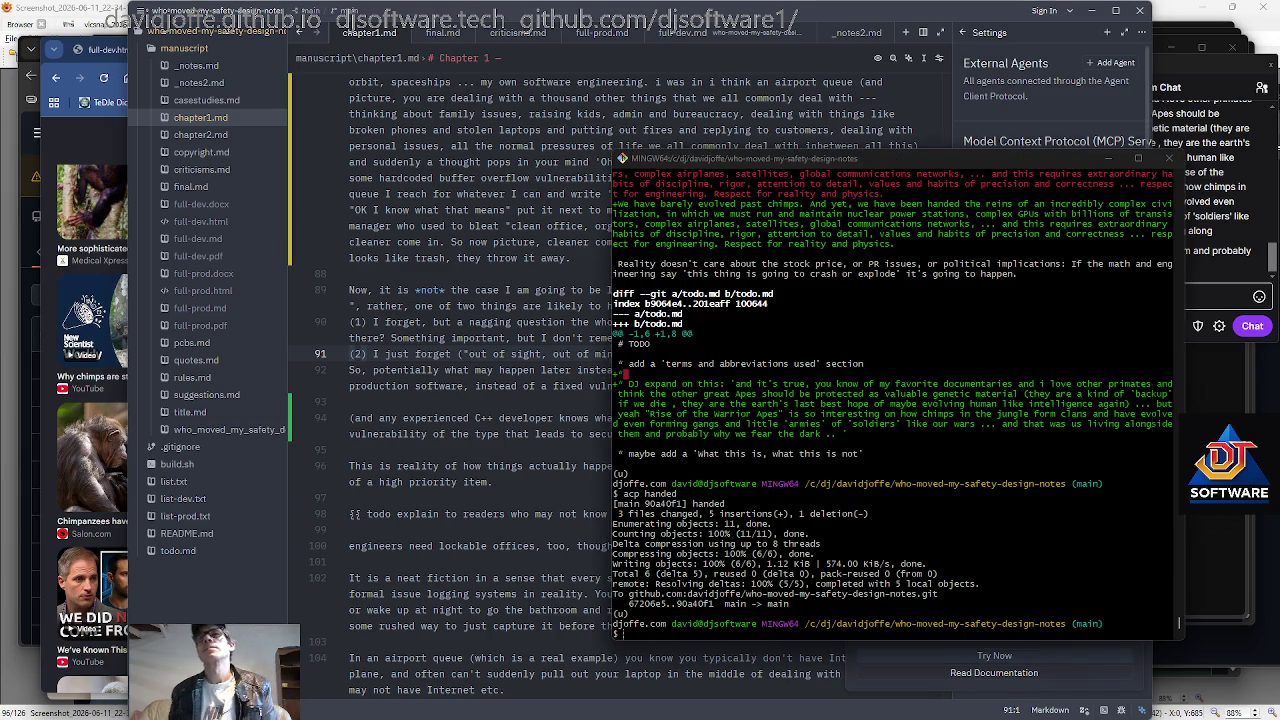
{"action": "type", "text": "acp edit"}
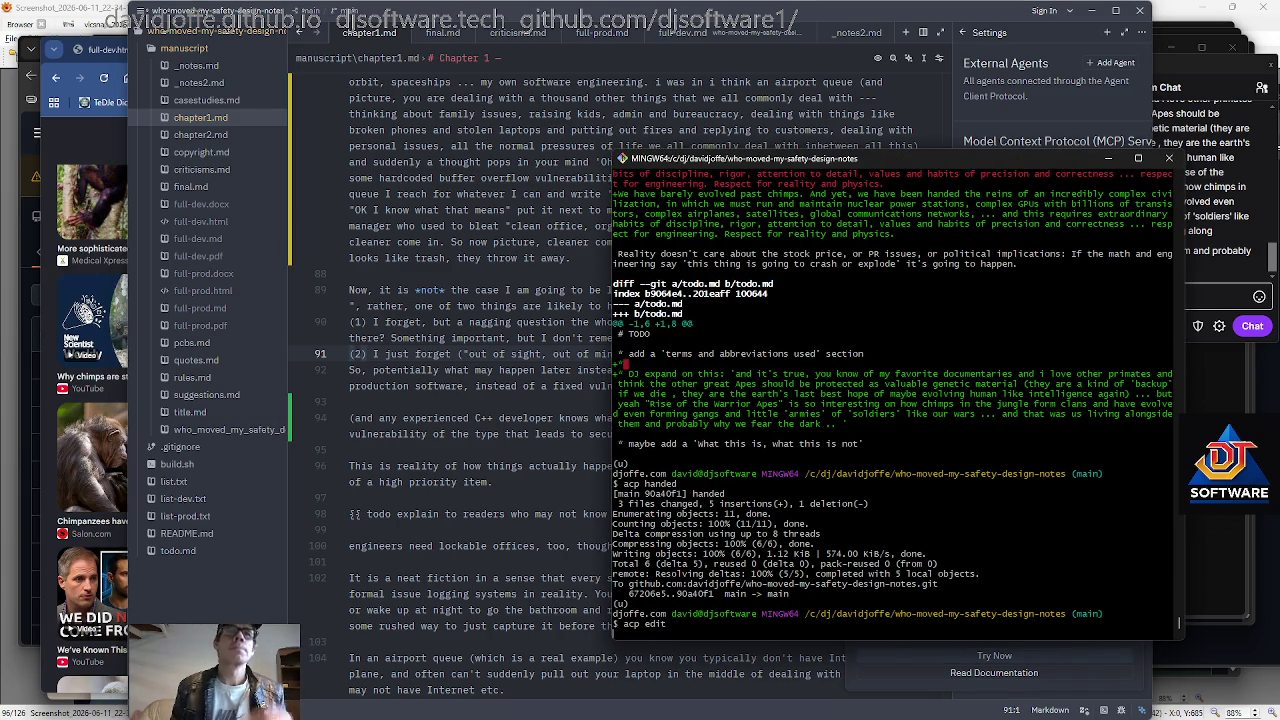
{"action": "key", "text": "Return"}
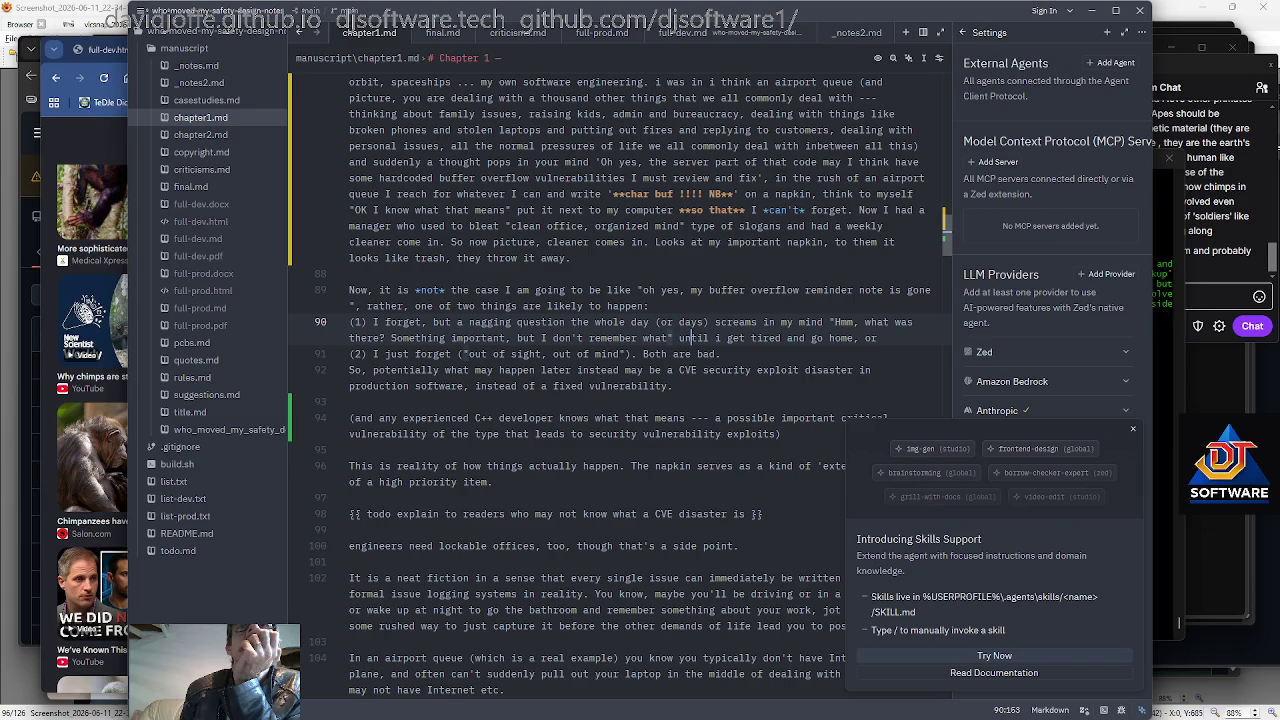
Review reasons (1) and (2), discard a stray 'edit' in the terminal, and return to Zed.
{"action": "scroll", "coordinate": [617, 380], "scroll_direction": "up", "scroll_amount": 1}
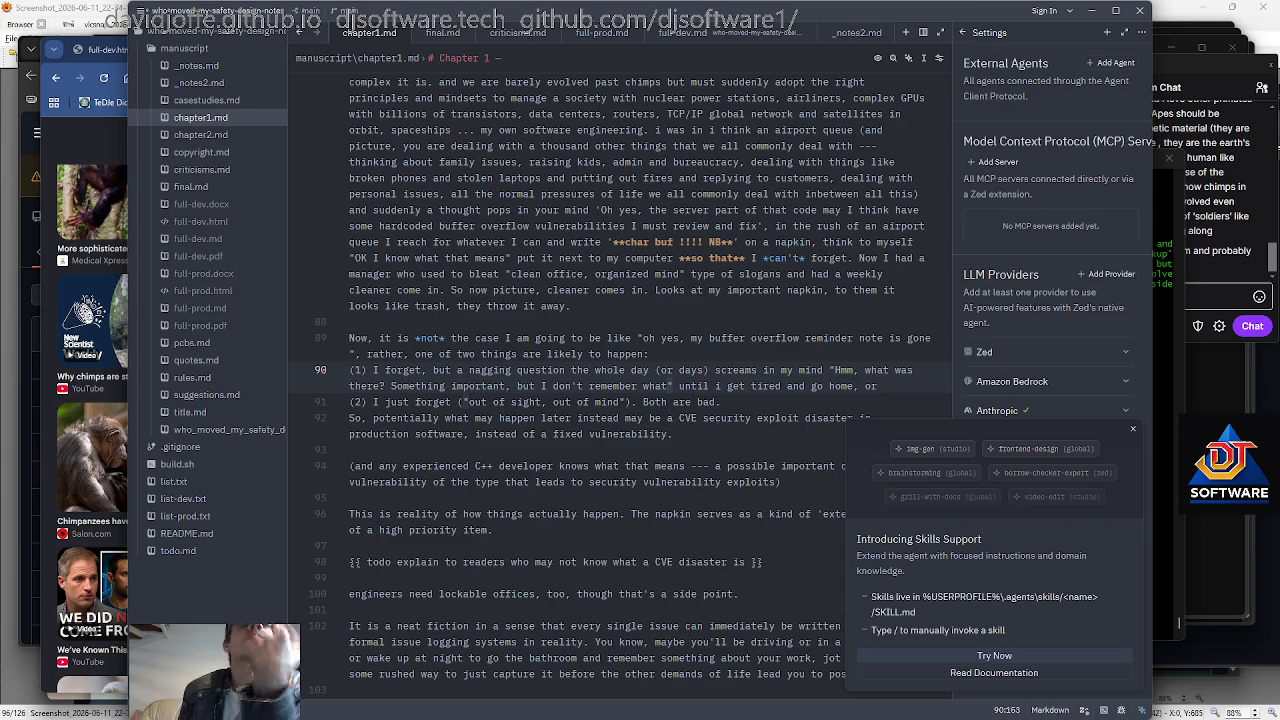
{"action": "key", "text": "Right"}
{"action": "key", "text": "Right"}
{"action": "key", "text": "Right"}
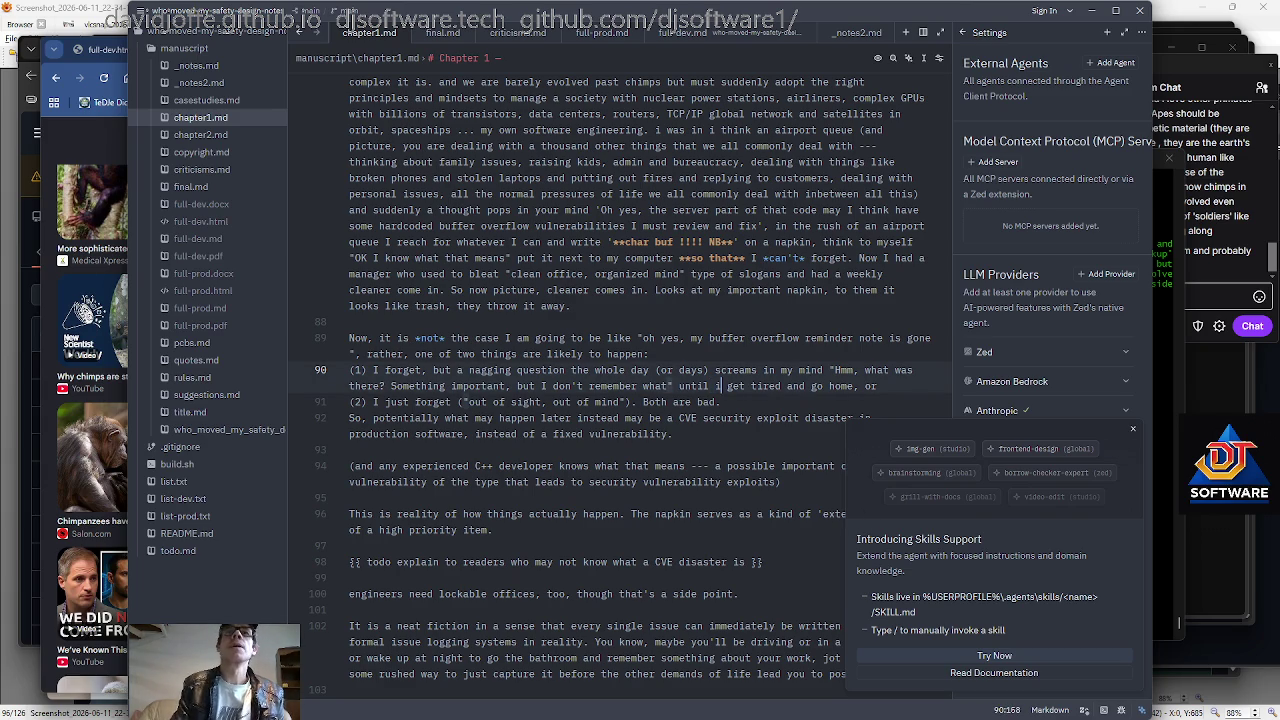
{"action": "key", "text": "Down"}
{"action": "scroll", "coordinate": [600, 400], "scroll_direction": "down", "scroll_amount": 1}
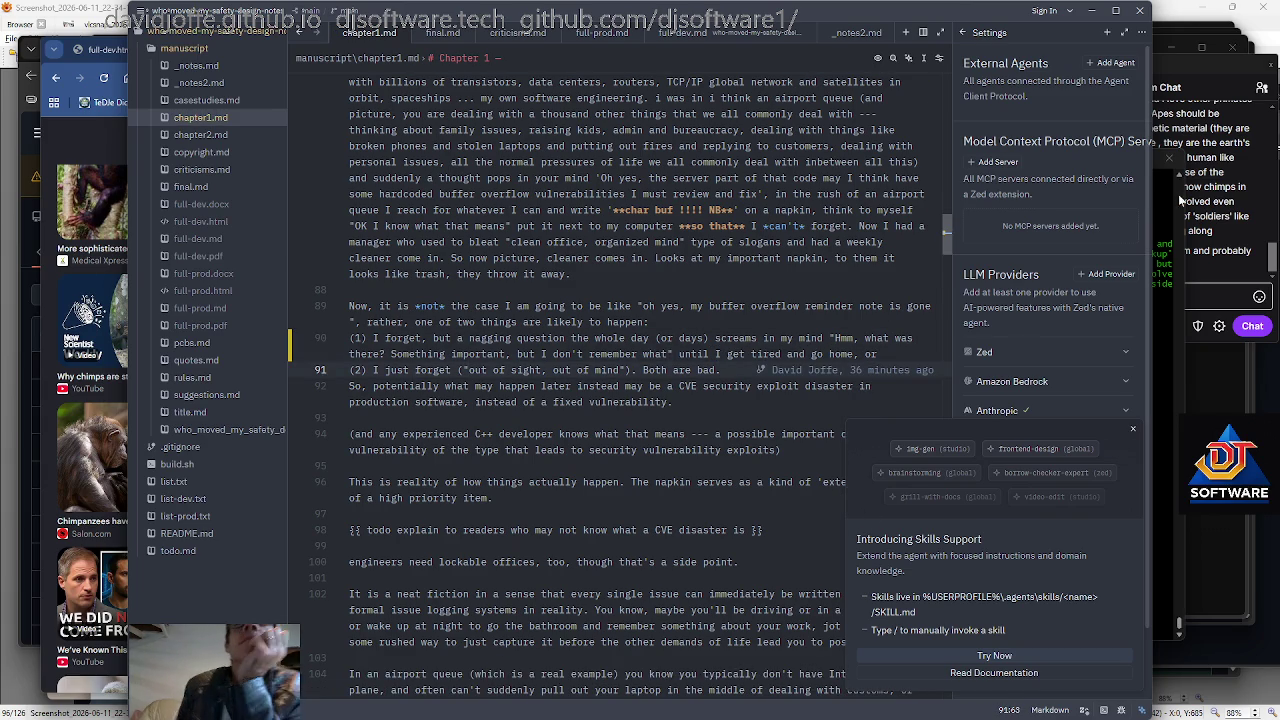
{"action": "key", "text": "alt+Tab"}
{"action": "type", "text": "edit"}
{"action": "key", "text": "BackSpace"}
{"action": "key", "text": "BackSpace"}
{"action": "key", "text": "BackSpace"}
{"action": "key", "text": "BackSpace"}
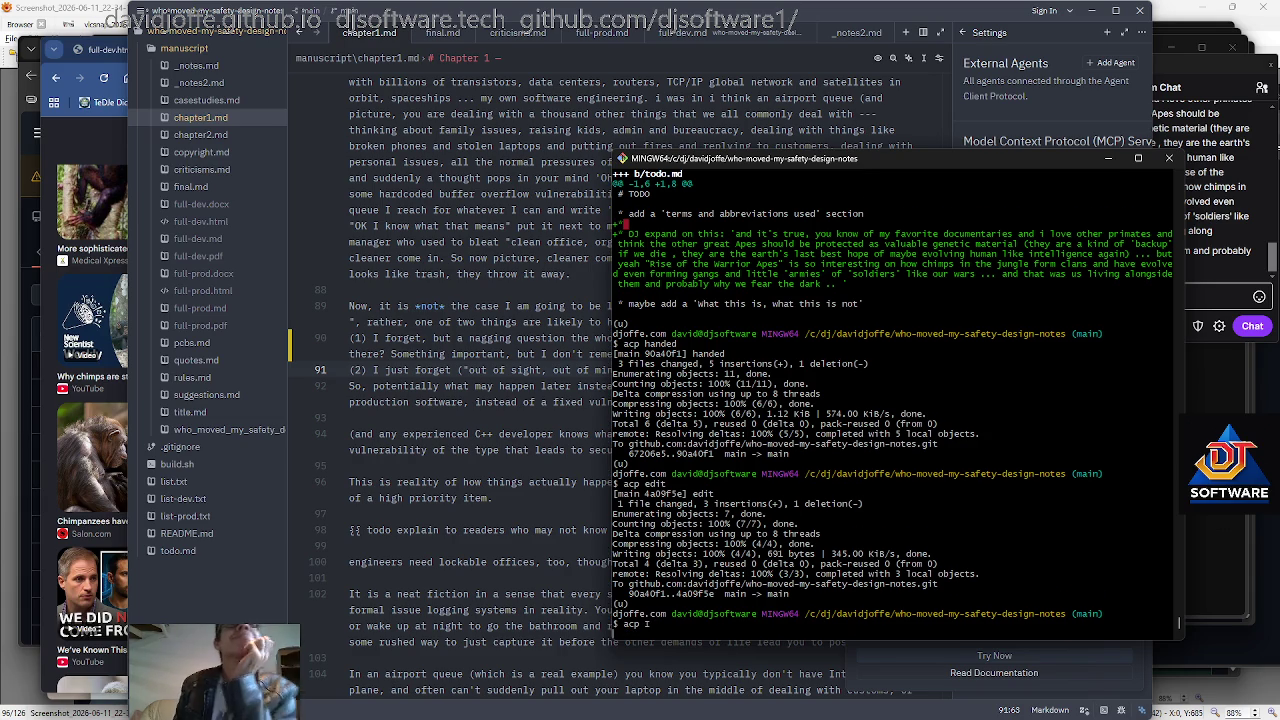
{"action": "left_click", "coordinate": [531, 354]}
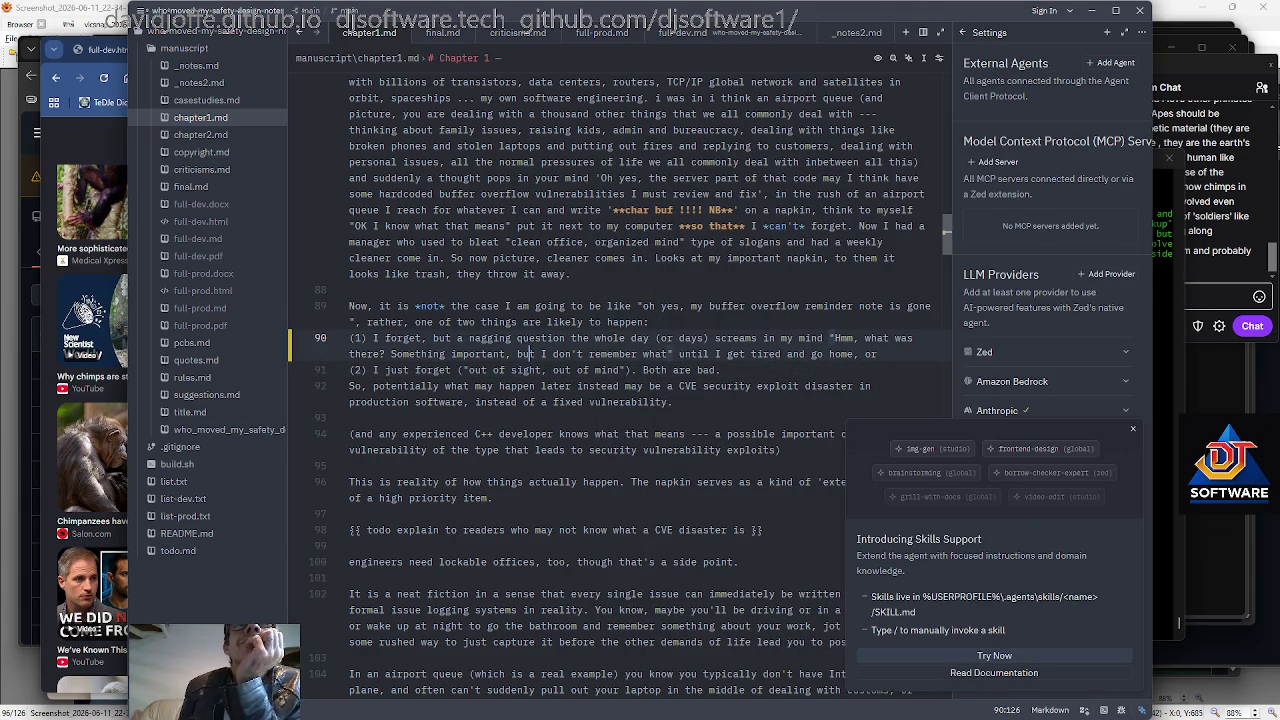
{"action": "scroll", "coordinate": [531, 354], "scroll_direction": "down", "scroll_amount": 1}
{"action": "left_click", "coordinate": [667, 338]}
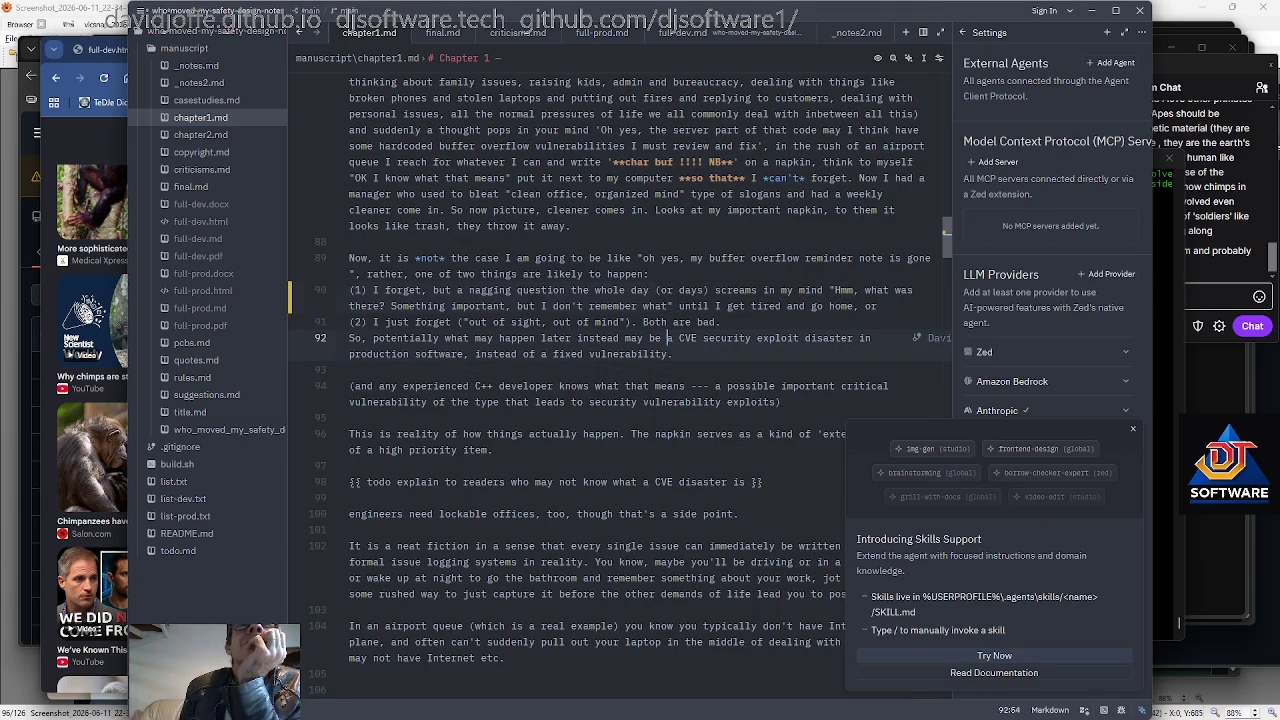
{"action": "scroll", "coordinate": [667, 338], "scroll_direction": "down", "scroll_amount": 2}
{"action": "scroll", "coordinate": [667, 338], "scroll_direction": "down", "scroll_amount": 2}
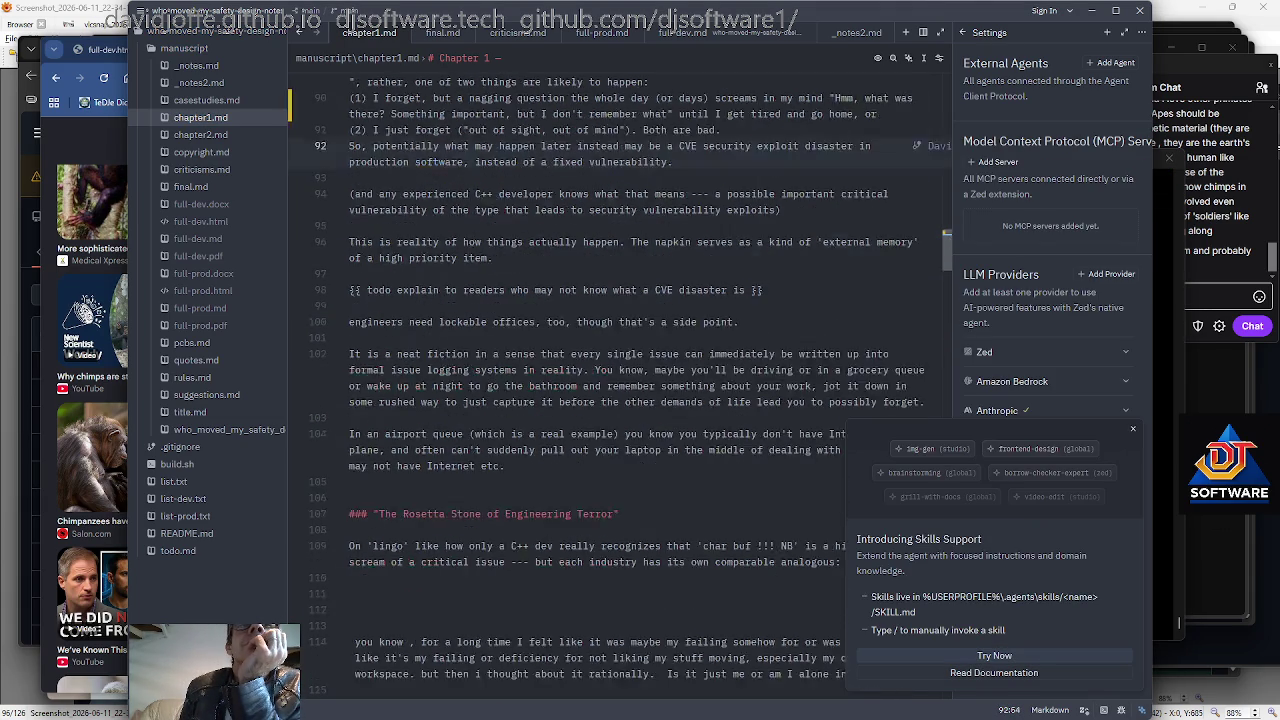
{"action": "scroll", "coordinate": [331, 410], "scroll_direction": "down", "scroll_amount": 3}
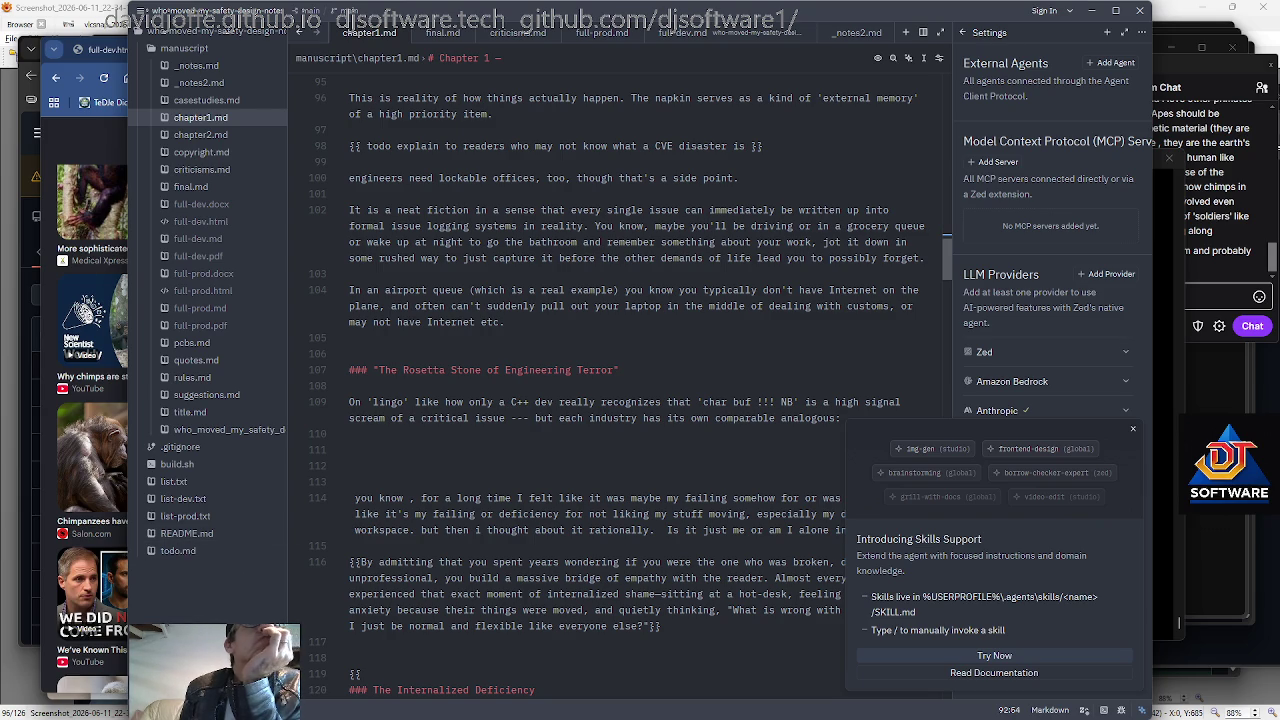
{"action": "scroll", "coordinate": [620, 400], "scroll_direction": "down", "scroll_amount": 1}
{"action": "scroll", "coordinate": [620, 400], "scroll_direction": "down", "scroll_amount": 2}
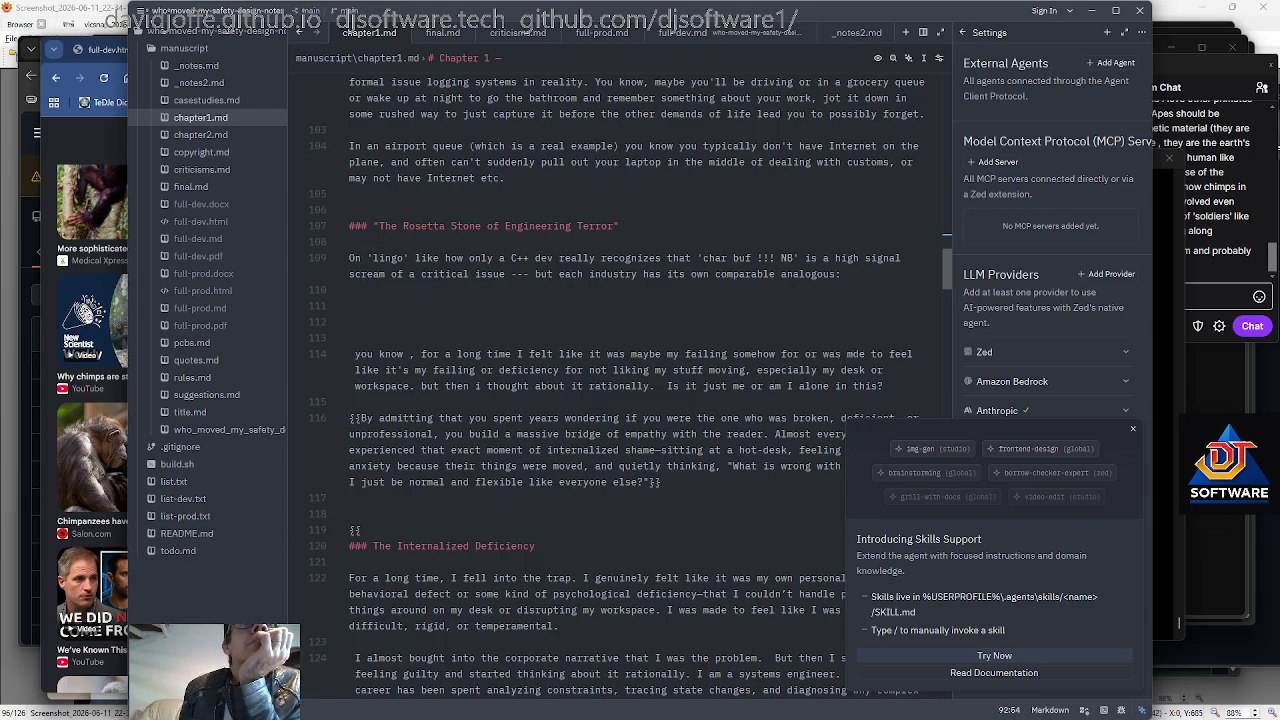
{"action": "scroll", "coordinate": [620, 400], "scroll_direction": "down", "scroll_amount": 5}
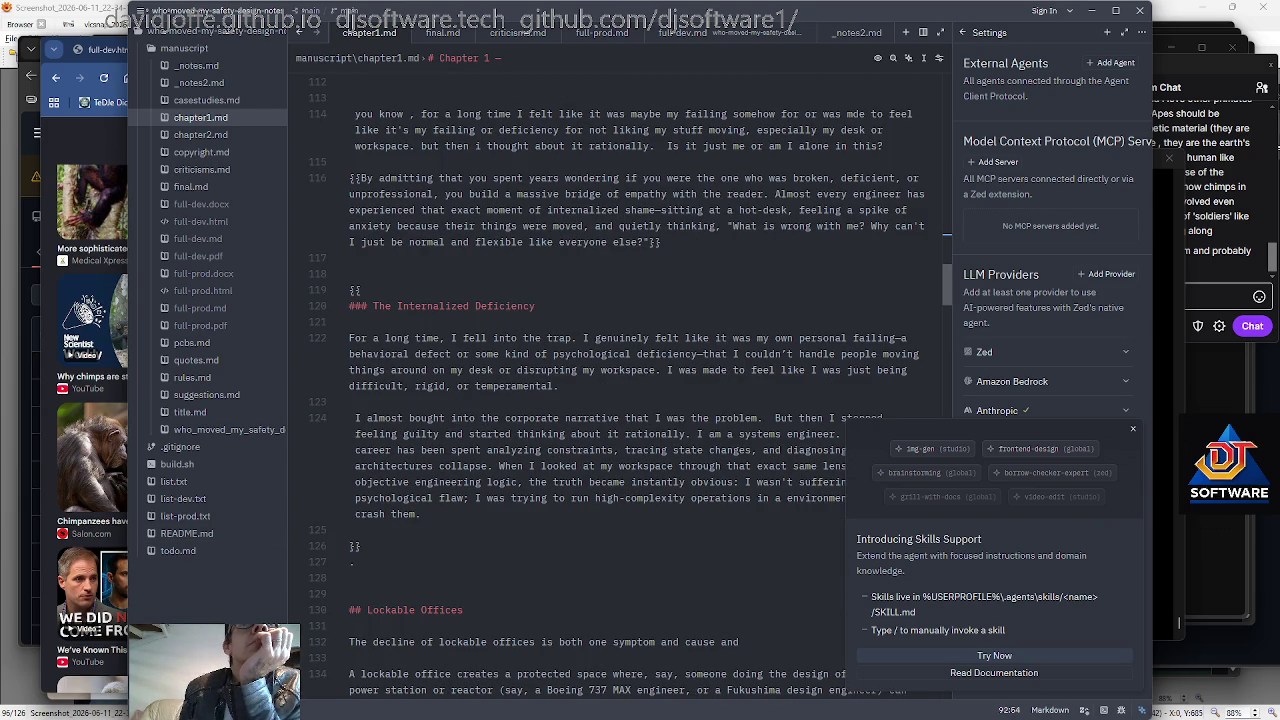
{"action": "scroll", "coordinate": [620, 380], "scroll_direction": "down", "scroll_amount": 2}
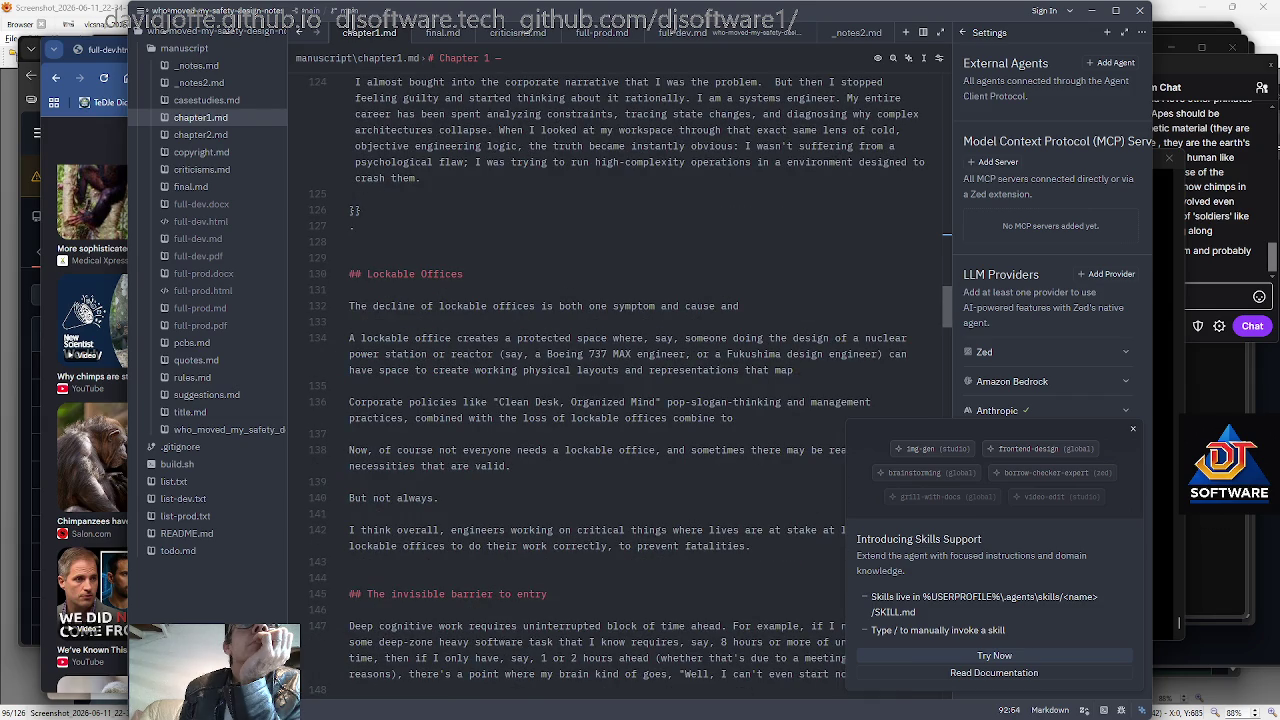
{"action": "scroll", "coordinate": [612, 386], "scroll_direction": "down", "scroll_amount": 2}
{"action": "scroll", "coordinate": [612, 386], "scroll_direction": "down", "scroll_amount": 4}
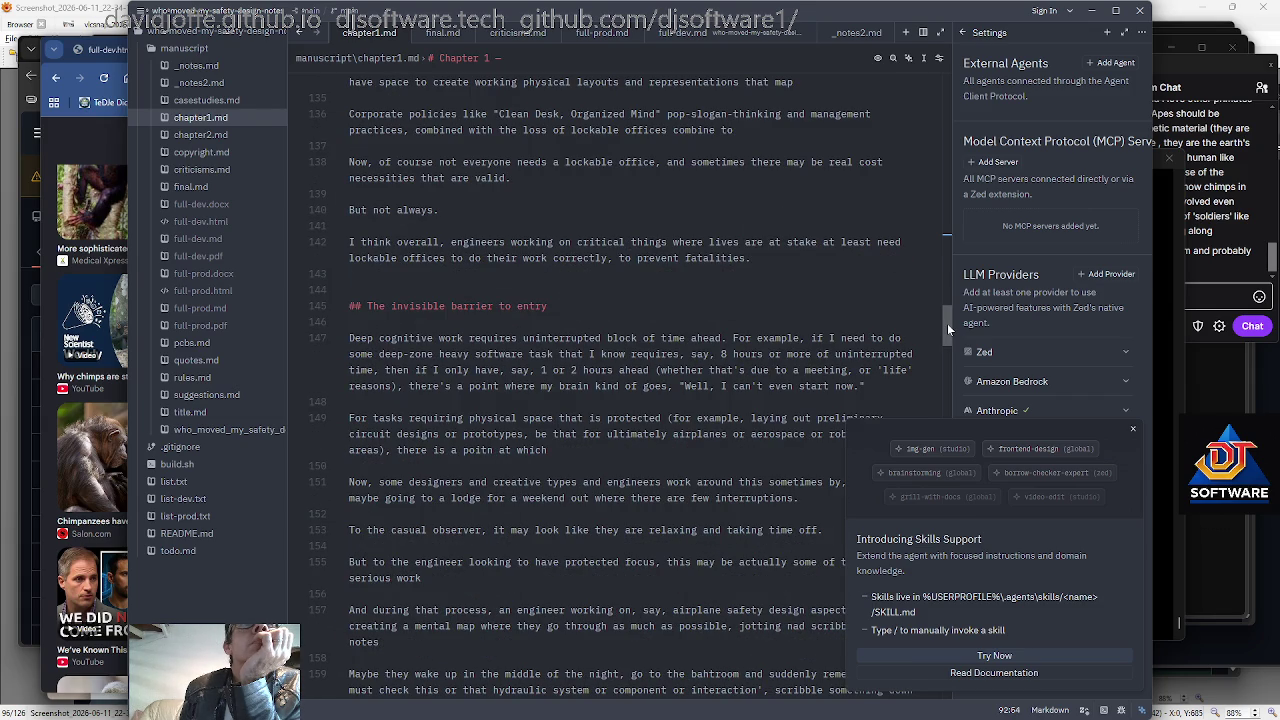
{"action": "left_click_drag", "start_coordinate": [946, 323], "coordinate": [947, 329]}
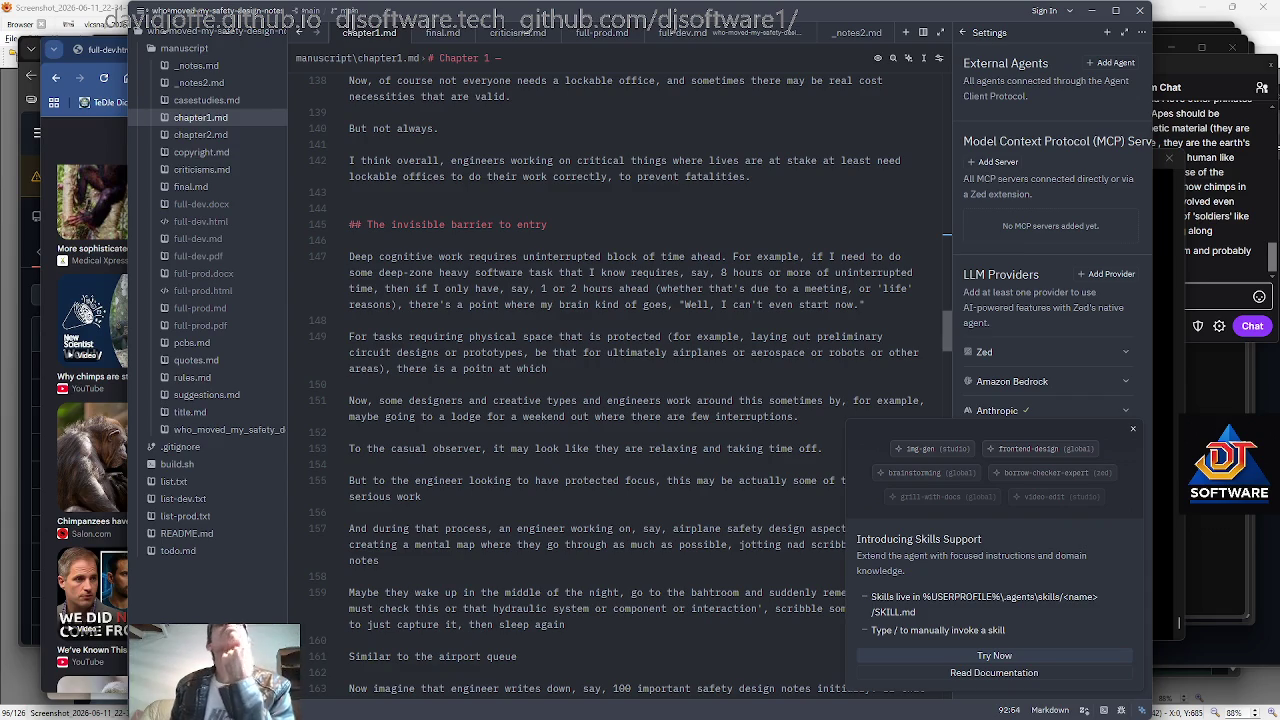
Reword line 147's deep-zone phrase to "deep conceptration 'deep zone'".
{"action": "left_click", "coordinate": [414, 272]}
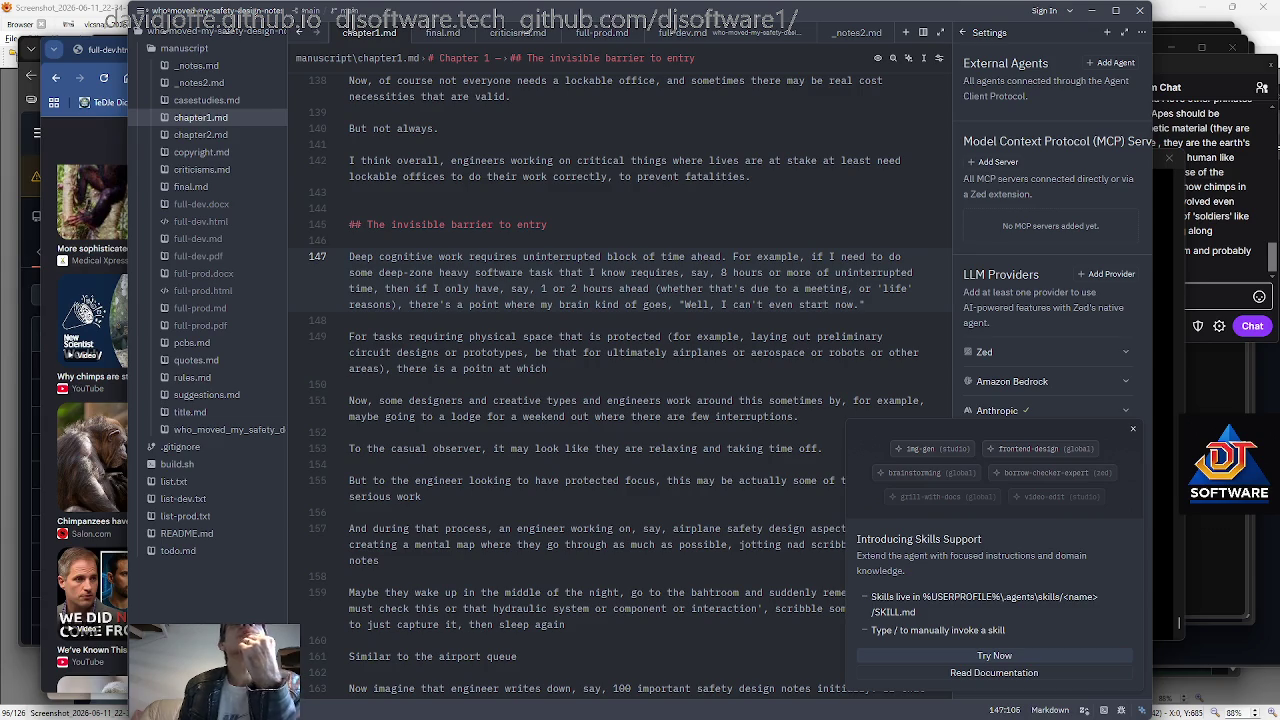
{"action": "key", "text": "Right"}
{"action": "key", "text": "shift+Right"}
{"action": "key", "text": "Left"}
{"action": "key", "text": "Left"}
{"action": "key", "text": "Left"}
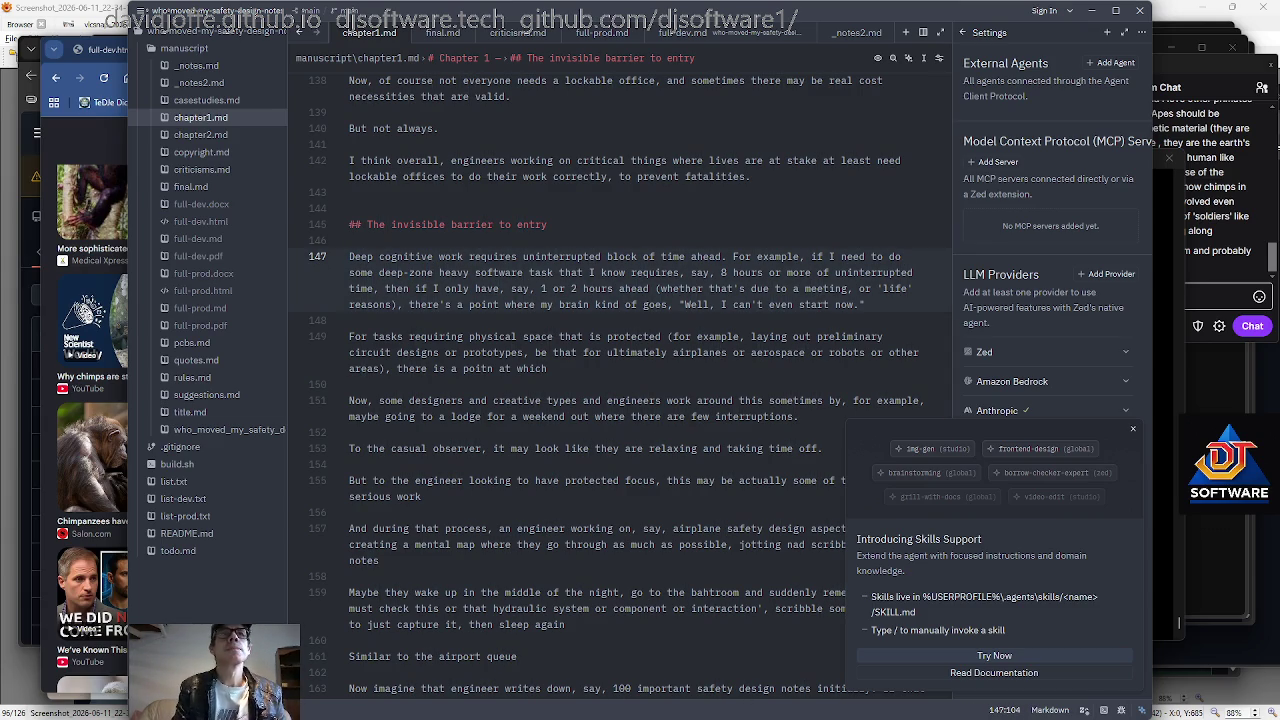
{"action": "type", "text": "concentratino"}
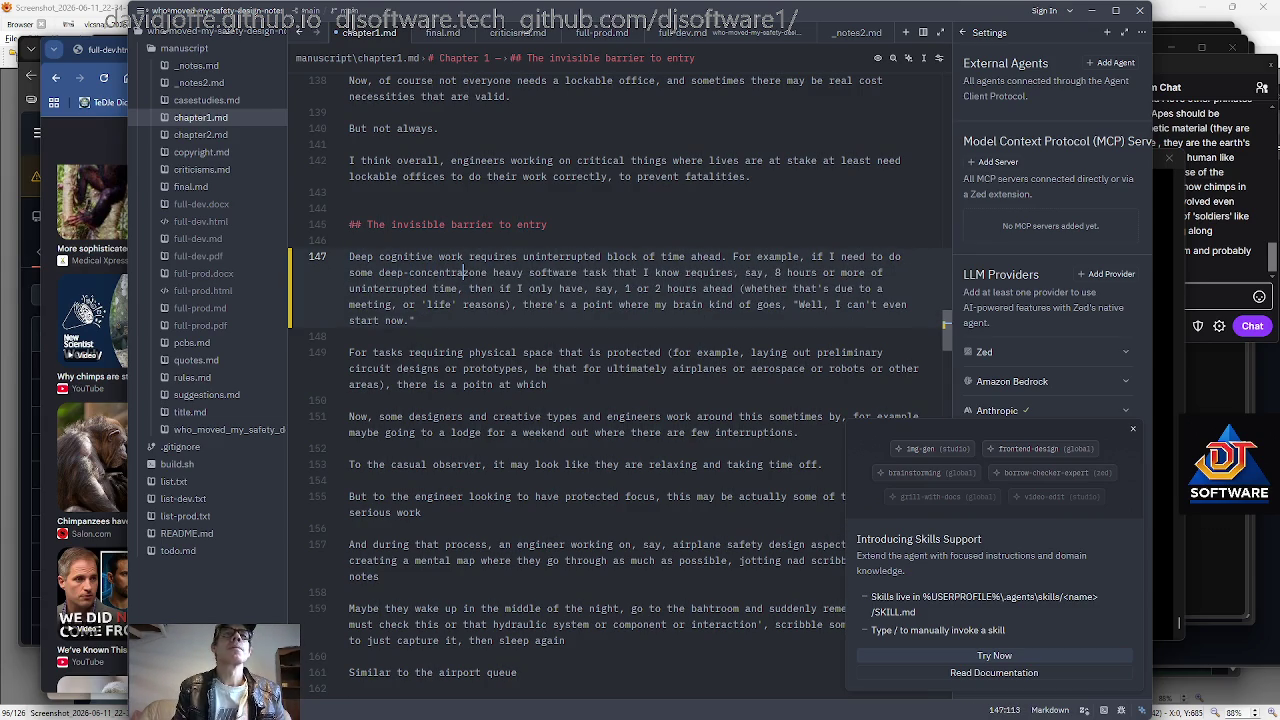
{"action": "key", "text": "BackSpace"}
{"action": "key", "text": "BackSpace"}
{"action": "key", "text": "BackSpace"}
{"action": "key", "text": "BackSpace"}
{"action": "key", "text": "BackSpace"}
{"action": "key", "text": "BackSpace"}
{"action": "key", "text": "BackSpace"}
{"action": "type", "text": "conceptration 'deep"}
{"action": "key", "text": "Right"}
{"action": "key", "text": "Right"}
{"action": "key", "text": "Right"}
{"action": "key", "text": "Right"}
{"action": "type", "text": "'"}
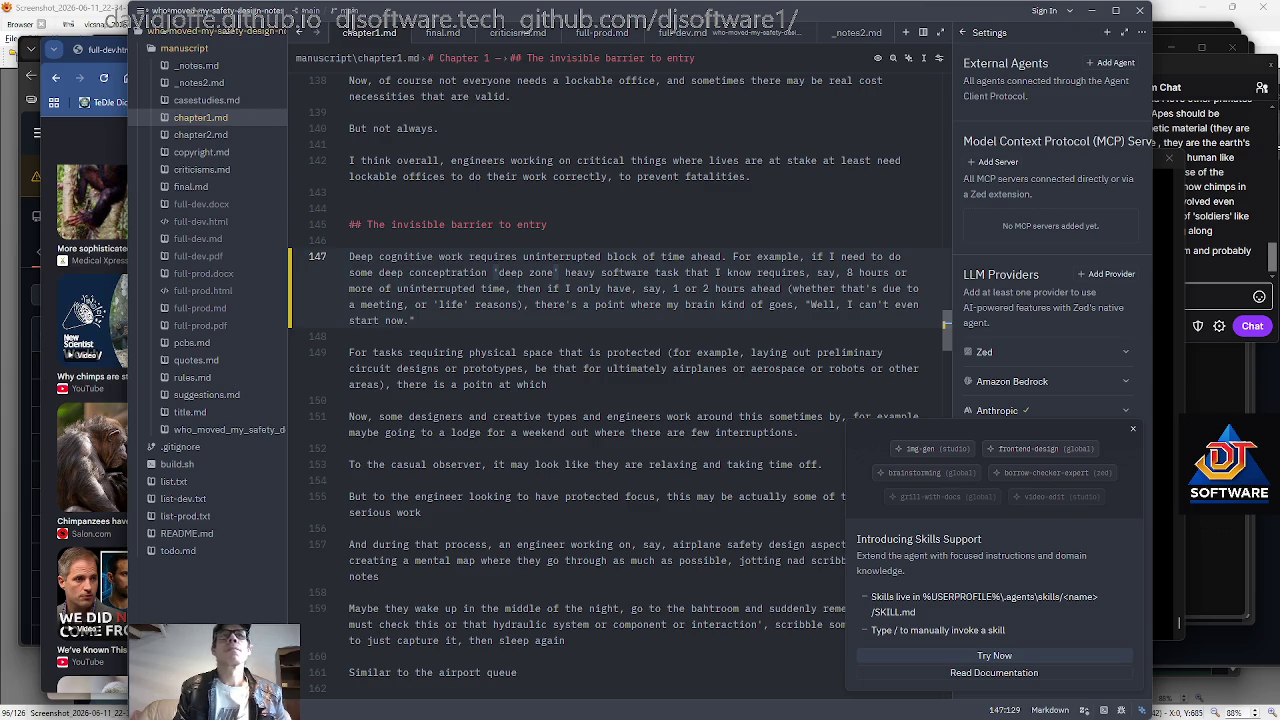
{"action": "scroll", "coordinate": [605, 386], "scroll_direction": "down", "scroll_amount": 1}
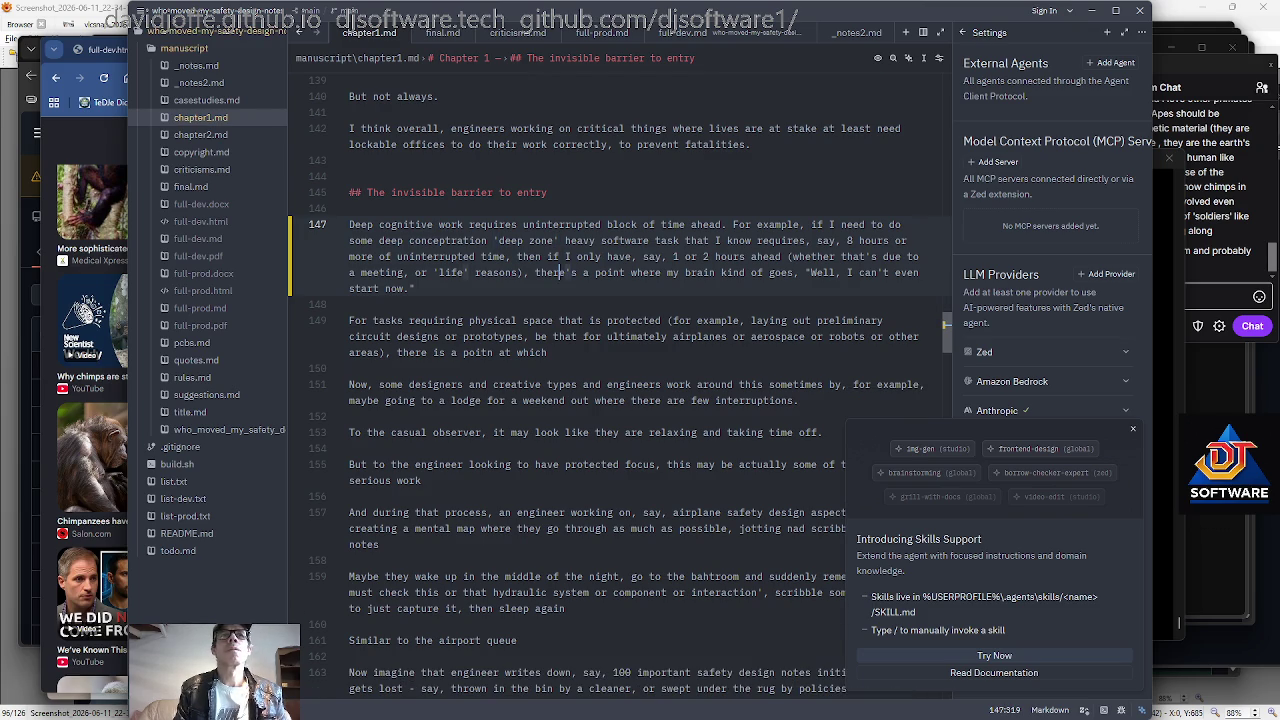
Commit and push with 'acp concentration' in the terminal, then return to Zed.
{"action": "key", "text": "alt+Tab"}
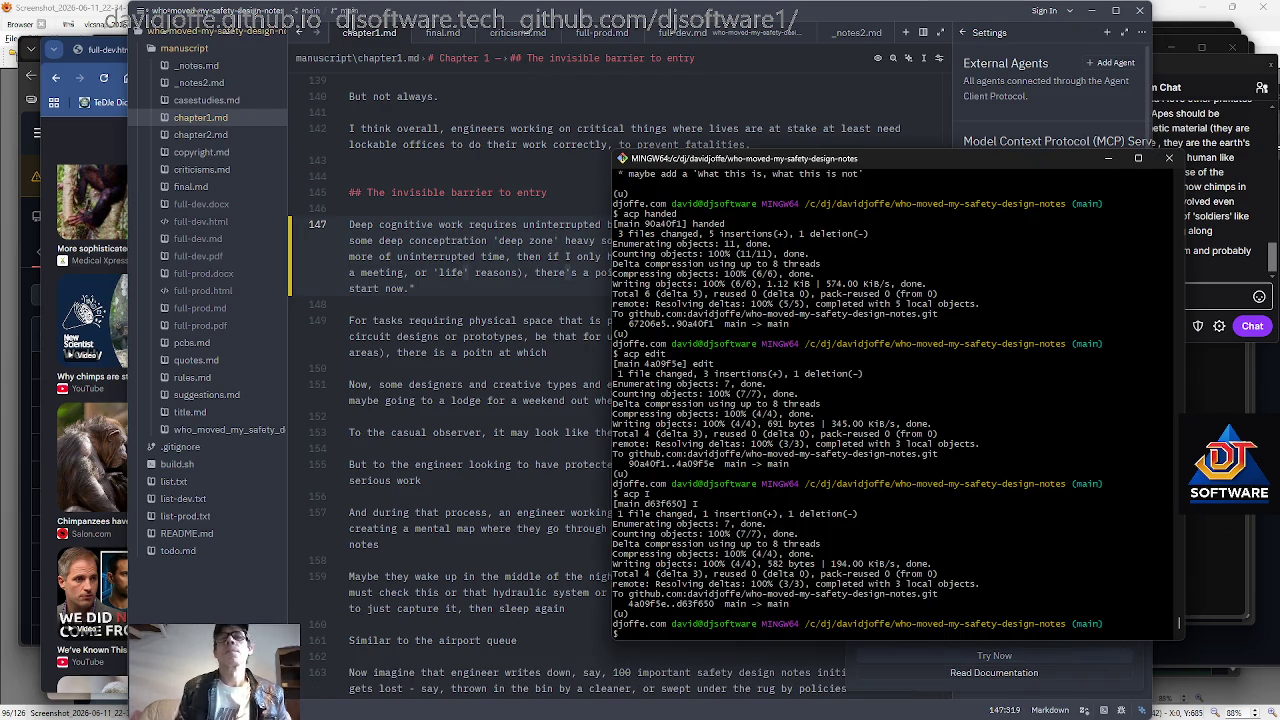
{"action": "type", "text": "acp concentration"}
{"action": "key", "text": "Return"}
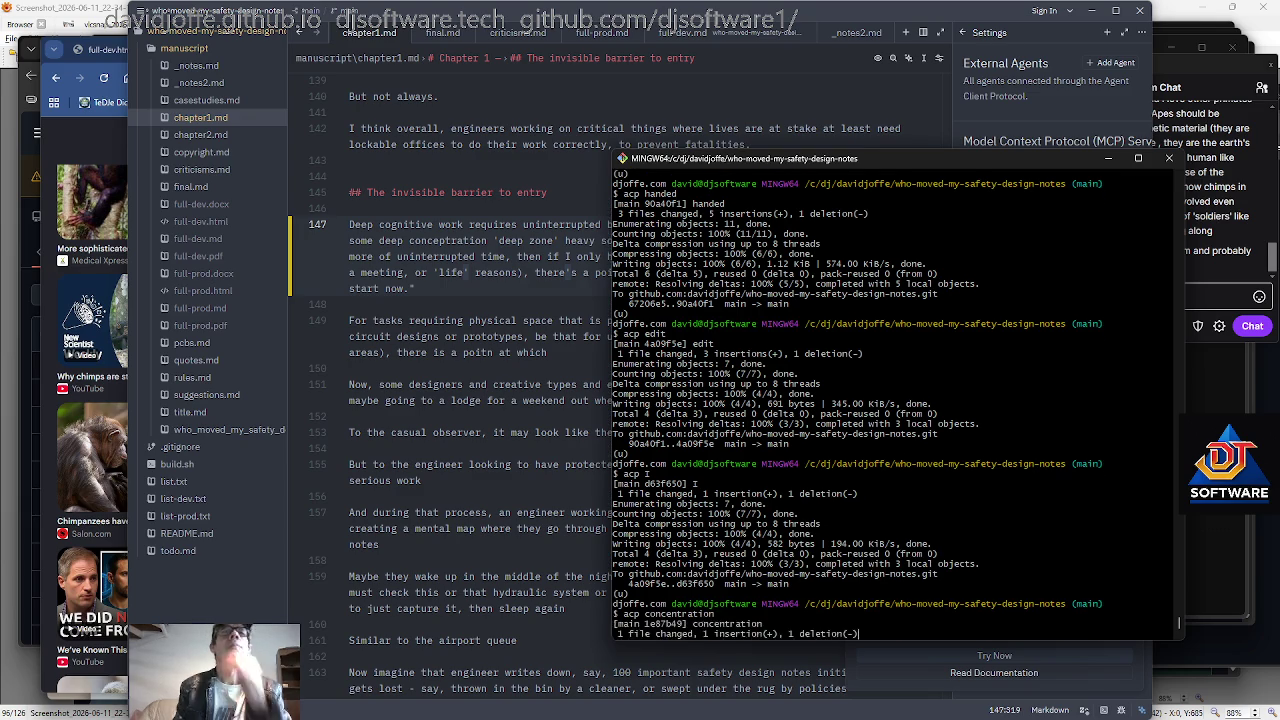
{"action": "key", "text": "alt+Tab"}
{"action": "key", "text": "Down"}
{"action": "key", "text": "Down"}
{"action": "key", "text": "End"}
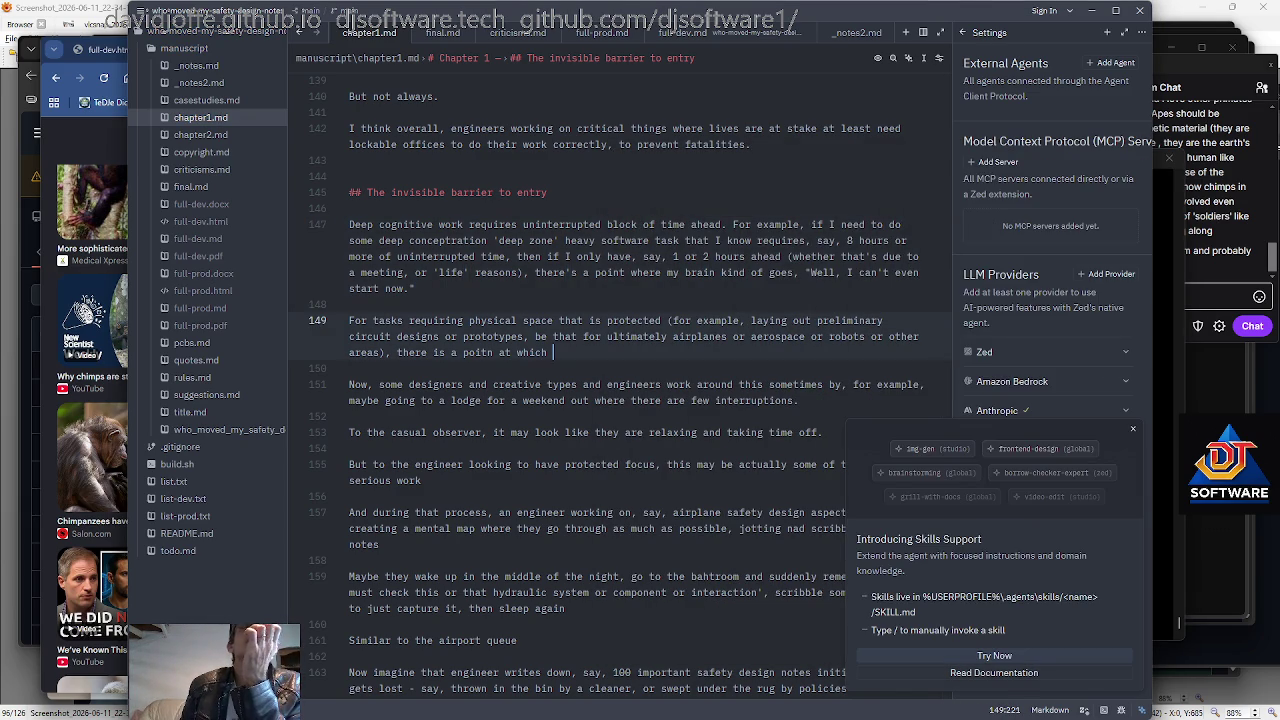
End line 149 with "(you can't start - cf. 'cognitive runway'".
{"action": "scroll", "coordinate": [620, 400], "scroll_direction": "down", "scroll_amount": 1}
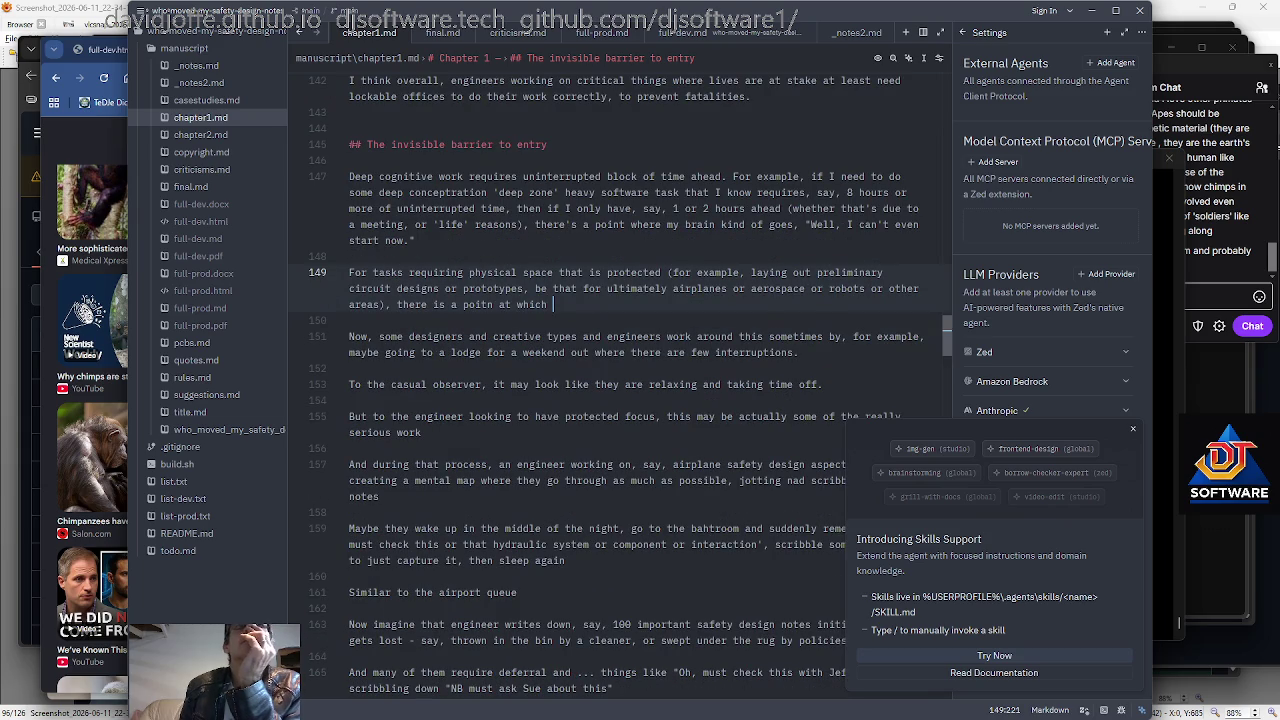
{"action": "scroll", "coordinate": [629, 386], "scroll_direction": "down", "scroll_amount": 1}
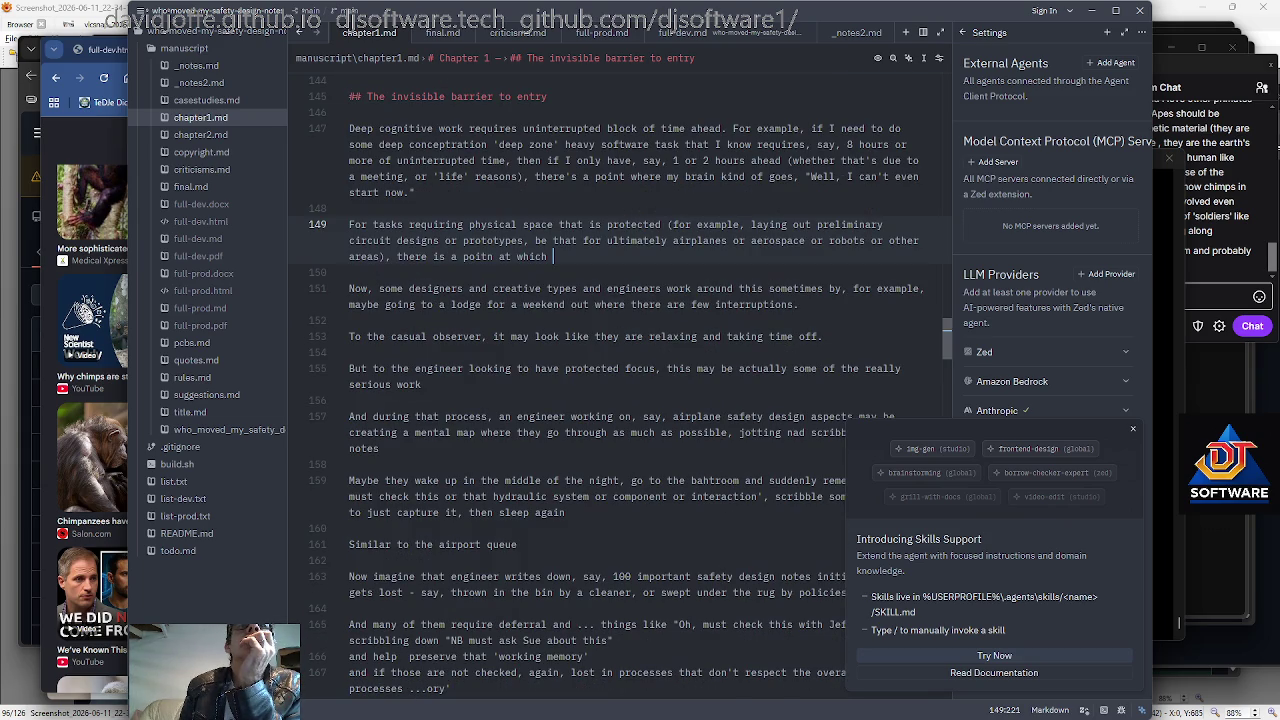
{"action": "scroll", "coordinate": [631, 386], "scroll_direction": "down", "scroll_amount": 1}
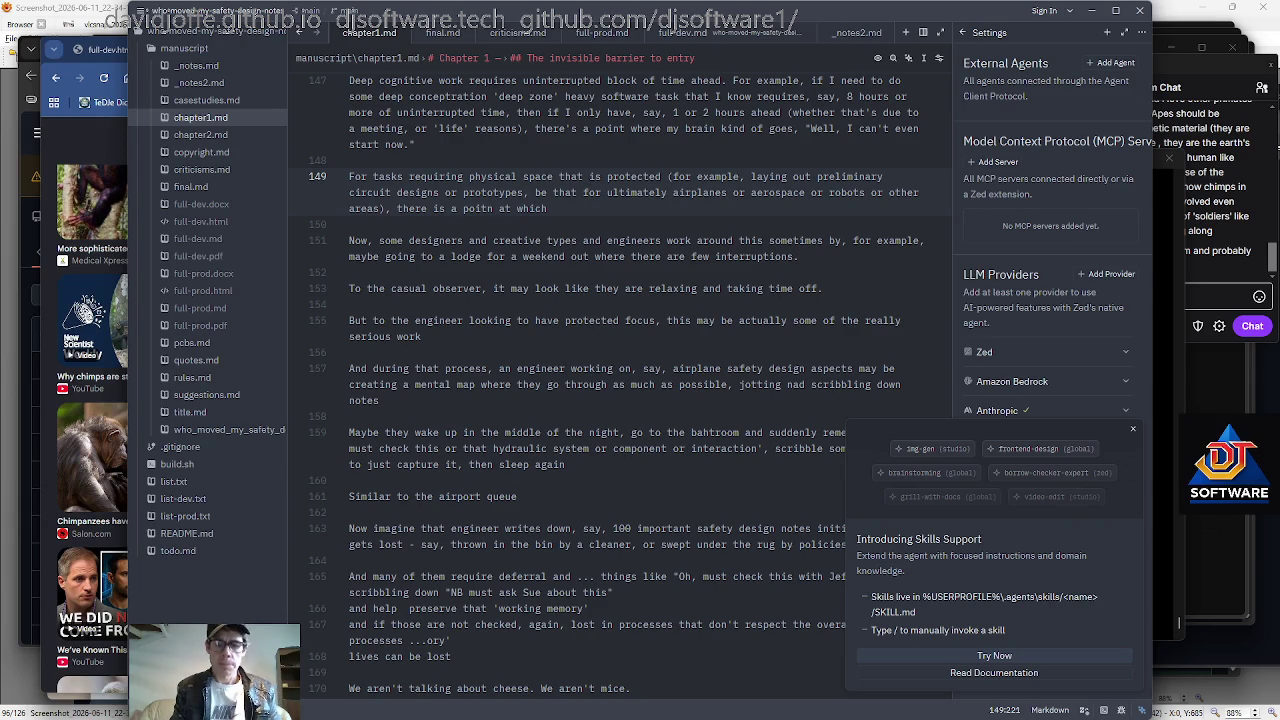
{"action": "type", "text": "(you can't start - cf. 'cognitive runaway"}
{"action": "key", "text": "BackSpace"}
{"action": "key", "text": "BackSpace"}
{"action": "key", "text": "BackSpace"}
{"action": "key", "text": "BackSpace"}
{"action": "type", "text": "way'"}
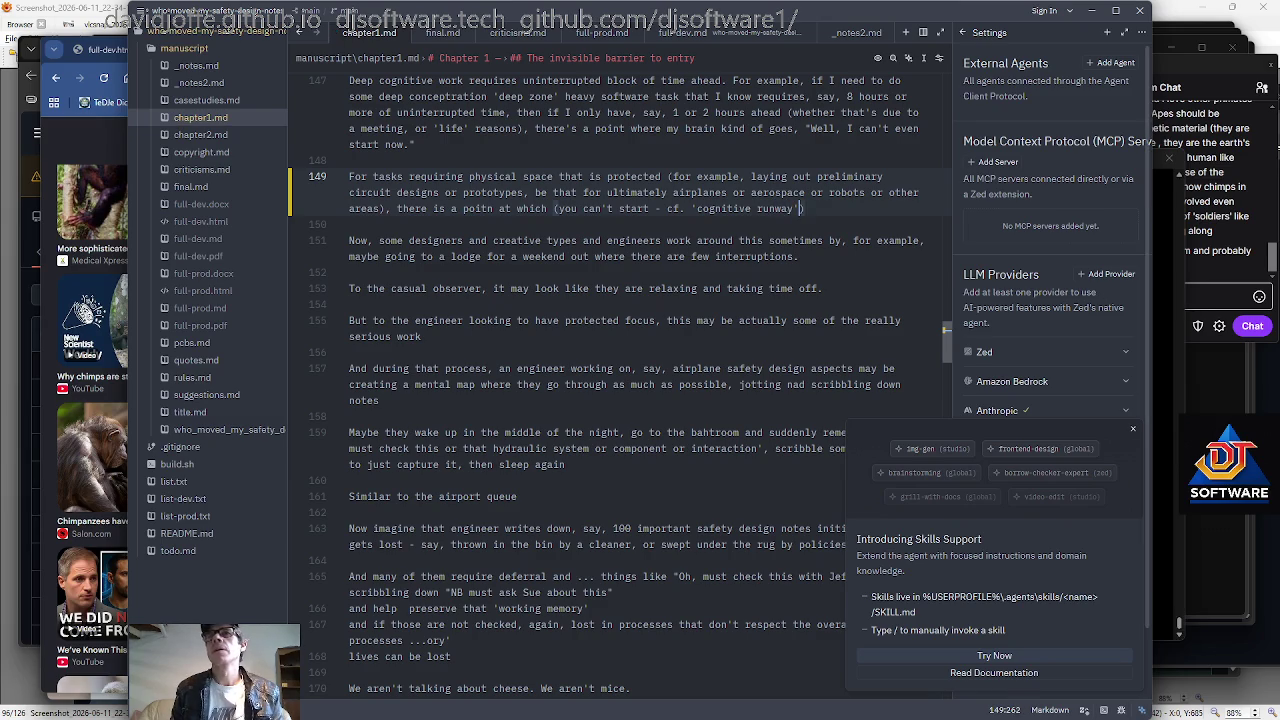
Append 'and the threshold of inception chapters ahead', then rerun acp to commit and push.
{"action": "key", "text": "alt+Tab"}
{"action": "key", "text": "alt+Tab"}
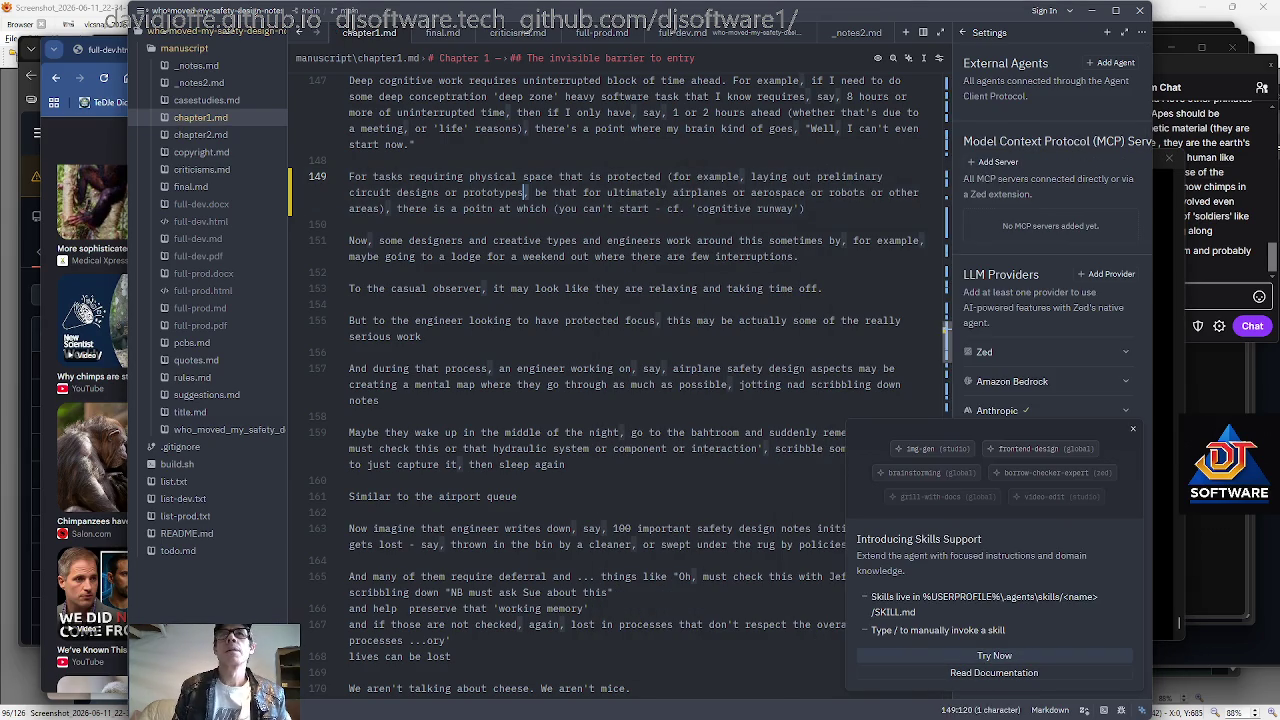
{"action": "type", "text": "and the threshold of inception"}
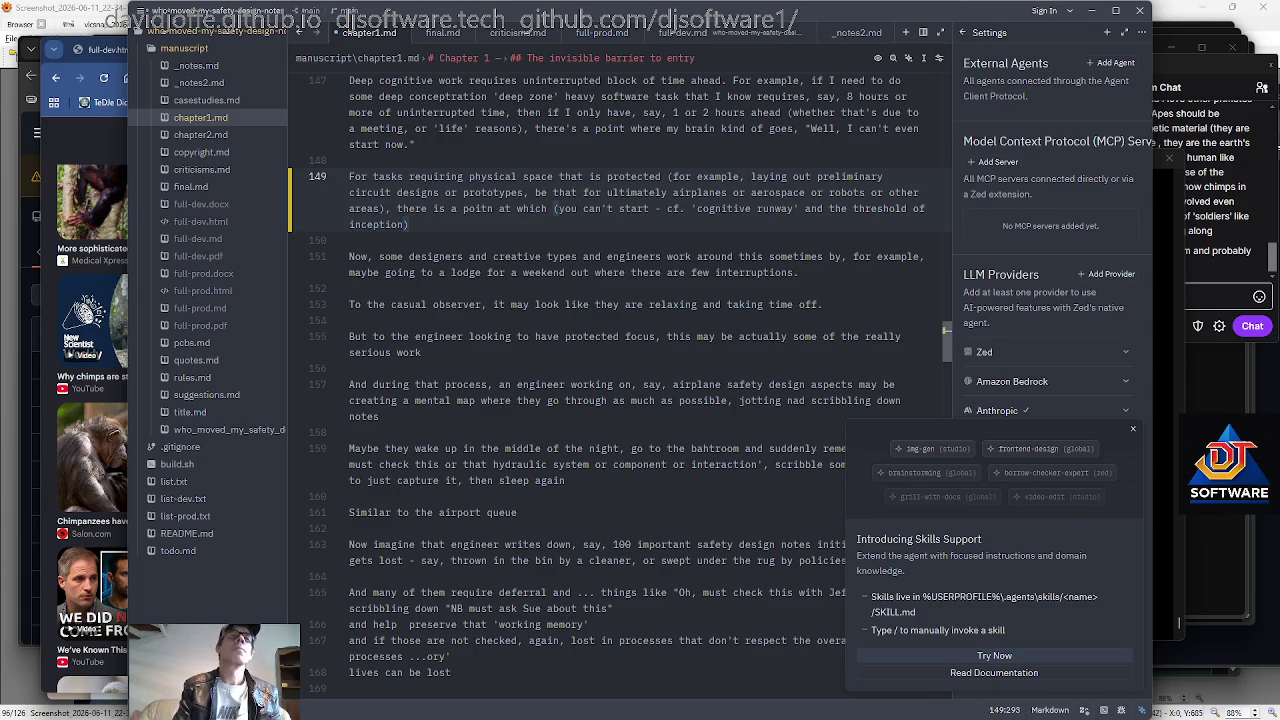
{"action": "type", "text": " chapters ahead"}
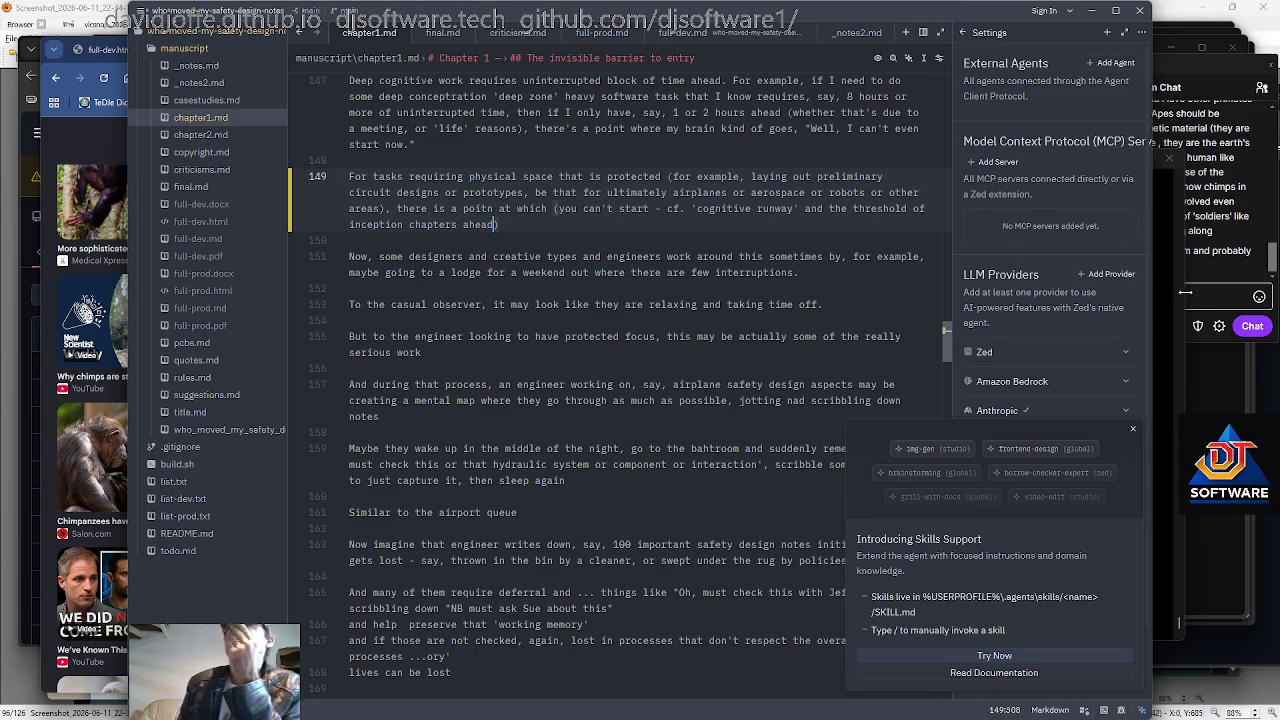
{"action": "key", "text": "alt+Tab"}
{"action": "key", "text": "Up"}
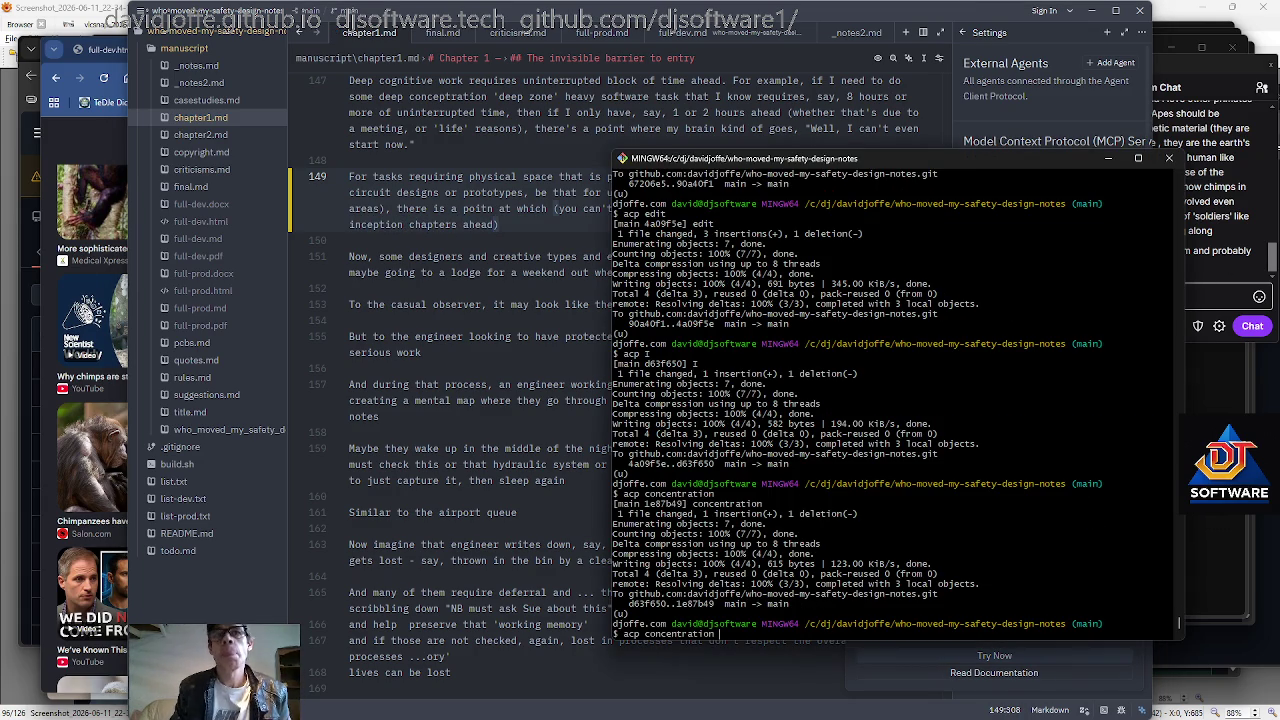
{"action": "key", "text": "Return"}
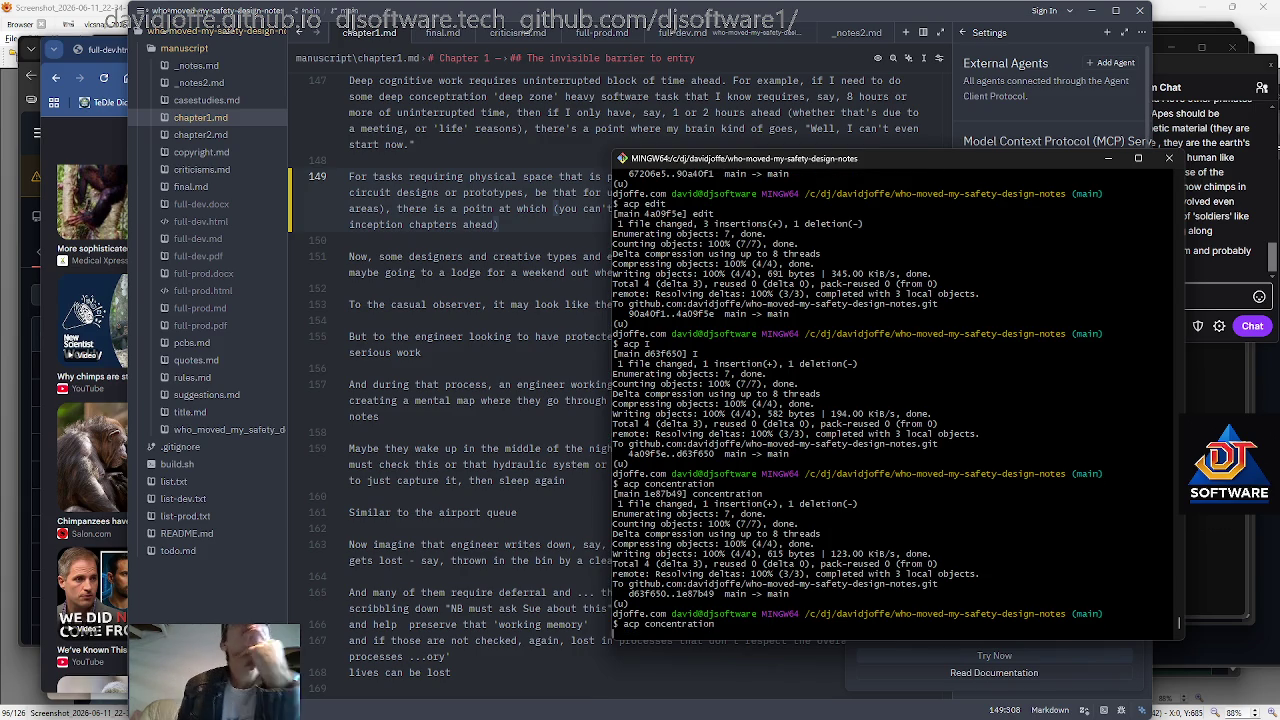
{"action": "left_click", "coordinate": [508, 336]}
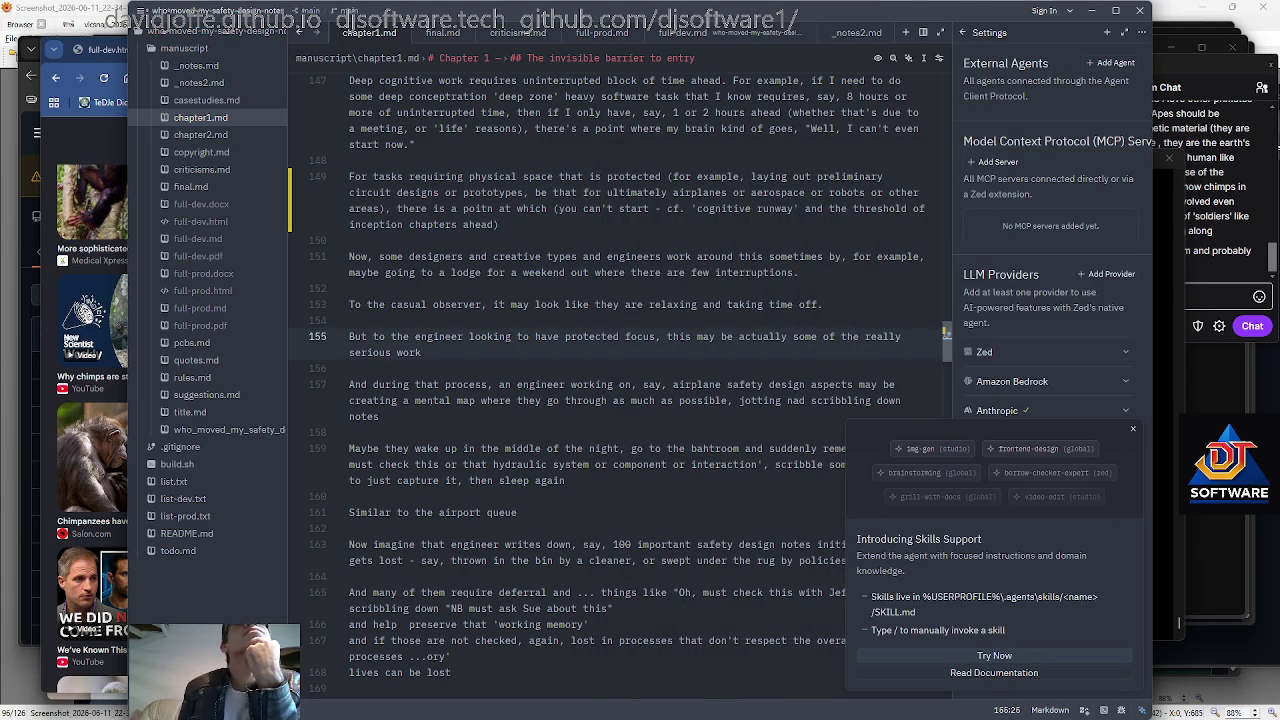
{"action": "key", "text": "Down"}
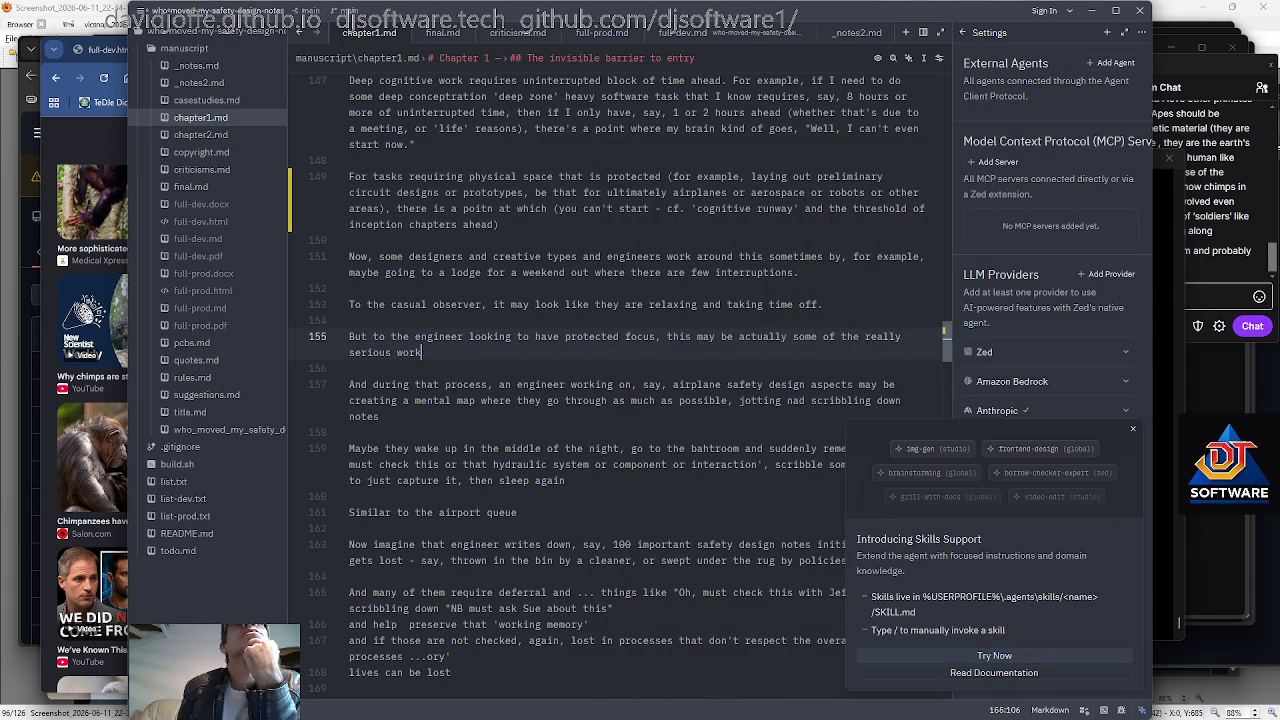
{"action": "scroll", "coordinate": [606, 386], "scroll_direction": "down", "scroll_amount": 1}
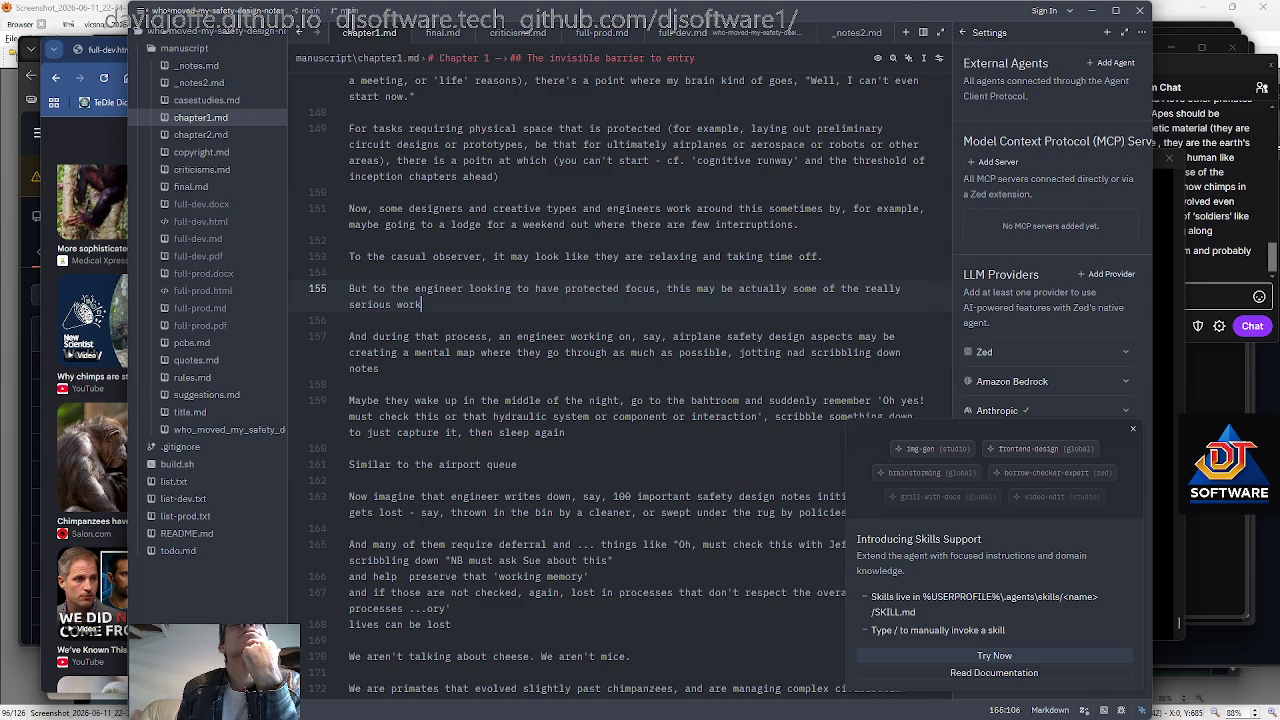
{"action": "scroll", "coordinate": [630, 386], "scroll_direction": "down", "scroll_amount": 1}
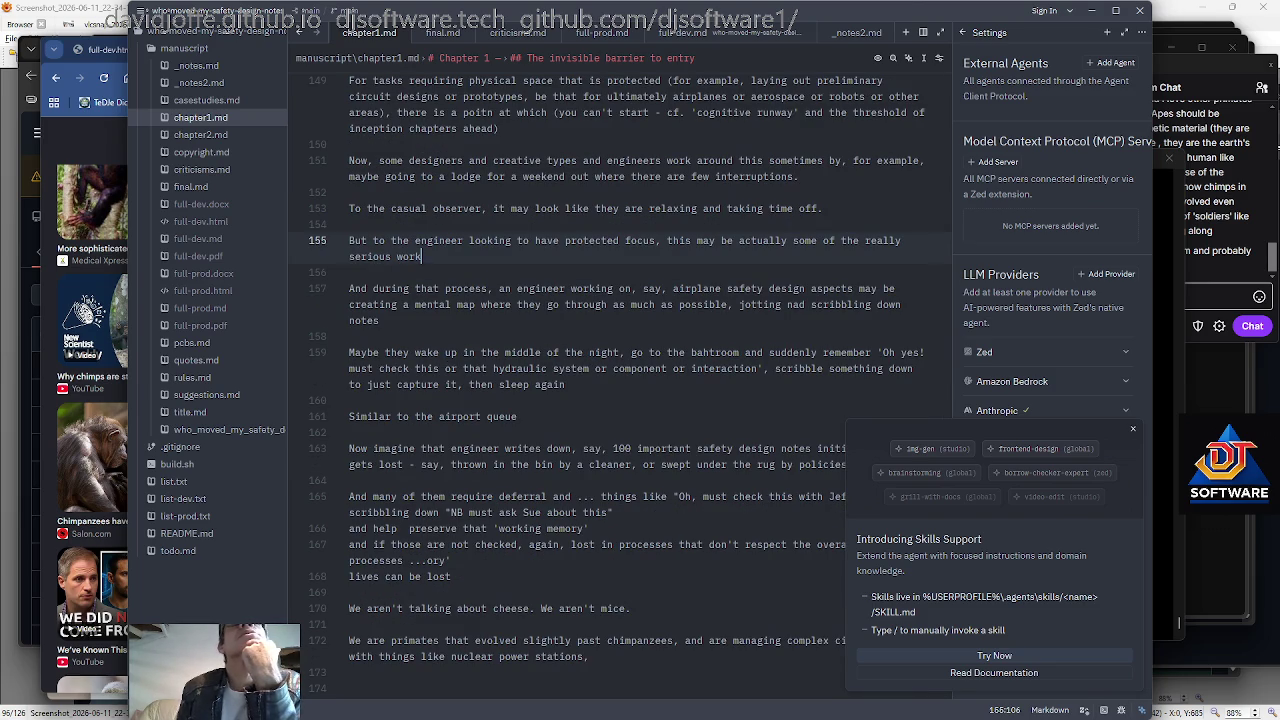
{"action": "scroll", "coordinate": [630, 386], "scroll_direction": "down", "scroll_amount": 1}
{"action": "left_click", "coordinate": [500, 272]}
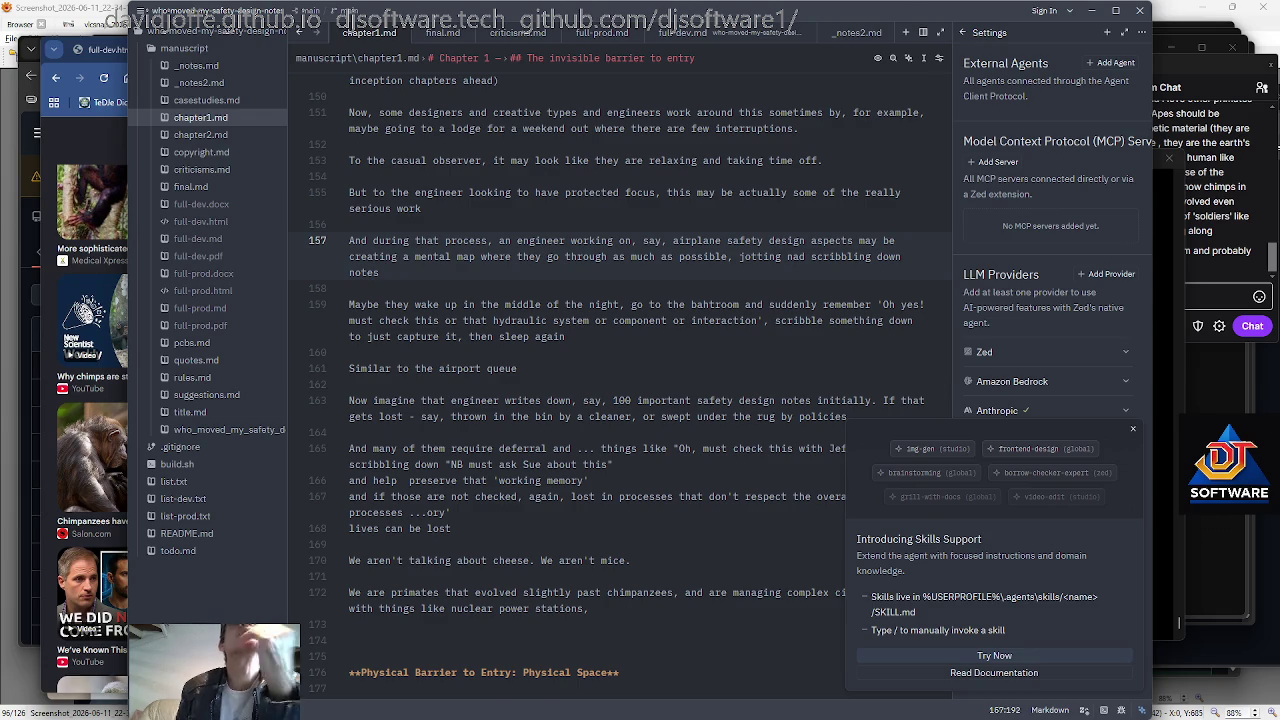
{"action": "scroll", "coordinate": [500, 272], "scroll_direction": "down", "scroll_amount": 1}
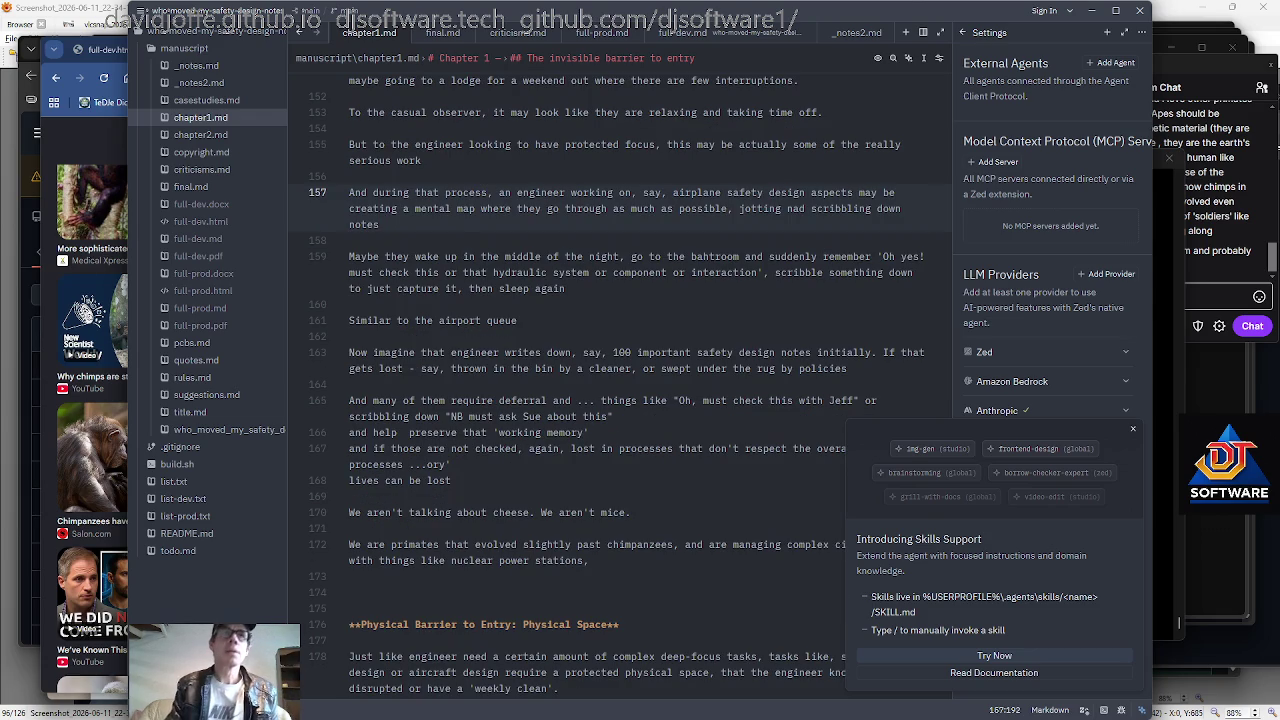
{"action": "key", "text": "Home"}
{"action": "type", "text": "many"}
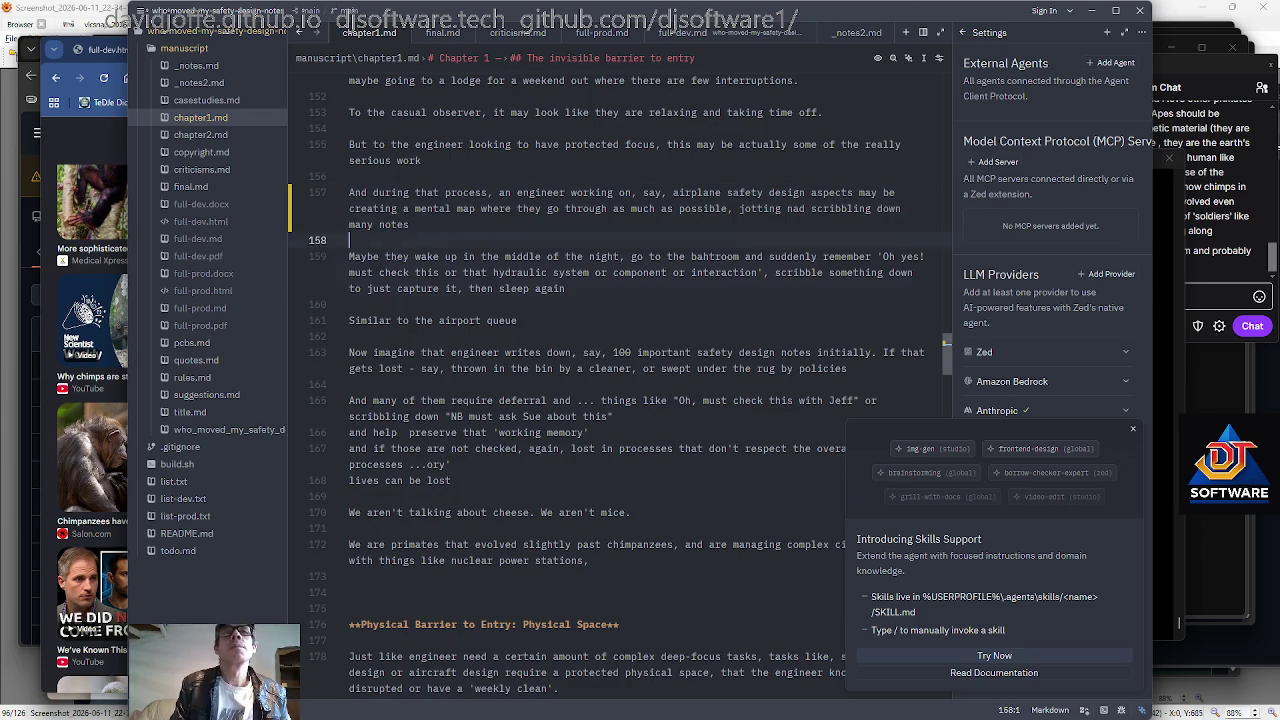
{"action": "left_click", "coordinate": [768, 272]}
{"action": "left_click", "coordinate": [714, 256]}
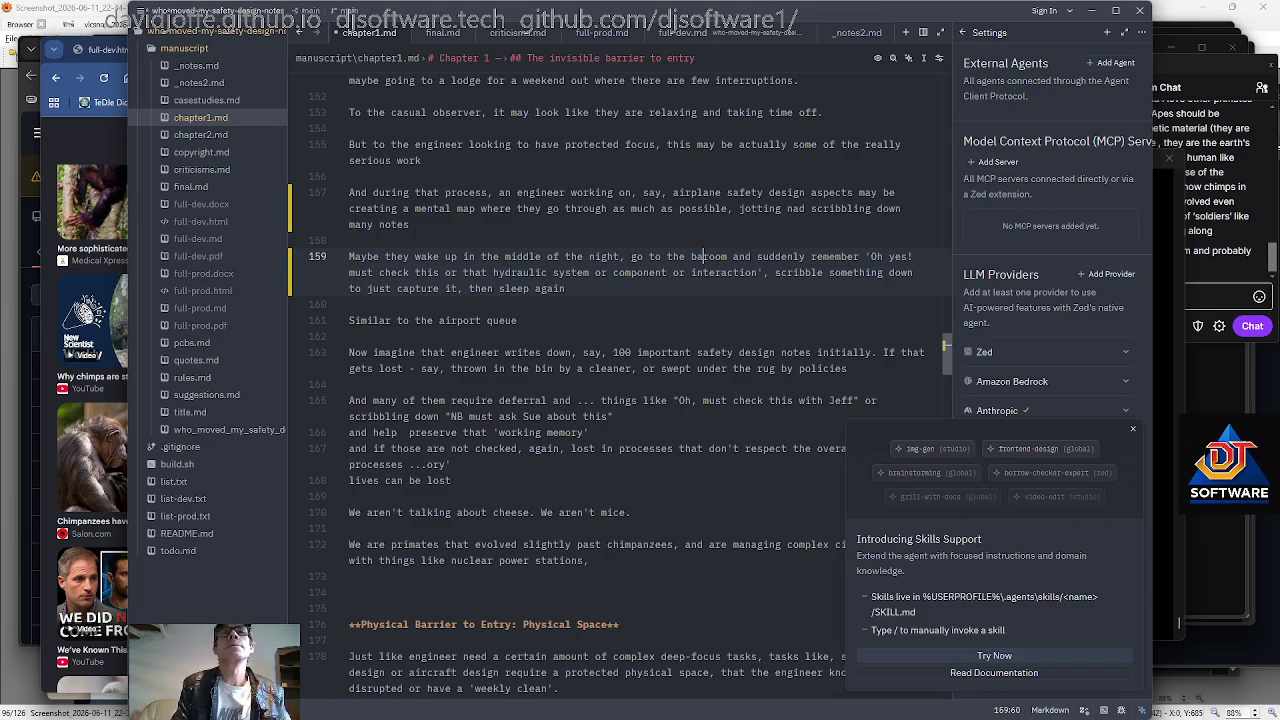
{"action": "type", "text": "th"}
{"action": "left_click", "coordinate": [716, 272]}
{"action": "key", "text": "Home"}
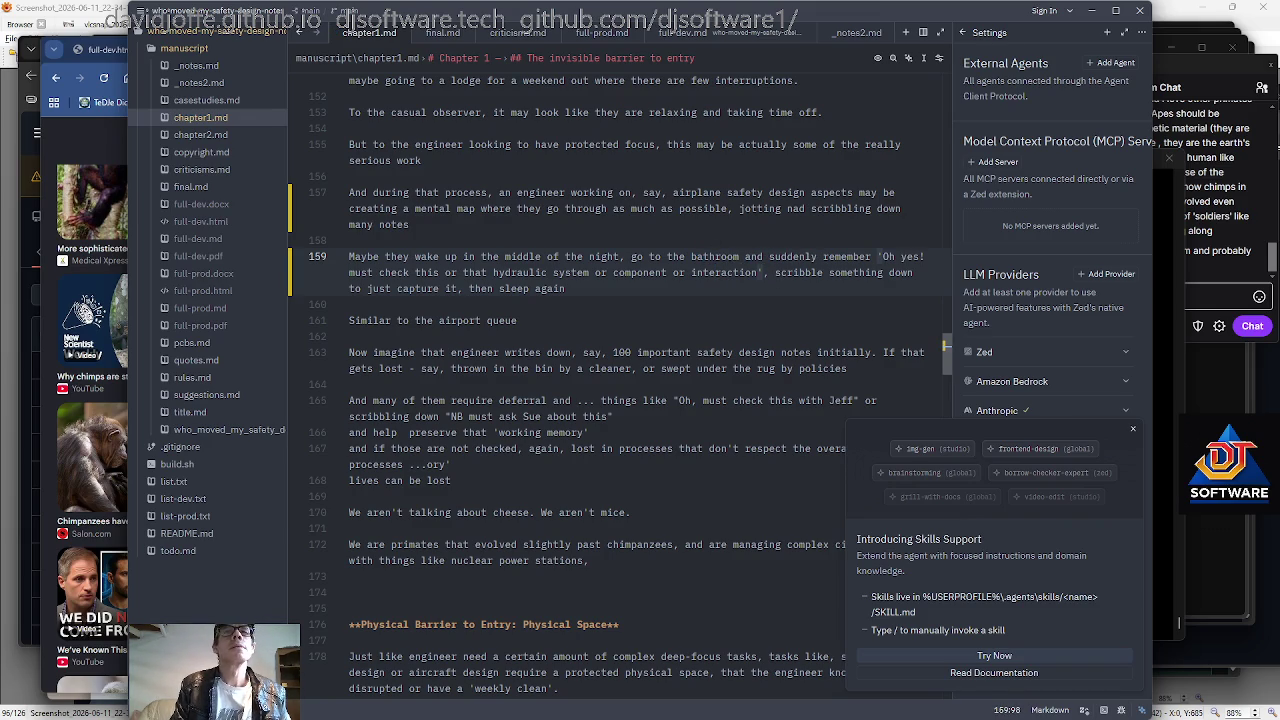
{"action": "key", "text": "Down"}
{"action": "key", "text": "End"}
{"action": "key", "text": "Down"}
{"action": "key", "text": "Down"}
{"action": "scroll", "coordinate": [568, 300], "scroll_direction": "down", "scroll_amount": 2}
{"action": "left_click", "coordinate": [568, 288]}
{"action": "key", "text": "ctrl+Right"}
{"action": "key", "text": "ctrl+Right"}
{"action": "key", "text": "ctrl+Right"}
{"action": "key", "text": "ctrl+Right"}
{"action": "key", "text": "Down"}
{"action": "key", "text": "ctrl+Left"}
{"action": "key", "text": "ctrl+Left"}
{"action": "key", "text": "ctrl+Left"}
{"action": "key", "text": "ctrl+Left"}
{"action": "key", "text": "ctrl+Left"}
{"action": "key", "text": "ctrl+Left"}
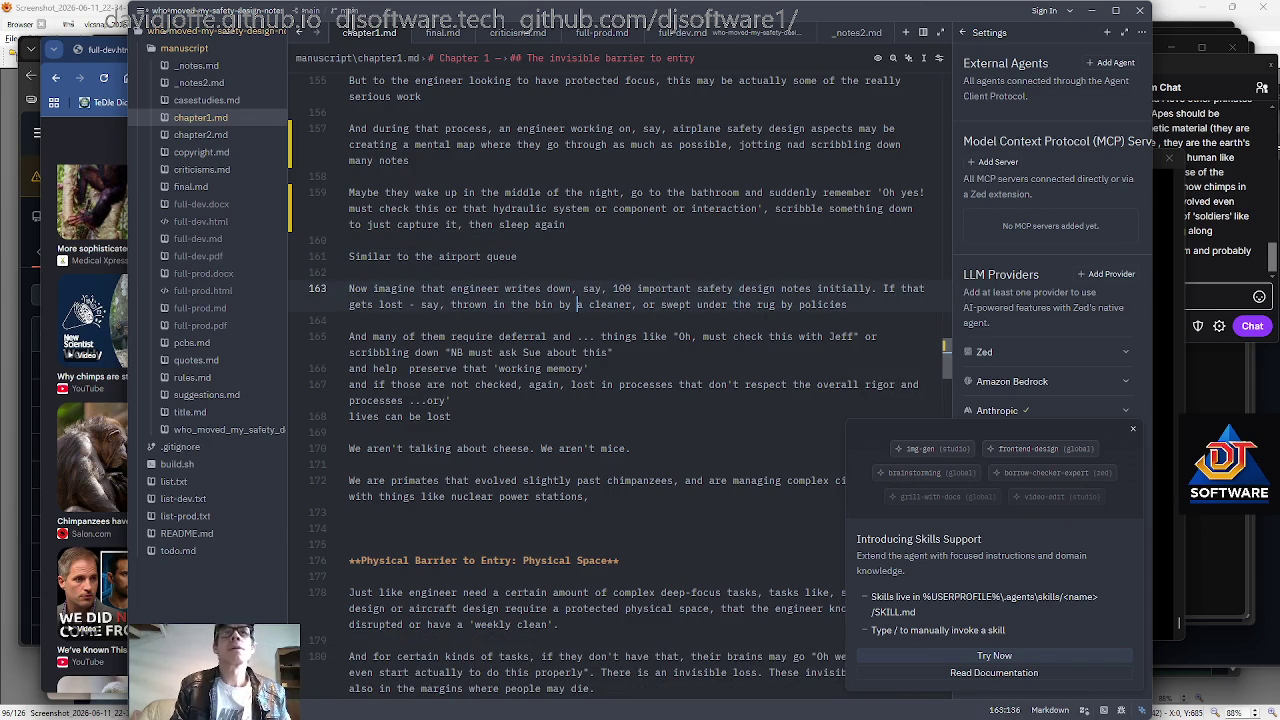
{"action": "key", "text": "End"}
{"action": "key", "text": "Home"}
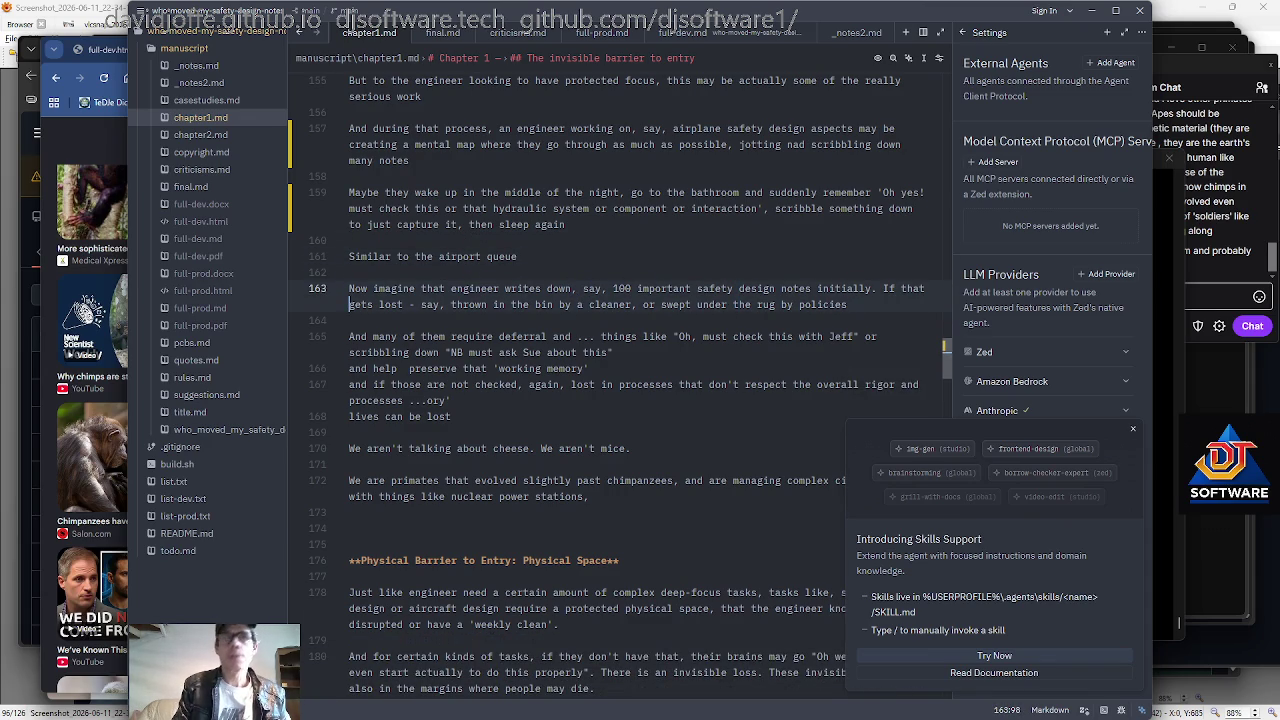
{"action": "scroll", "coordinate": [605, 386], "scroll_direction": "down", "scroll_amount": 1}
{"action": "key", "text": "Down"}
{"action": "key", "text": "Down"}
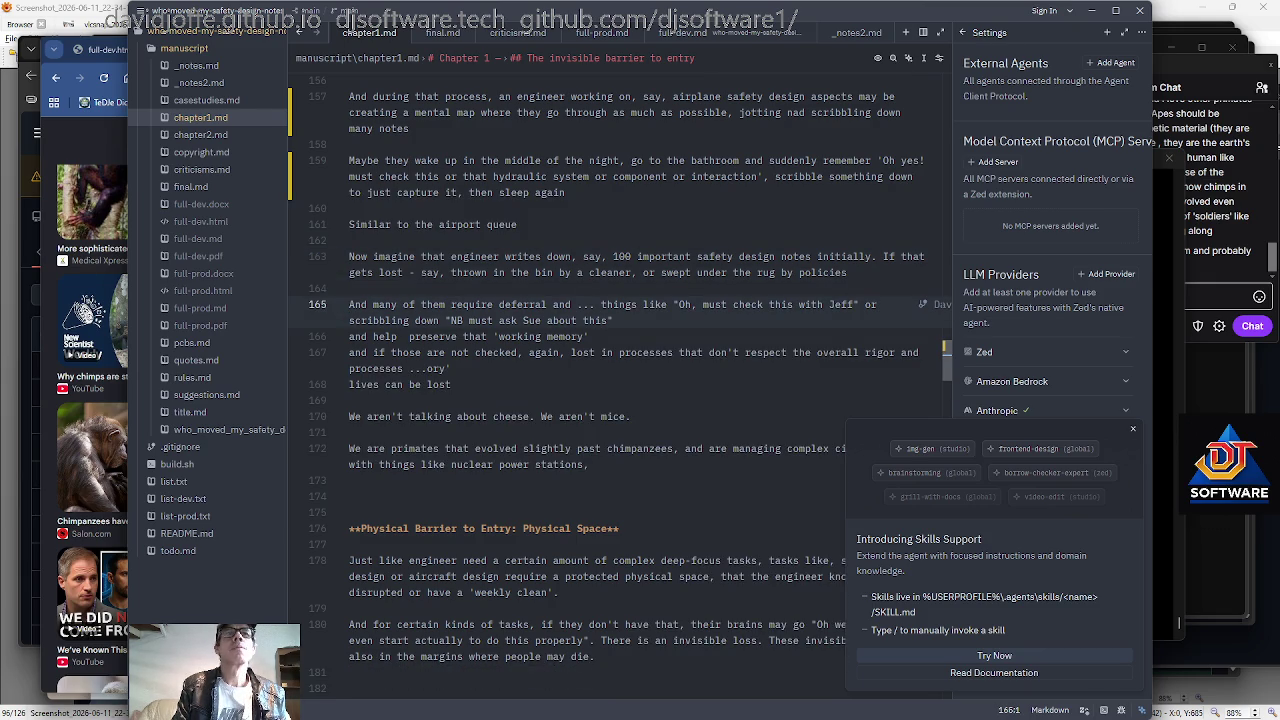
{"action": "scroll", "coordinate": [605, 386], "scroll_direction": "down", "scroll_amount": 1}
{"action": "scroll", "coordinate": [605, 386], "scroll_direction": "down", "scroll_amount": 1}
{"action": "key", "text": "Down"}
{"action": "key", "text": "Down"}
{"action": "key", "text": "Down"}
{"action": "key", "text": "Down"}
{"action": "key", "text": "Down"}
{"action": "key", "text": "Right"}
{"action": "key", "text": "Right"}
{"action": "key", "text": "Right"}
{"action": "key", "text": "Down"}
{"action": "key", "text": "Up"}
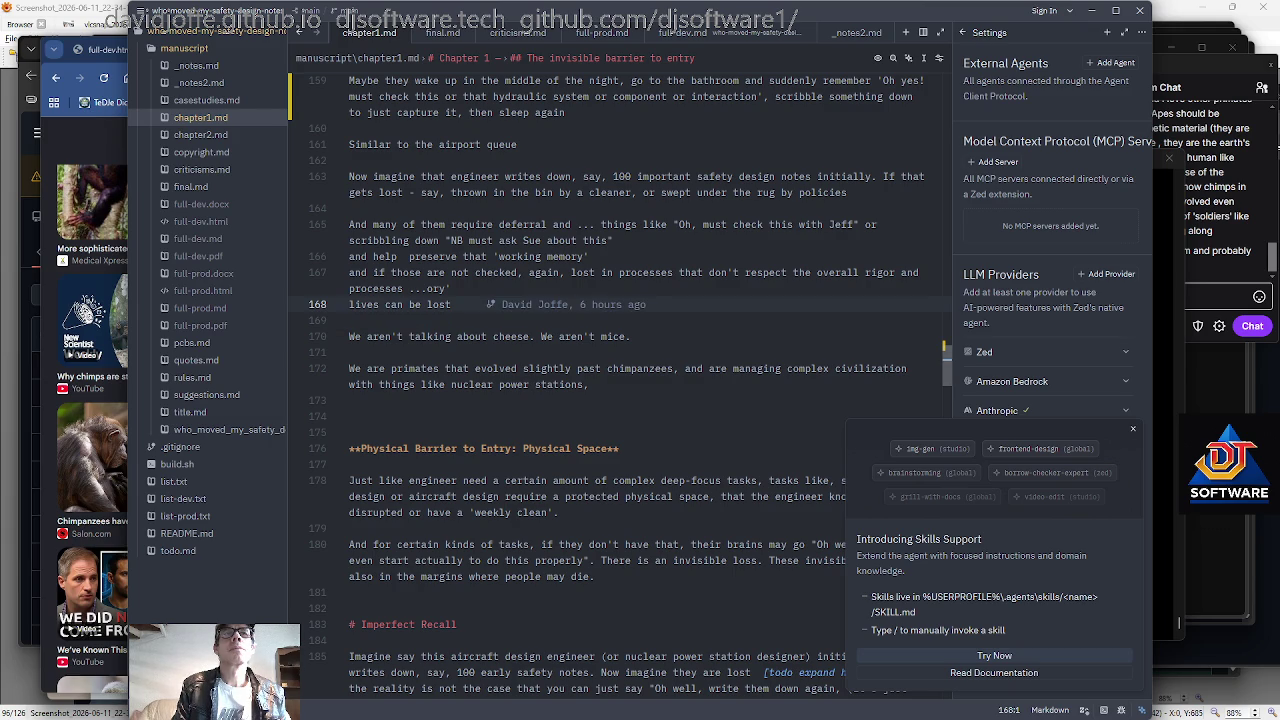
{"action": "key", "text": "Up"}
{"action": "key", "text": "Up"}
{"action": "key", "text": "ctrl+Right"}
{"action": "key", "text": "ctrl+Right"}
{"action": "key", "text": "ctrl+Right"}
{"action": "key", "text": "End"}
{"action": "key", "text": "shift+Left"}
{"action": "key", "text": "shift+Left"}
{"action": "key", "text": "shift+Left"}
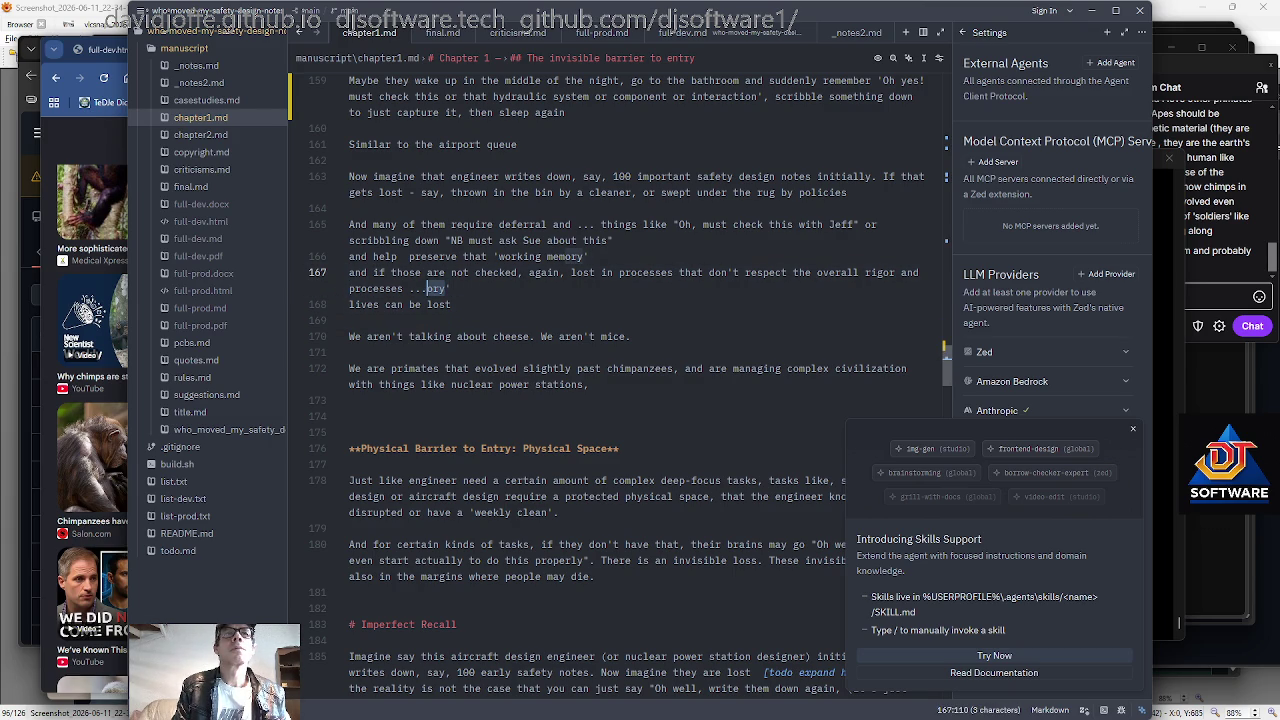
{"action": "key", "text": "Left"}
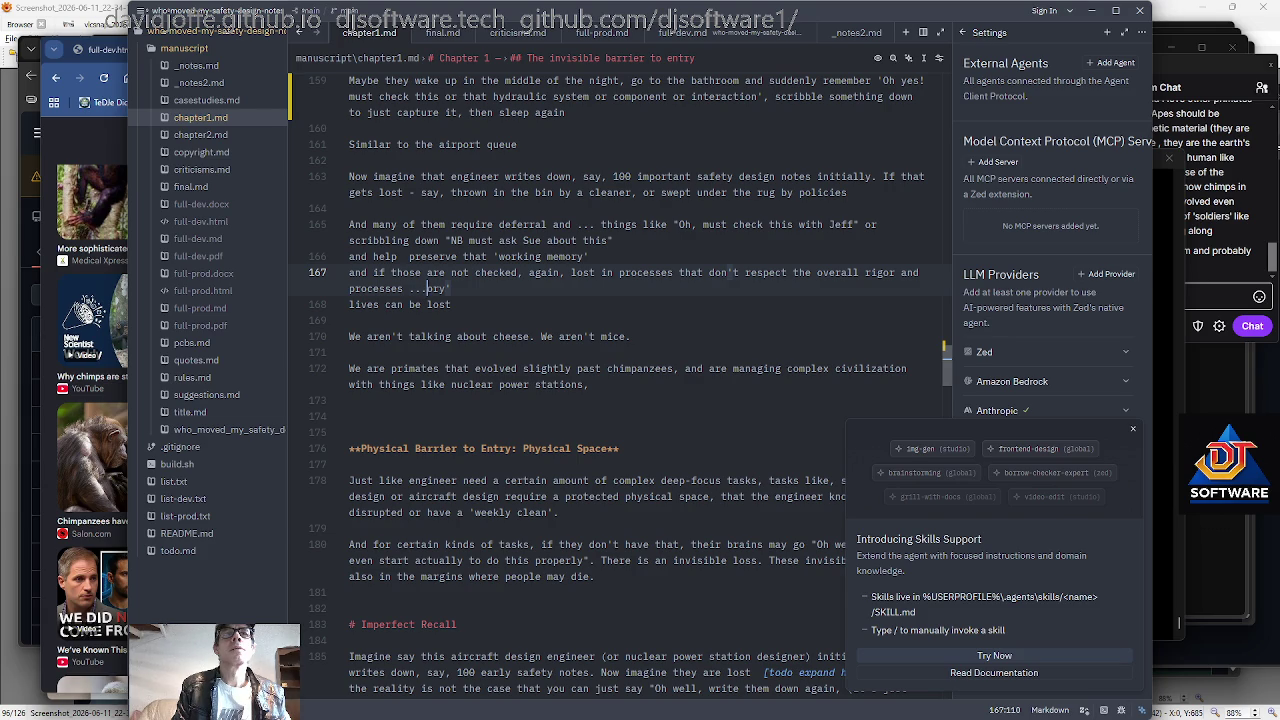
{"action": "key", "text": "Down"}
{"action": "key", "text": "Down"}
{"action": "key", "text": "Down"}
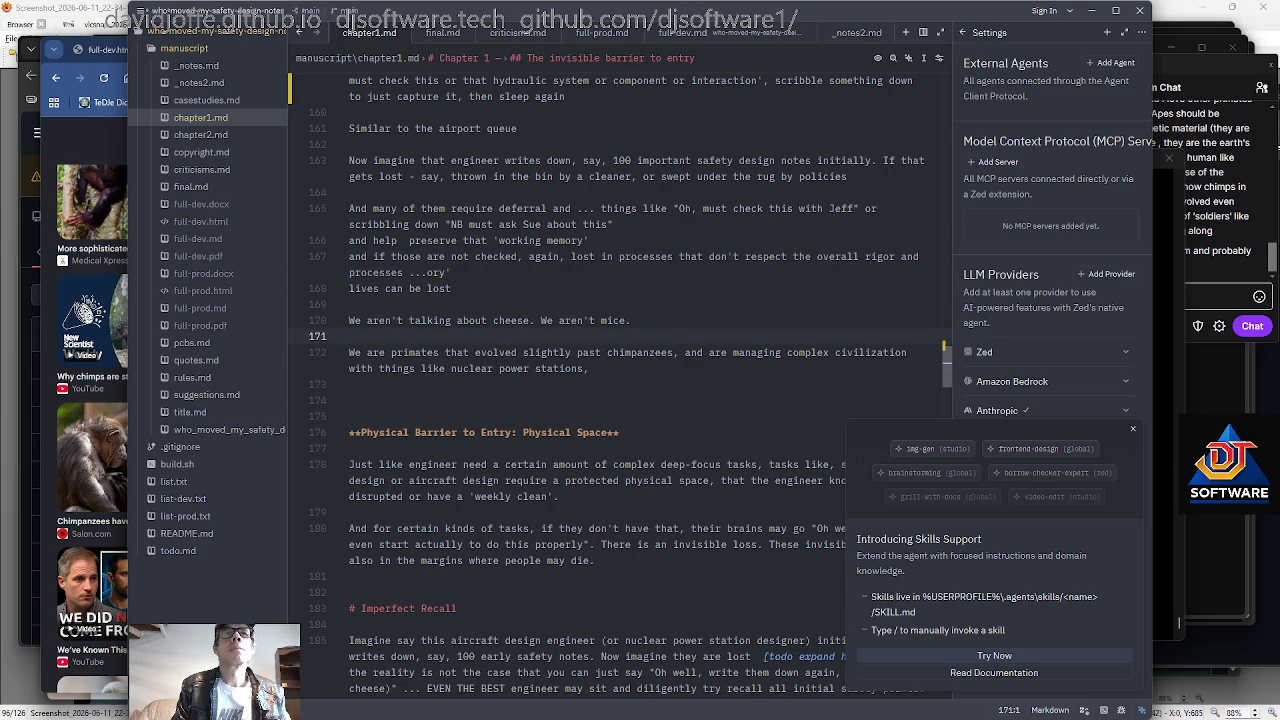
{"action": "key", "text": "Down"}
{"action": "key", "text": "Down"}
{"action": "key", "text": "Down"}
{"action": "key", "text": "Down"}
{"action": "scroll", "coordinate": [620, 380], "scroll_direction": "down", "scroll_amount": 3}
Insert 'time for' after 'deep-focus' in the Physical Space paragraph on line 178.
{"action": "left_click", "coordinate": [425, 272]}
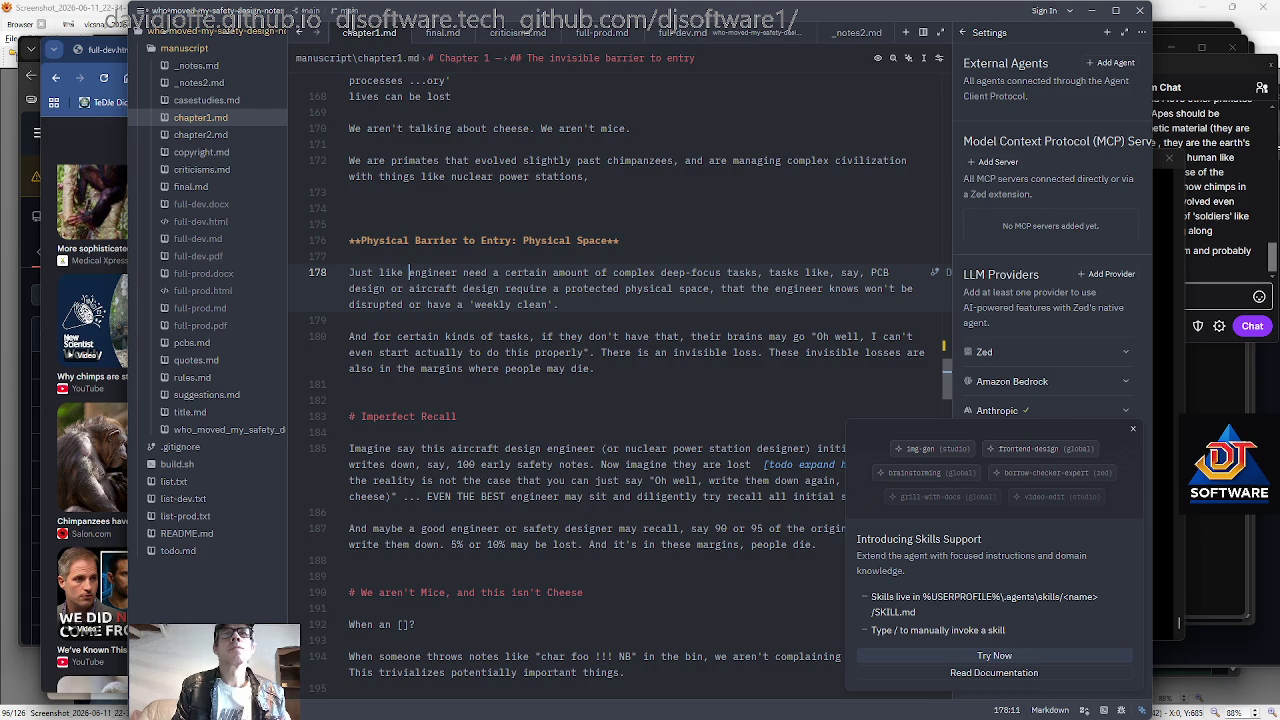
{"action": "key", "text": "Right"}
{"action": "key", "text": "Right"}
{"action": "key", "text": "Right"}
{"action": "key", "text": "Right"}
{"action": "key", "text": "Right"}
{"action": "key", "text": "Right"}
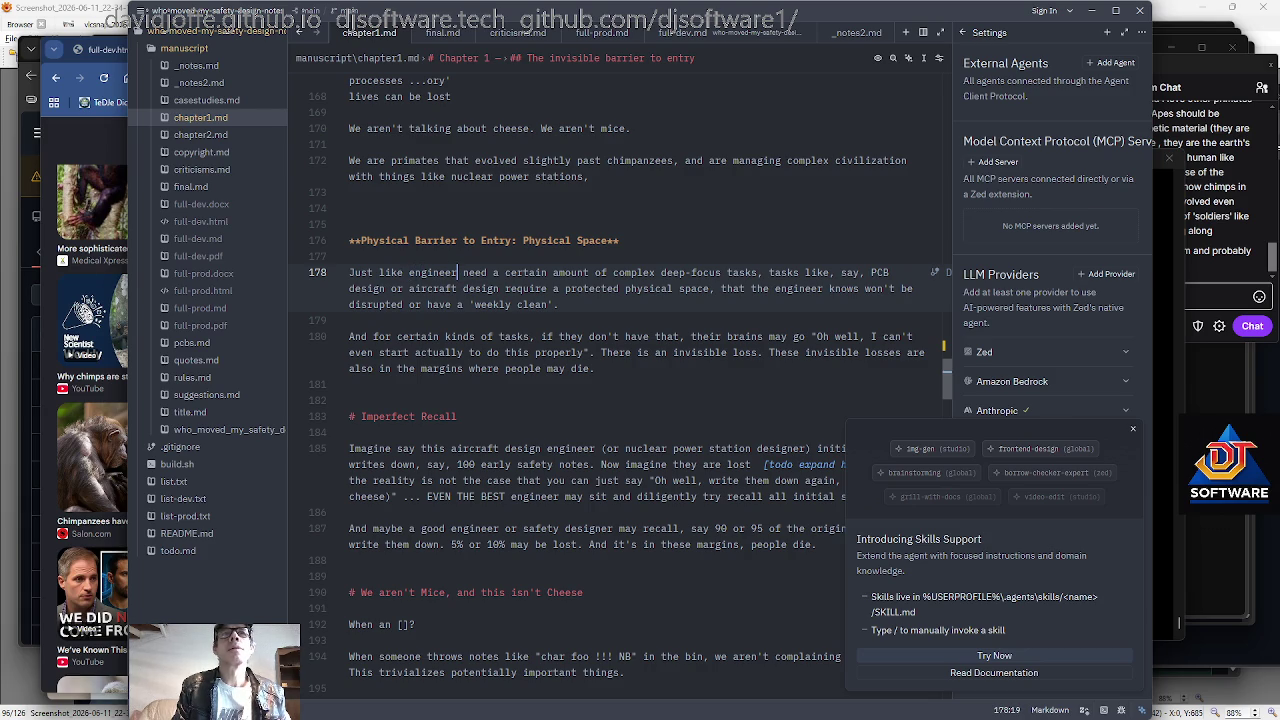
{"action": "key", "text": "ctrl+Right"}
{"action": "key", "text": "ctrl+Right"}
{"action": "key", "text": "ctrl+Right"}
{"action": "key", "text": "ctrl+Right"}
{"action": "key", "text": "ctrl+Left"}
{"action": "key", "text": "Left"}
{"action": "key", "text": "Left"}
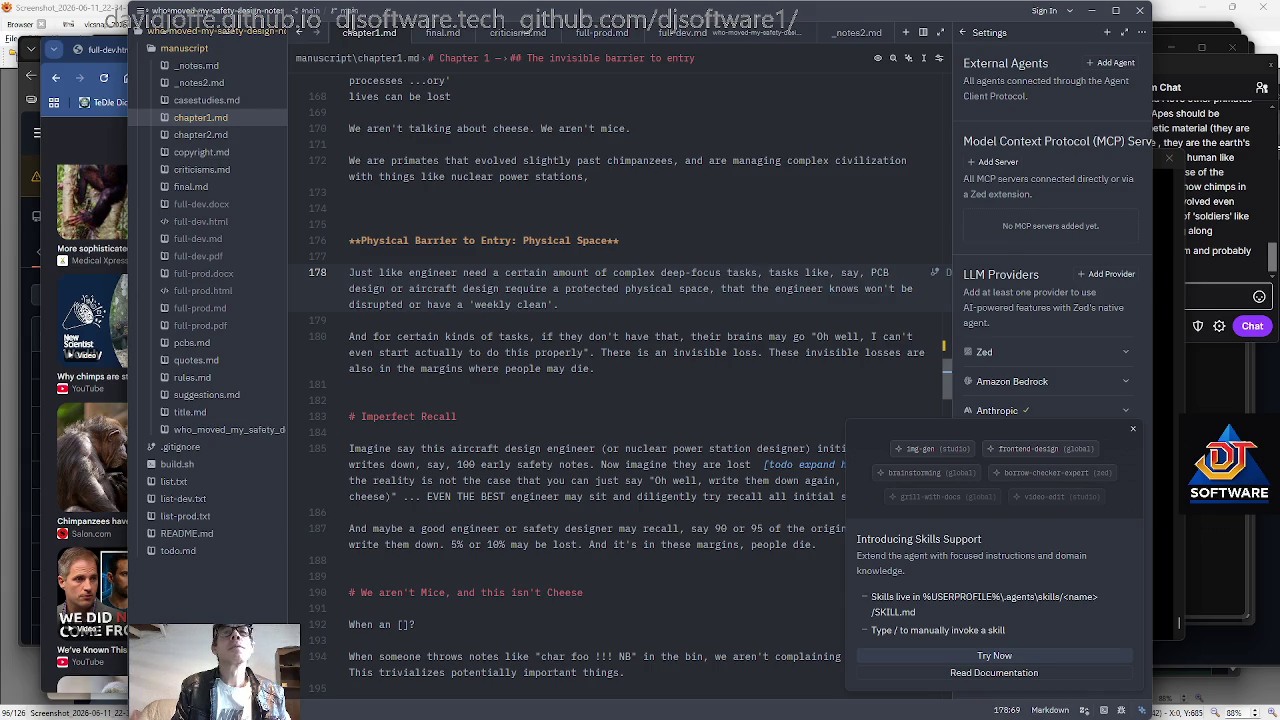
{"action": "key", "text": "ctrl+Left"}
{"action": "key", "text": "ctrl+Left"}
{"action": "key", "text": "ctrl+Left"}
{"action": "key", "text": "ctrl+Right"}
{"action": "key", "text": "ctrl+Right"}
{"action": "type", "text": "time for"}
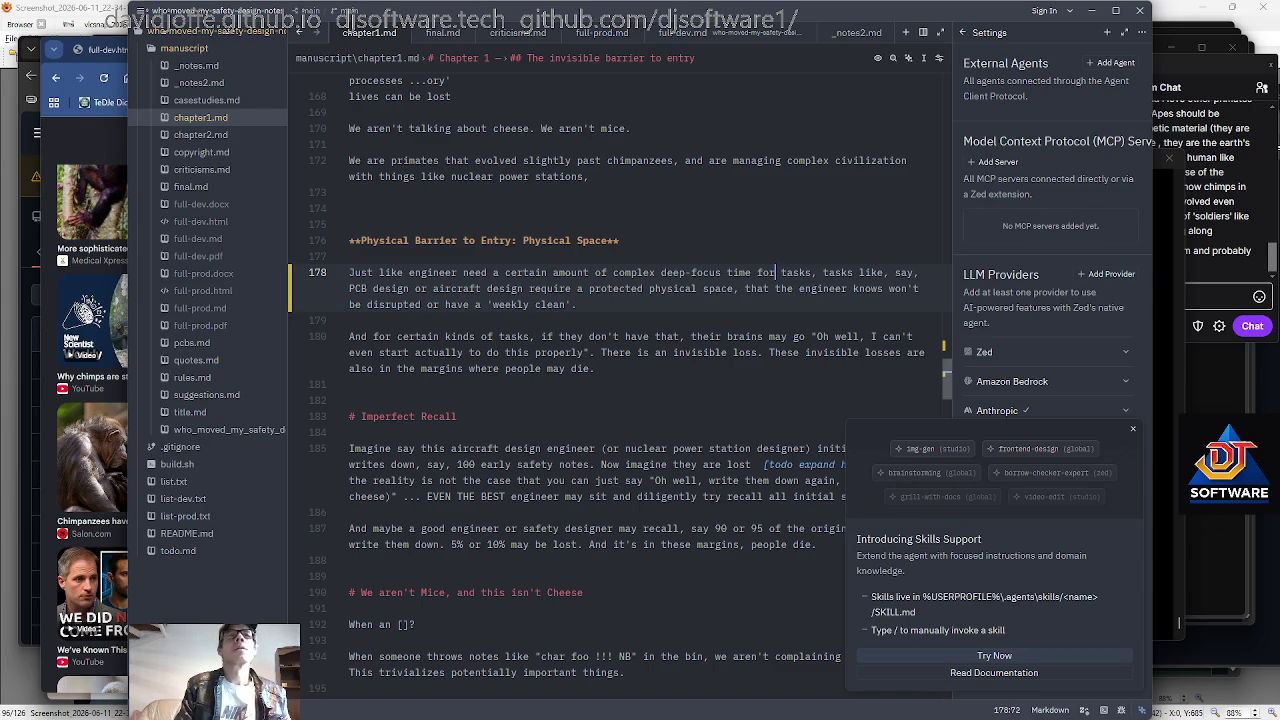
Add the word 'also' before 'require' in the same paragraph.
{"action": "key", "text": "Down"}
{"action": "key", "text": "ctrl+Left"}
{"action": "key", "text": "ctrl+Left"}
{"action": "key", "text": "ctrl+Left"}
{"action": "key", "text": "ctrl+Left"}
{"action": "type", "text": "also"}
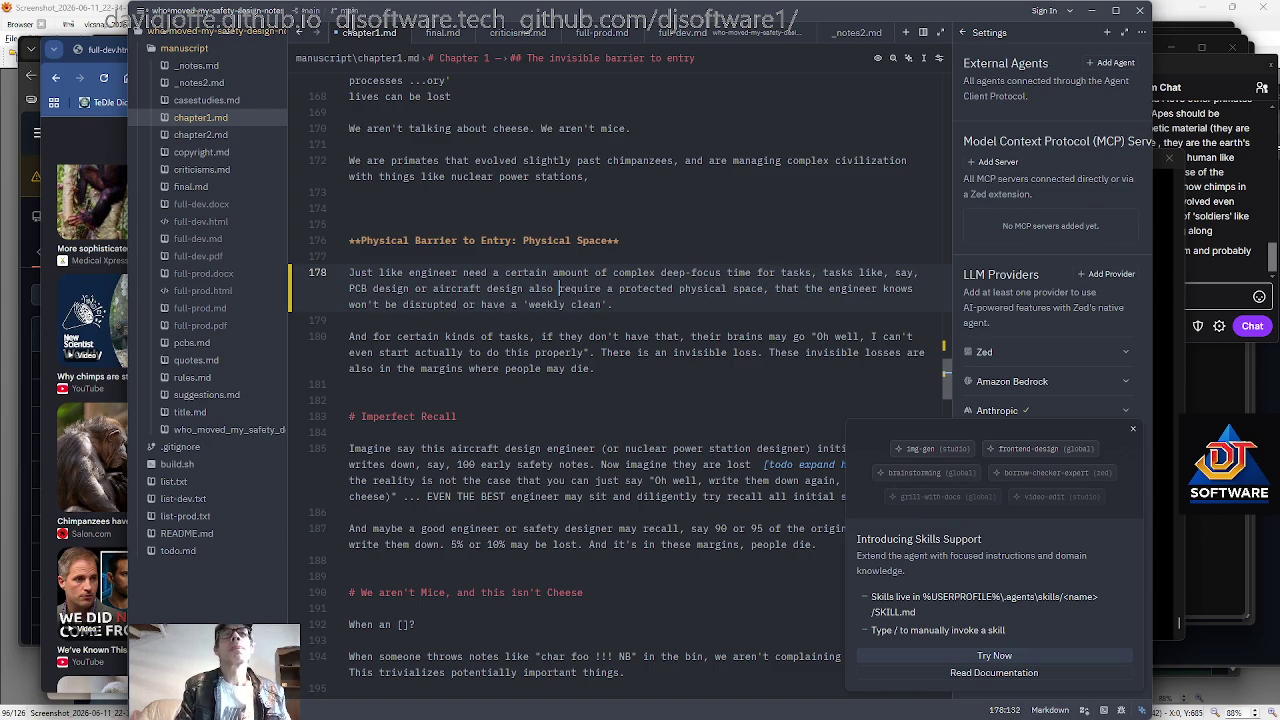
{"action": "key", "text": "Right"}
{"action": "key", "text": "Right"}
{"action": "key", "text": "Right"}
{"action": "key", "text": "Right"}
{"action": "key", "text": "Right"}
{"action": "key", "text": "Right"}
{"action": "key", "text": "Right"}
{"action": "key", "text": "Right"}
{"action": "key", "text": "Right"}
{"action": "key", "text": "Right"}
{"action": "key", "text": "Right"}
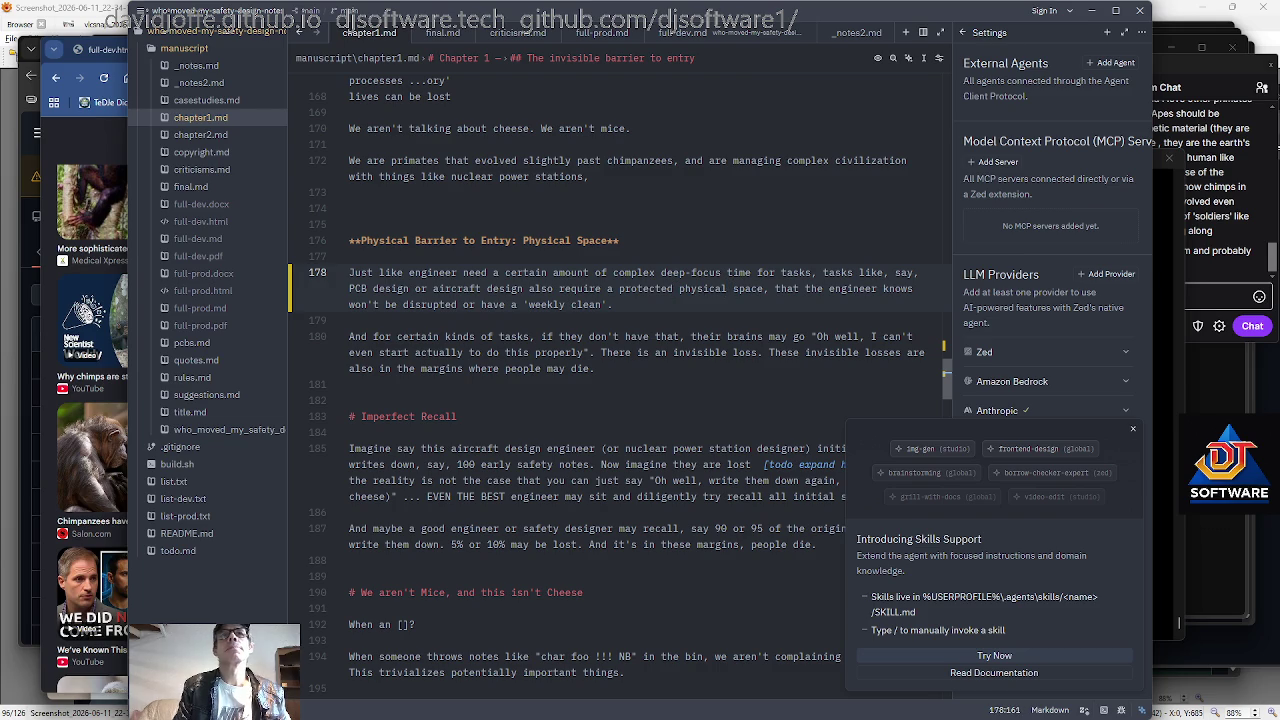
{"action": "key", "text": "Right"}
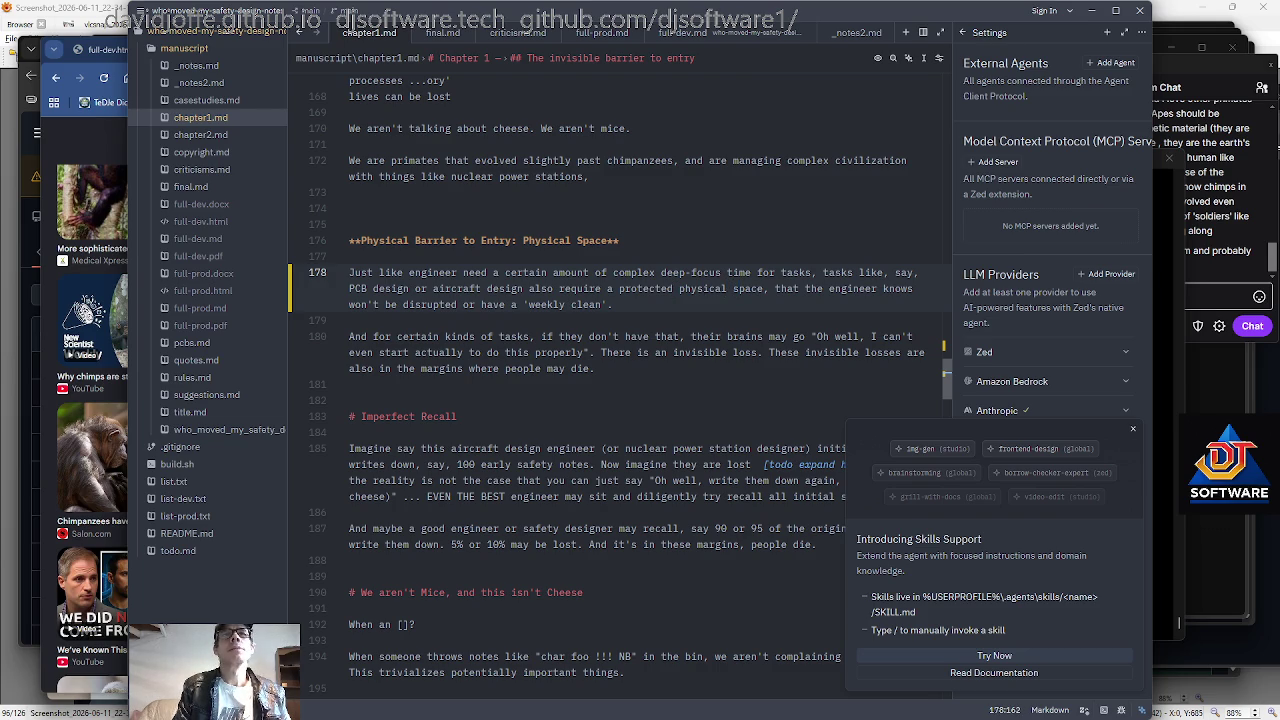
Add ' and so on' before the paragraph's final full stop, fixing the stray 's'.
{"action": "key", "text": "End"}
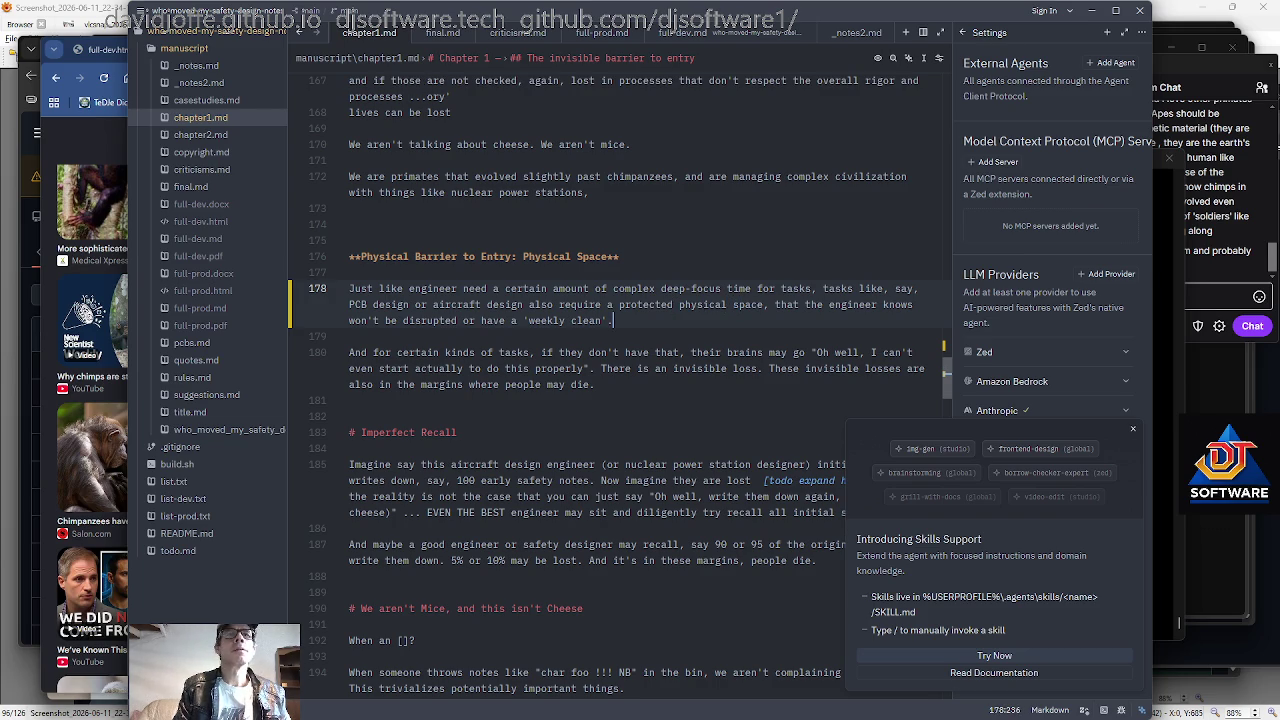
{"action": "key", "text": "Left"}
{"action": "type", "text": "and so on"}
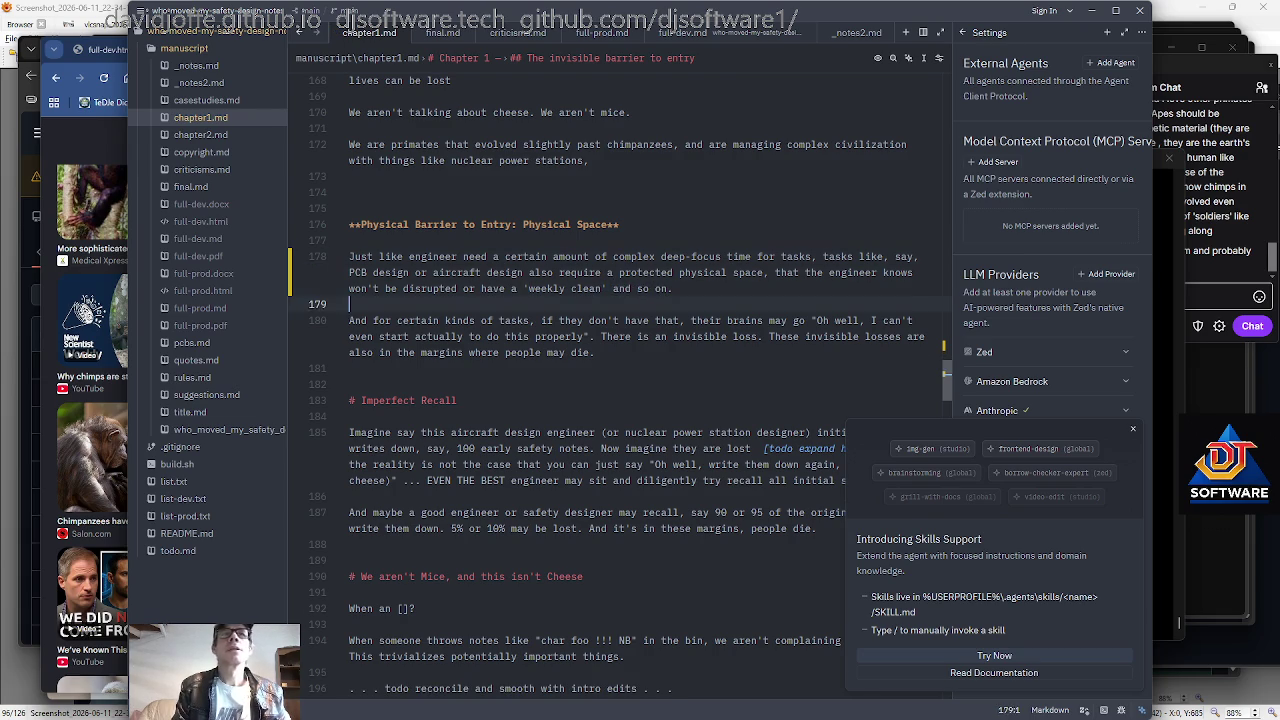
{"action": "type", "text": "s"}
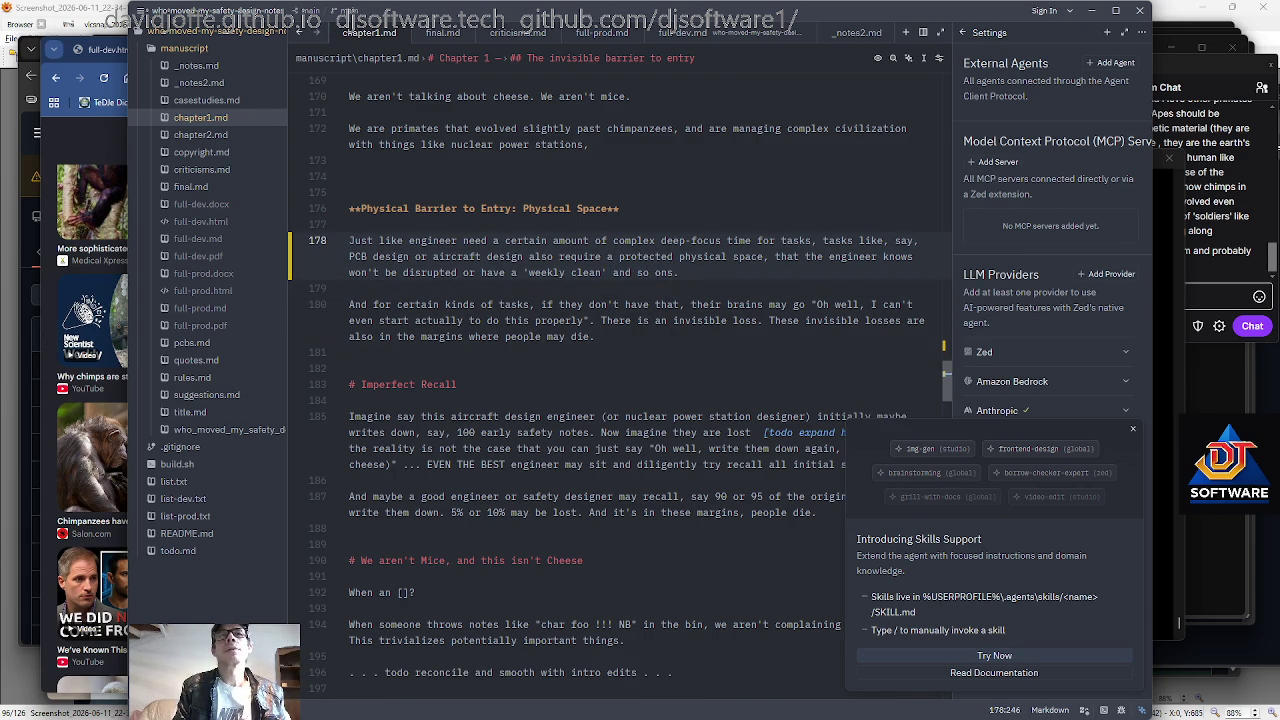
{"action": "key", "text": "BackSpace"}
{"action": "key", "text": "ctrl+shift+Left"}
{"action": "key", "text": "ctrl+shift+Left"}
{"action": "key", "text": "ctrl+shift+Left"}
Move through the line 180 paragraph and scroll down toward the Imperfect Recall section.
{"action": "left_click", "coordinate": [668, 288]}
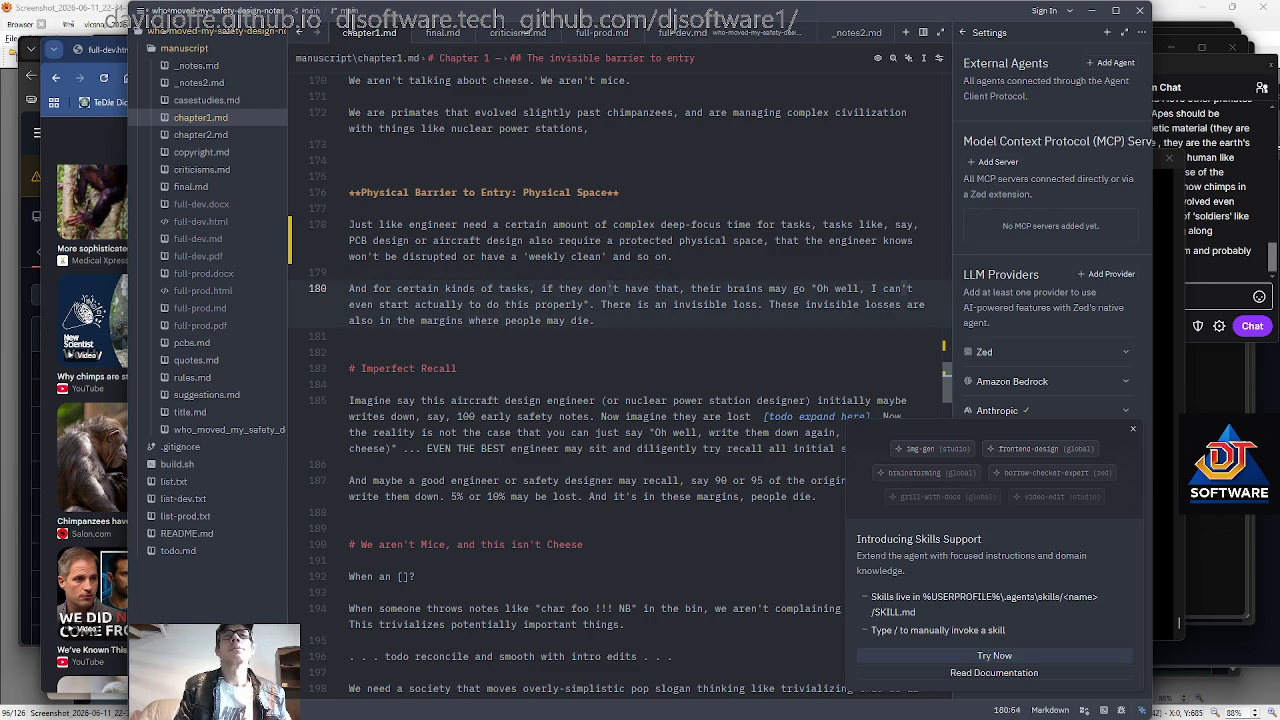
{"action": "key", "text": "End"}
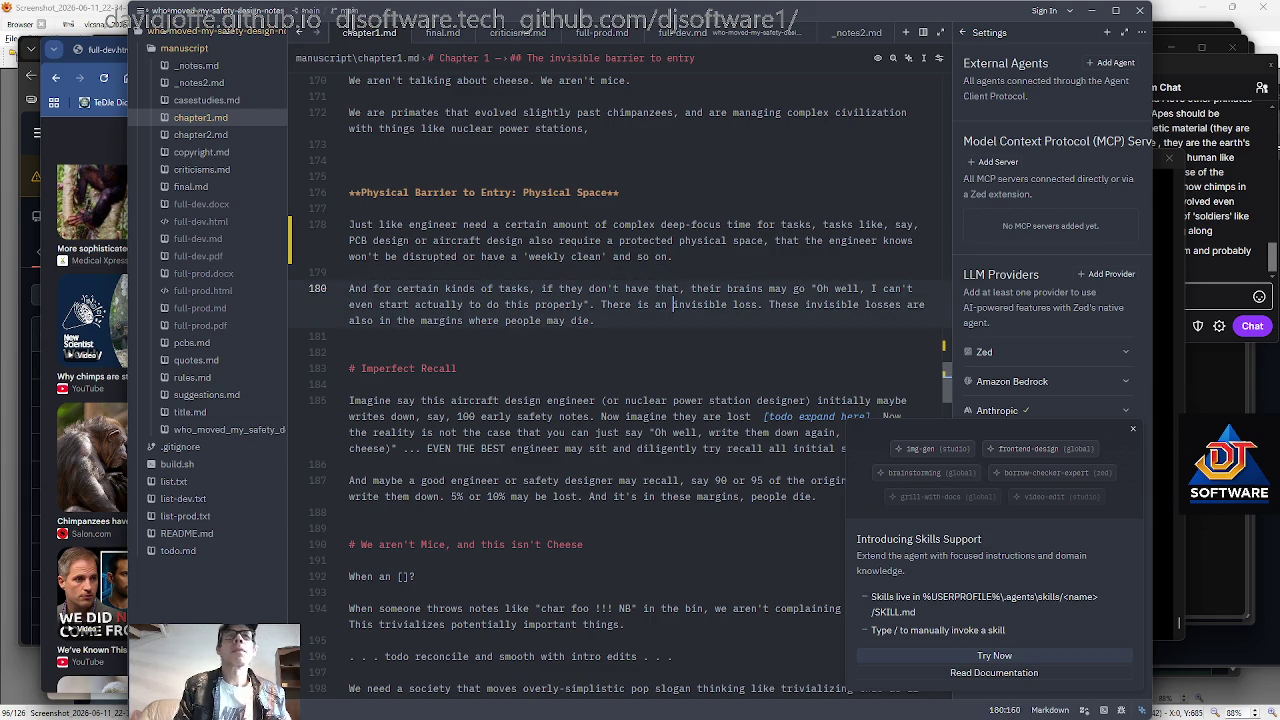
{"action": "left_click", "coordinate": [672, 304]}
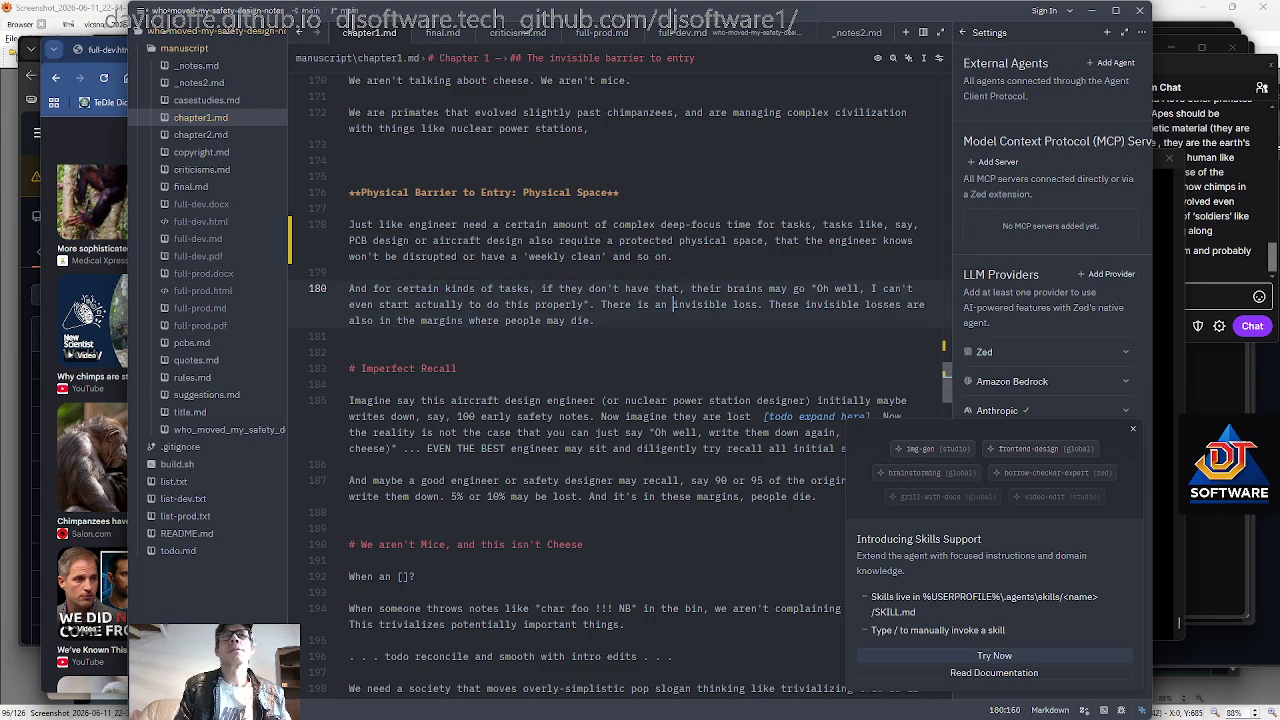
{"action": "key", "text": "Left"}
{"action": "key", "text": "Left"}
{"action": "key", "text": "Left"}
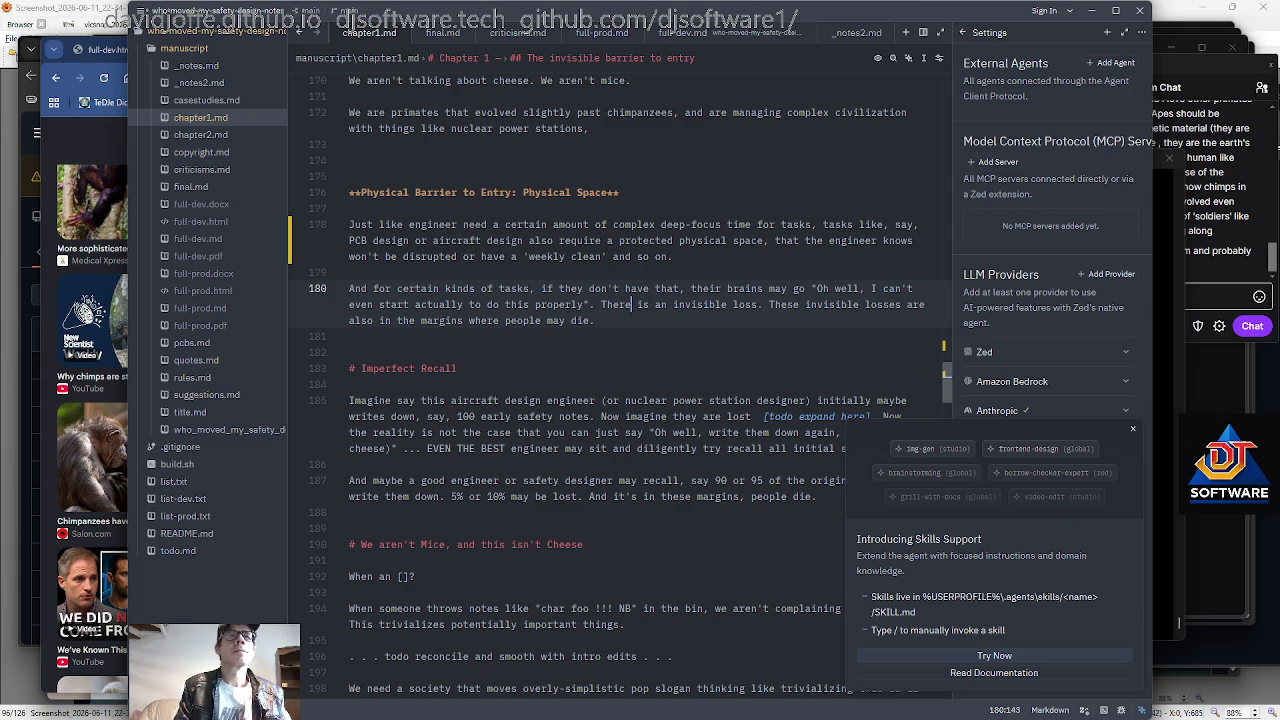
{"action": "scroll", "coordinate": [620, 400], "scroll_direction": "down", "scroll_amount": 1}
{"action": "key", "text": "Down"}
{"action": "key", "text": "Down"}
{"action": "key", "text": "Down"}
Add commas around 'say' at the start of the Imperfect Recall paragraph on line 185.
{"action": "scroll", "coordinate": [620, 400], "scroll_direction": "down", "scroll_amount": 3}
{"action": "key", "text": "Down"}
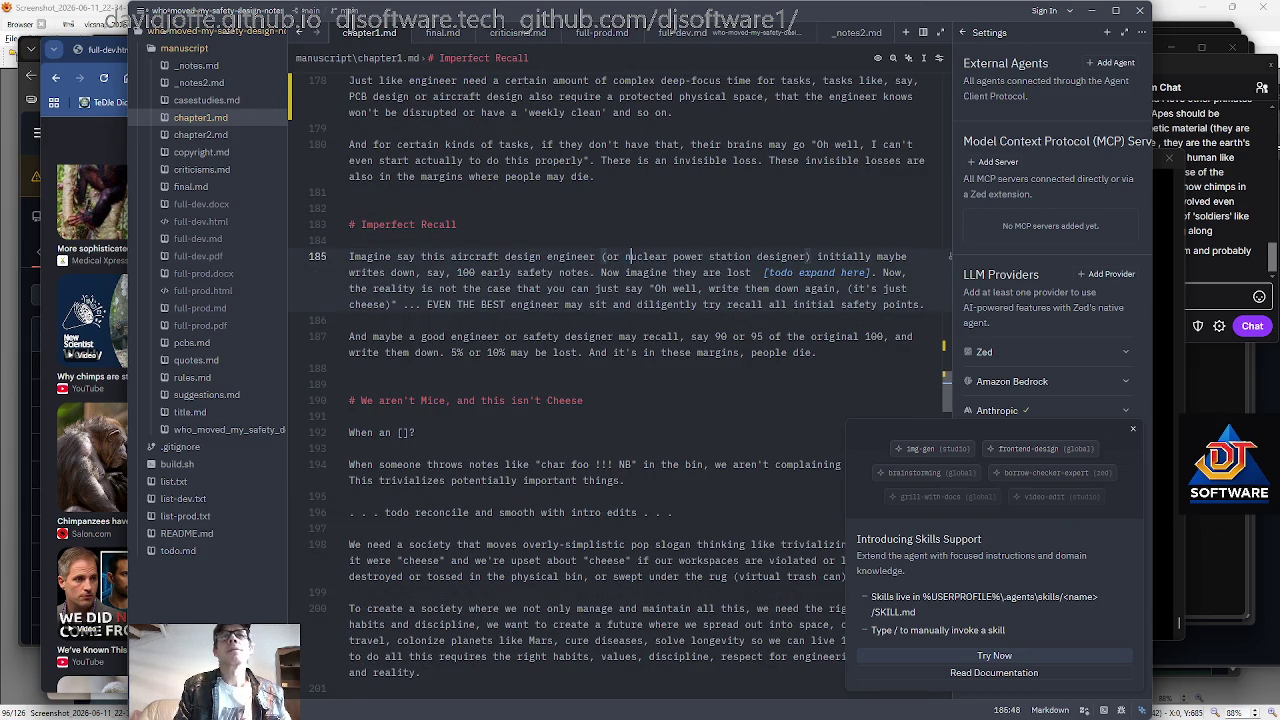
{"action": "key", "text": "Right"}
{"action": "key", "text": "Right"}
{"action": "key", "text": "Right"}
{"action": "key", "text": "Right"}
{"action": "key", "text": "Right"}
{"action": "key", "text": "Right"}
{"action": "type", "text": ","}
{"action": "key", "text": "Right"}
{"action": "key", "text": "Right"}
{"action": "key", "text": "Right"}
{"action": "key", "text": "Right"}
{"action": "type", "text": ","}
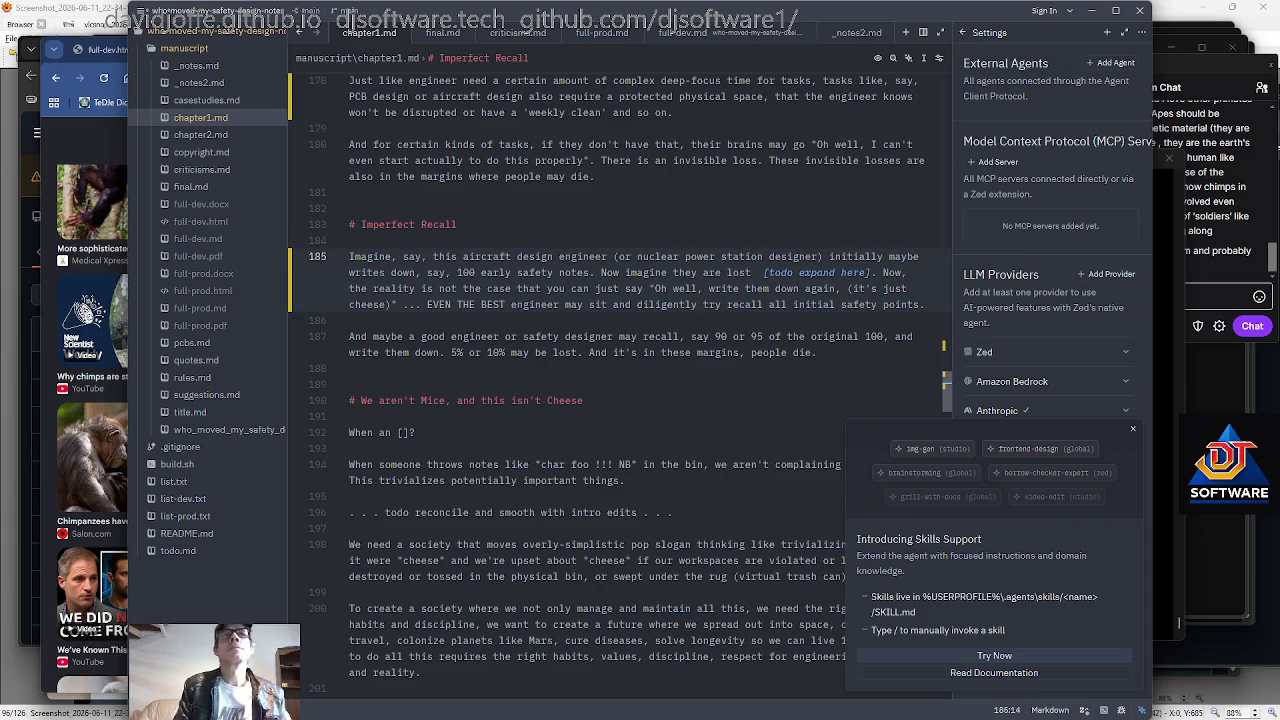
Insert the clause about finding time to focus at a weekend lodge, going mentally over, before 'initially'.
{"action": "key", "text": "ctrl+Right"}
{"action": "key", "text": "ctrl+Right"}
{"action": "key", "text": "ctrl+Right"}
{"action": "key", "text": "ctrl+Right"}
{"action": "key", "text": "ctrl+Right"}
{"action": "key", "text": "ctrl+Right"}
{"action": "key", "text": "ctrl+Left"}
{"action": "key", "text": "ctrl+Left"}
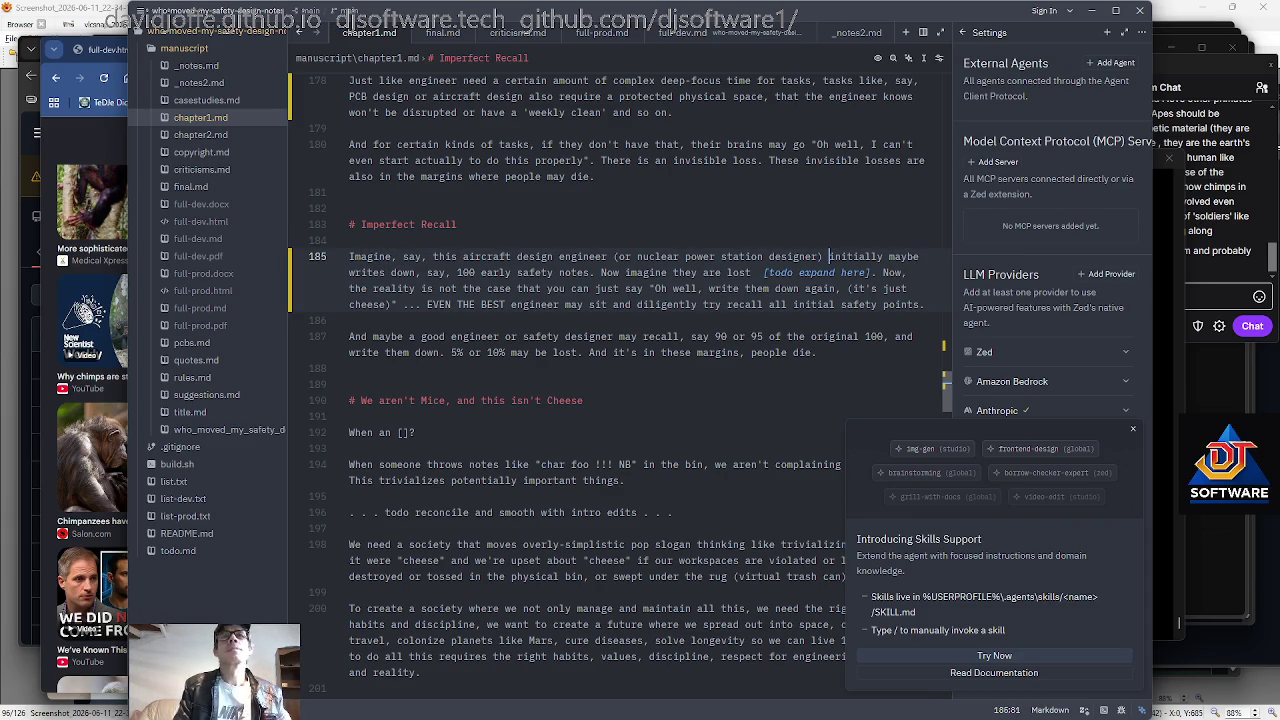
{"action": "type", "text": "goes to a"}
{"action": "key", "text": "BackSpace"}
{"action": "key", "text": "BackSpace"}
{"action": "key", "text": "BackSpace"}
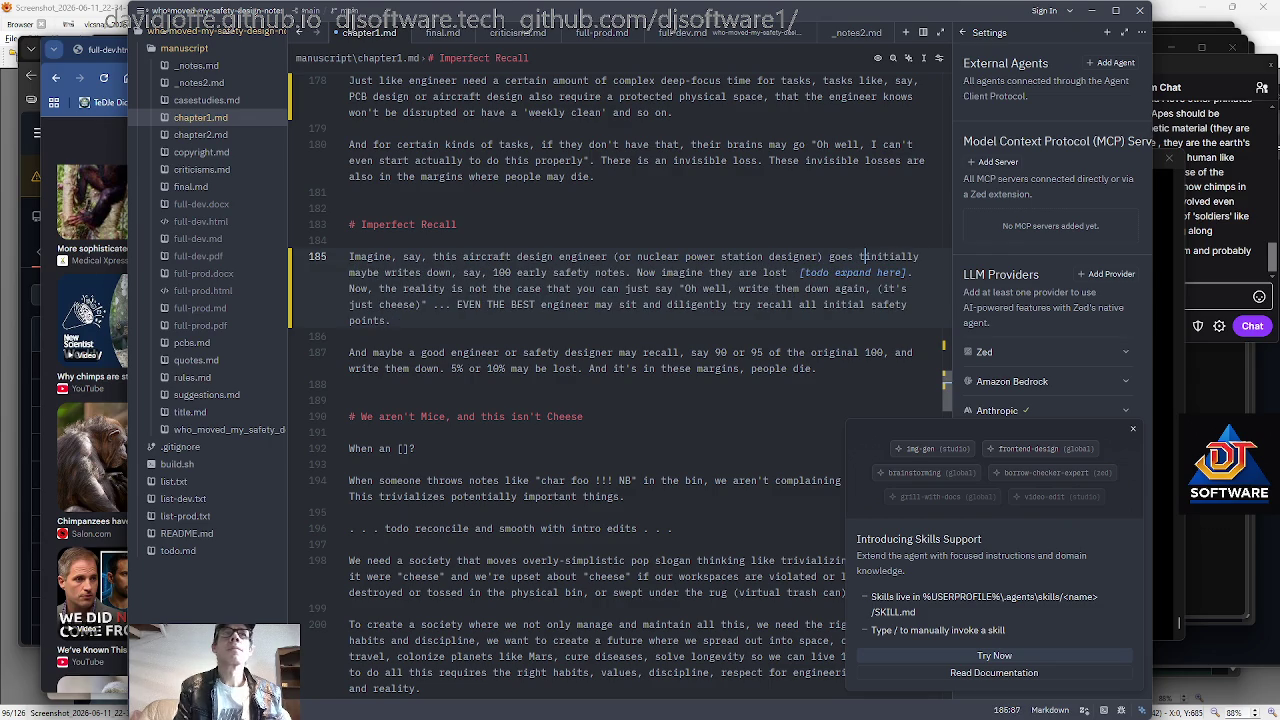
{"action": "key", "text": "BackSpace"}
{"action": "key", "text": "BackSpace"}
{"action": "key", "text": "BackSpace"}
{"action": "type", "text": "finds some "}
{"action": "type", "text": "spcae and time"}
{"action": "type", "text": " to focus (say, at a weekend lodge) and "}
{"action": "type", "text": ","}
{"action": "type", "text": "going men"}
{"action": "type", "text": "tally over thou"}
{"action": "type", "text": "sands of points a"}
Replace the word 'points' with '[things]'.
{"action": "key", "text": "BackSpace"}
{"action": "key", "text": "BackSpace"}
{"action": "type", "text": ", and"}
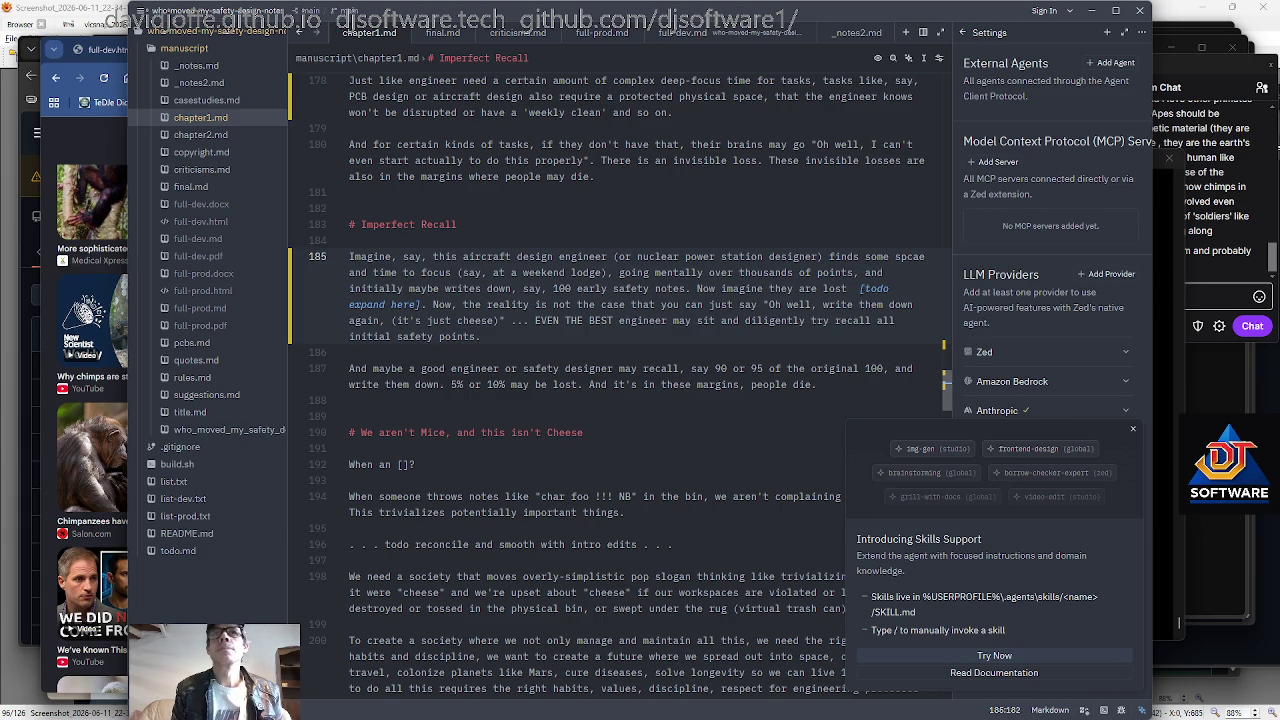
{"action": "key", "text": "ctrl+shift+Left"}
{"action": "type", "text": "things"}
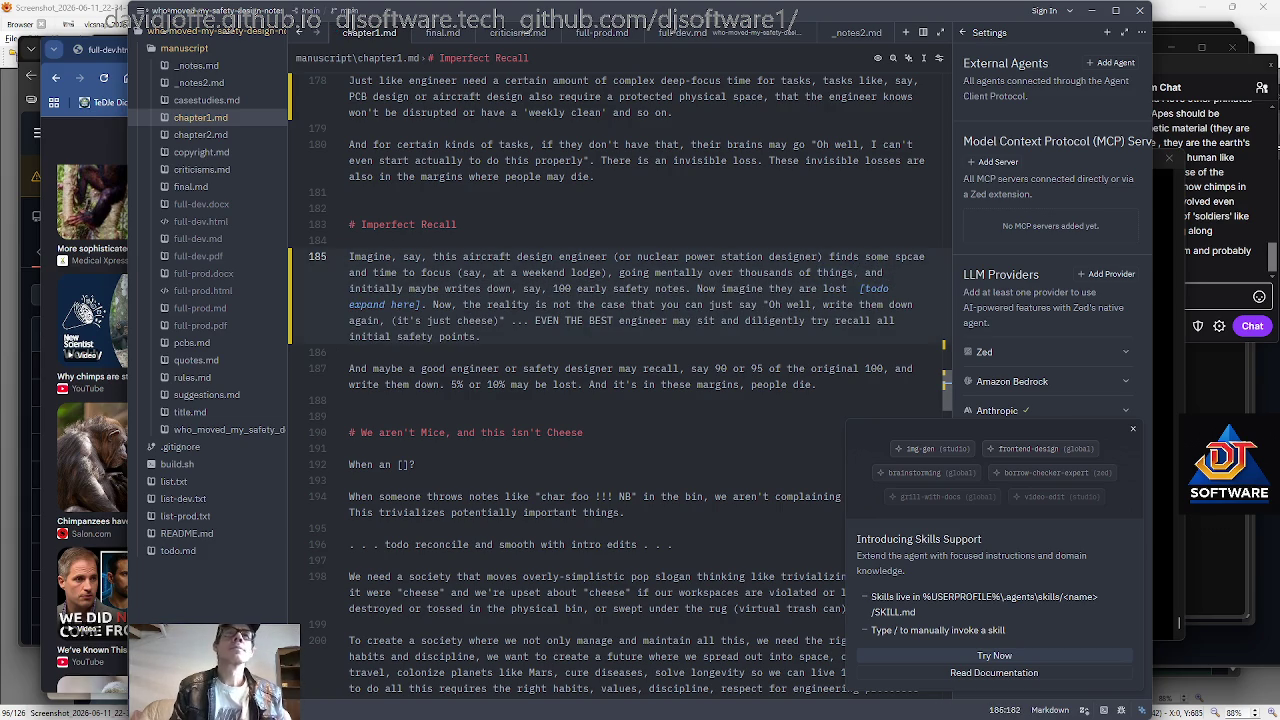
{"action": "key", "text": "ctrl+shift+Left"}
{"action": "type", "text": "["}
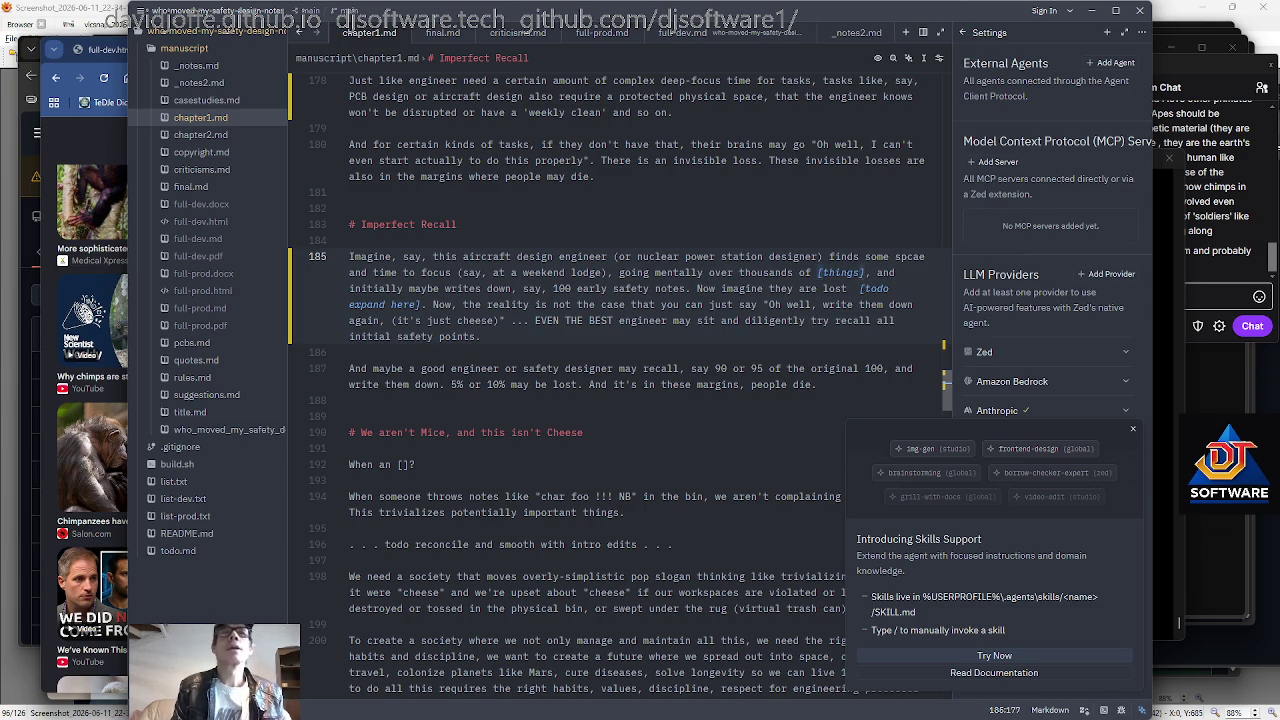
Move through the following rows past '100', 'case' and 'Oh' to just before 'it's'.
{"action": "key", "text": "Down"}
{"action": "key", "text": "ctrl+Left"}
{"action": "key", "text": "ctrl+Left"}
{"action": "key", "text": "ctrl+Left"}
{"action": "key", "text": "Right"}
{"action": "key", "text": "Right"}
{"action": "key", "text": "Right"}
{"action": "key", "text": "Right"}
{"action": "key", "text": "Right"}
{"action": "key", "text": "Right"}
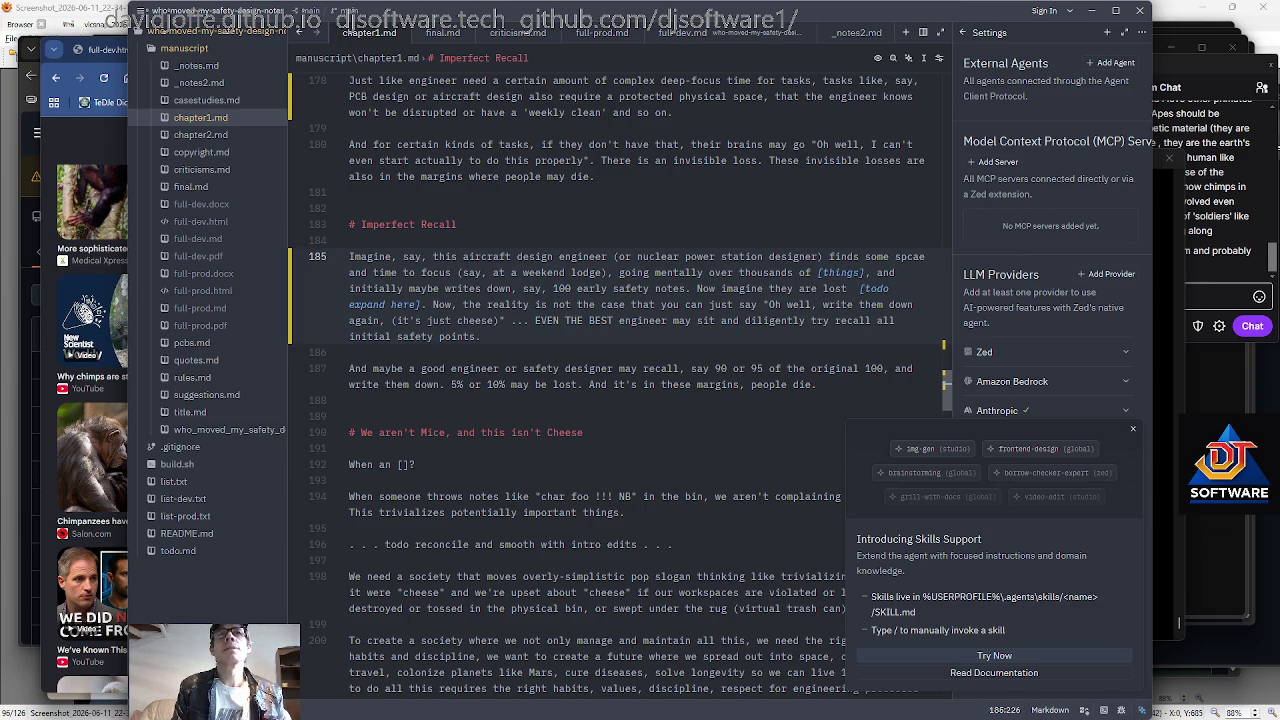
{"action": "key", "text": "Right"}
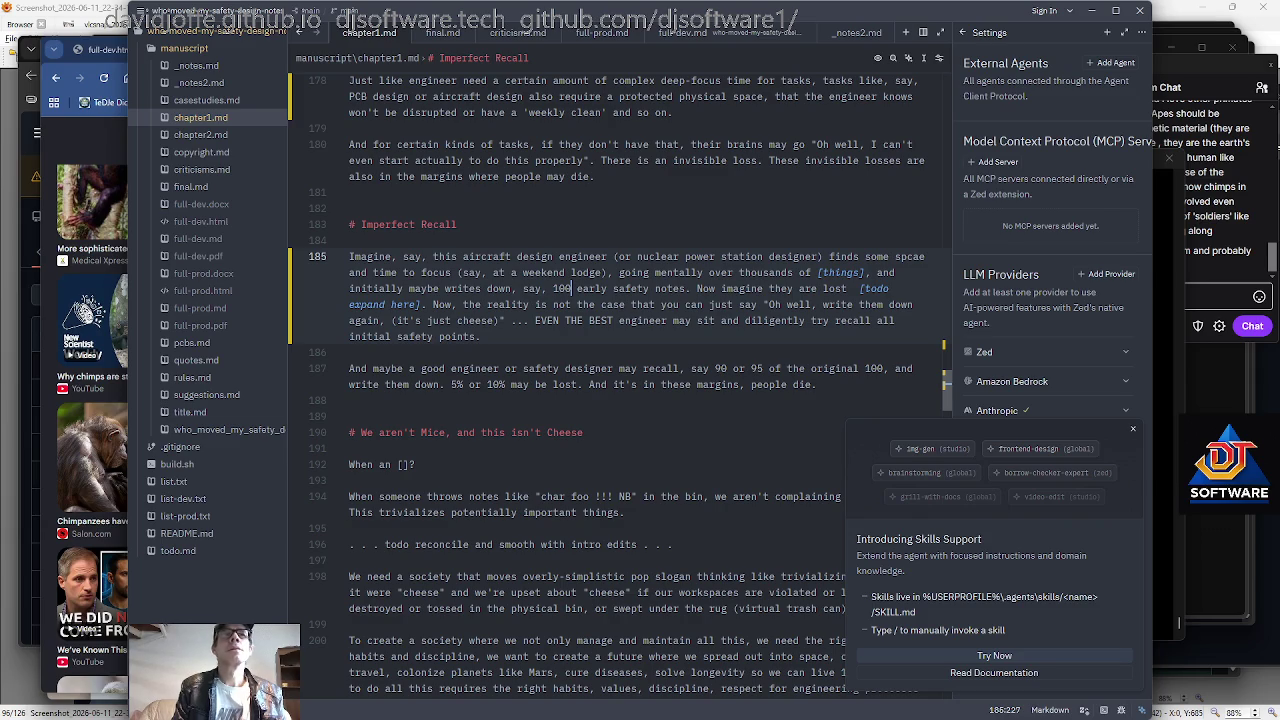
{"action": "key", "text": "Right"}
{"action": "key", "text": "Right"}
{"action": "key", "text": "Right"}
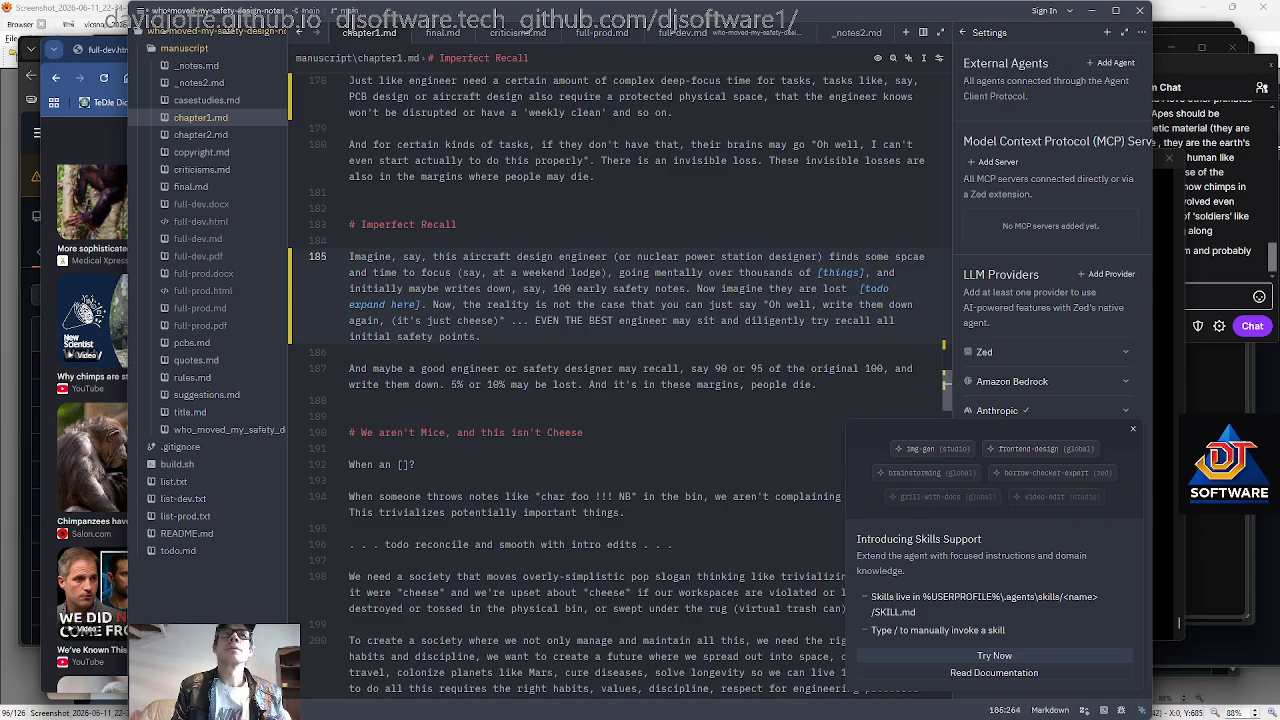
{"action": "key", "text": "Down"}
{"action": "key", "text": "Left"}
{"action": "key", "text": "Left"}
{"action": "key", "text": "Left"}
{"action": "key", "text": "Left"}
{"action": "key", "text": "Left"}
{"action": "key", "text": "Left"}
{"action": "key", "text": "ctrl+Right"}
{"action": "key", "text": "ctrl+Right"}
{"action": "key", "text": "ctrl+Right"}
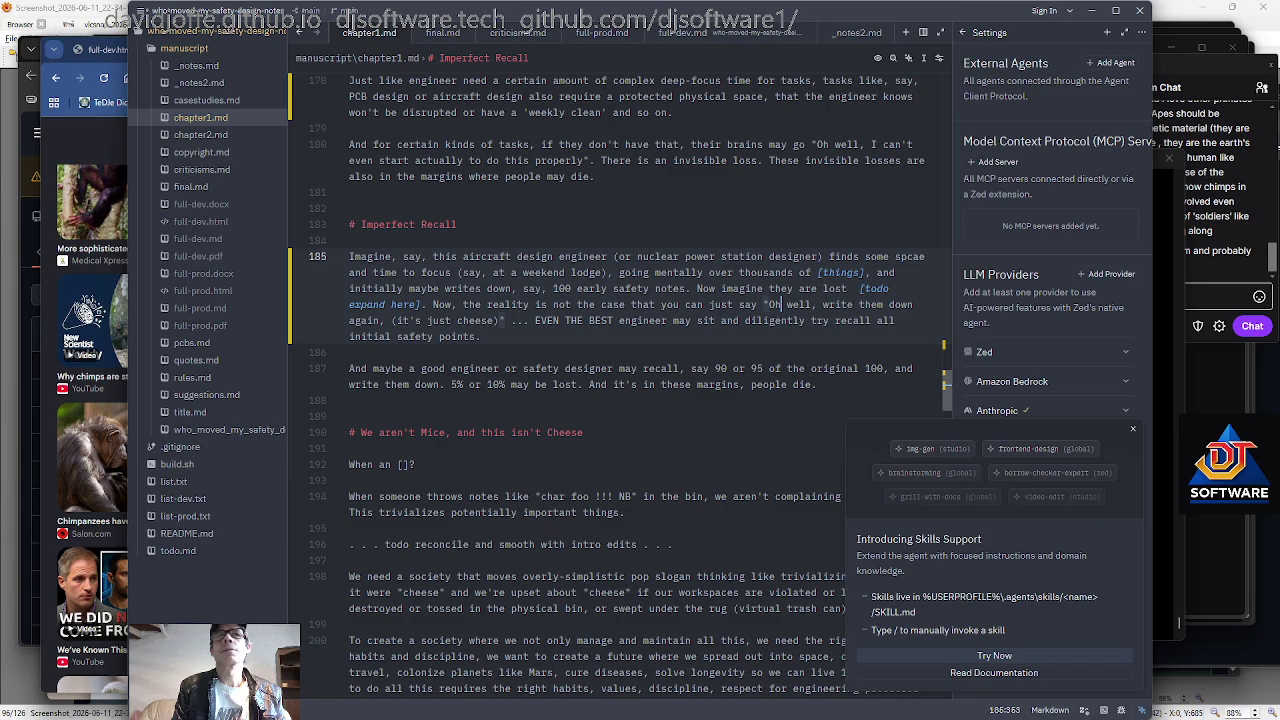
{"action": "key", "text": "ctrl+Right"}
{"action": "key", "text": "ctrl+Right"}
{"action": "key", "text": "ctrl+Right"}
{"action": "key", "text": "ctrl+Right"}
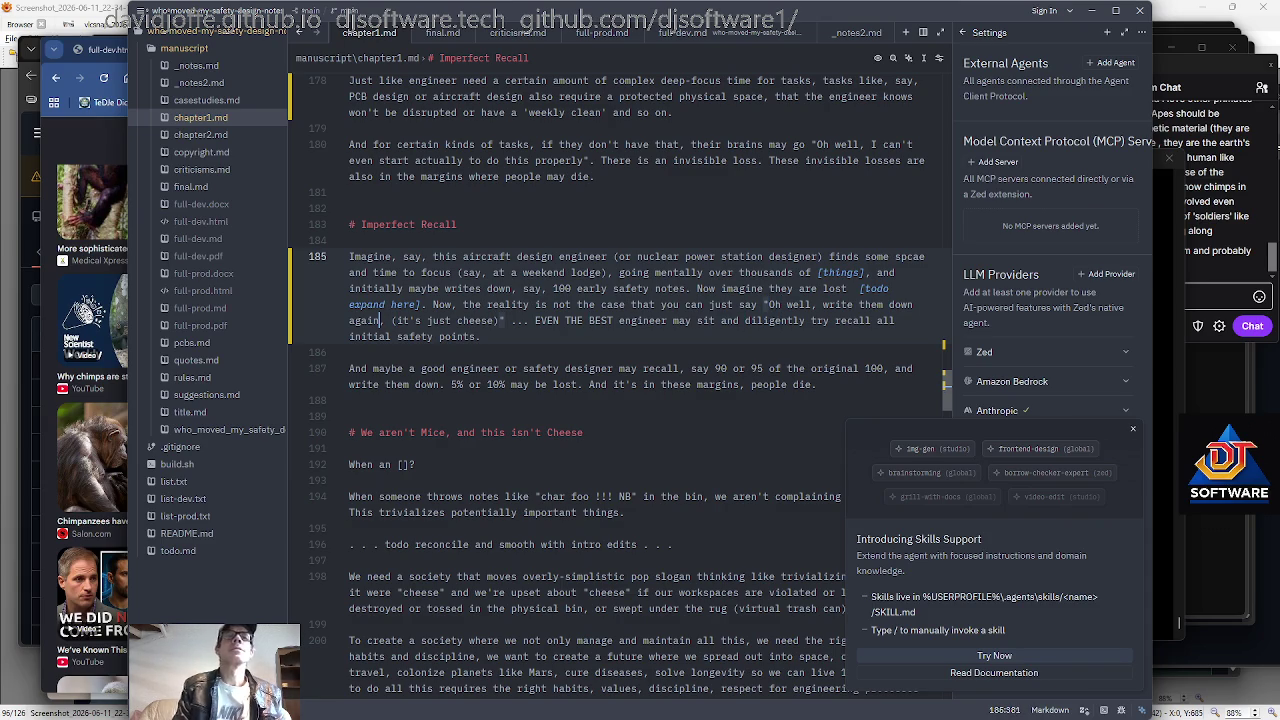